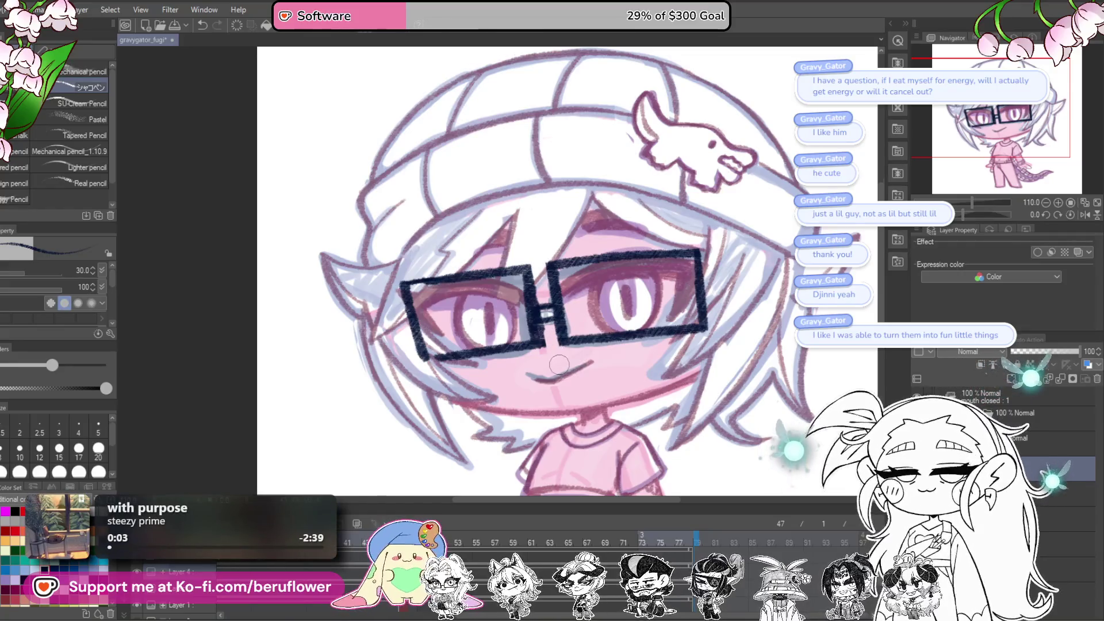
Step: Zoom, pan and tilt the view to inspect the glasses and left lens
{"action": "scroll", "coordinate": [540, 325], "scroll_direction": "up", "scroll_amount": 3}
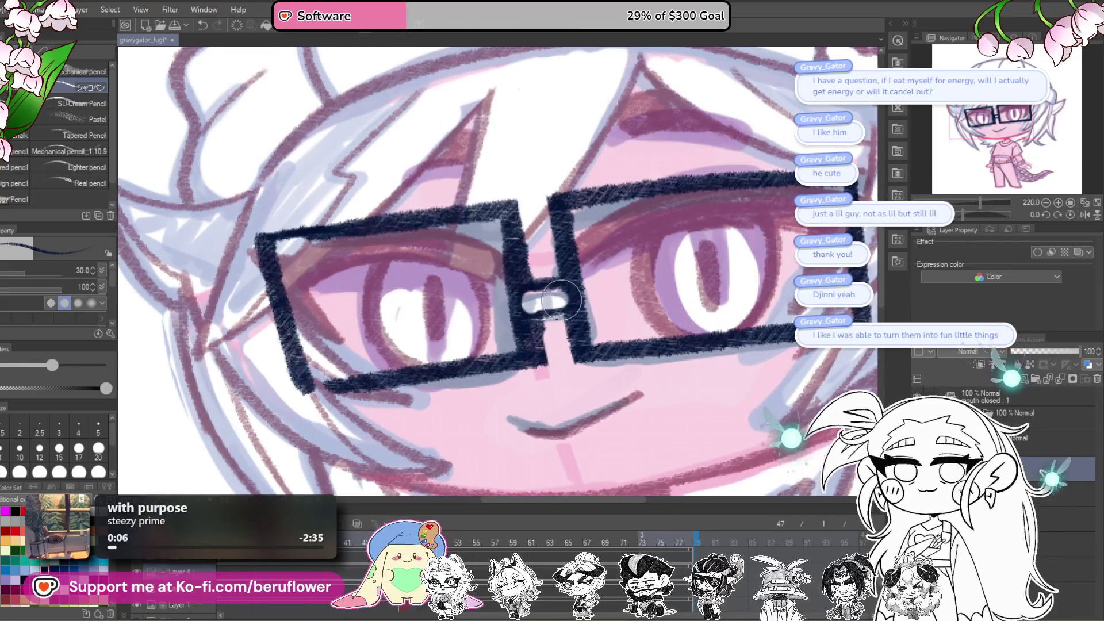
{"action": "scroll", "coordinate": [539, 281], "scroll_direction": "down", "scroll_amount": 5}
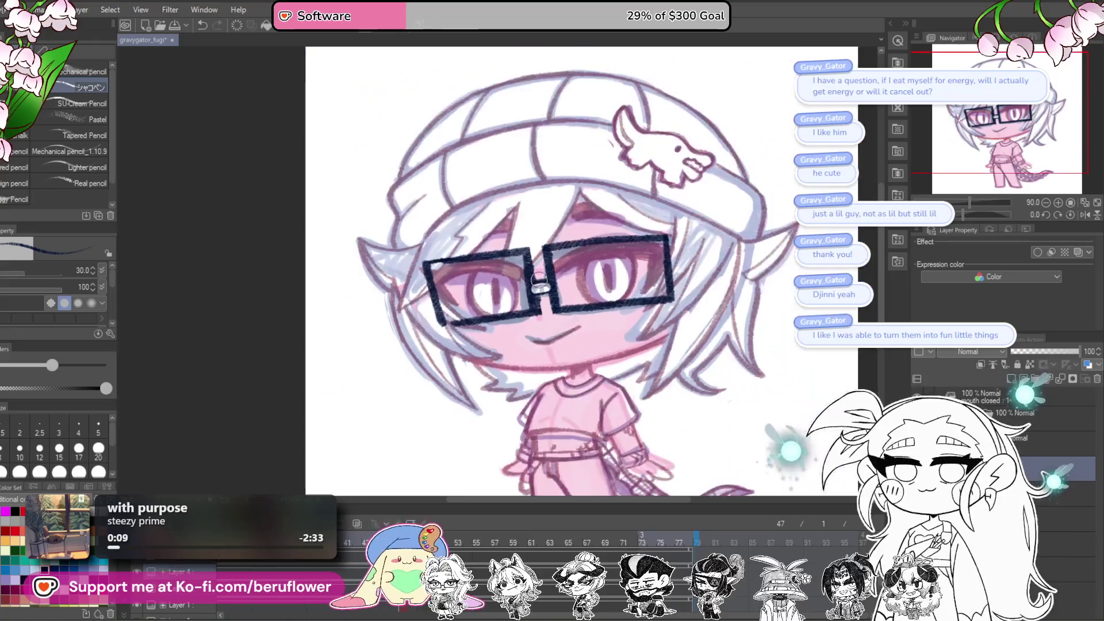
{"action": "scroll", "coordinate": [526, 302], "scroll_direction": "up", "scroll_amount": 4}
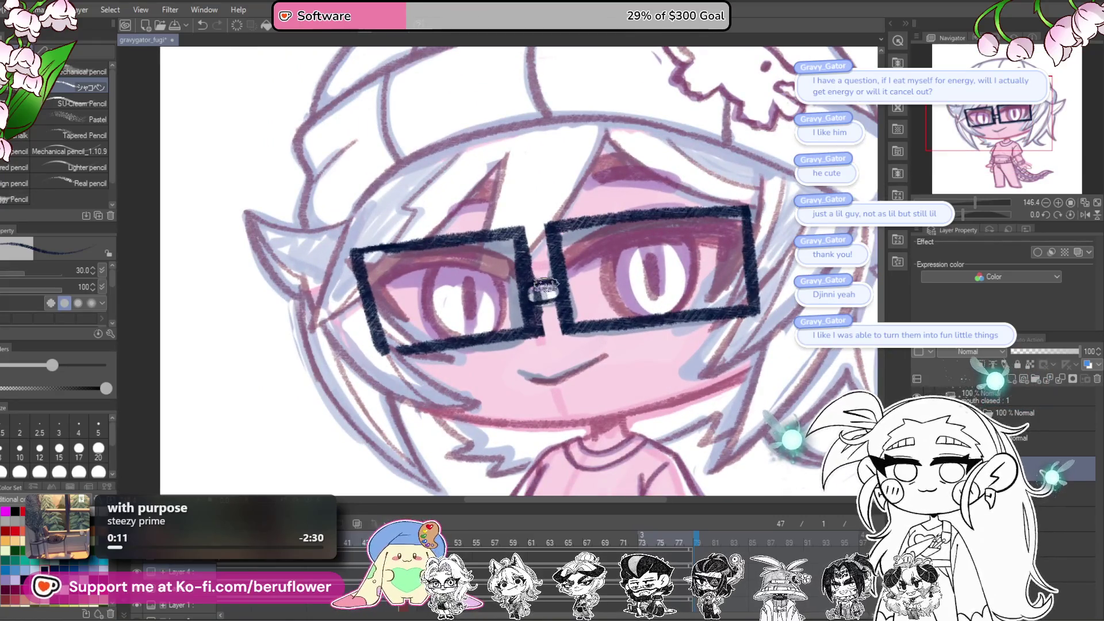
{"action": "scroll", "coordinate": [540, 296], "scroll_direction": "down", "scroll_amount": 3}
{"action": "left_click_drag", "start_coordinate": [550, 300], "coordinate": [579, 324]}
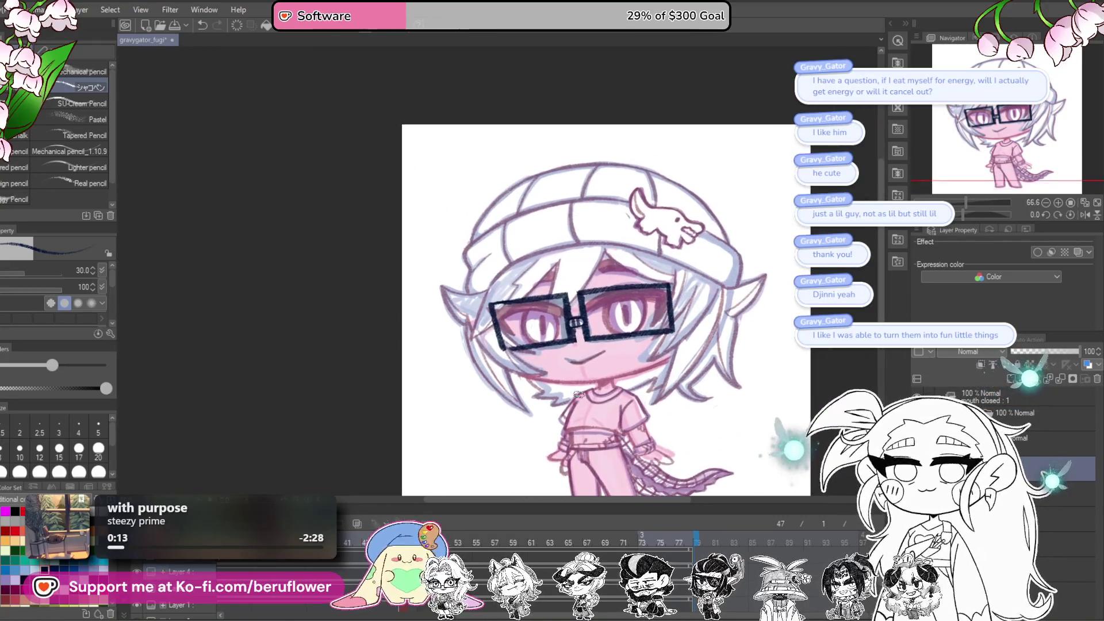
{"action": "left_click_drag", "start_coordinate": [978, 215], "coordinate": [954, 215]}
{"action": "scroll", "coordinate": [592, 293], "scroll_direction": "up", "scroll_amount": 5}
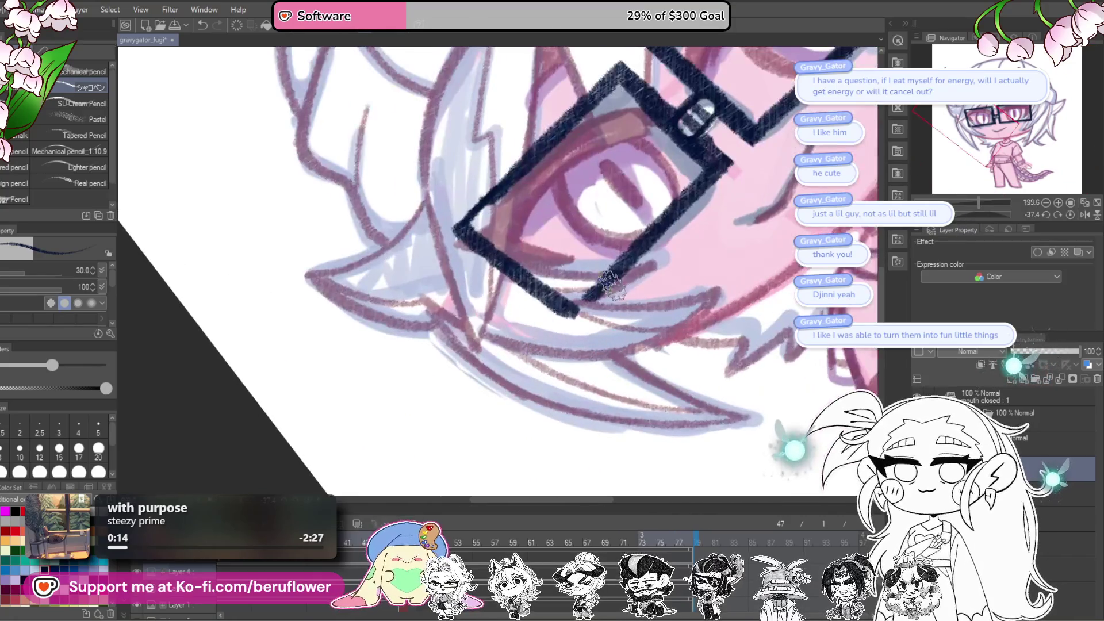
{"action": "mouse_move", "coordinate": [694, 185]}
{"action": "left_mouse_down"}
{"action": "mouse_move", "coordinate": [732, 298]}
{"action": "mouse_move", "coordinate": [744, 301]}
{"action": "left_mouse_up"}
Step: Level the view on the head and hide the colour layers, leaving dark-red line art
{"action": "left_click", "coordinate": [1071, 214]}
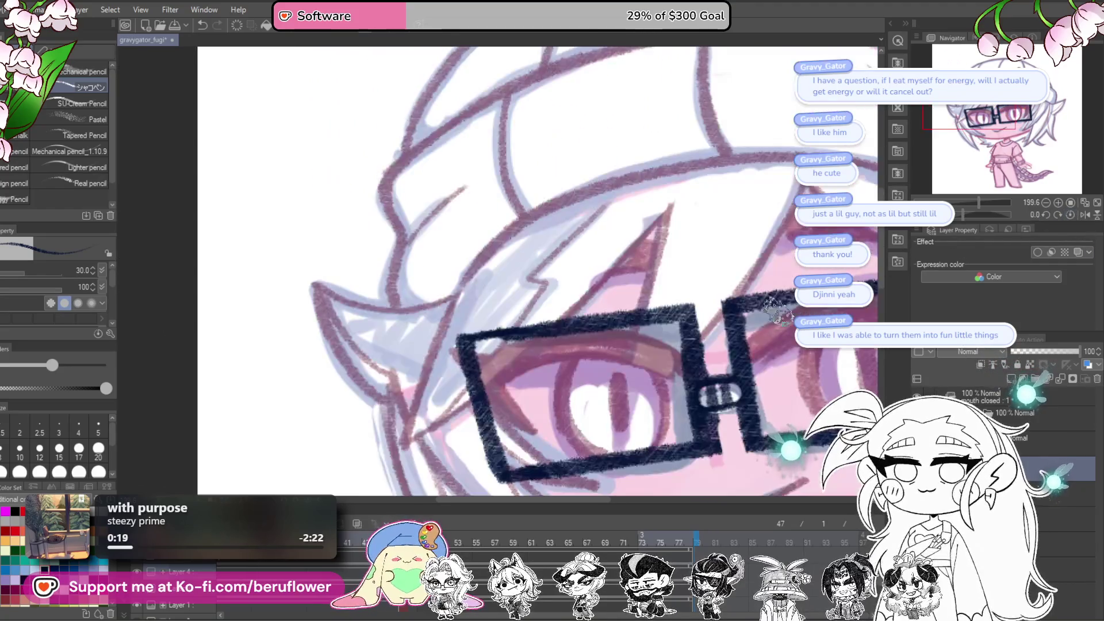
{"action": "scroll", "coordinate": [575, 390], "scroll_direction": "down", "scroll_amount": 3}
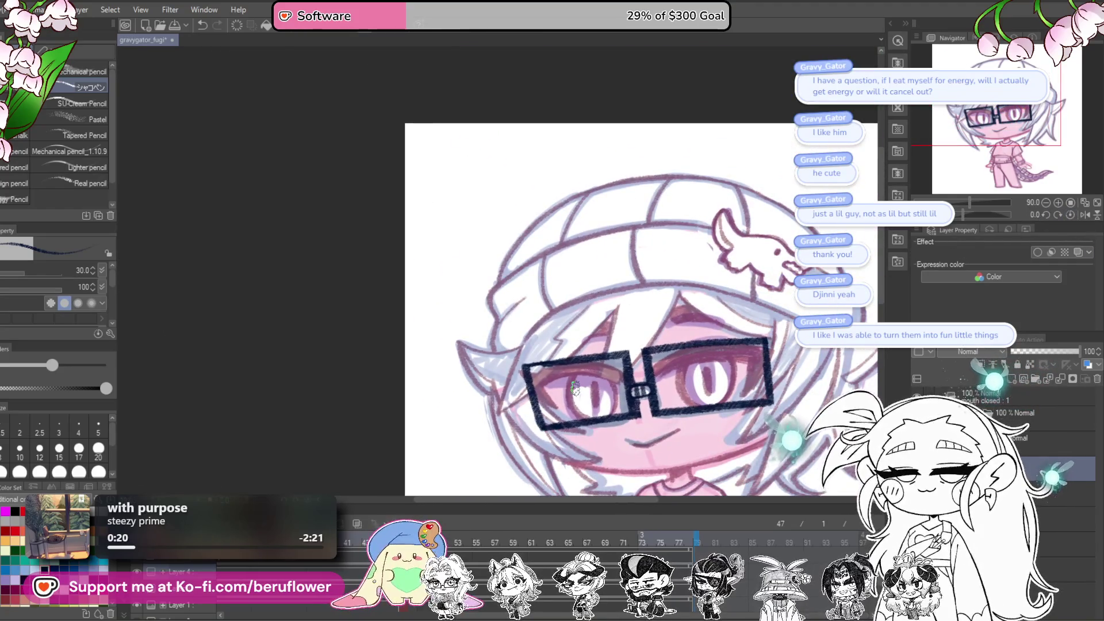
{"action": "scroll", "coordinate": [575, 389], "scroll_direction": "up", "scroll_amount": 1}
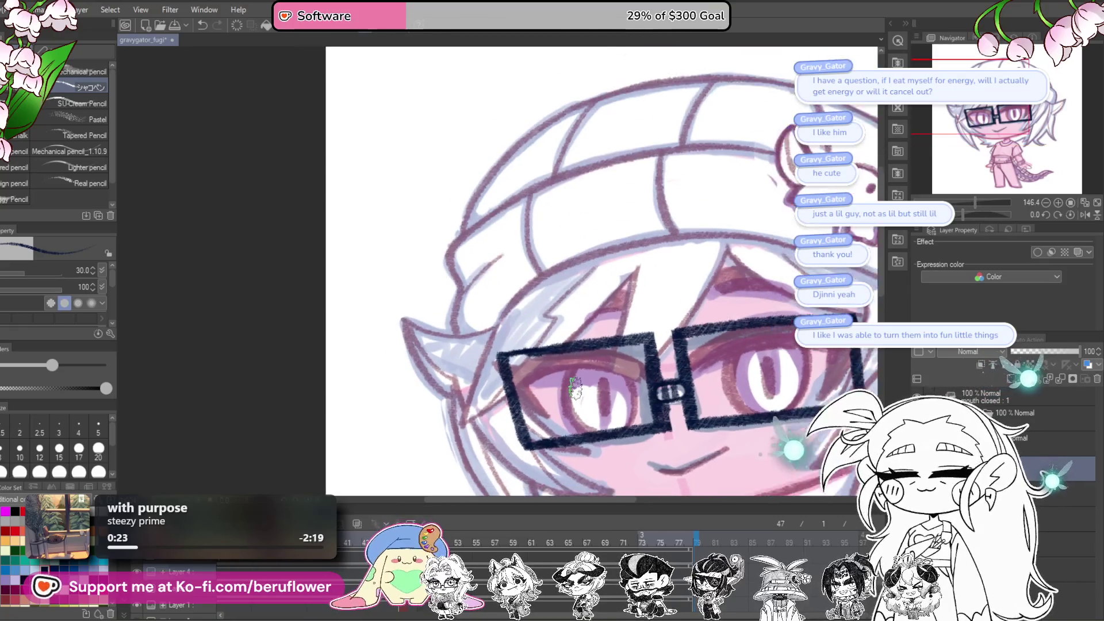
{"action": "left_click_drag", "start_coordinate": [700, 435], "coordinate": [590, 257]}
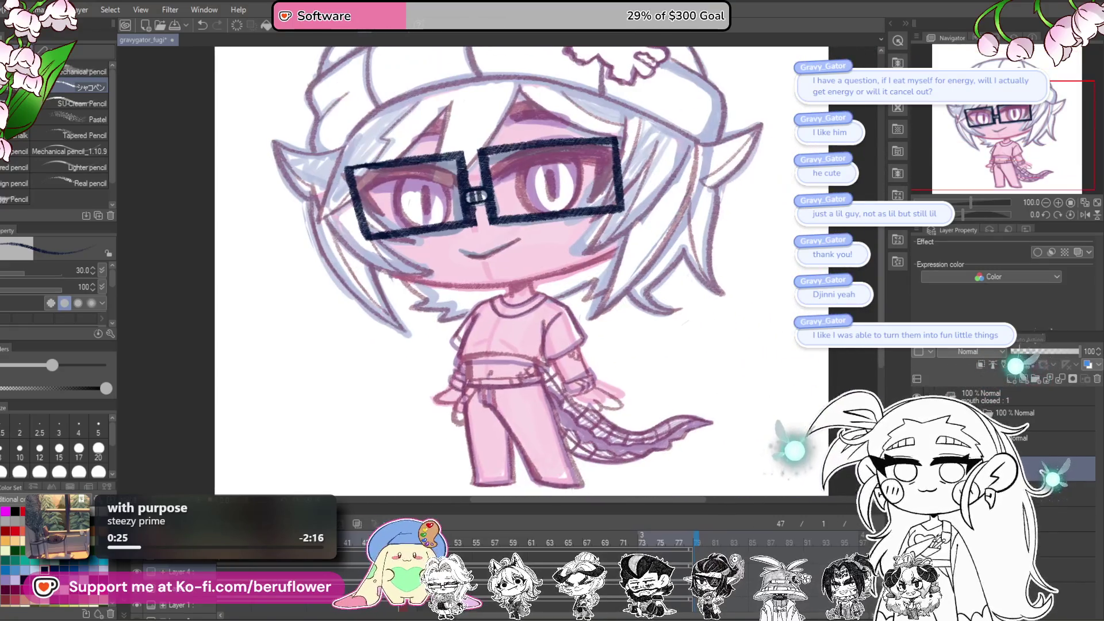
{"action": "left_click", "coordinate": [981, 397]}
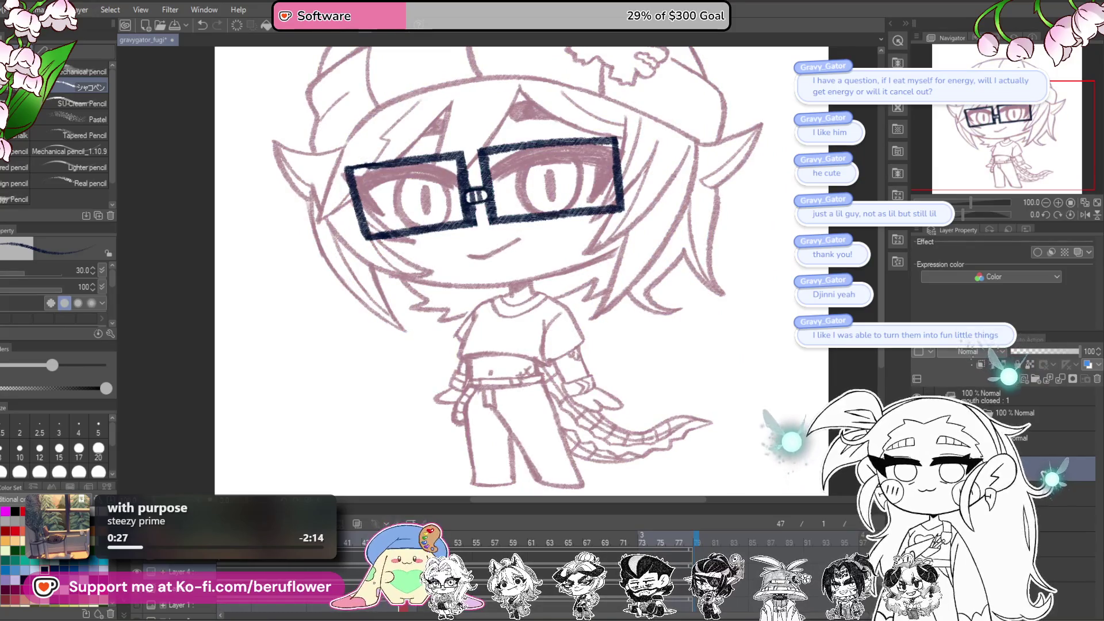
{"action": "left_click", "coordinate": [1099, 359]}
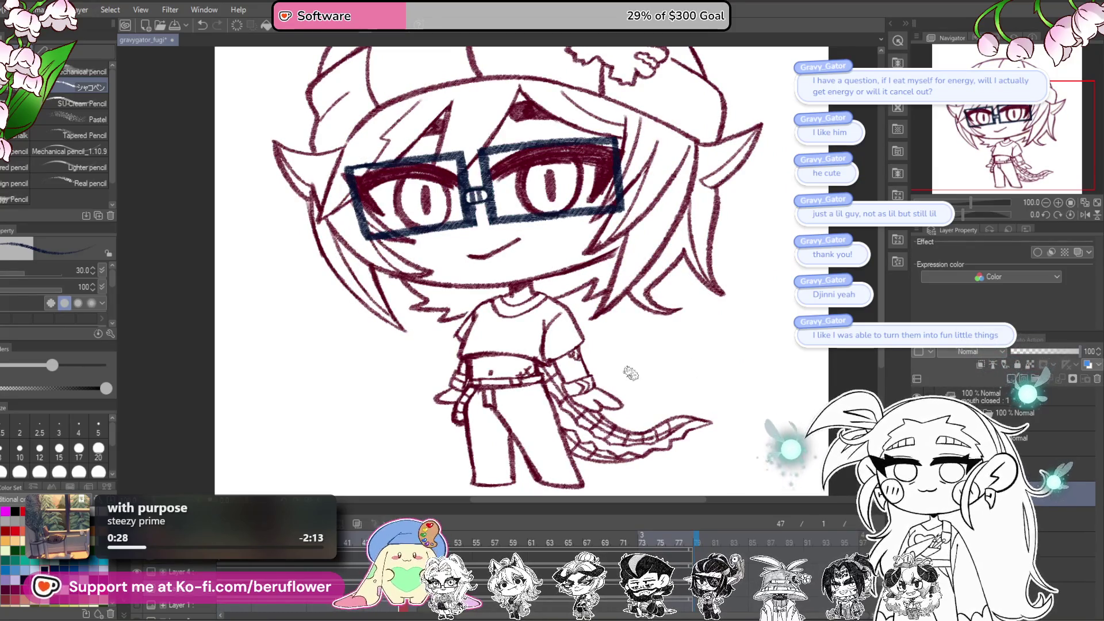
Step: Recentre the character and start enlarging the glasses evenly with Ctrl+T
{"action": "scroll", "coordinate": [630, 371], "scroll_direction": "down", "scroll_amount": 3}
{"action": "scroll", "coordinate": [631, 373], "scroll_direction": "up", "scroll_amount": 2}
{"action": "mouse_move", "coordinate": [631, 374]}
{"action": "left_mouse_down"}
{"action": "mouse_move", "coordinate": [719, 448]}
{"action": "mouse_move", "coordinate": [535, 247]}
{"action": "left_mouse_up"}
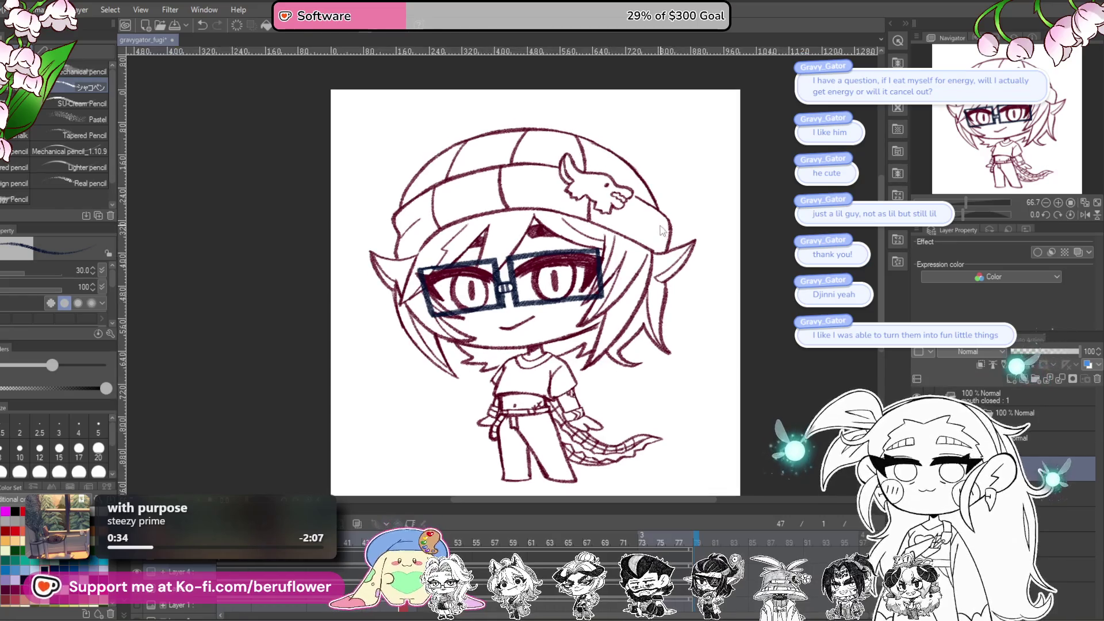
{"action": "key", "text": "ctrl+t"}
{"action": "left_click_drag", "start_coordinate": [506, 241], "coordinate": [592, 276]}
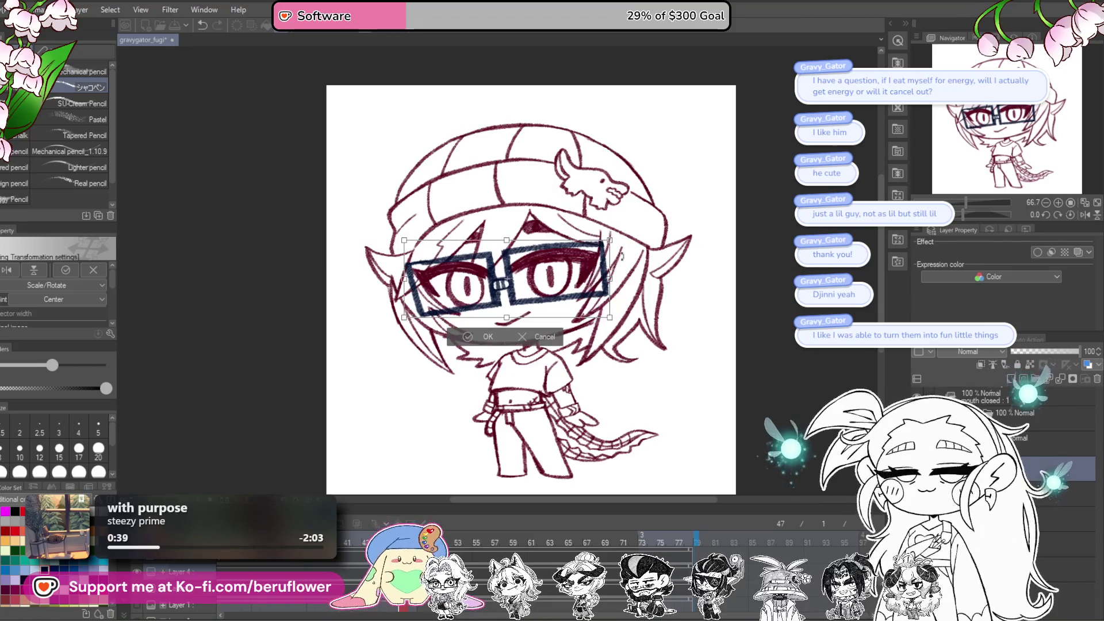
Step: Widen the glasses slightly, nudge them left, enlarge a touch more and commit
{"action": "left_click_drag", "start_coordinate": [609, 319], "coordinate": [613, 315]}
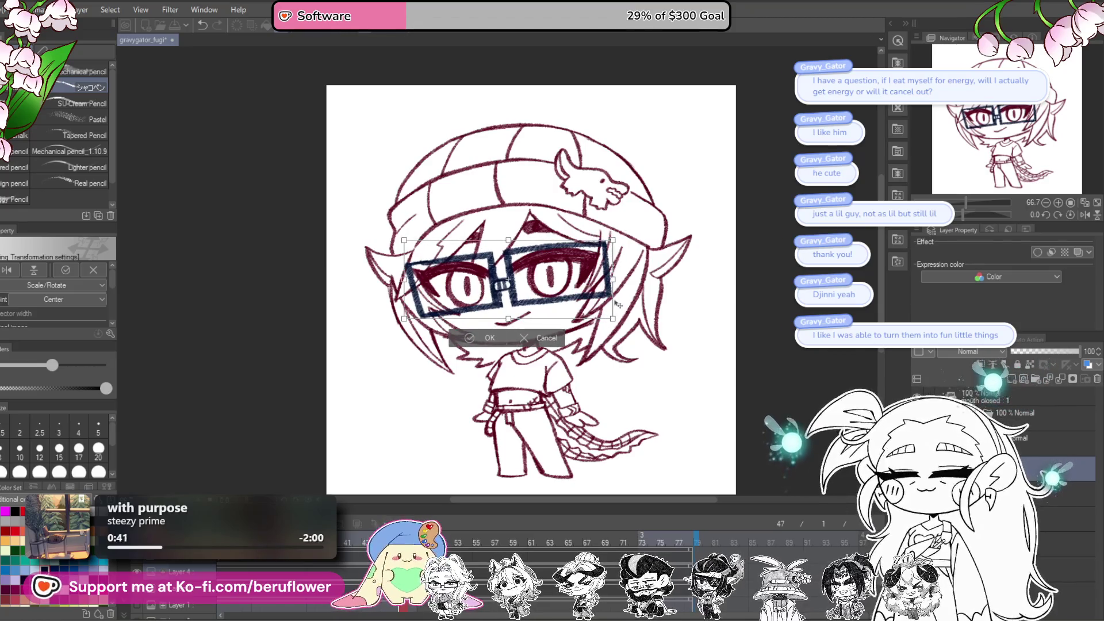
{"action": "key", "text": "Left"}
{"action": "key", "text": "Left"}
{"action": "key", "text": "Left"}
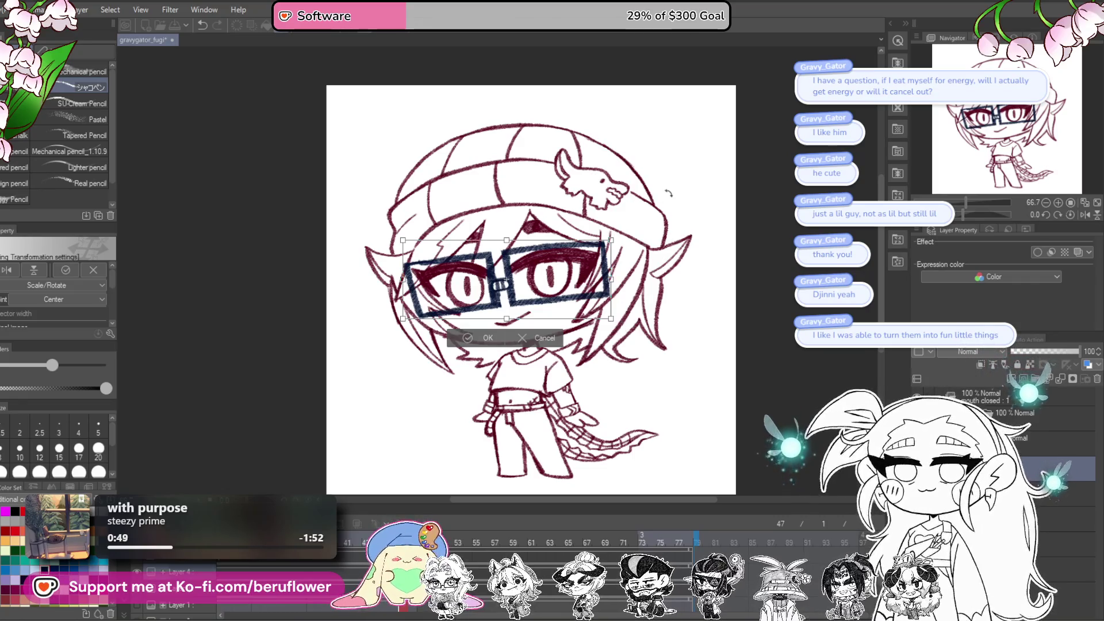
{"action": "left_click_drag", "start_coordinate": [505, 319], "coordinate": [506, 321]}
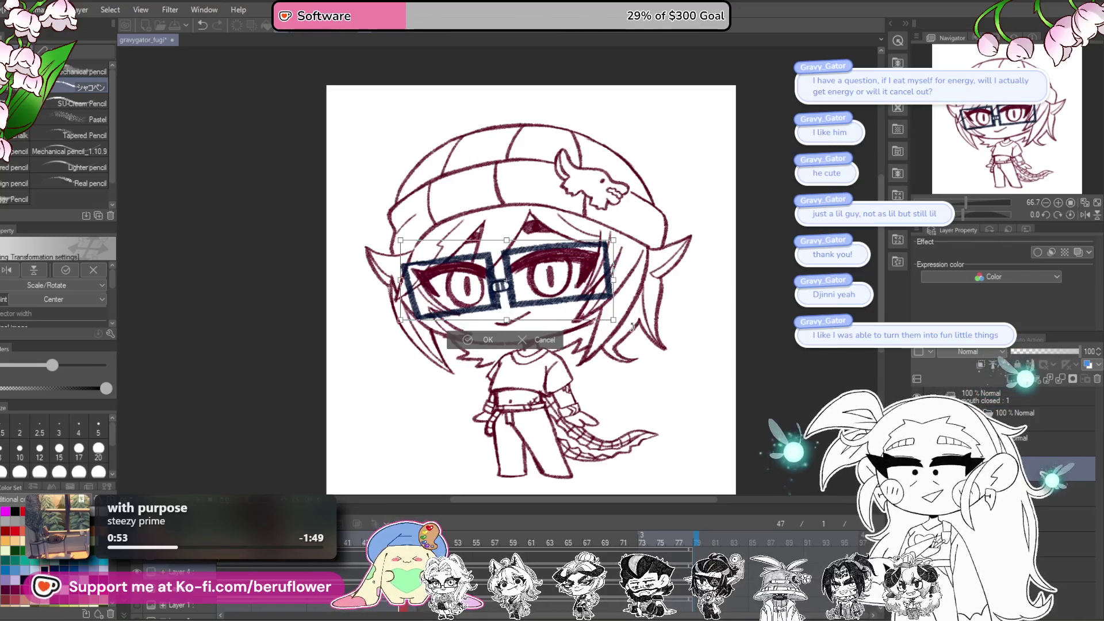
{"action": "key", "text": "Return"}
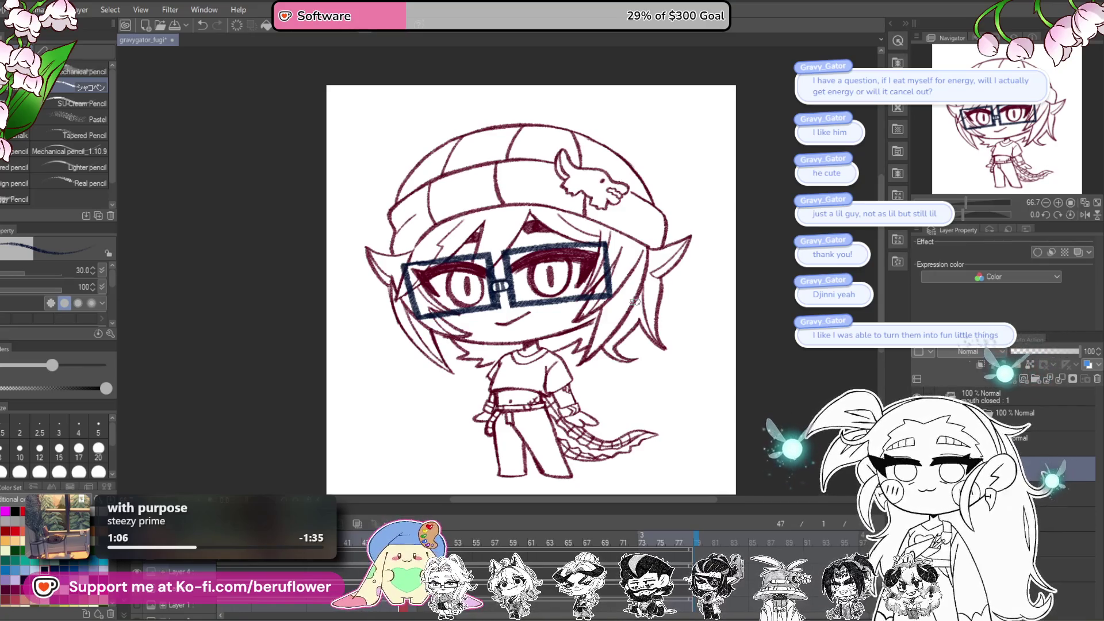
{"action": "left_click_drag", "start_coordinate": [959, 217], "coordinate": [952, 217]}
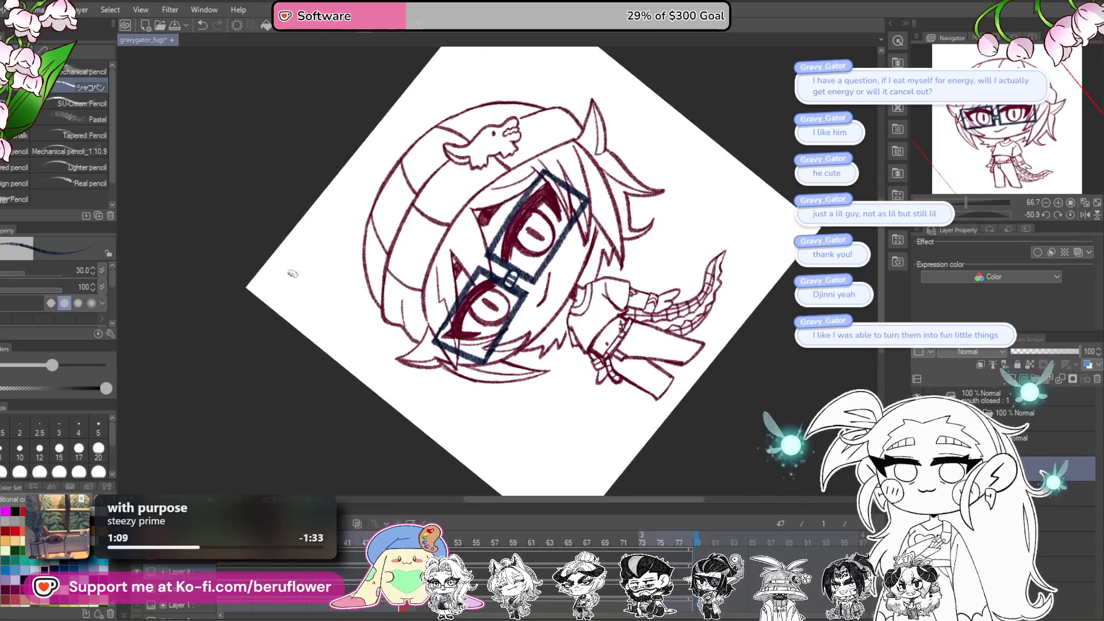
{"action": "scroll", "coordinate": [443, 268], "scroll_direction": "up", "scroll_amount": 5}
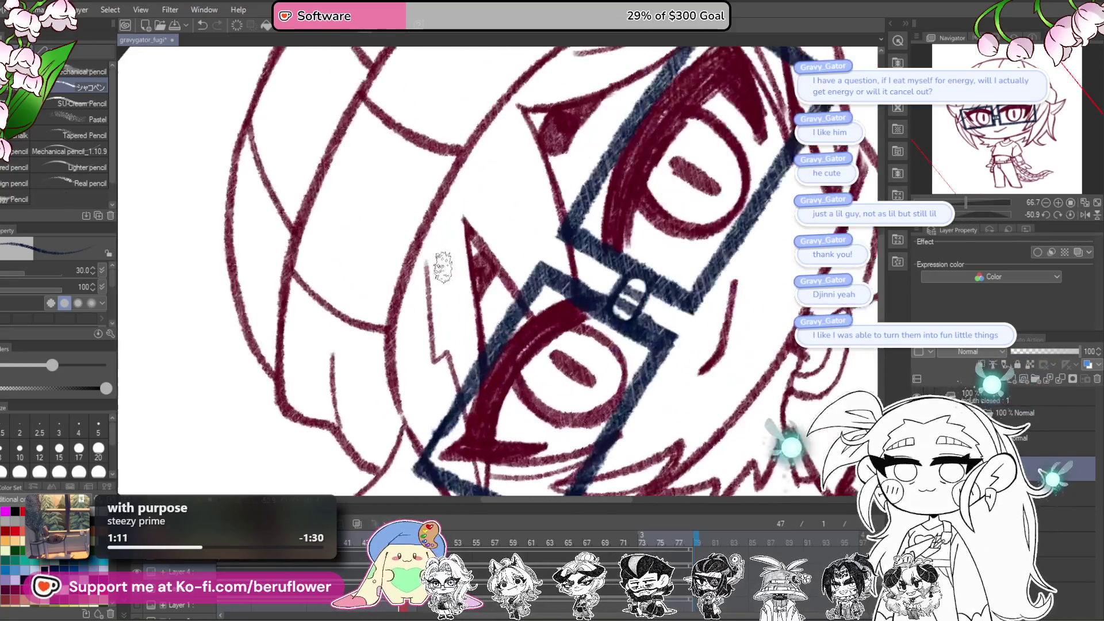
{"action": "scroll", "coordinate": [443, 268], "scroll_direction": "down", "scroll_amount": 3}
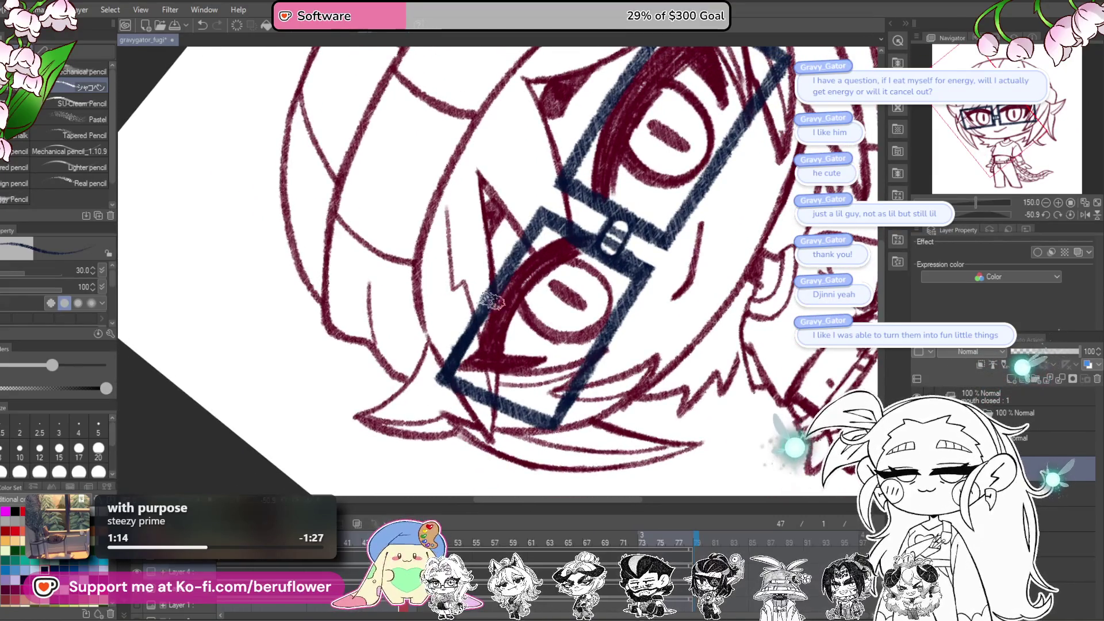
{"action": "scroll", "coordinate": [437, 378], "scroll_direction": "down", "scroll_amount": 5}
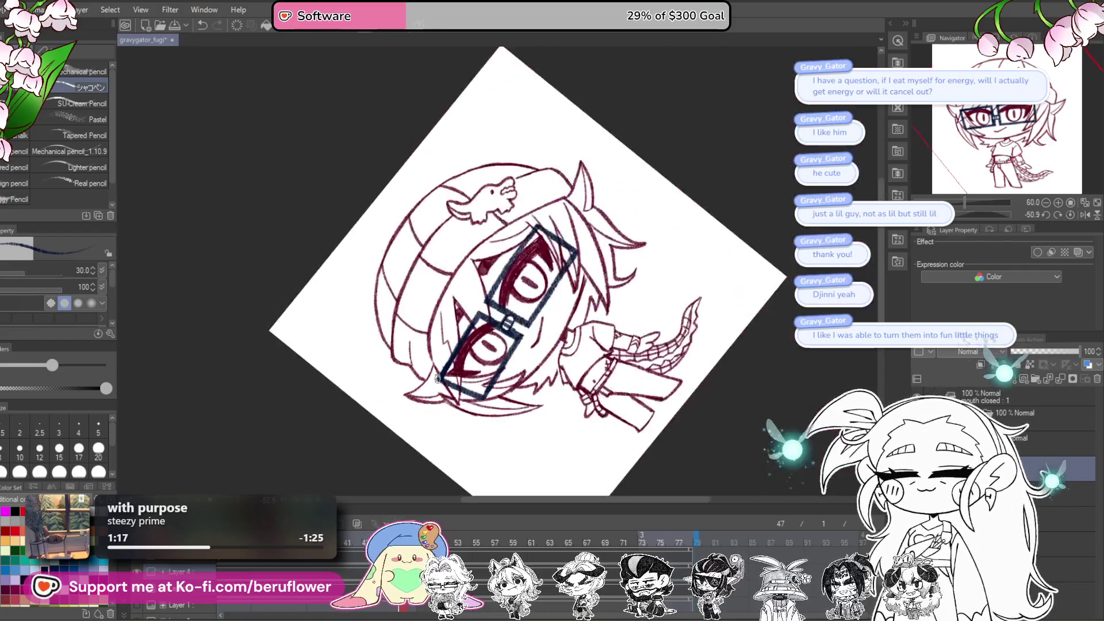
{"action": "scroll", "coordinate": [494, 284], "scroll_direction": "up", "scroll_amount": 4}
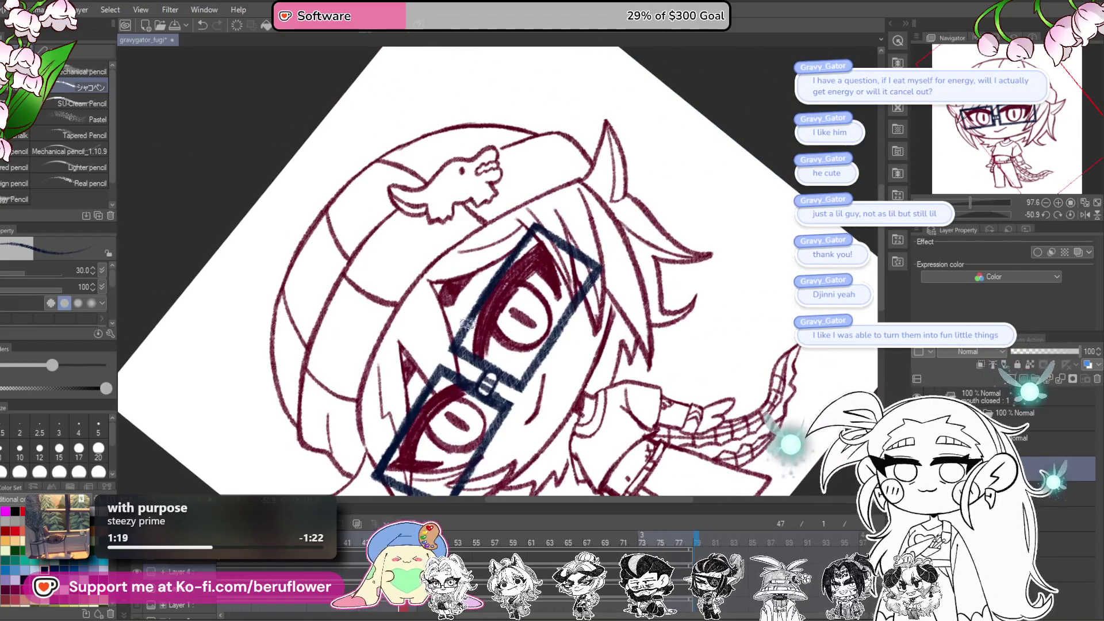
{"action": "scroll", "coordinate": [526, 255], "scroll_direction": "left", "scroll_amount": 1}
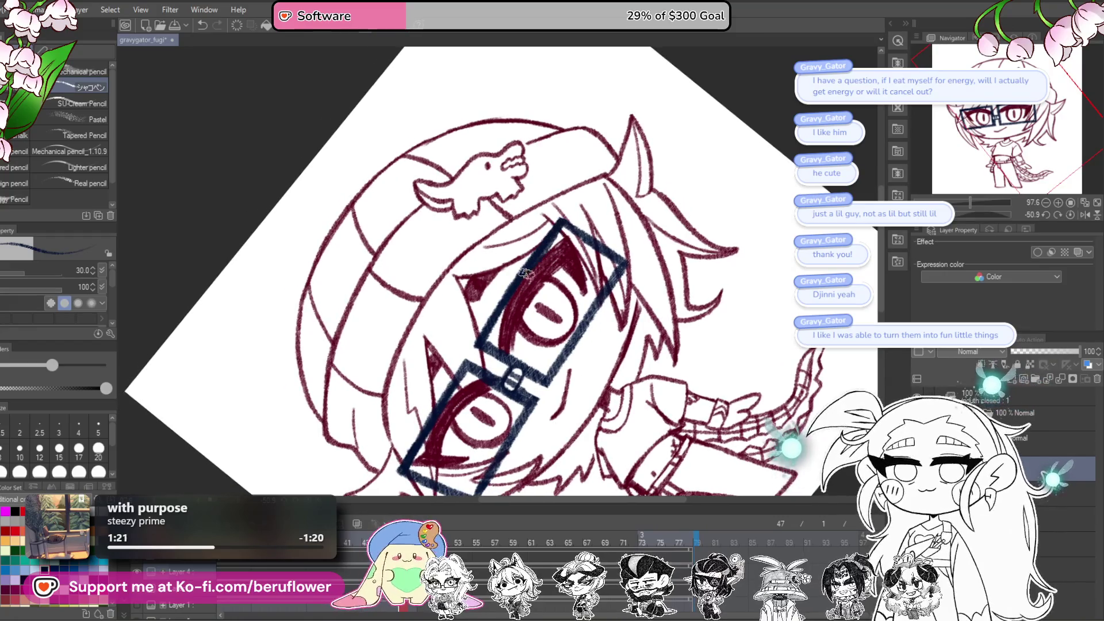
{"action": "scroll", "coordinate": [586, 241], "scroll_direction": "right", "scroll_amount": 1}
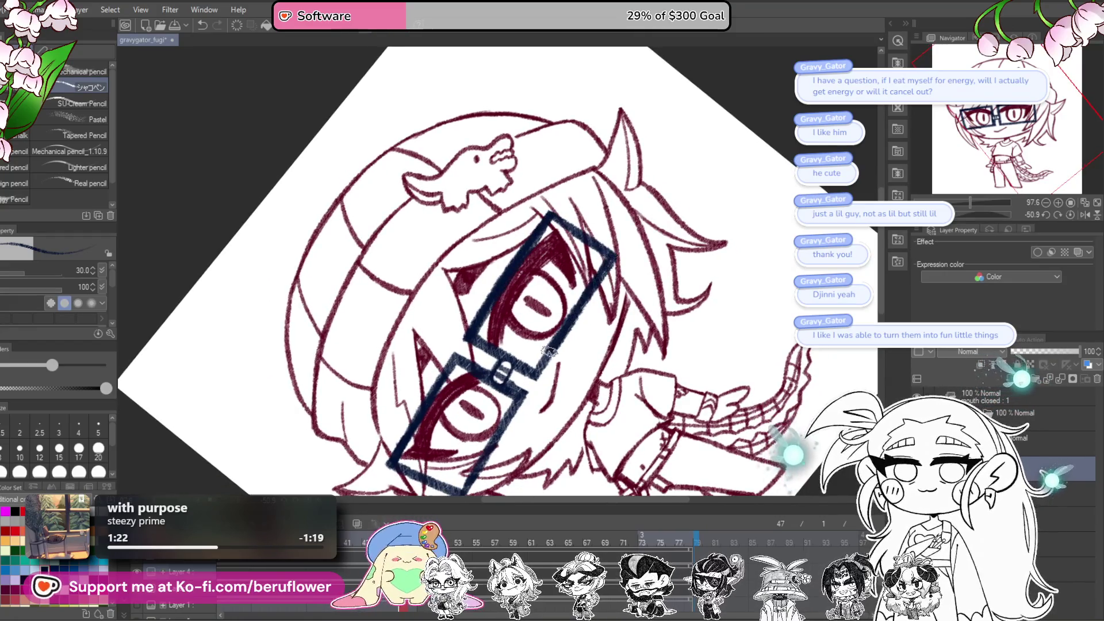
{"action": "scroll", "coordinate": [609, 255], "scroll_direction": "down", "scroll_amount": 3}
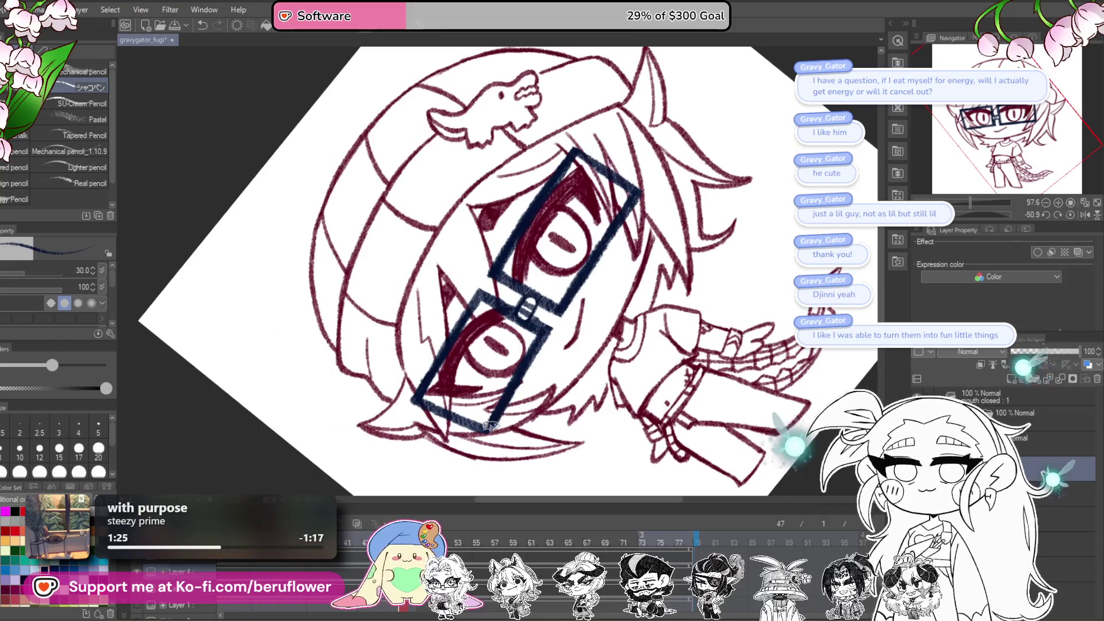
{"action": "left_click", "coordinate": [1066, 212]}
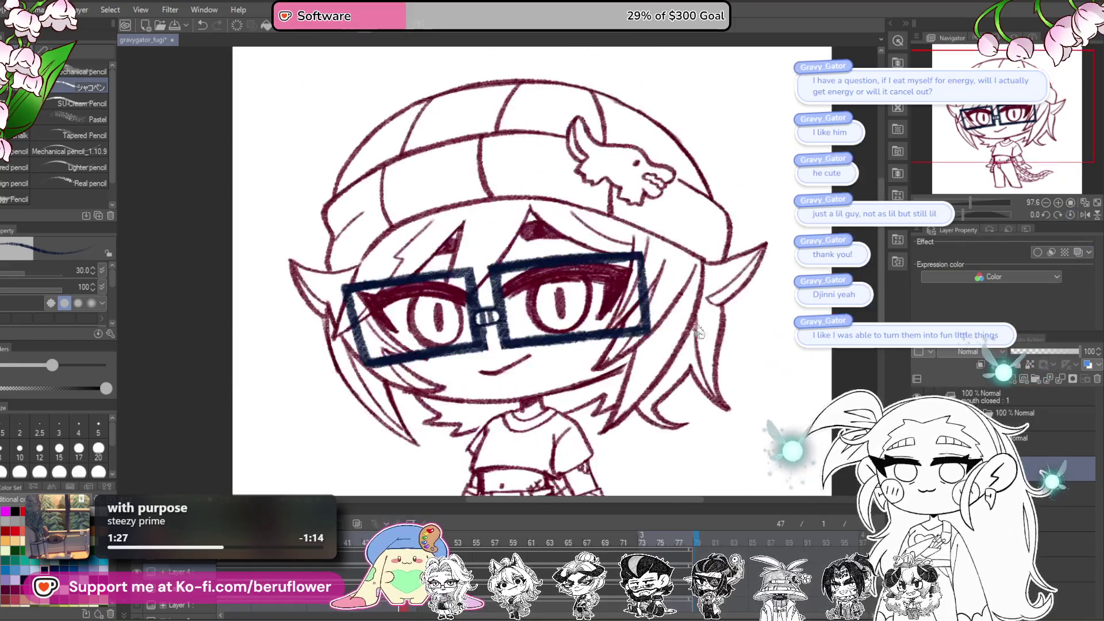
{"action": "scroll", "coordinate": [565, 355], "scroll_direction": "down", "scroll_amount": 3}
{"action": "scroll", "coordinate": [566, 355], "scroll_direction": "up", "scroll_amount": 4}
{"action": "scroll", "coordinate": [565, 355], "scroll_direction": "down", "scroll_amount": 2}
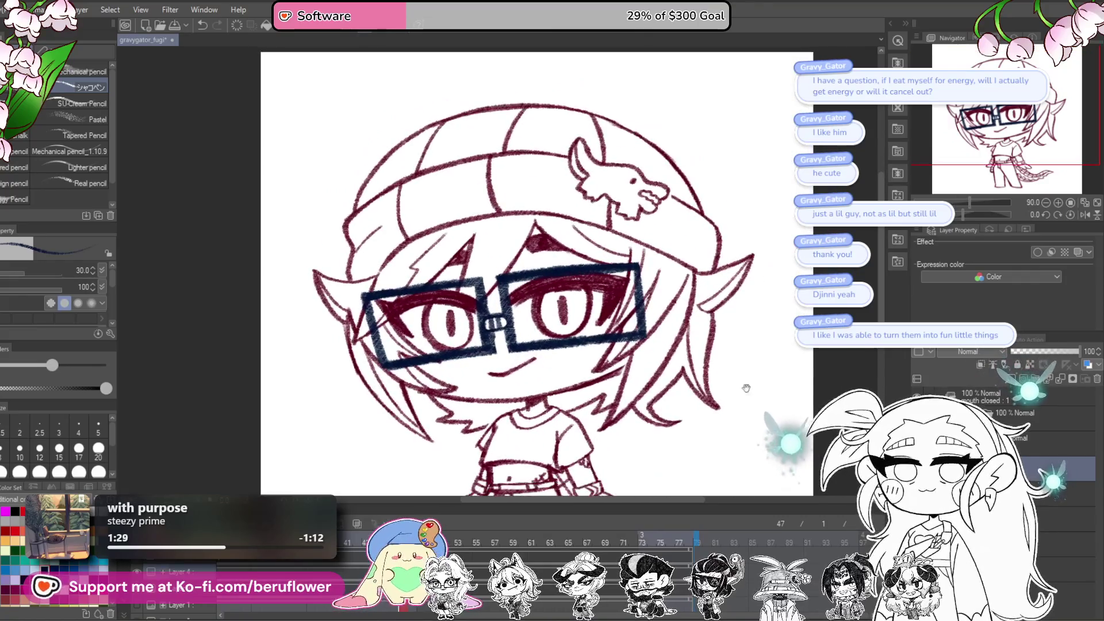
{"action": "scroll", "coordinate": [565, 355], "scroll_direction": "up", "scroll_amount": 1}
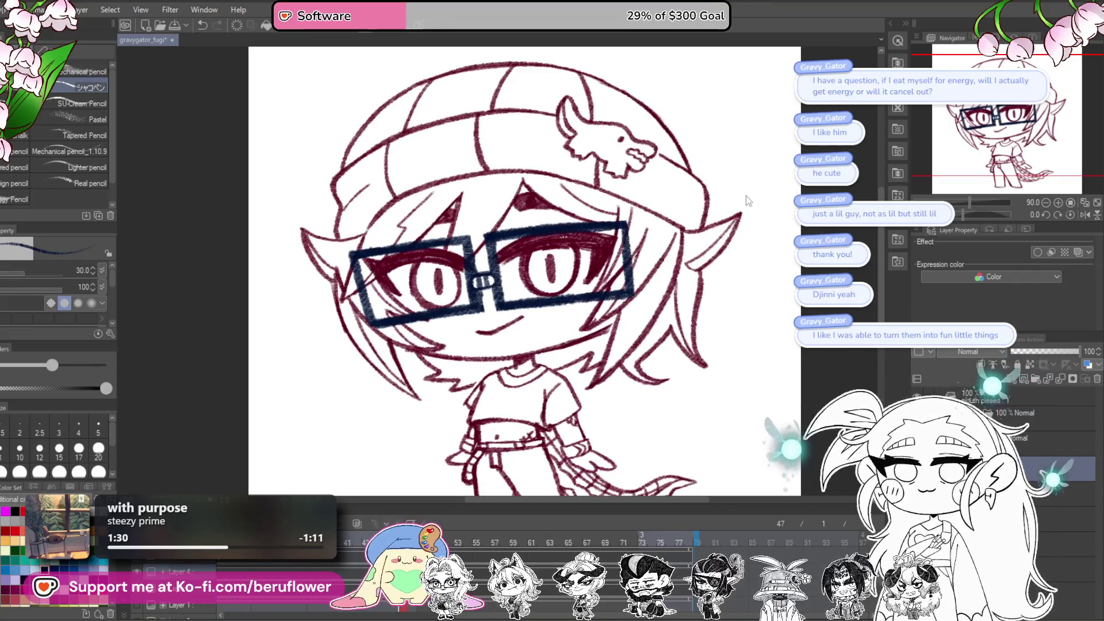
Step: Rotate and lower the glasses until level across the eyes, commit, and recentre the view
{"action": "key", "text": "ctrl+t"}
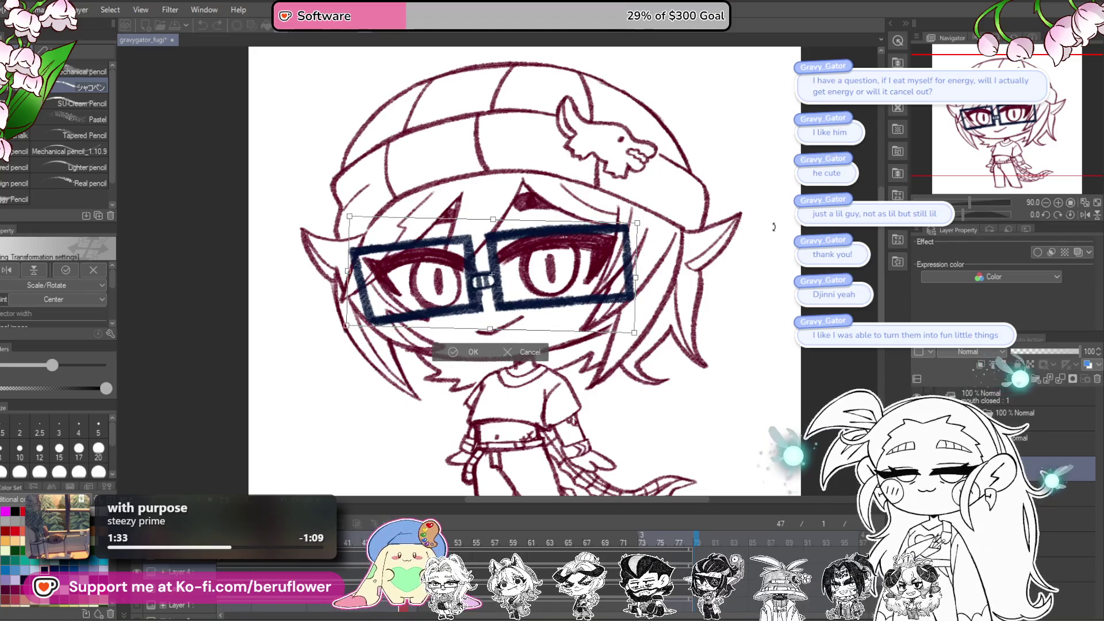
{"action": "scroll", "coordinate": [722, 248], "scroll_direction": "down", "scroll_amount": 3}
{"action": "scroll", "coordinate": [702, 276], "scroll_direction": "up", "scroll_amount": 2}
{"action": "scroll", "coordinate": [693, 303], "scroll_direction": "down", "scroll_amount": 1}
{"action": "left_click_drag", "start_coordinate": [694, 303], "coordinate": [717, 266]}
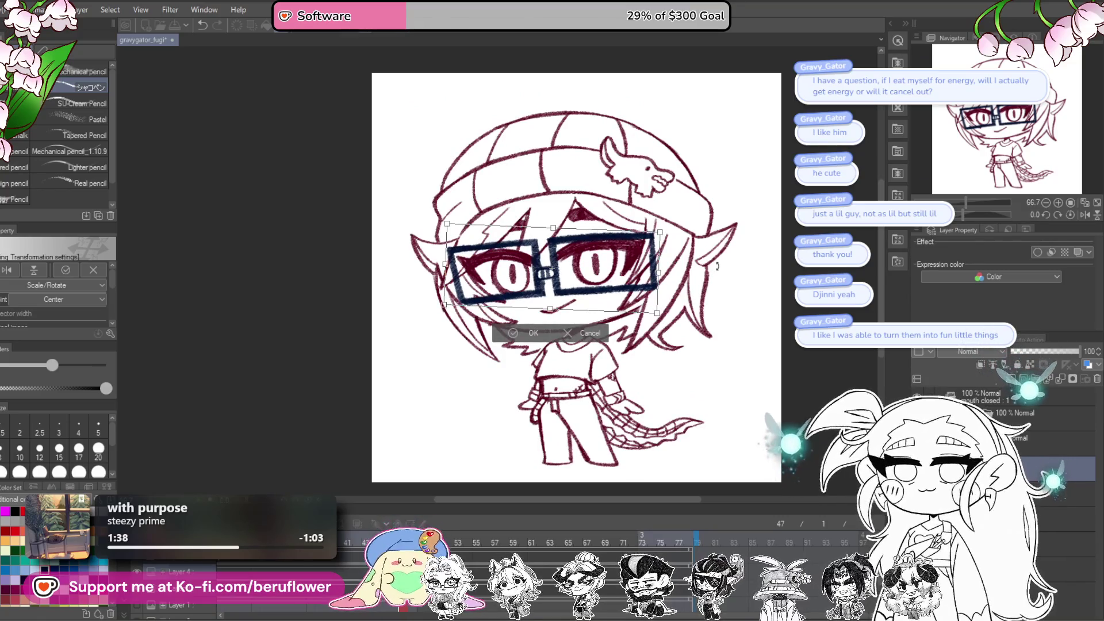
{"action": "left_click_drag", "start_coordinate": [642, 289], "coordinate": [644, 292]}
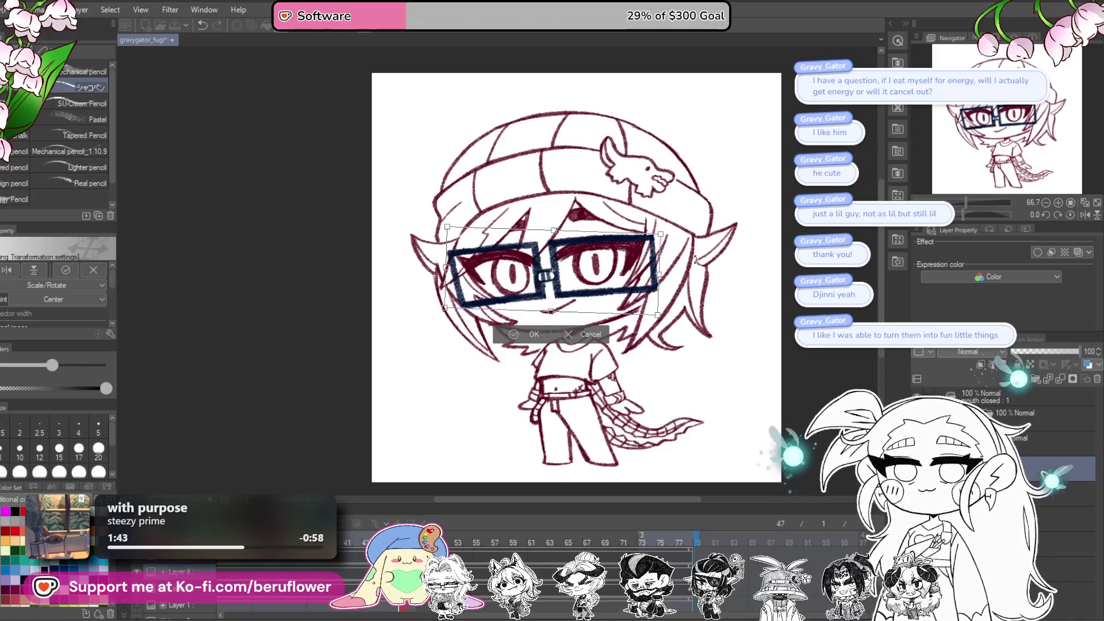
{"action": "left_click_drag", "start_coordinate": [703, 275], "coordinate": [701, 255]}
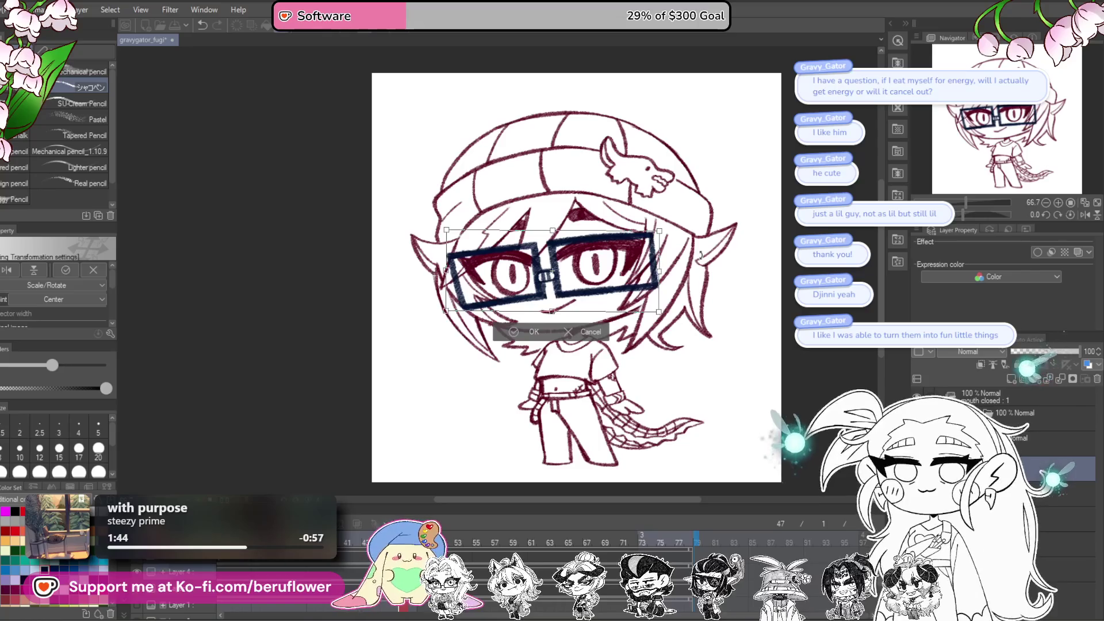
{"action": "key", "text": "Return"}
{"action": "left_click_drag", "start_coordinate": [757, 387], "coordinate": [733, 382]}
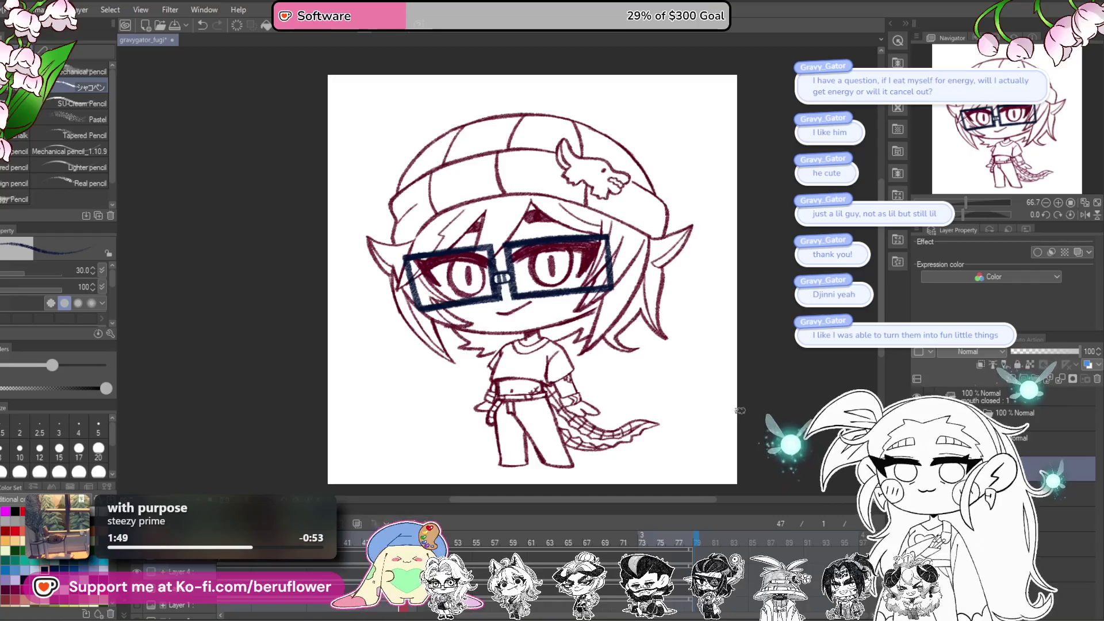
Step: Zoom onto the left eye and thicken its upper lid with a dark-red stroke
{"action": "left_click_drag", "start_coordinate": [716, 390], "coordinate": [714, 387]}
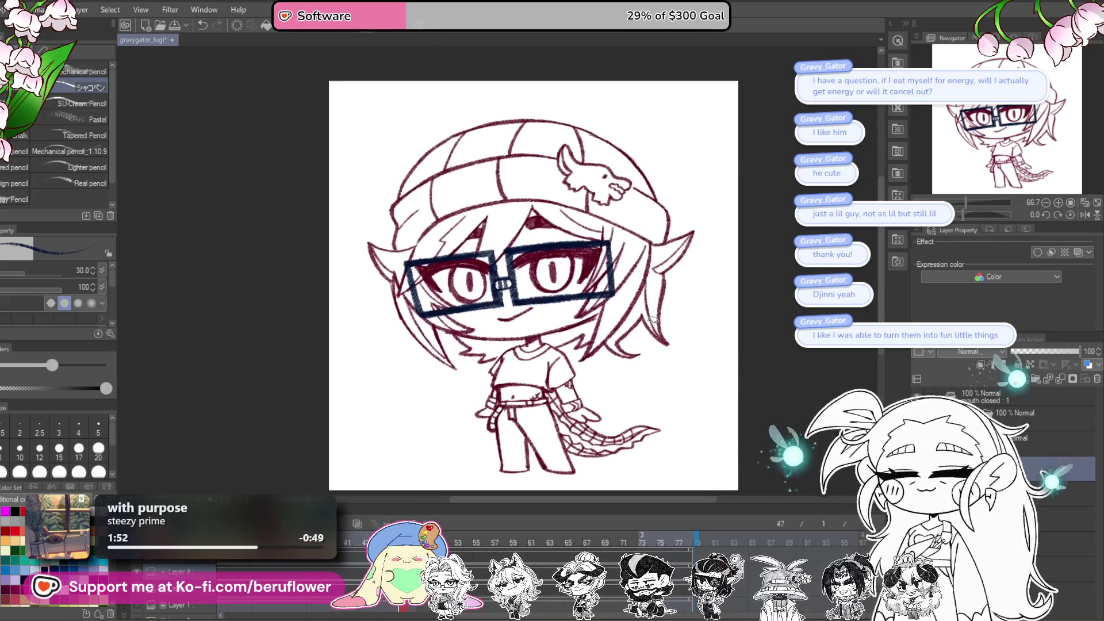
{"action": "scroll", "coordinate": [653, 318], "scroll_direction": "up", "scroll_amount": 1}
{"action": "scroll", "coordinate": [652, 319], "scroll_direction": "up", "scroll_amount": 1}
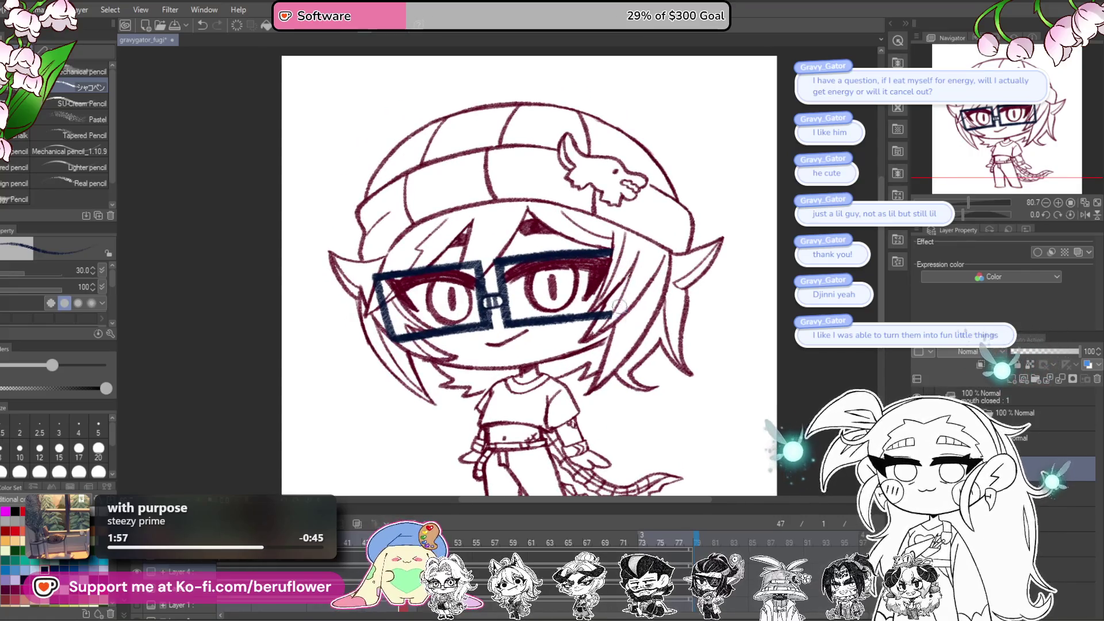
{"action": "scroll", "coordinate": [603, 321], "scroll_direction": "left", "scroll_amount": 4}
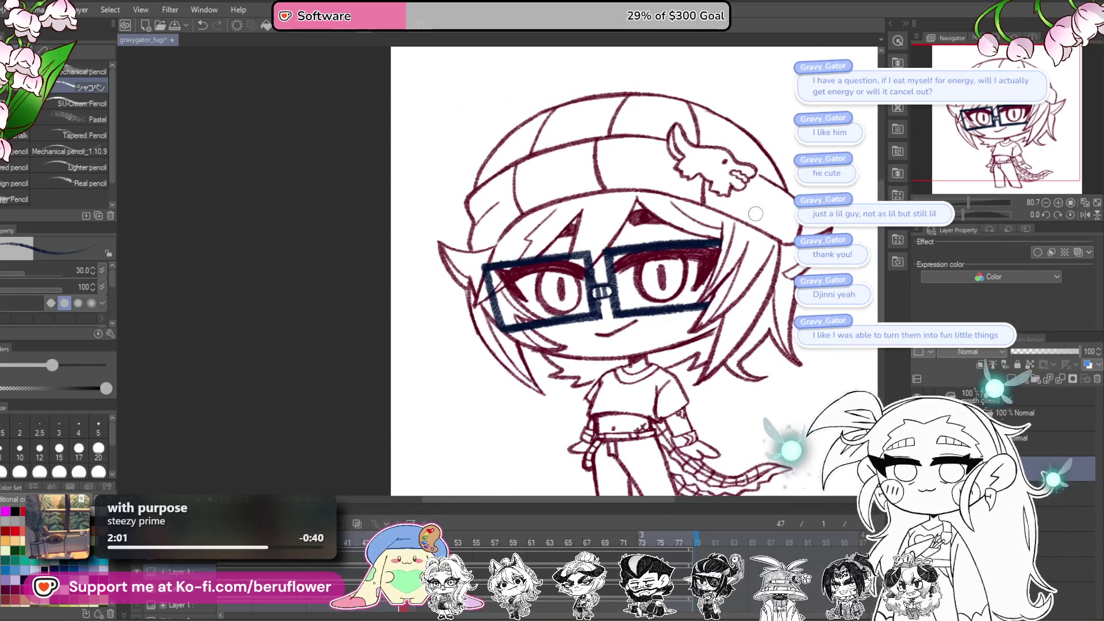
{"action": "scroll", "coordinate": [726, 227], "scroll_direction": "left", "scroll_amount": 2}
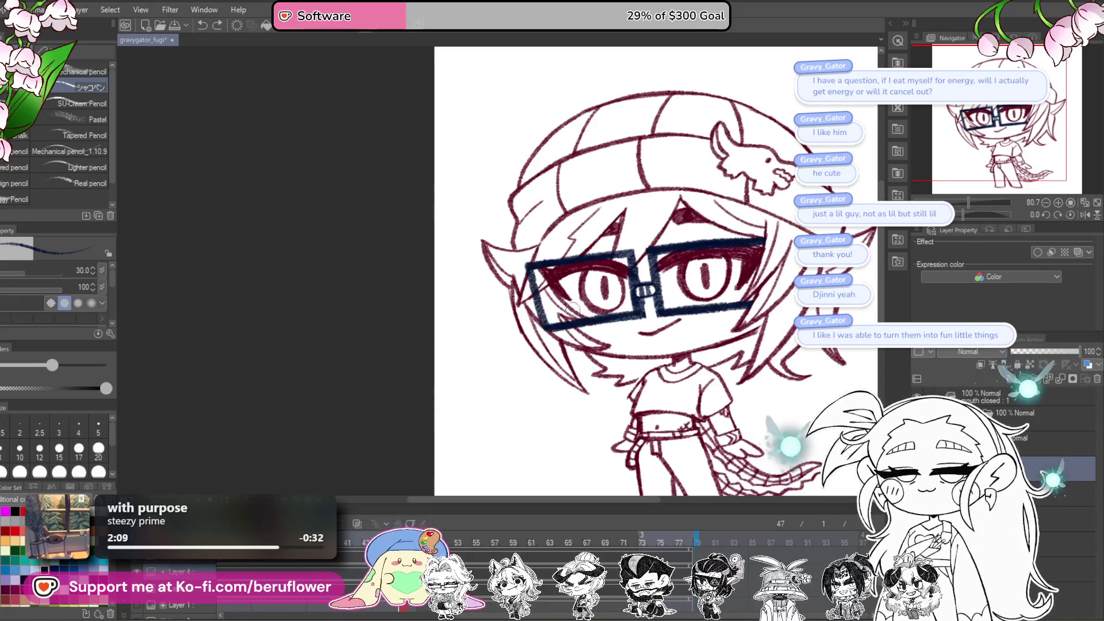
{"action": "scroll", "coordinate": [580, 316], "scroll_direction": "up", "scroll_amount": 4}
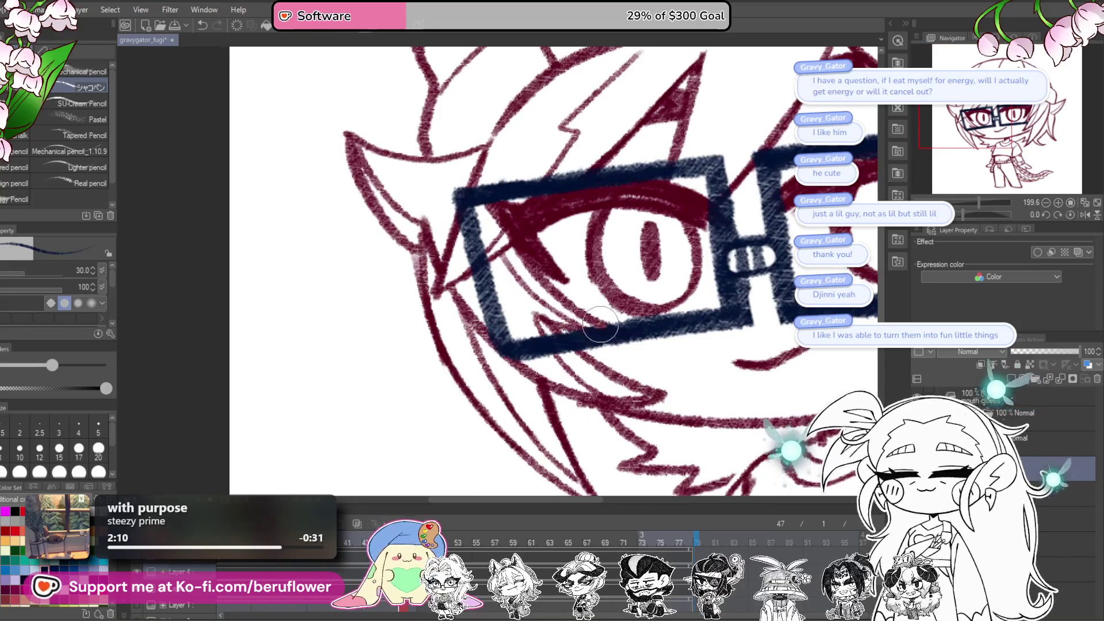
{"action": "mouse_move", "coordinate": [543, 333]}
{"action": "left_mouse_down"}
{"action": "mouse_move", "coordinate": [569, 358]}
{"action": "mouse_move", "coordinate": [515, 339]}
{"action": "mouse_move", "coordinate": [468, 276]}
{"action": "mouse_move", "coordinate": [472, 173]}
{"action": "mouse_move", "coordinate": [480, 246]}
{"action": "left_mouse_up"}
{"action": "scroll", "coordinate": [480, 246], "scroll_direction": "up", "scroll_amount": 2}
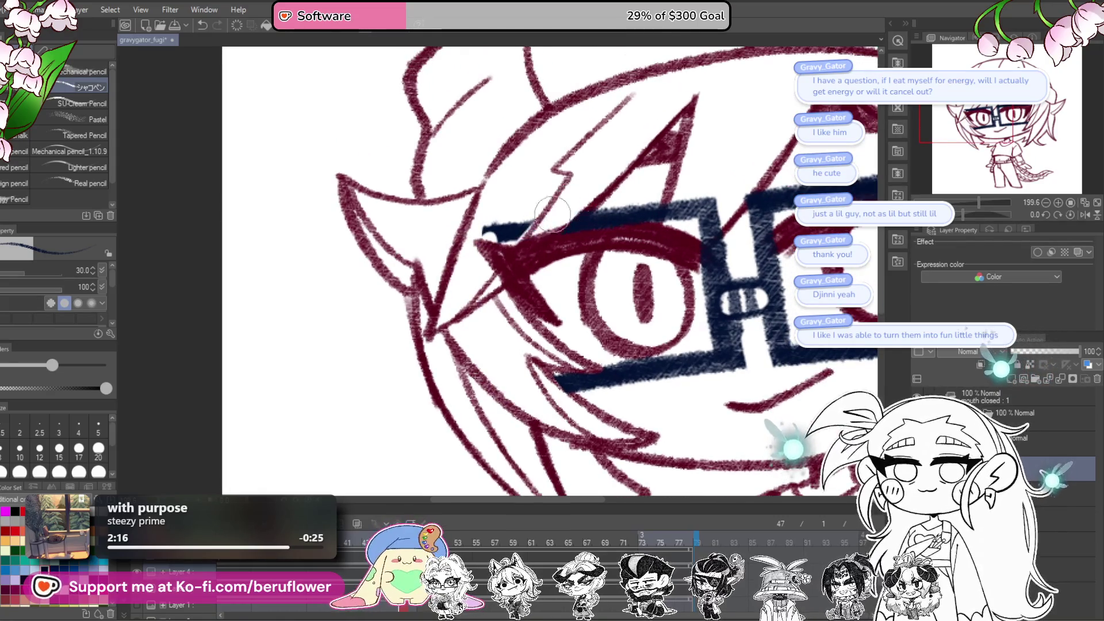
{"action": "scroll", "coordinate": [486, 252], "scroll_direction": "down", "scroll_amount": 5}
{"action": "scroll", "coordinate": [486, 251], "scroll_direction": "up", "scroll_amount": 2}
{"action": "scroll", "coordinate": [488, 252], "scroll_direction": "right", "scroll_amount": 3}
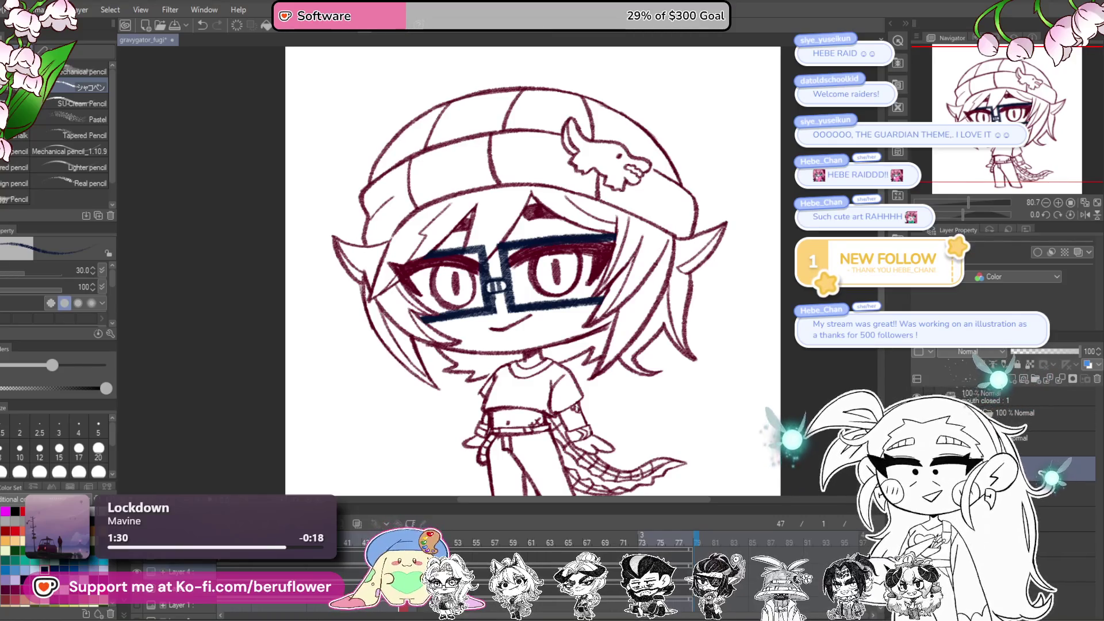
{"action": "mouse_move", "coordinate": [377, 0]}
{"action": "left_mouse_down"}
{"action": "mouse_move", "coordinate": [377, 113]}
{"action": "mouse_move", "coordinate": [350, 97]}
{"action": "left_mouse_up"}
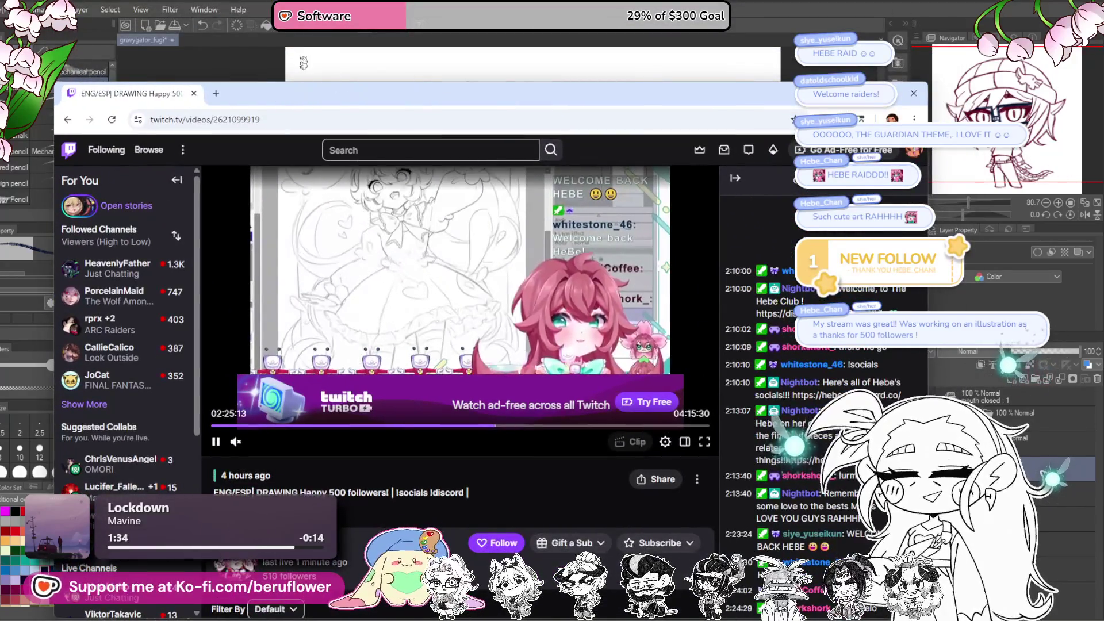
{"action": "left_click", "coordinate": [887, 93]}
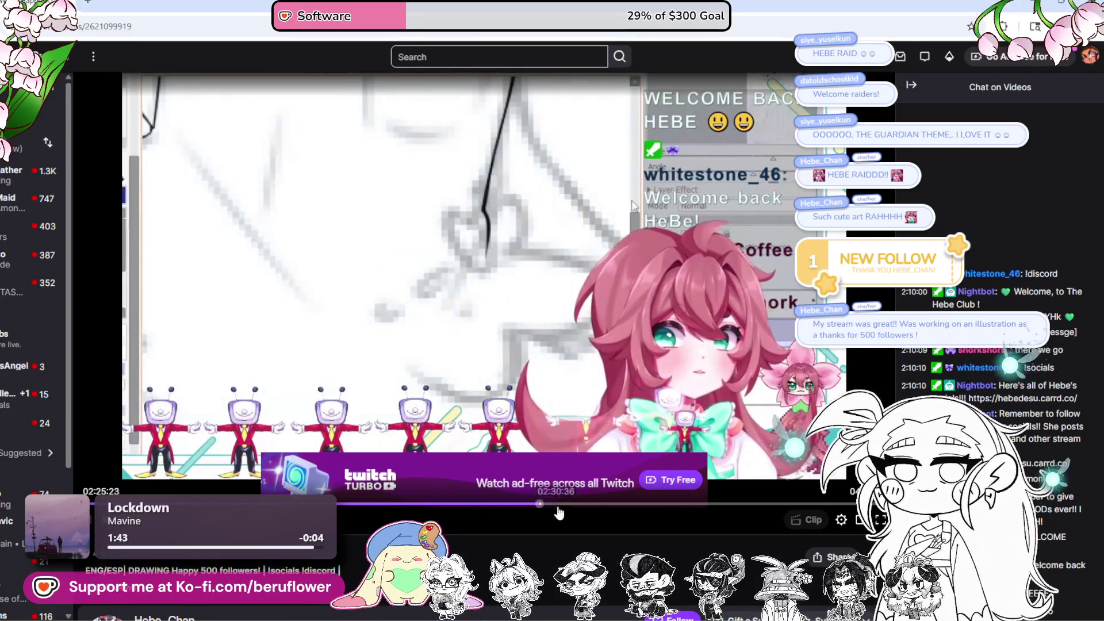
{"action": "left_click", "coordinate": [671, 503]}
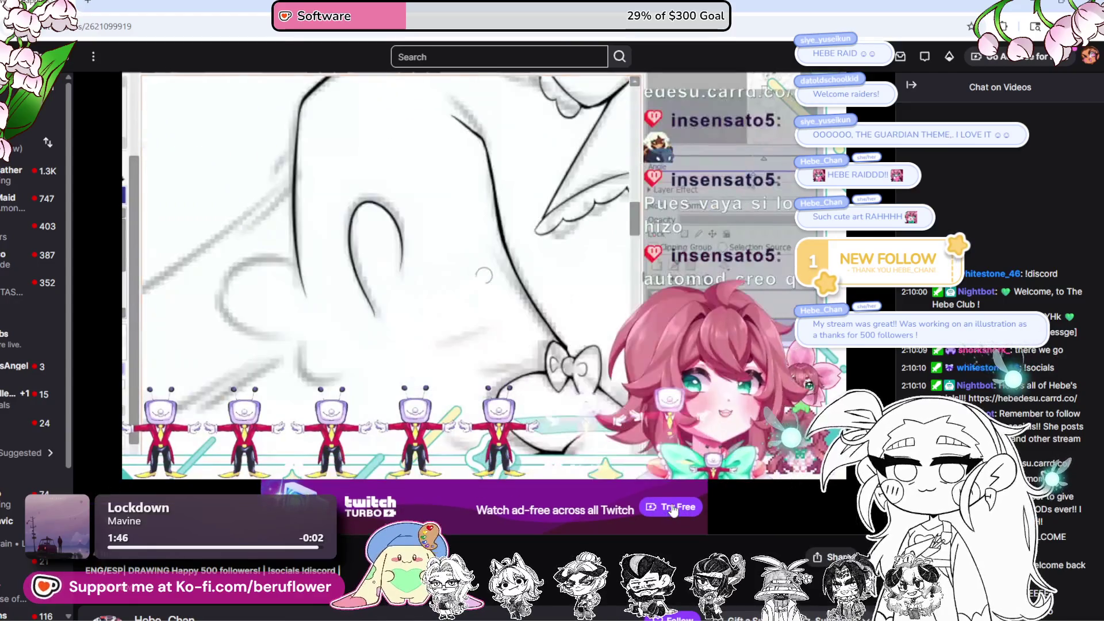
{"action": "left_click", "coordinate": [742, 504]}
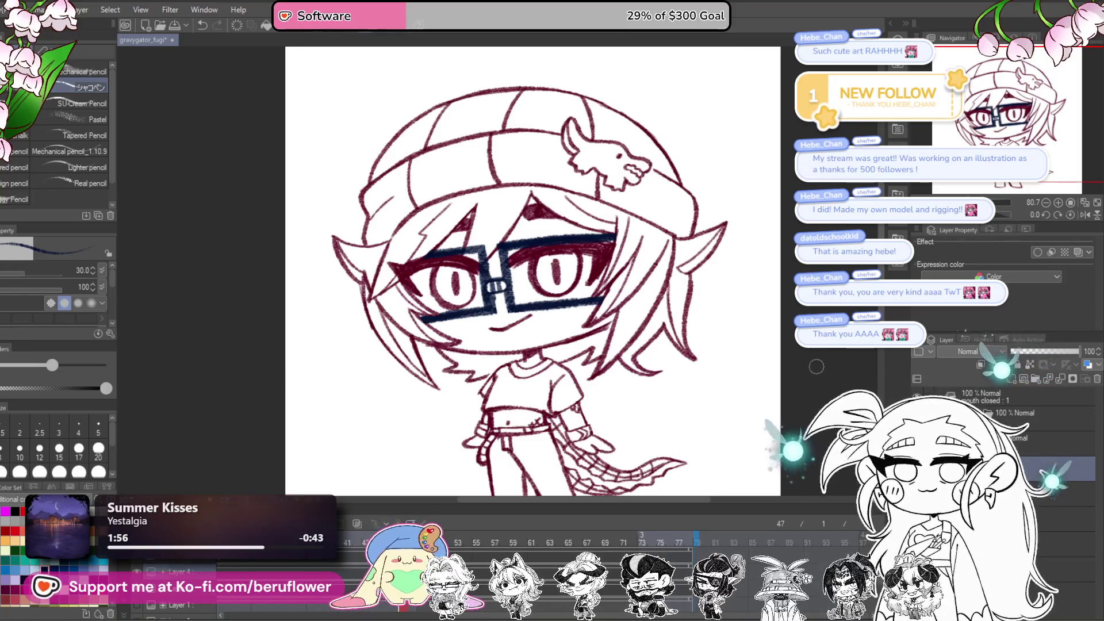
Step: Erase part of the thick eyelash at the left eye's outer corner, then return to actual size
{"action": "left_click_drag", "start_coordinate": [815, 363], "coordinate": [636, 432]}
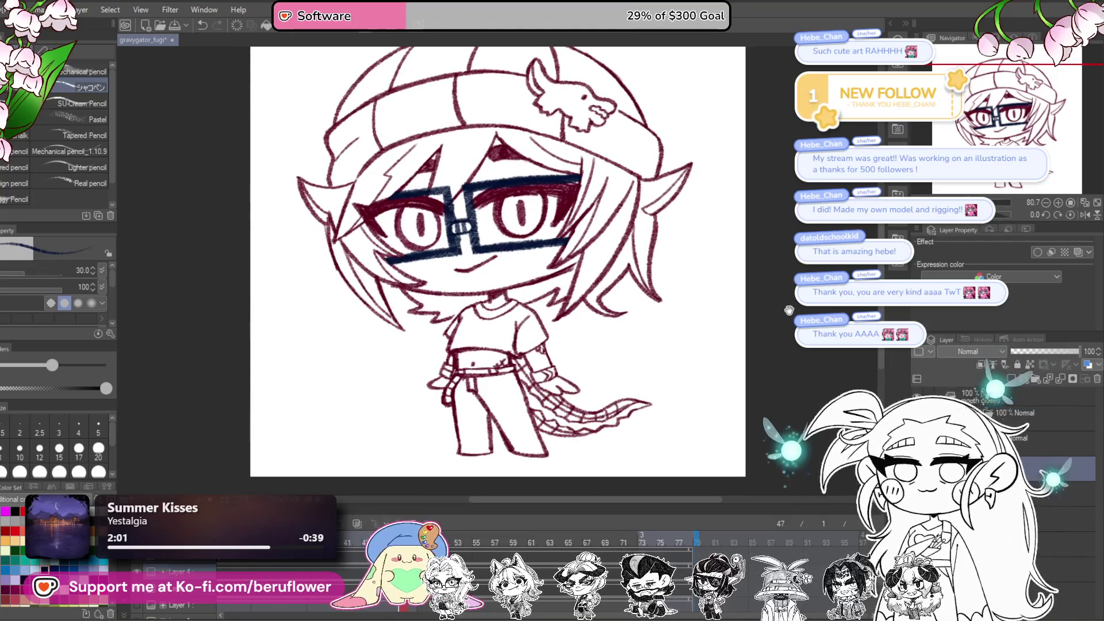
{"action": "left_click_drag", "start_coordinate": [610, 251], "coordinate": [616, 301]}
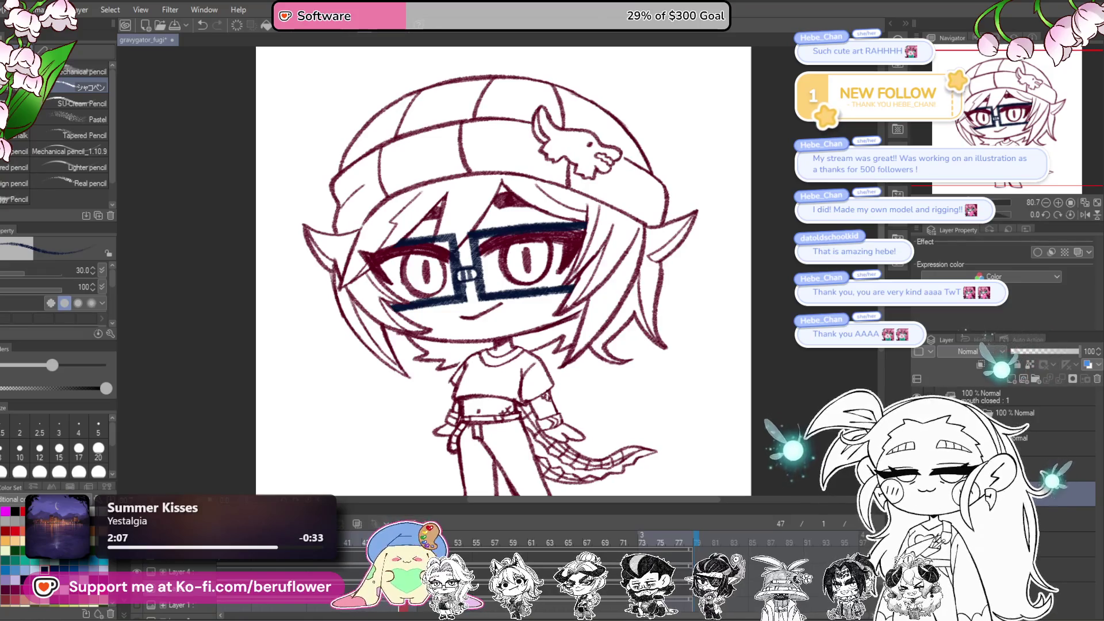
{"action": "scroll", "coordinate": [371, 237], "scroll_direction": "up", "scroll_amount": 3}
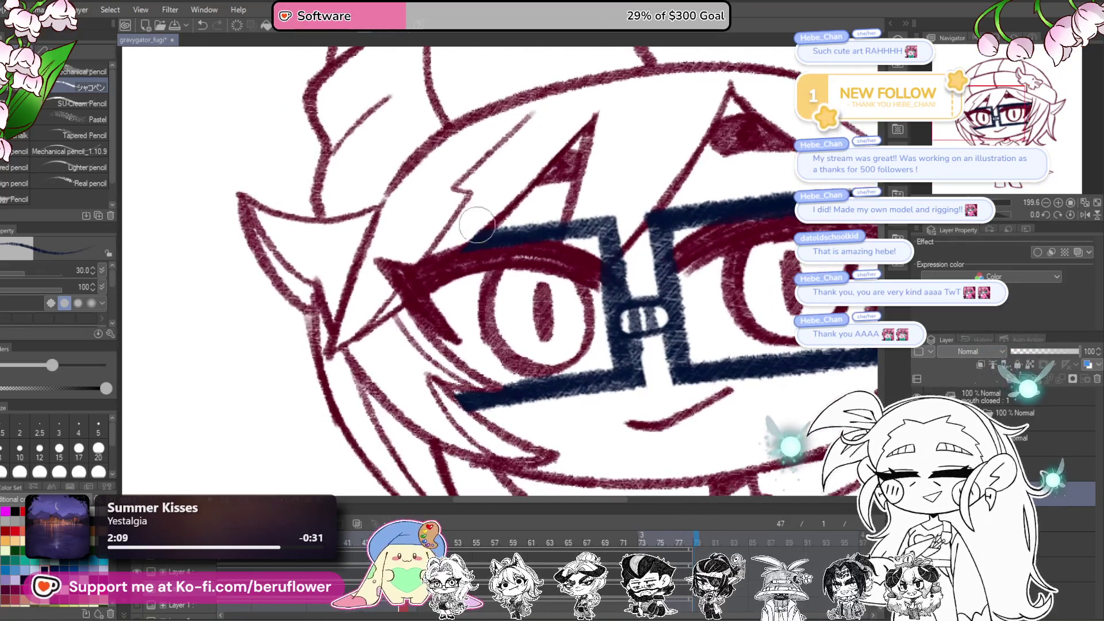
{"action": "left_click_drag", "start_coordinate": [448, 256], "coordinate": [400, 297]}
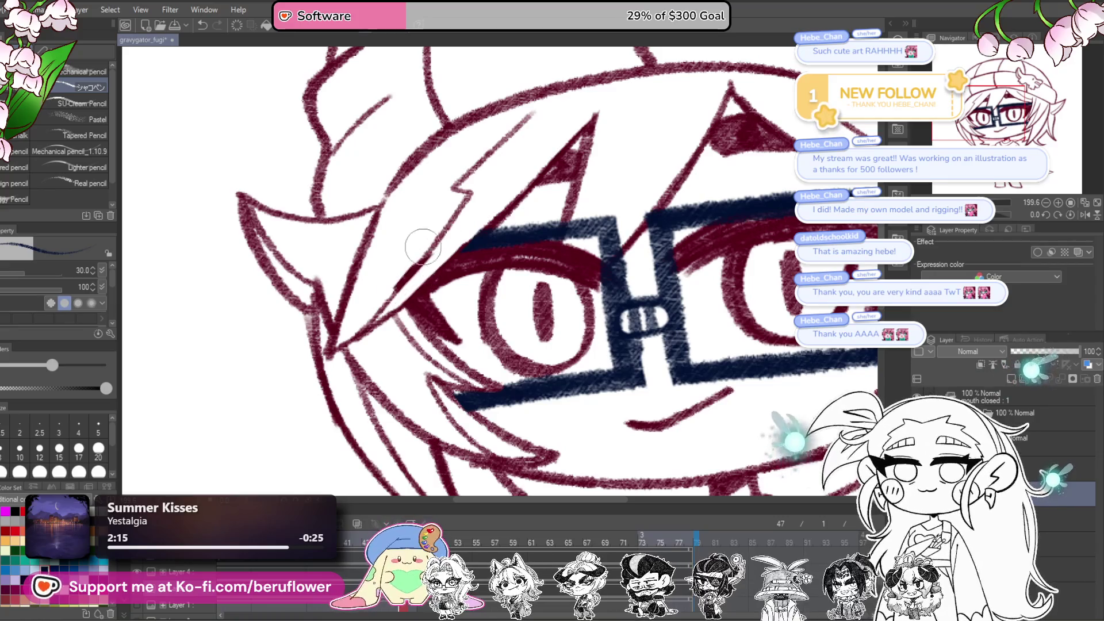
{"action": "key", "text": "ctrl+0"}
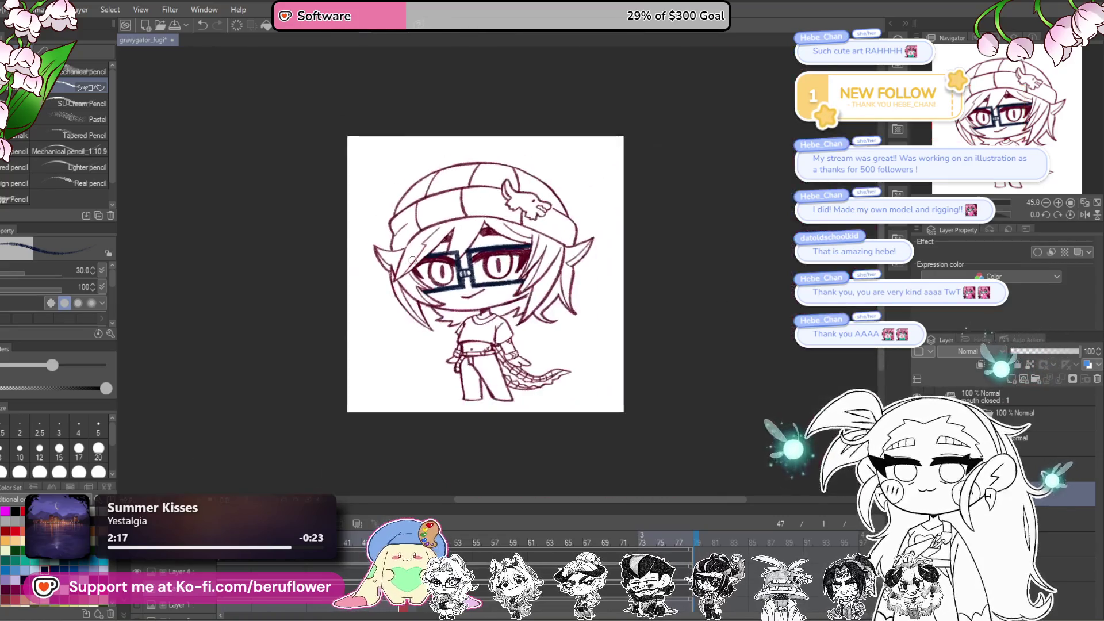
{"action": "key", "text": "ctrl+alt+0"}
{"action": "left_click_drag", "start_coordinate": [550, 331], "coordinate": [582, 367]}
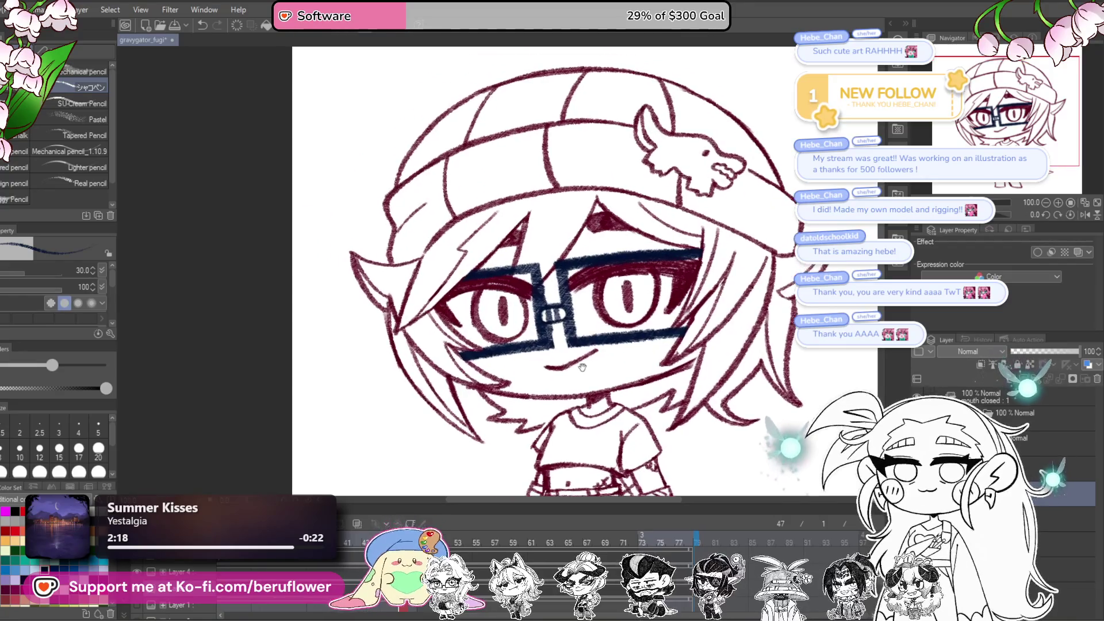
Step: Zoom onto the left eye on the lower layer, erase through the lid and redraw it
{"action": "left_click", "coordinate": [1064, 469]}
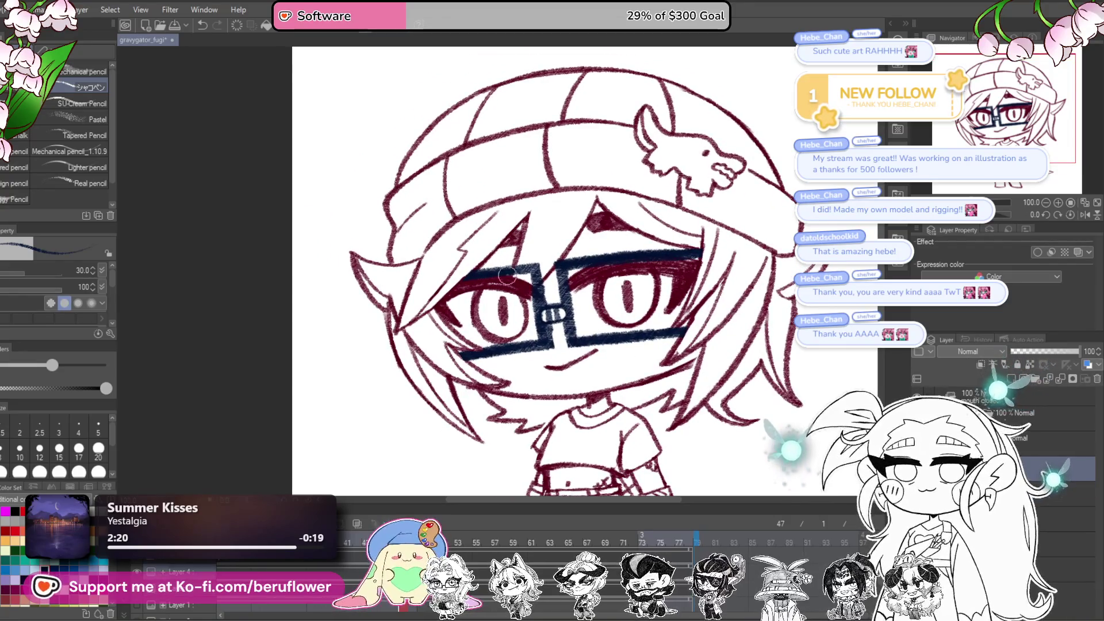
{"action": "scroll", "coordinate": [491, 326], "scroll_direction": "up", "scroll_amount": 3}
{"action": "left_click_drag", "start_coordinate": [554, 213], "coordinate": [550, 244]}
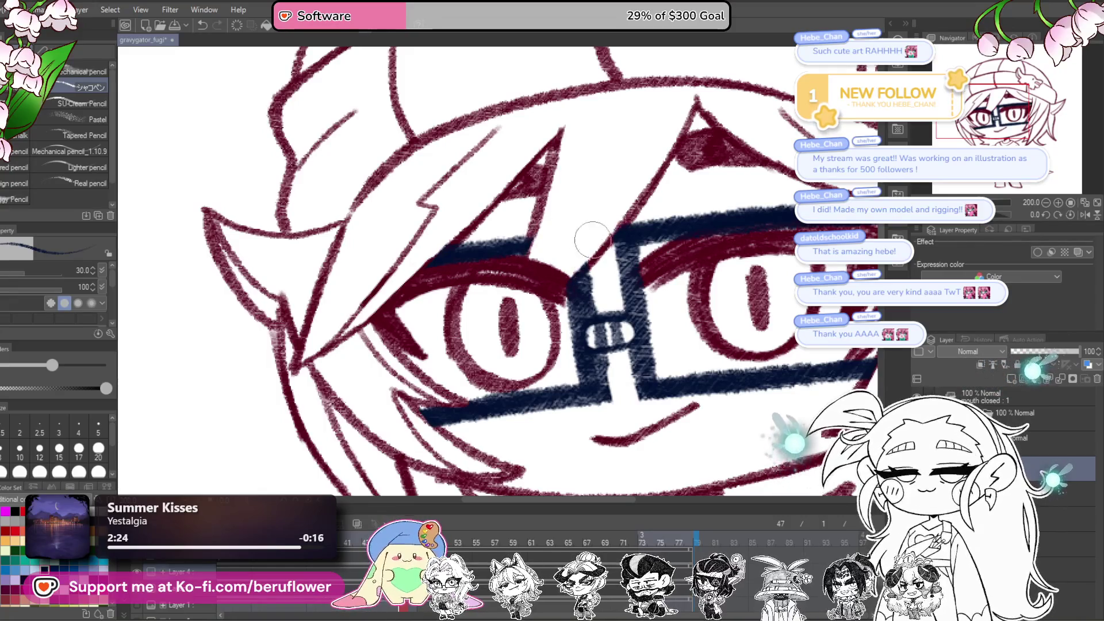
{"action": "scroll", "coordinate": [593, 239], "scroll_direction": "down", "scroll_amount": 5}
{"action": "scroll", "coordinate": [566, 250], "scroll_direction": "up", "scroll_amount": 1}
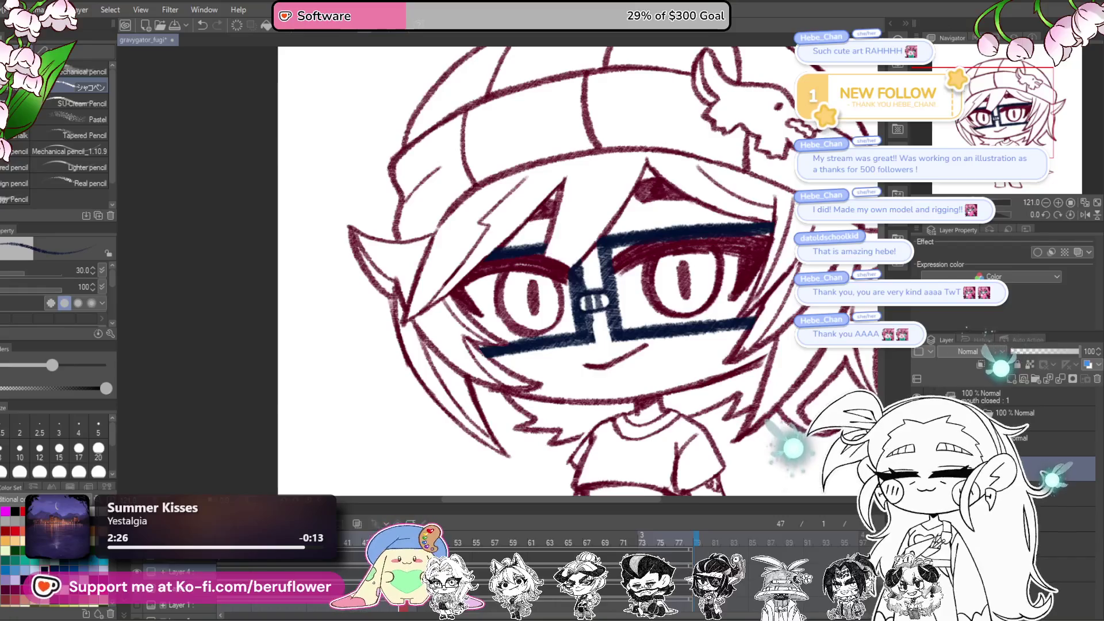
{"action": "key", "text": "alt+bracketleft"}
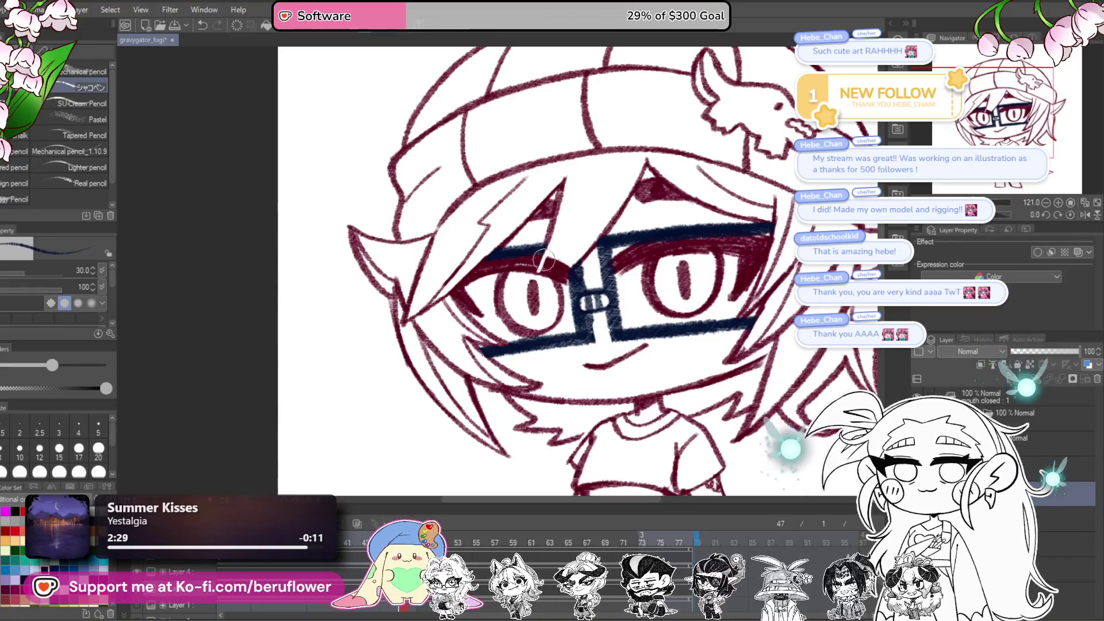
{"action": "left_click_drag", "start_coordinate": [534, 311], "coordinate": [563, 259]}
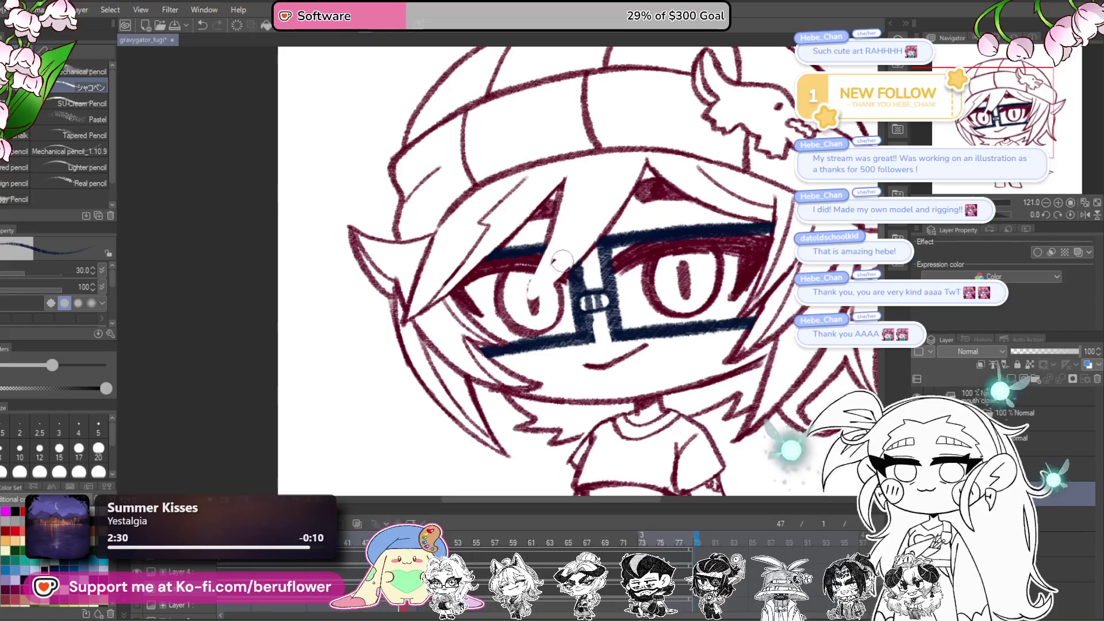
{"action": "left_click_drag", "start_coordinate": [656, 340], "coordinate": [605, 354]}
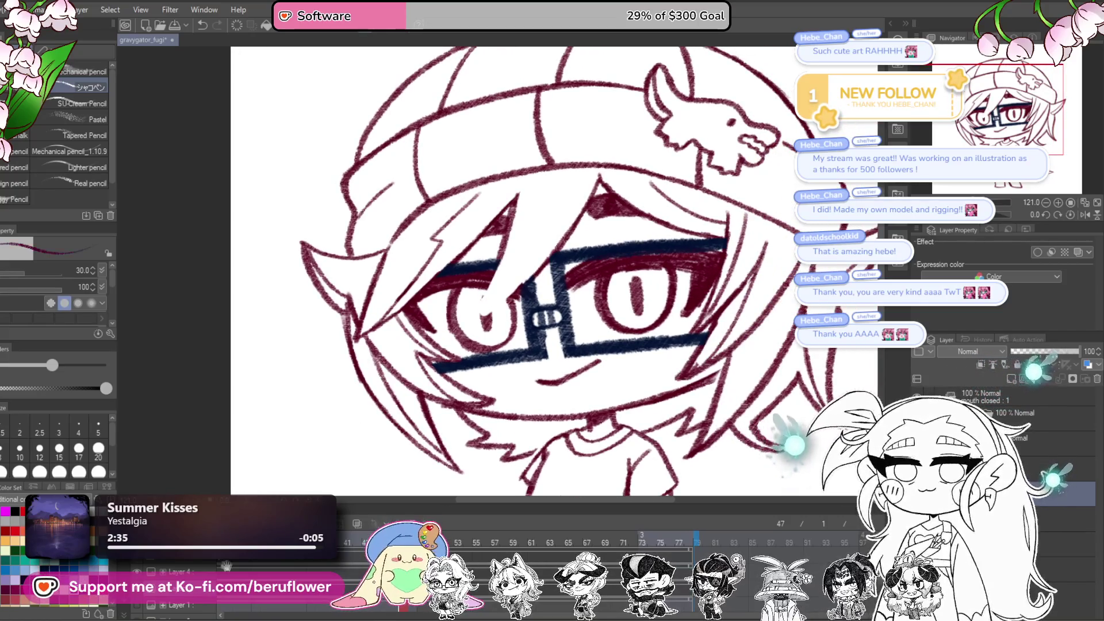
{"action": "scroll", "coordinate": [538, 261], "scroll_direction": "up", "scroll_amount": 2}
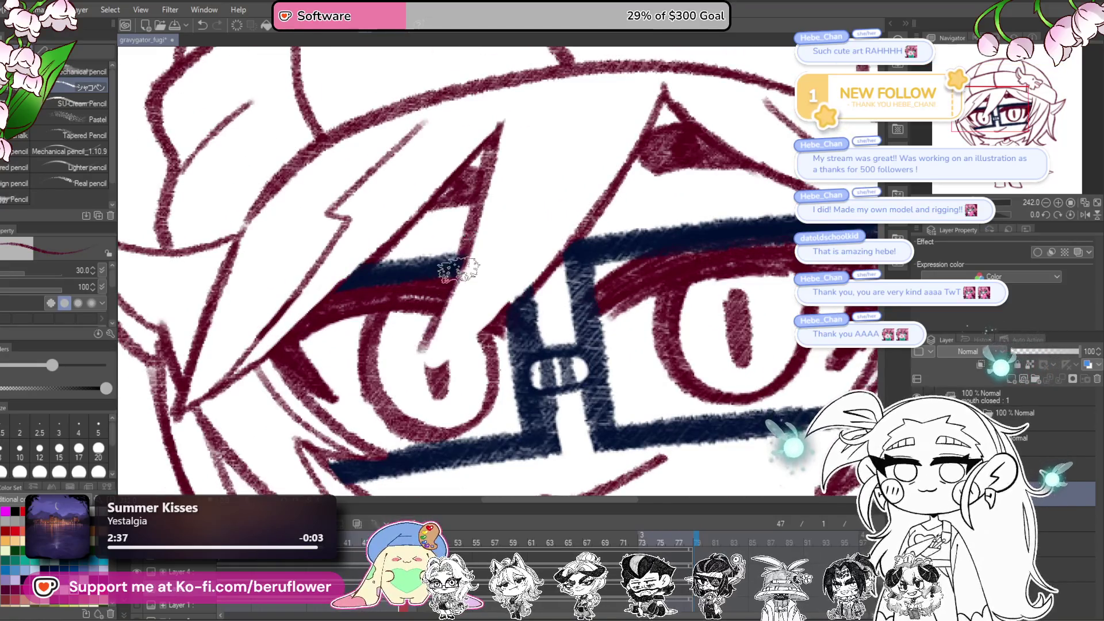
{"action": "left_click_drag", "start_coordinate": [578, 238], "coordinate": [409, 374]}
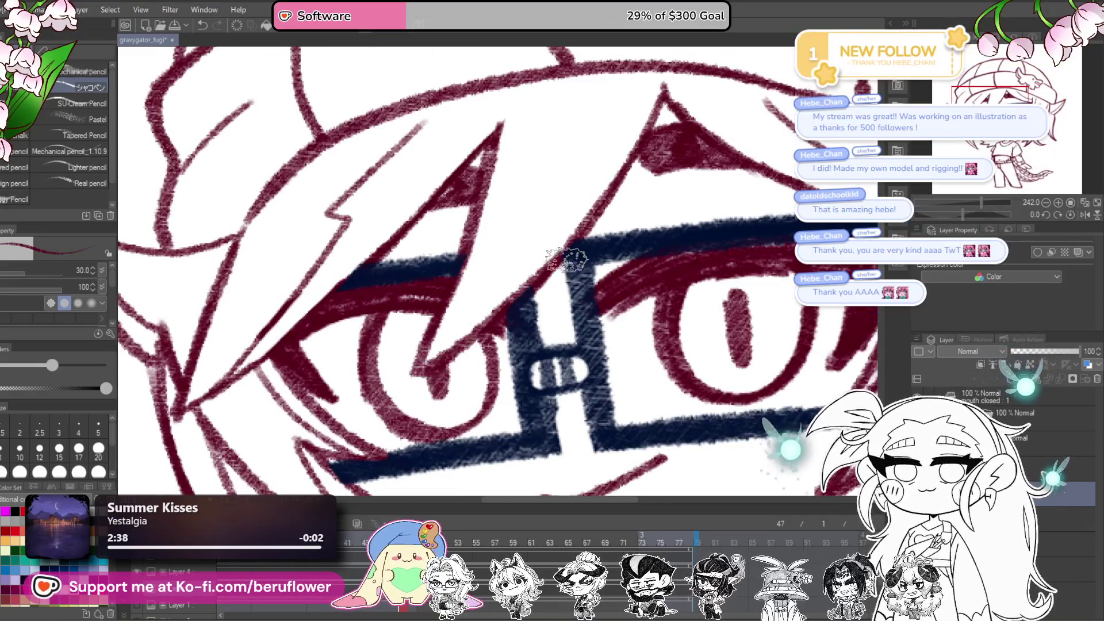
{"action": "scroll", "coordinate": [566, 259], "scroll_direction": "down", "scroll_amount": 4}
{"action": "scroll", "coordinate": [575, 242], "scroll_direction": "up", "scroll_amount": 3}
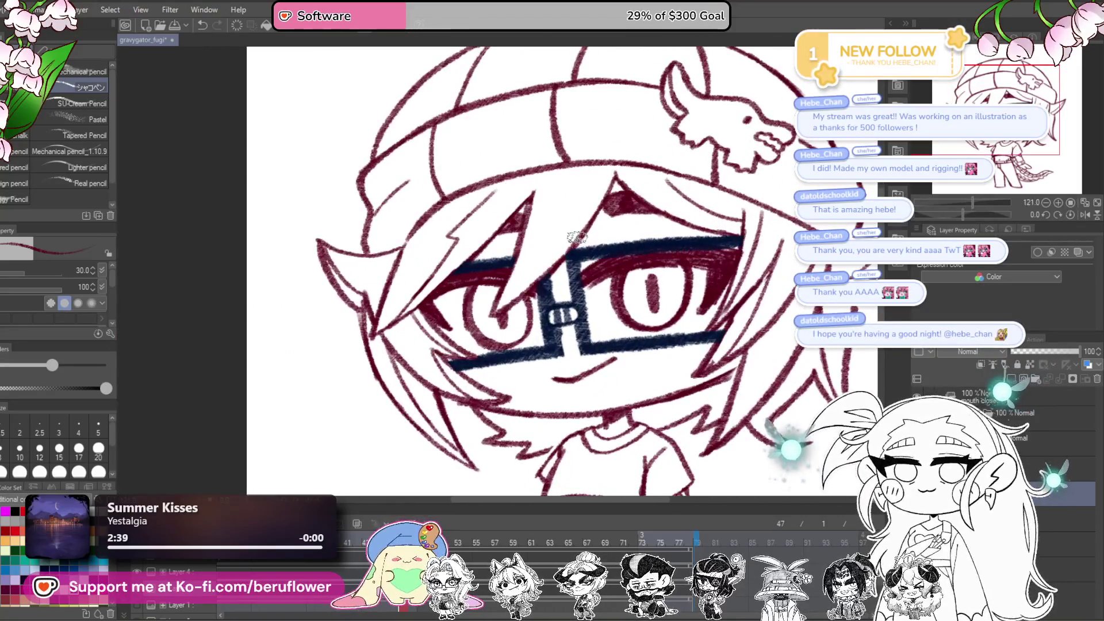
Step: Remove the navy tint from the glasses layer and make the layer one row lower active
{"action": "left_click", "coordinate": [1040, 375]}
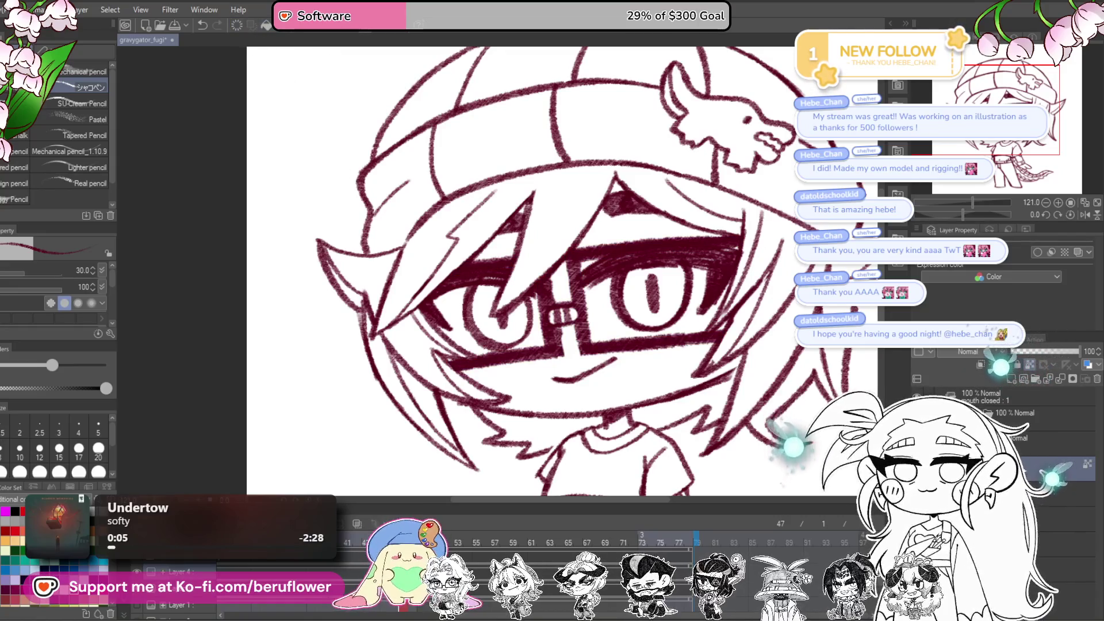
{"action": "left_click", "coordinate": [1081, 493]}
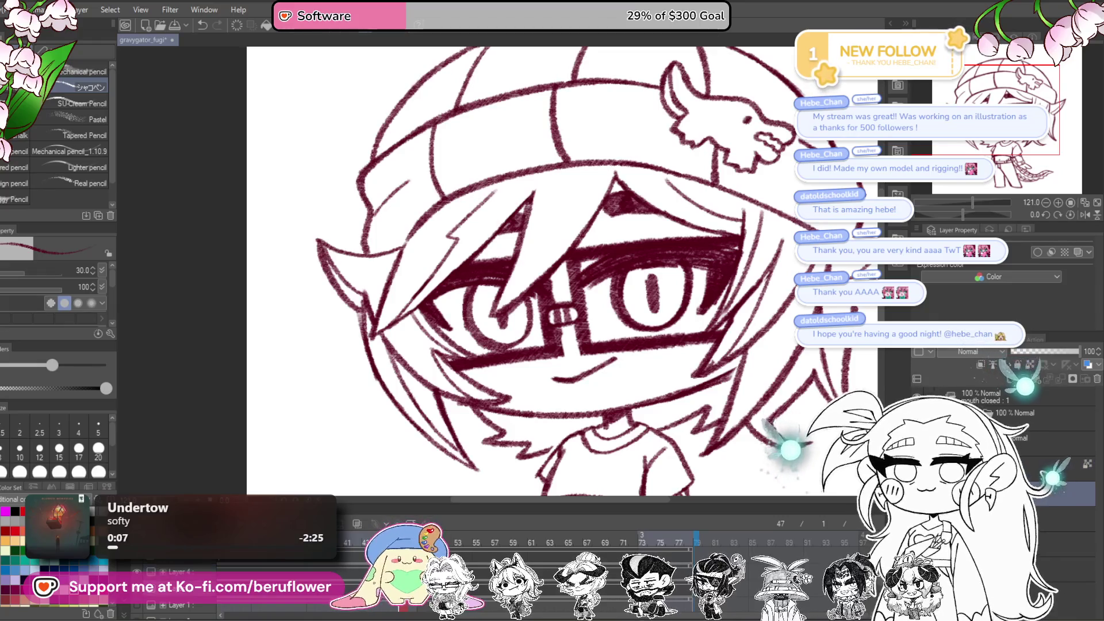
{"action": "left_click", "coordinate": [1069, 467]}
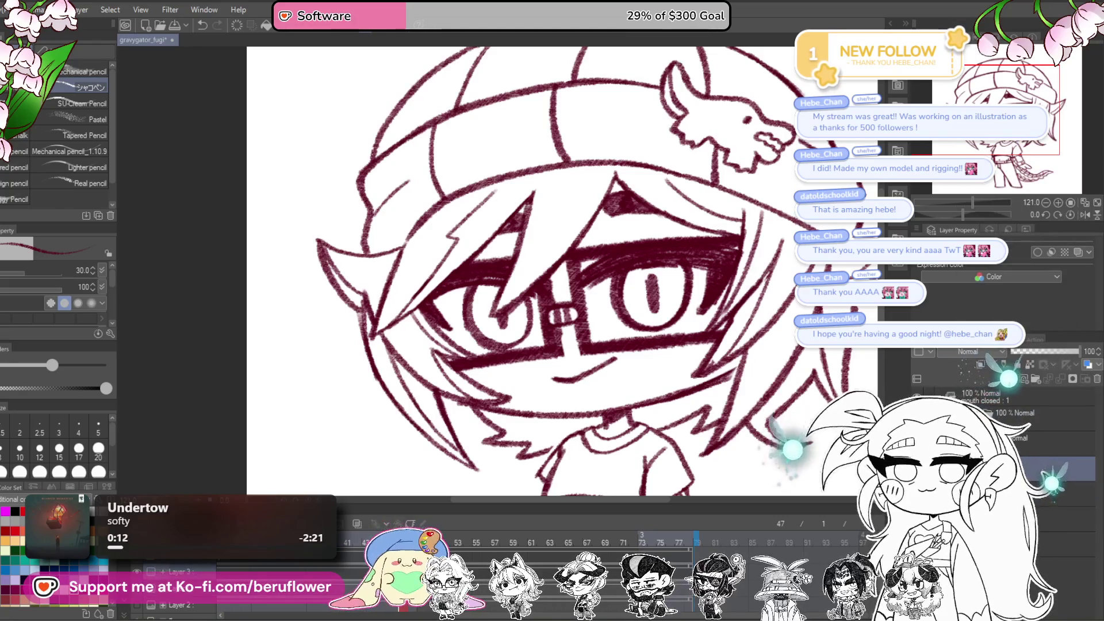
{"action": "scroll", "coordinate": [590, 271], "scroll_direction": "down", "scroll_amount": 5}
{"action": "scroll", "coordinate": [589, 270], "scroll_direction": "up", "scroll_amount": 3}
{"action": "mouse_move", "coordinate": [805, 454]}
{"action": "left_mouse_down"}
{"action": "mouse_move", "coordinate": [748, 422]}
{"action": "mouse_move", "coordinate": [764, 424]}
{"action": "left_mouse_up"}
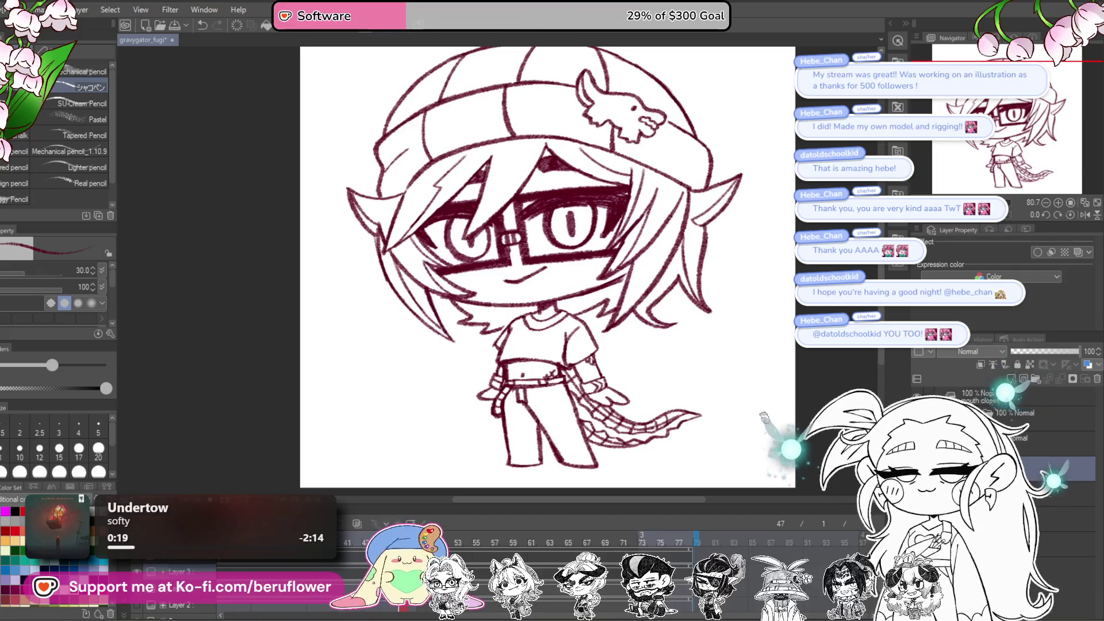
{"action": "left_click_drag", "start_coordinate": [763, 417], "coordinate": [759, 438]}
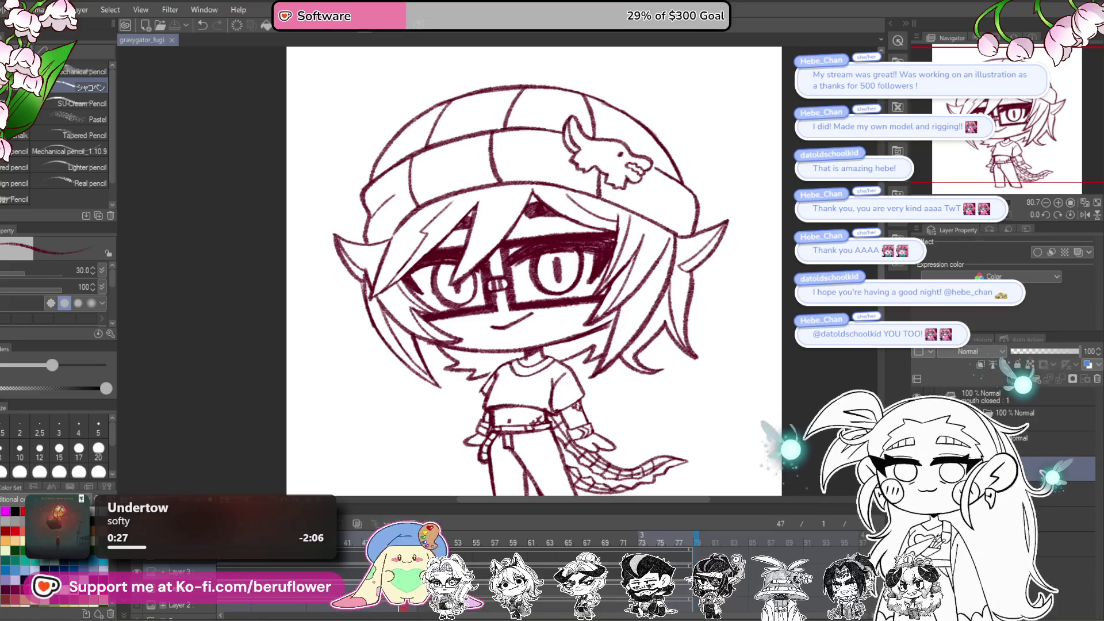
{"action": "left_click", "coordinate": [1063, 468]}
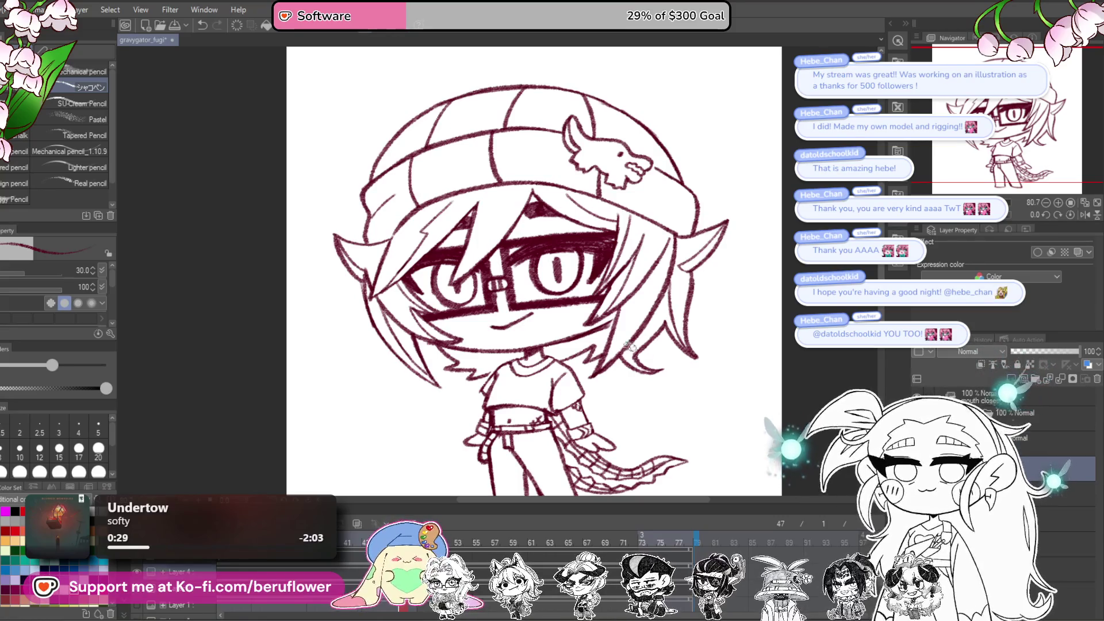
Step: Frame the face and reset the view rotation to upright
{"action": "left_click_drag", "start_coordinate": [577, 247], "coordinate": [640, 278]}
{"action": "scroll", "coordinate": [645, 276], "scroll_direction": "up", "scroll_amount": 3}
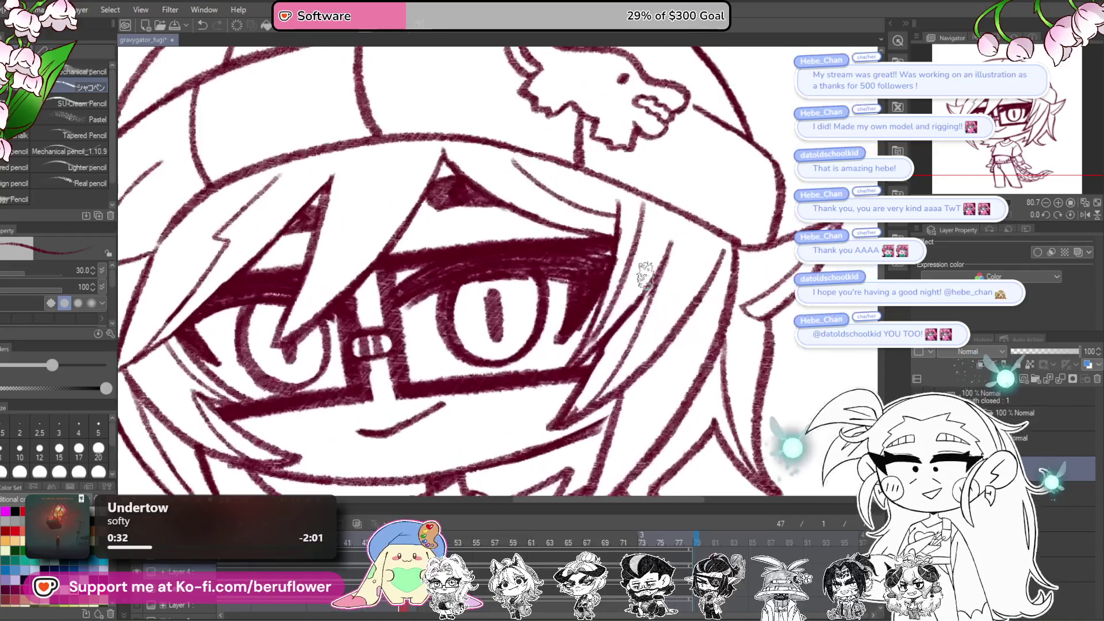
{"action": "mouse_move", "coordinate": [685, 413]}
{"action": "left_mouse_down"}
{"action": "mouse_move", "coordinate": [697, 346]}
{"action": "mouse_move", "coordinate": [632, 398]}
{"action": "mouse_move", "coordinate": [611, 284]}
{"action": "mouse_move", "coordinate": [661, 365]}
{"action": "mouse_move", "coordinate": [822, 178]}
{"action": "left_mouse_up"}
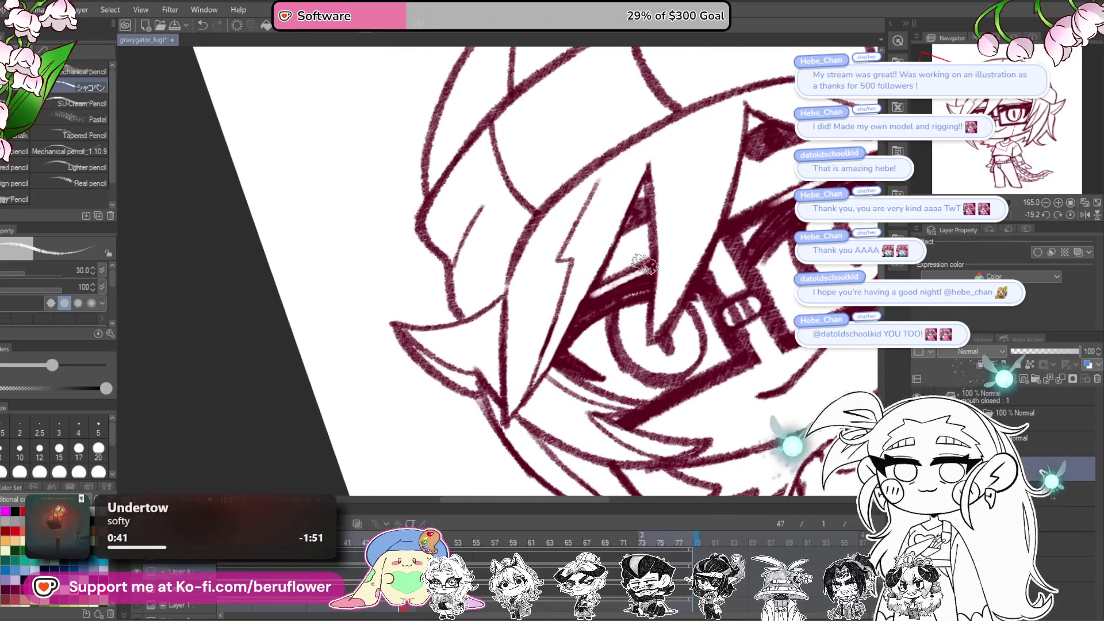
{"action": "scroll", "coordinate": [644, 264], "scroll_direction": "down", "scroll_amount": 5}
{"action": "scroll", "coordinate": [629, 416], "scroll_direction": "up", "scroll_amount": 4}
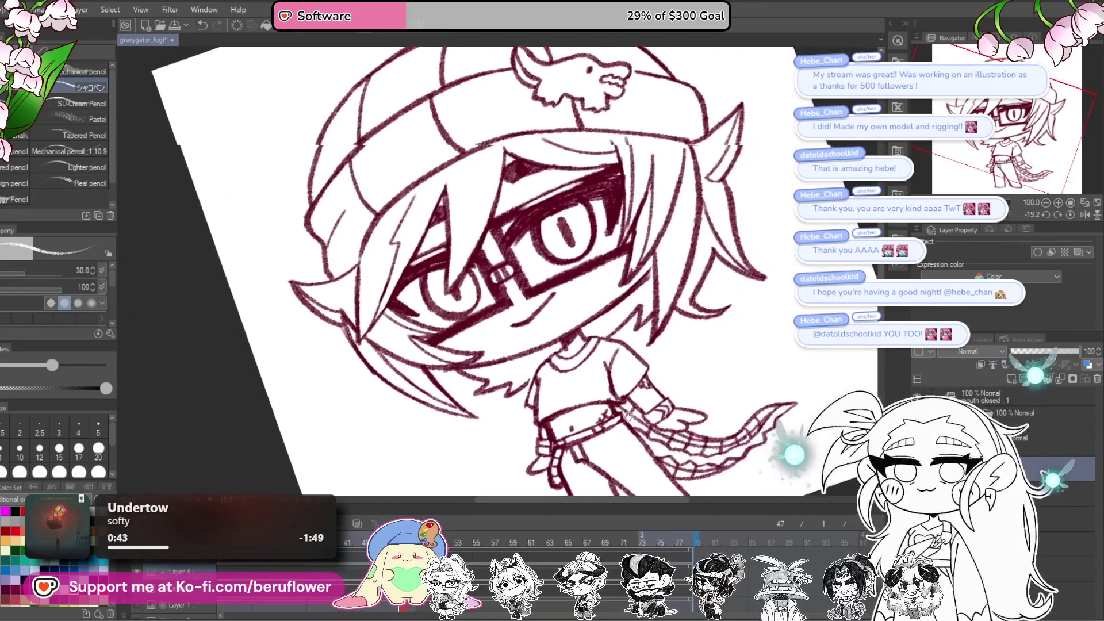
{"action": "left_click", "coordinate": [1069, 215]}
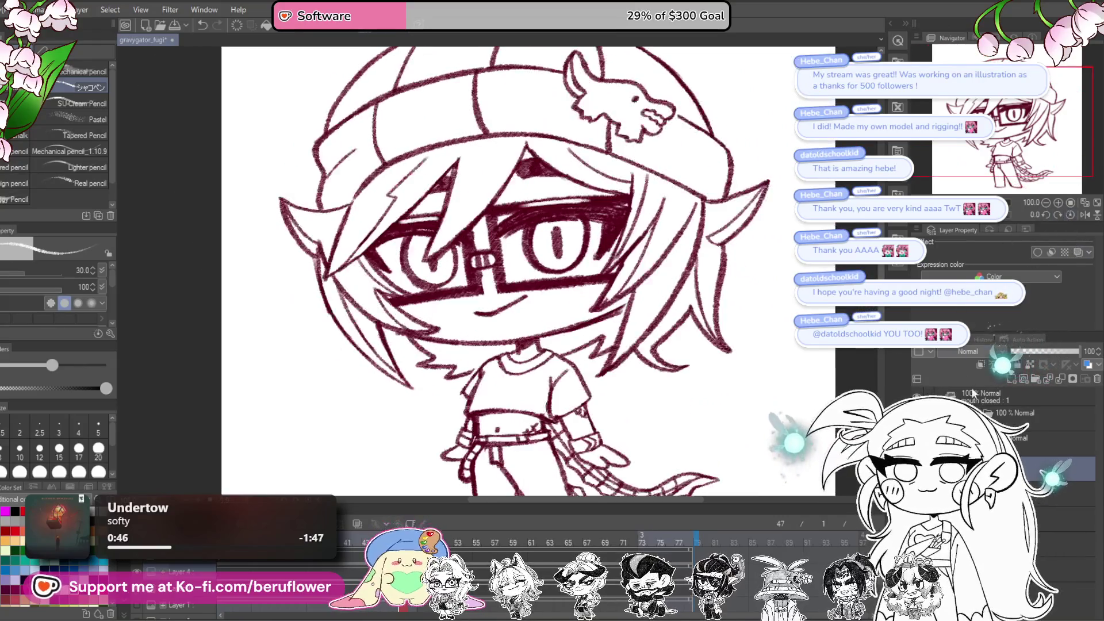
{"action": "scroll", "coordinate": [617, 405], "scroll_direction": "down", "scroll_amount": 2}
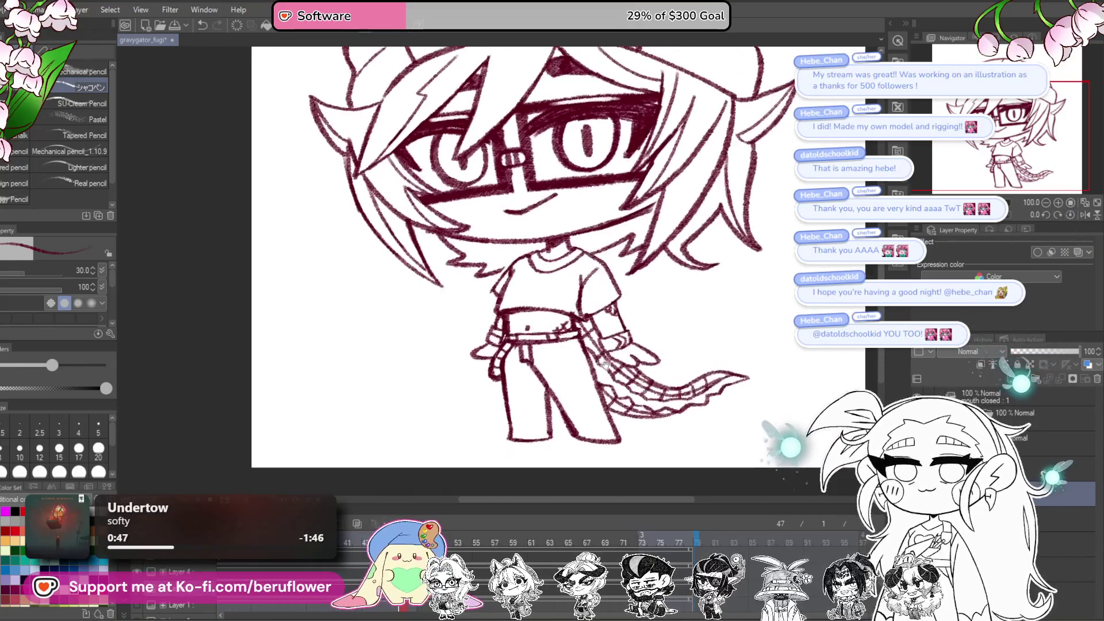
{"action": "scroll", "coordinate": [632, 316], "scroll_direction": "up", "scroll_amount": 4}
{"action": "scroll", "coordinate": [602, 261], "scroll_direction": "up", "scroll_amount": 5}
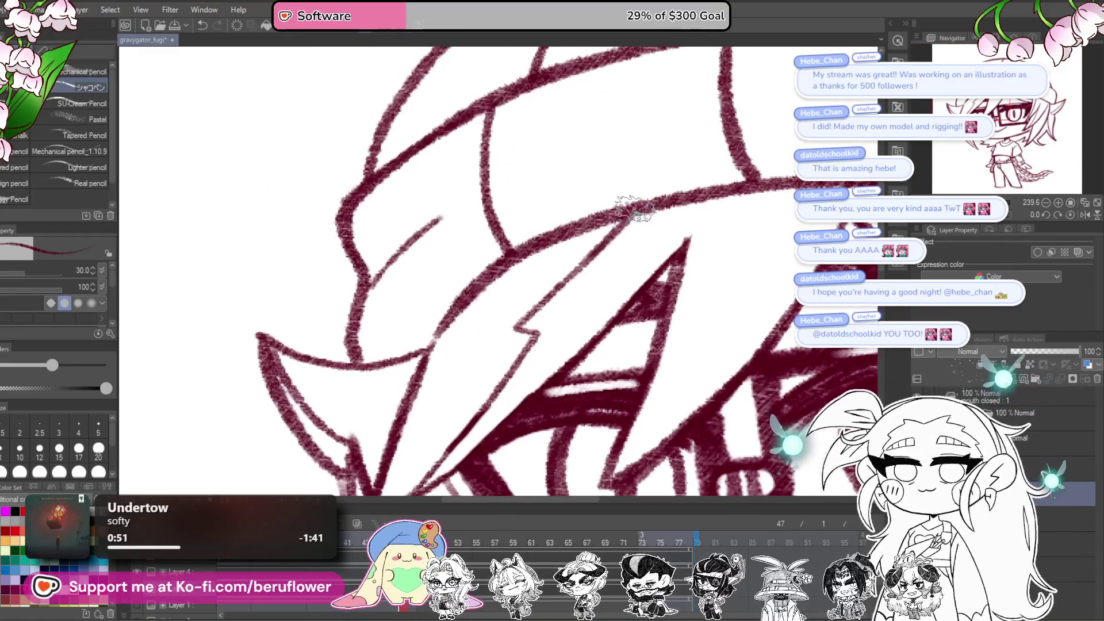
{"action": "scroll", "coordinate": [635, 210], "scroll_direction": "down", "scroll_amount": 5}
{"action": "scroll", "coordinate": [641, 319], "scroll_direction": "up", "scroll_amount": 3}
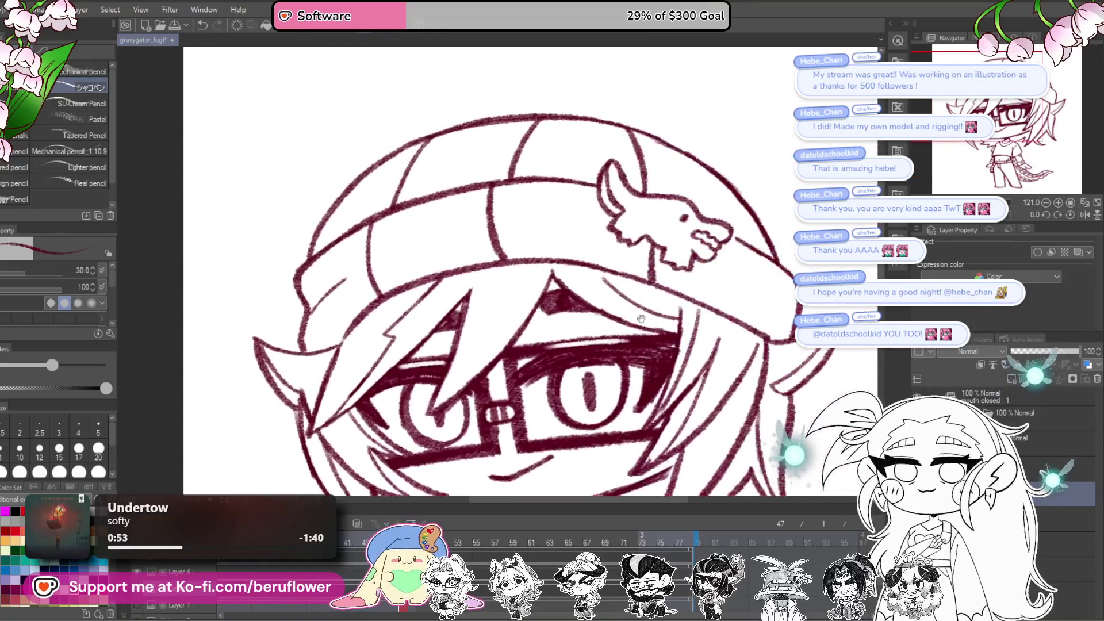
{"action": "scroll", "coordinate": [612, 340], "scroll_direction": "down", "scroll_amount": 3}
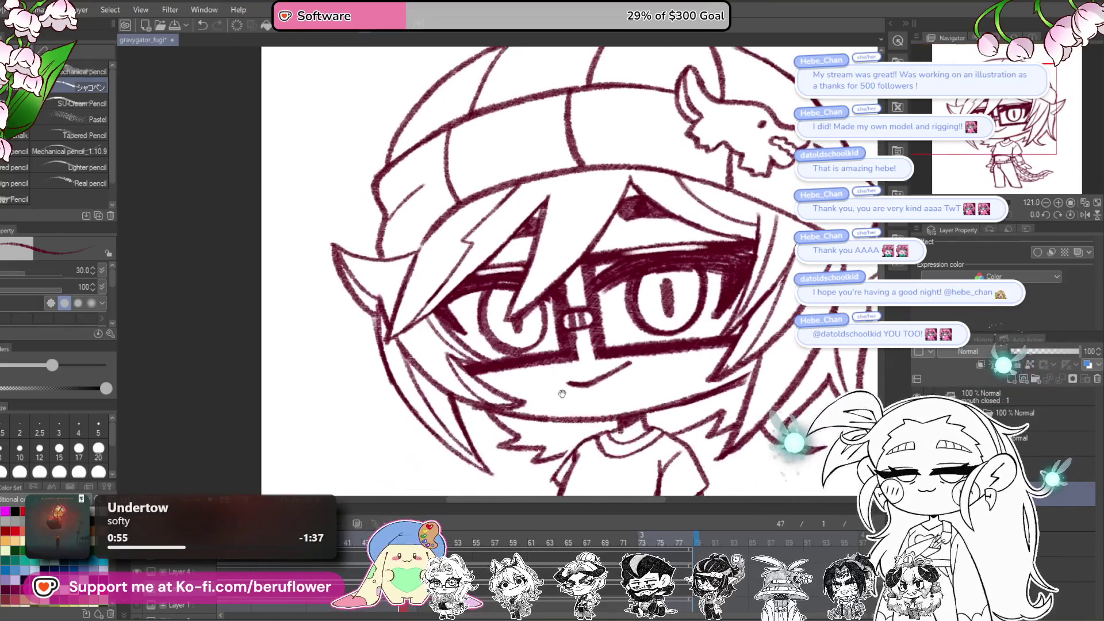
Step: Reframe the hat and face, then hatch shading onto the hair spike under the brim
{"action": "mouse_move", "coordinate": [592, 345]}
{"action": "left_mouse_down"}
{"action": "mouse_move", "coordinate": [518, 340]}
{"action": "mouse_move", "coordinate": [647, 284]}
{"action": "left_mouse_up"}
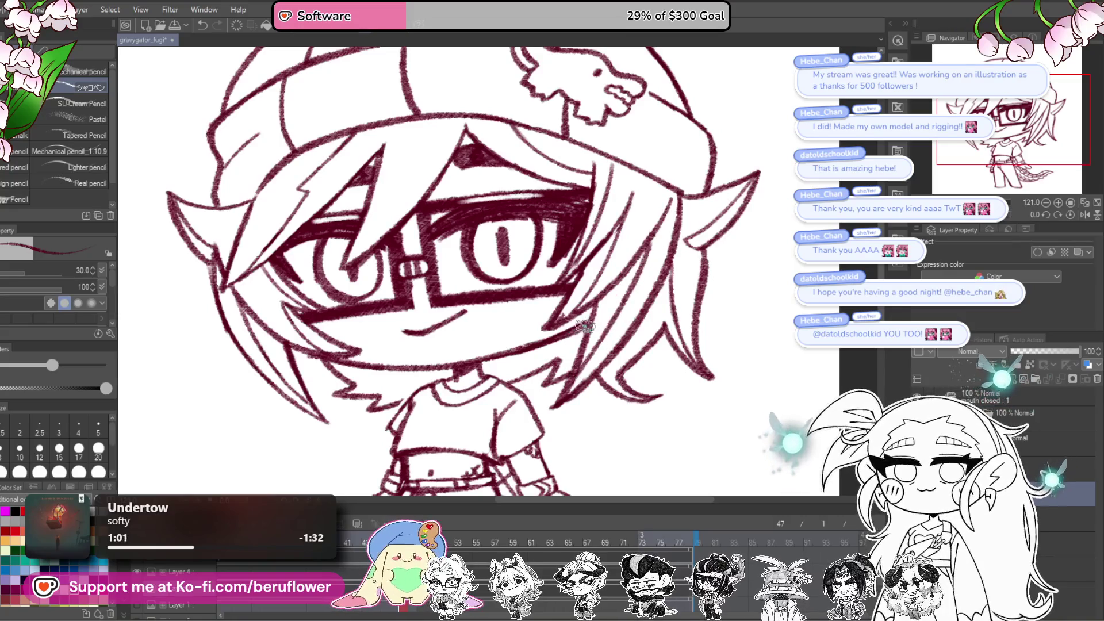
{"action": "scroll", "coordinate": [570, 316], "scroll_direction": "down", "scroll_amount": 3}
{"action": "scroll", "coordinate": [568, 308], "scroll_direction": "up", "scroll_amount": 1}
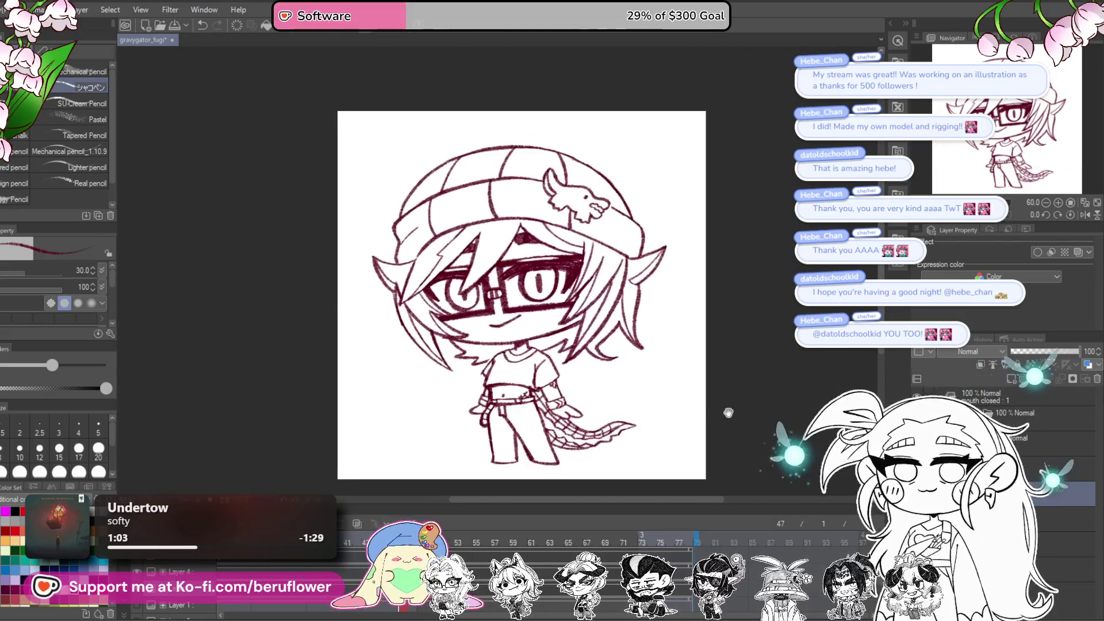
{"action": "left_click_drag", "start_coordinate": [717, 424], "coordinate": [714, 411]}
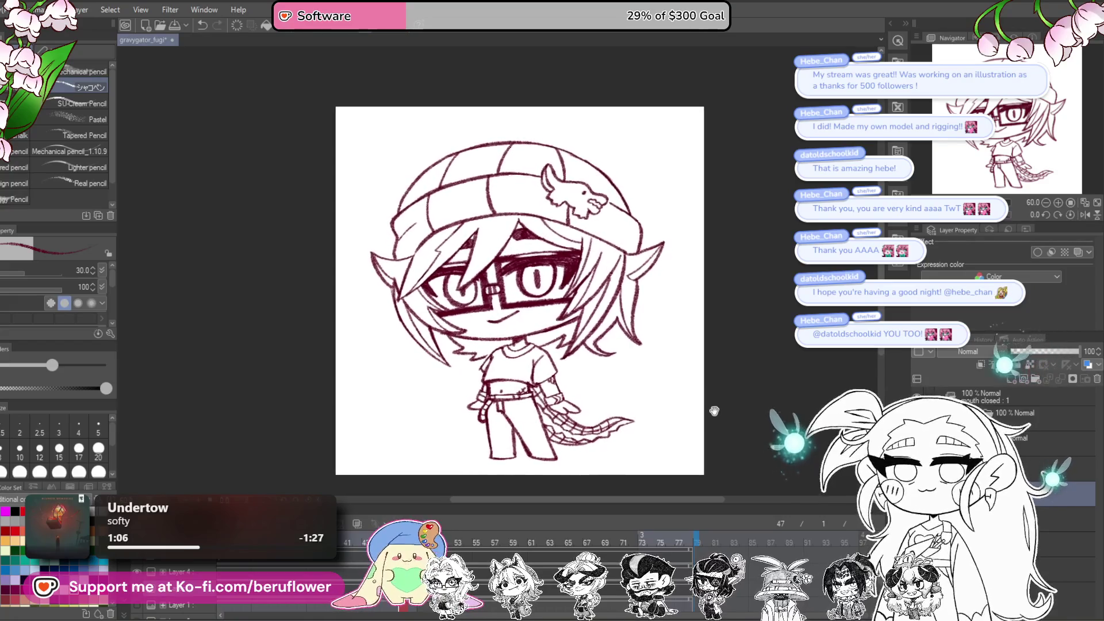
{"action": "scroll", "coordinate": [516, 360], "scroll_direction": "up", "scroll_amount": 3}
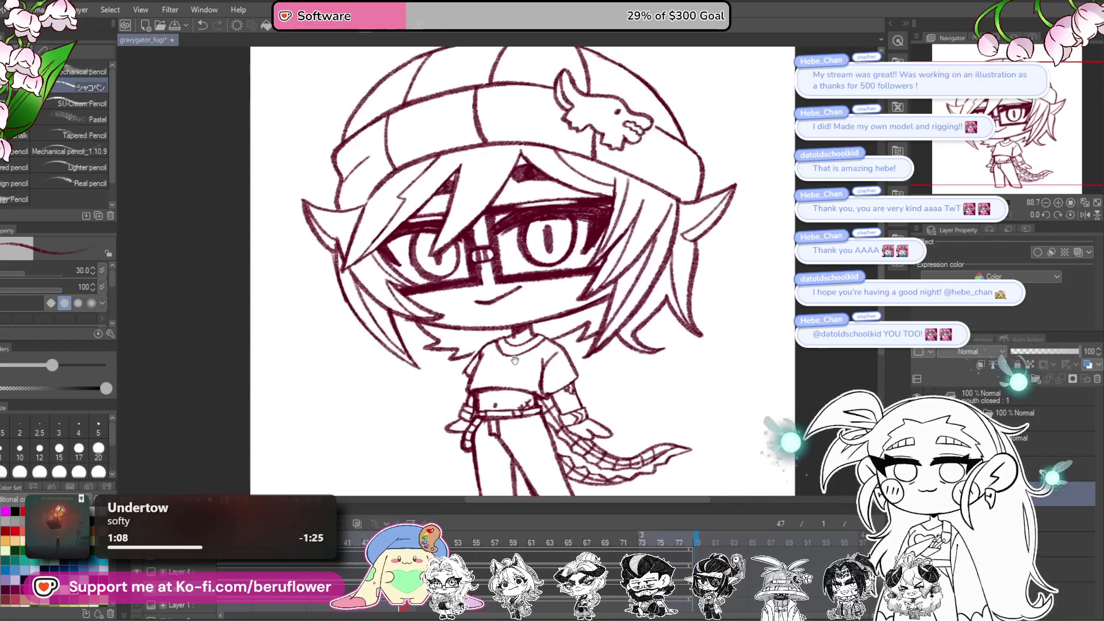
{"action": "mouse_move", "coordinate": [638, 355]}
{"action": "left_mouse_down"}
{"action": "mouse_move", "coordinate": [621, 413]}
{"action": "mouse_move", "coordinate": [650, 471]}
{"action": "mouse_move", "coordinate": [707, 505]}
{"action": "mouse_move", "coordinate": [702, 516]}
{"action": "left_mouse_up"}
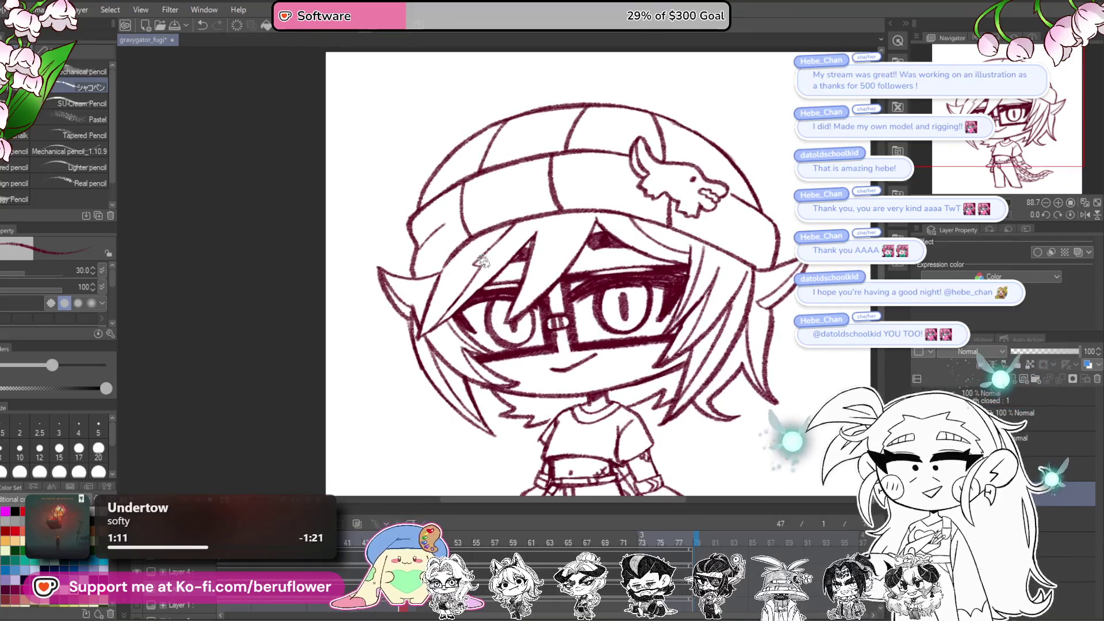
{"action": "scroll", "coordinate": [482, 262], "scroll_direction": "up", "scroll_amount": 5}
{"action": "mouse_move", "coordinate": [471, 265]}
{"action": "left_mouse_down"}
{"action": "mouse_move", "coordinate": [477, 248]}
{"action": "mouse_move", "coordinate": [512, 241]}
{"action": "mouse_move", "coordinate": [606, 181]}
{"action": "mouse_move", "coordinate": [501, 290]}
{"action": "mouse_move", "coordinate": [399, 424]}
{"action": "mouse_move", "coordinate": [500, 253]}
{"action": "mouse_move", "coordinate": [423, 403]}
{"action": "left_mouse_up"}
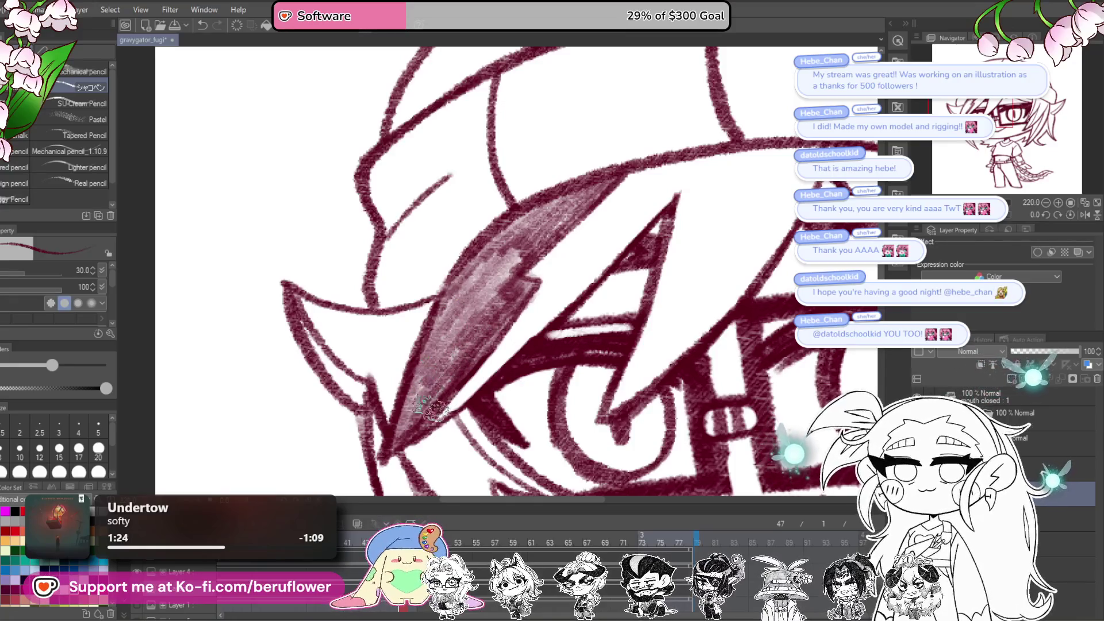
Step: Add more hatching to the left hair spike under the beanie brim
{"action": "scroll", "coordinate": [433, 409], "scroll_direction": "down", "scroll_amount": 4}
{"action": "scroll", "coordinate": [588, 280], "scroll_direction": "up", "scroll_amount": 4}
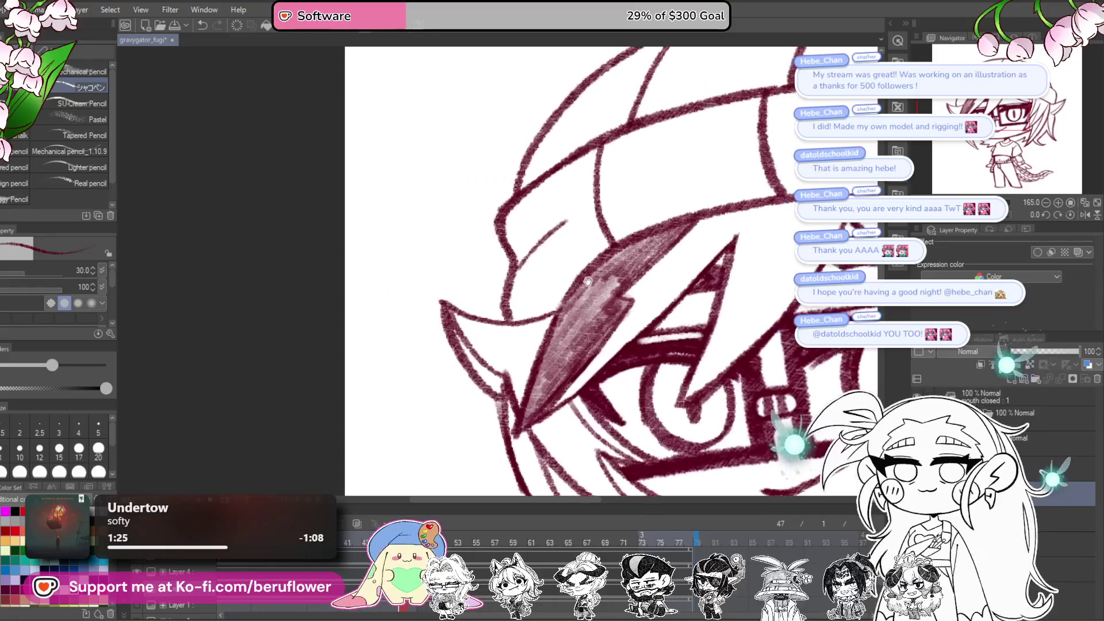
{"action": "left_click_drag", "start_coordinate": [548, 322], "coordinate": [536, 302]}
{"action": "left_click_drag", "start_coordinate": [585, 262], "coordinate": [570, 264]}
{"action": "mouse_move", "coordinate": [541, 283]}
{"action": "left_mouse_down"}
{"action": "mouse_move", "coordinate": [515, 302]}
{"action": "mouse_move", "coordinate": [488, 374]}
{"action": "mouse_move", "coordinate": [474, 359]}
{"action": "left_mouse_up"}
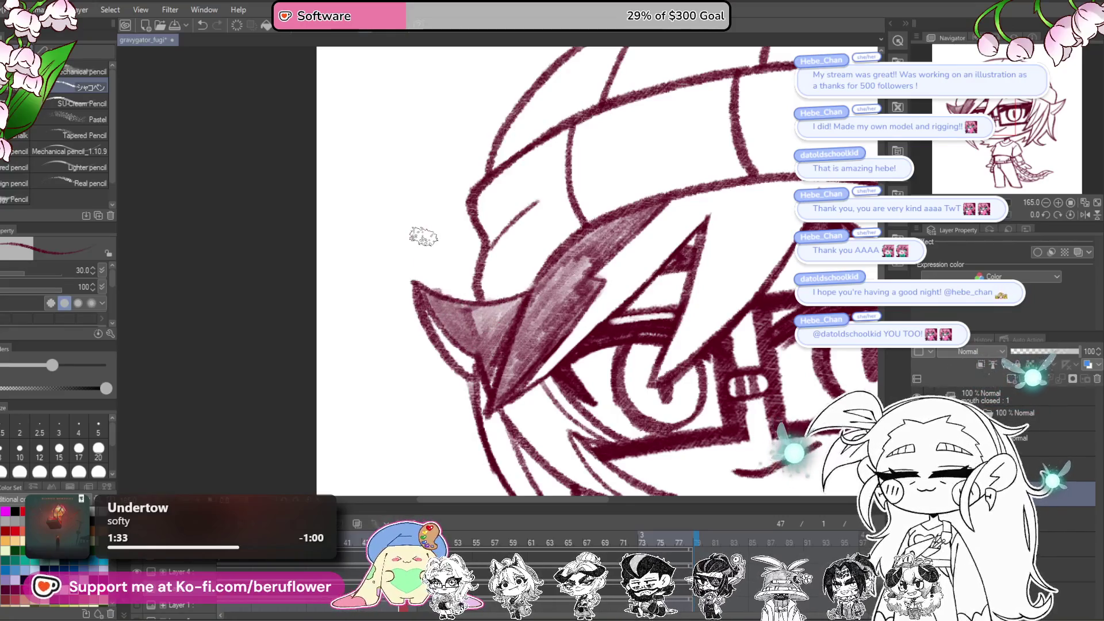
Step: Zoom out, reframe, and fill the diagonal strip beside the bunny with hatching
{"action": "scroll", "coordinate": [442, 283], "scroll_direction": "down", "scroll_amount": 5}
{"action": "scroll", "coordinate": [719, 287], "scroll_direction": "up", "scroll_amount": 3}
{"action": "mouse_move", "coordinate": [723, 284]}
{"action": "left_mouse_down"}
{"action": "mouse_move", "coordinate": [713, 351]}
{"action": "mouse_move", "coordinate": [667, 403]}
{"action": "mouse_move", "coordinate": [575, 460]}
{"action": "mouse_move", "coordinate": [471, 477]}
{"action": "mouse_move", "coordinate": [368, 449]}
{"action": "left_mouse_up"}
{"action": "scroll", "coordinate": [535, 282], "scroll_direction": "up", "scroll_amount": 5}
{"action": "scroll", "coordinate": [535, 282], "scroll_direction": "up", "scroll_amount": 4}
{"action": "left_click_drag", "start_coordinate": [546, 225], "coordinate": [489, 310]}
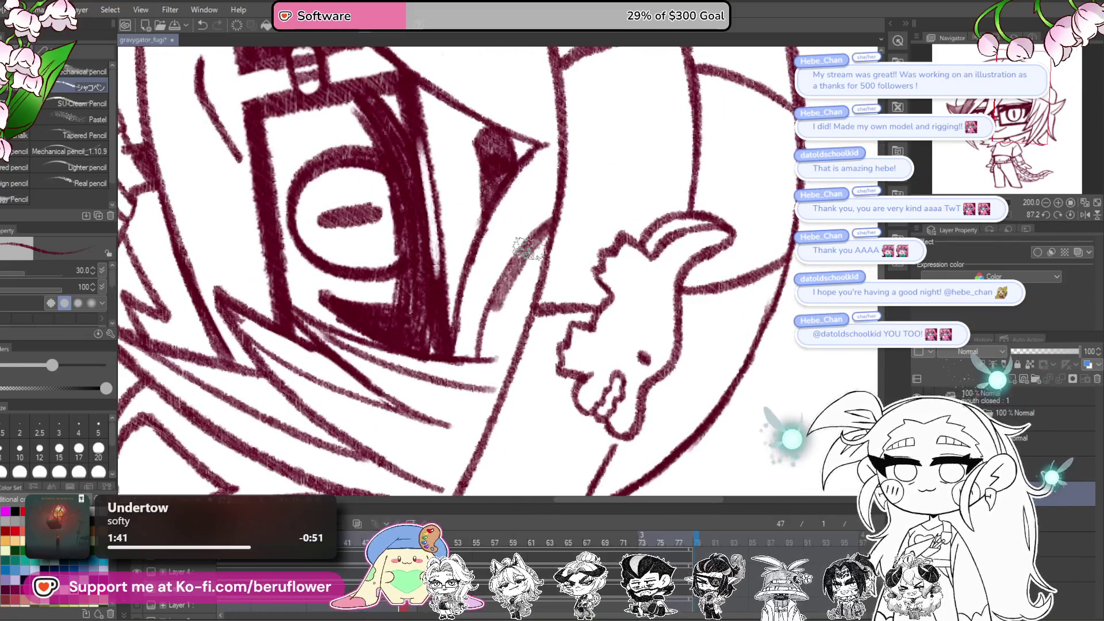
{"action": "left_click_drag", "start_coordinate": [523, 258], "coordinate": [478, 359]}
{"action": "left_click_drag", "start_coordinate": [514, 288], "coordinate": [497, 342]}
{"action": "mouse_move", "coordinate": [547, 239]}
{"action": "left_mouse_down"}
{"action": "mouse_move", "coordinate": [506, 362]}
{"action": "mouse_move", "coordinate": [501, 331]}
{"action": "left_mouse_up"}
Step: Rotate the view nearly upright and hatch down the vertical hair strand, redoing a first attempt
{"action": "left_click_drag", "start_coordinate": [991, 215], "coordinate": [964, 215]}
{"action": "mouse_move", "coordinate": [623, 257]}
{"action": "left_mouse_down"}
{"action": "mouse_move", "coordinate": [598, 322]}
{"action": "mouse_move", "coordinate": [592, 403]}
{"action": "mouse_move", "coordinate": [566, 437]}
{"action": "left_mouse_up"}
{"action": "key", "text": "ctrl+z"}
{"action": "key", "text": "ctrl+z"}
{"action": "key", "text": "ctrl+z"}
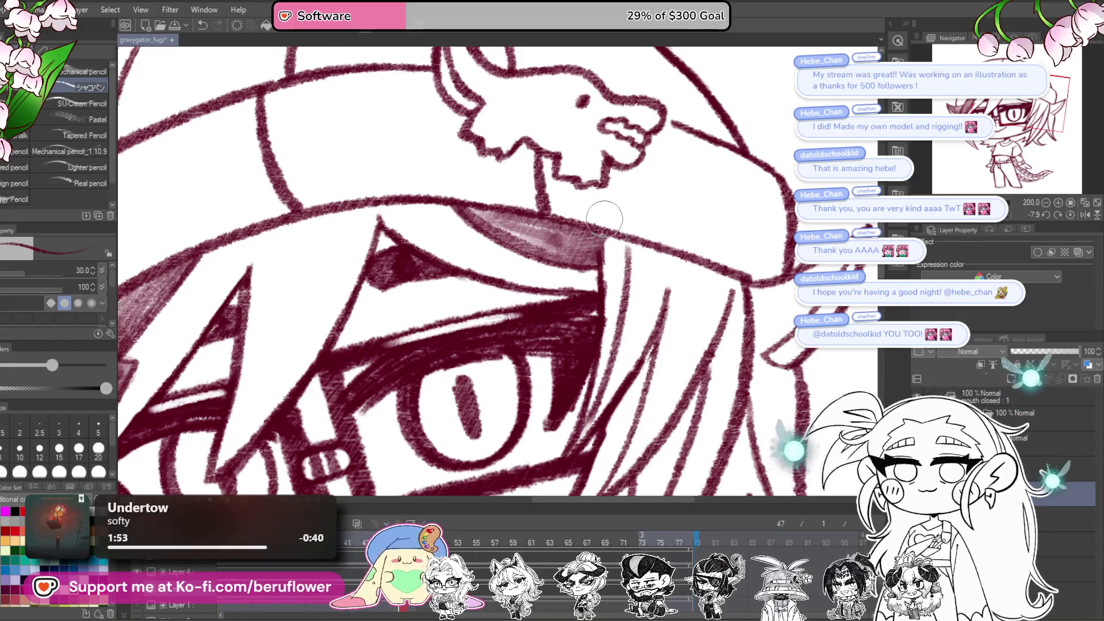
{"action": "mouse_move", "coordinate": [644, 250]}
{"action": "left_mouse_down"}
{"action": "mouse_move", "coordinate": [661, 314]}
{"action": "mouse_move", "coordinate": [675, 276]}
{"action": "mouse_move", "coordinate": [566, 452]}
{"action": "mouse_move", "coordinate": [648, 419]}
{"action": "mouse_move", "coordinate": [602, 357]}
{"action": "left_mouse_up"}
{"action": "mouse_move", "coordinate": [552, 448]}
{"action": "left_mouse_down"}
{"action": "mouse_move", "coordinate": [606, 373]}
{"action": "mouse_move", "coordinate": [638, 291]}
{"action": "mouse_move", "coordinate": [636, 220]}
{"action": "mouse_move", "coordinate": [630, 247]}
{"action": "mouse_move", "coordinate": [637, 239]}
{"action": "left_mouse_up"}
{"action": "mouse_move", "coordinate": [623, 276]}
{"action": "left_mouse_down"}
{"action": "mouse_move", "coordinate": [581, 391]}
{"action": "mouse_move", "coordinate": [608, 361]}
{"action": "left_mouse_up"}
{"action": "mouse_move", "coordinate": [650, 275]}
{"action": "left_mouse_down"}
{"action": "mouse_move", "coordinate": [682, 208]}
{"action": "mouse_move", "coordinate": [667, 210]}
{"action": "mouse_move", "coordinate": [667, 253]}
{"action": "mouse_move", "coordinate": [635, 319]}
{"action": "left_mouse_up"}
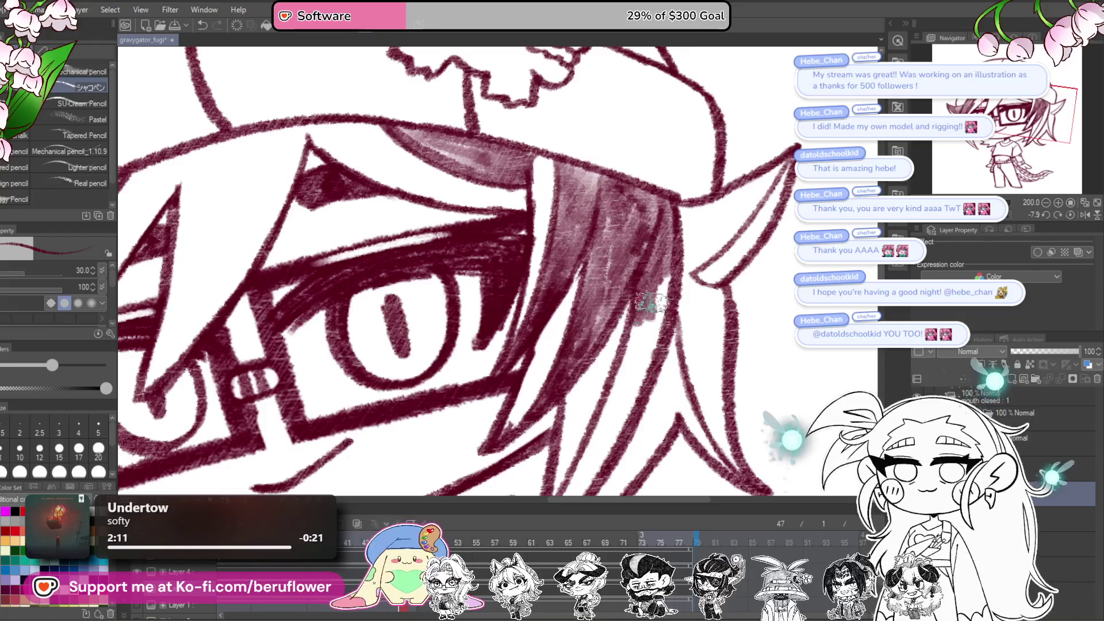
Step: Darken the right hair strand up toward the ear tip, then return to 100% view
{"action": "mouse_move", "coordinate": [667, 267]}
{"action": "left_mouse_down"}
{"action": "mouse_move", "coordinate": [621, 396]}
{"action": "mouse_move", "coordinate": [604, 389]}
{"action": "mouse_move", "coordinate": [596, 450]}
{"action": "mouse_move", "coordinate": [647, 328]}
{"action": "mouse_move", "coordinate": [639, 333]}
{"action": "mouse_move", "coordinate": [633, 368]}
{"action": "mouse_move", "coordinate": [661, 304]}
{"action": "mouse_move", "coordinate": [698, 362]}
{"action": "left_mouse_up"}
{"action": "mouse_move", "coordinate": [623, 316]}
{"action": "left_mouse_down"}
{"action": "mouse_move", "coordinate": [647, 340]}
{"action": "mouse_move", "coordinate": [667, 333]}
{"action": "mouse_move", "coordinate": [727, 245]}
{"action": "mouse_move", "coordinate": [684, 311]}
{"action": "mouse_move", "coordinate": [678, 288]}
{"action": "mouse_move", "coordinate": [690, 276]}
{"action": "mouse_move", "coordinate": [655, 296]}
{"action": "mouse_move", "coordinate": [649, 211]}
{"action": "left_mouse_up"}
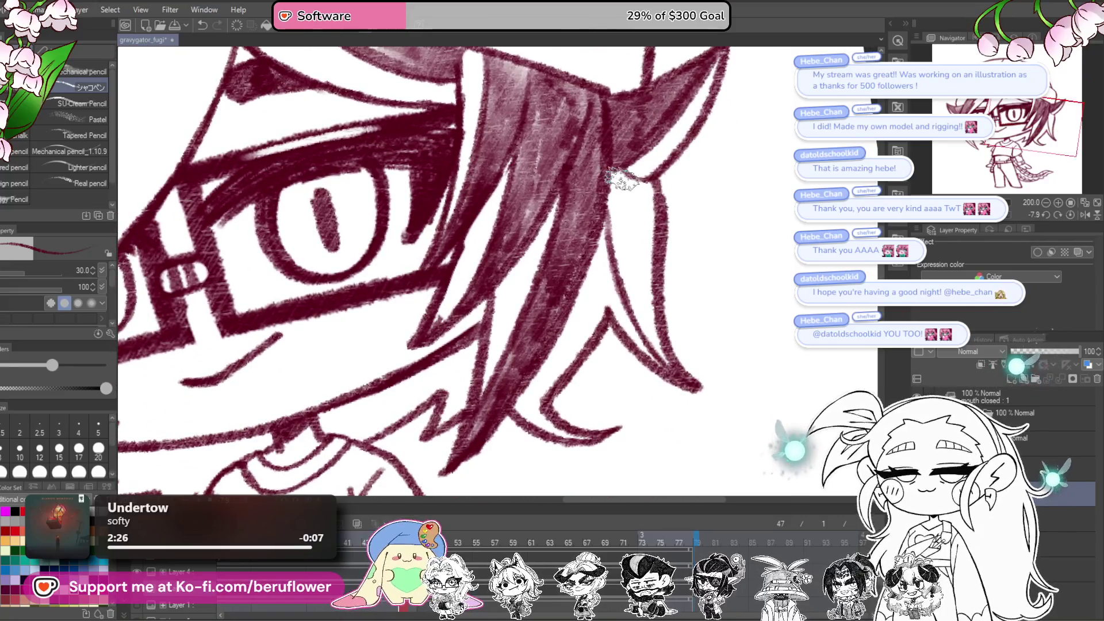
{"action": "scroll", "coordinate": [624, 180], "scroll_direction": "down", "scroll_amount": 2}
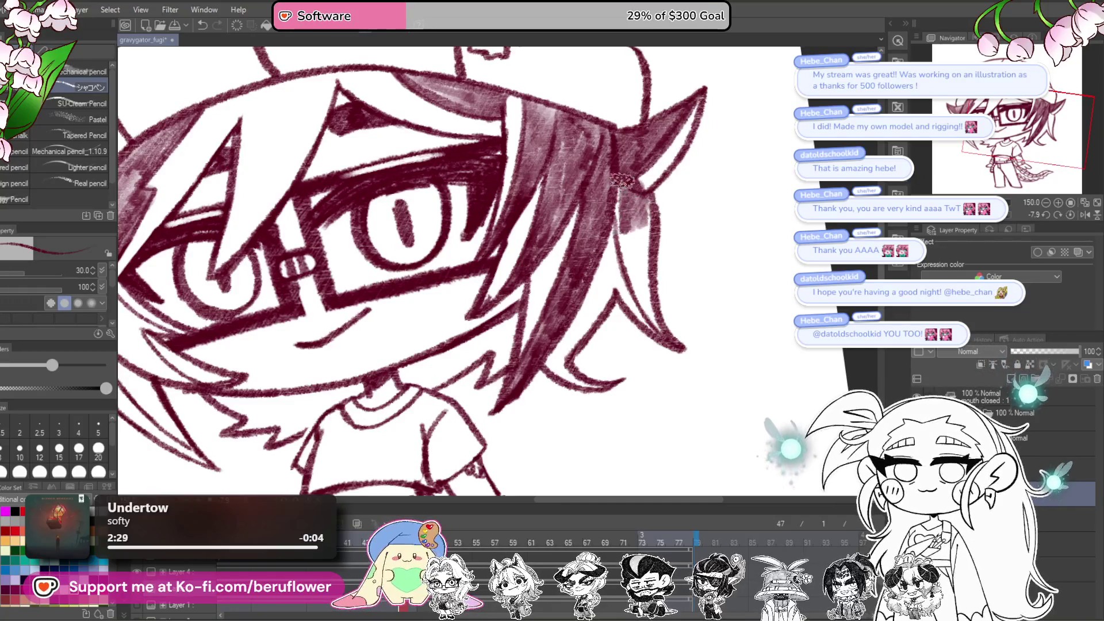
{"action": "mouse_move", "coordinate": [635, 295]}
{"action": "left_mouse_down"}
{"action": "mouse_move", "coordinate": [646, 314]}
{"action": "mouse_move", "coordinate": [641, 235]}
{"action": "mouse_move", "coordinate": [632, 261]}
{"action": "left_mouse_up"}
{"action": "key", "text": "ctrl+0"}
{"action": "key", "text": "ctrl+alt+0"}
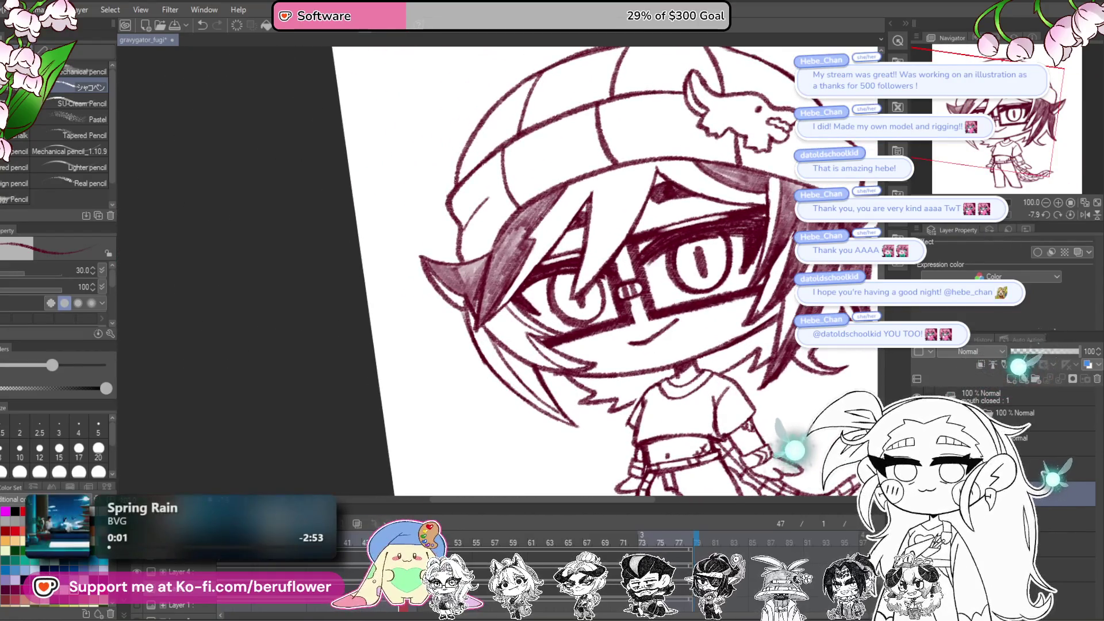
Step: Angle the view, hatch the hair lock beside the left cheek, then turn the view upright
{"action": "scroll", "coordinate": [512, 284], "scroll_direction": "up", "scroll_amount": 2}
{"action": "mouse_move", "coordinate": [460, 322]}
{"action": "left_mouse_down"}
{"action": "mouse_move", "coordinate": [477, 282]}
{"action": "mouse_move", "coordinate": [508, 253]}
{"action": "mouse_move", "coordinate": [522, 281]}
{"action": "mouse_move", "coordinate": [510, 301]}
{"action": "left_mouse_up"}
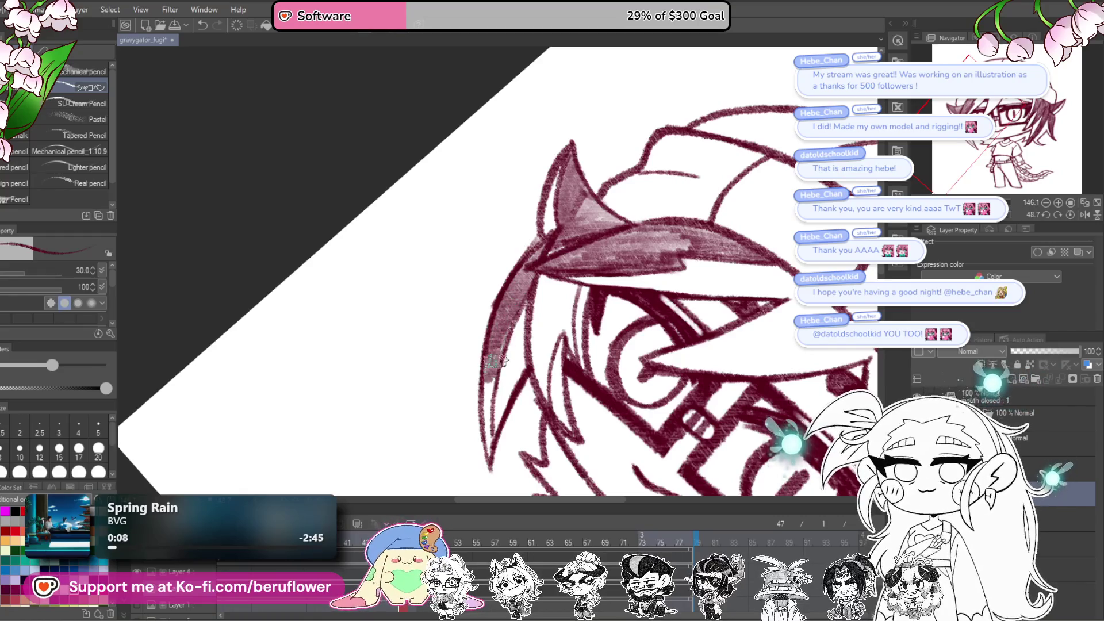
{"action": "mouse_move", "coordinate": [538, 394]}
{"action": "left_mouse_down"}
{"action": "mouse_move", "coordinate": [569, 291]}
{"action": "mouse_move", "coordinate": [555, 313]}
{"action": "mouse_move", "coordinate": [552, 285]}
{"action": "left_mouse_up"}
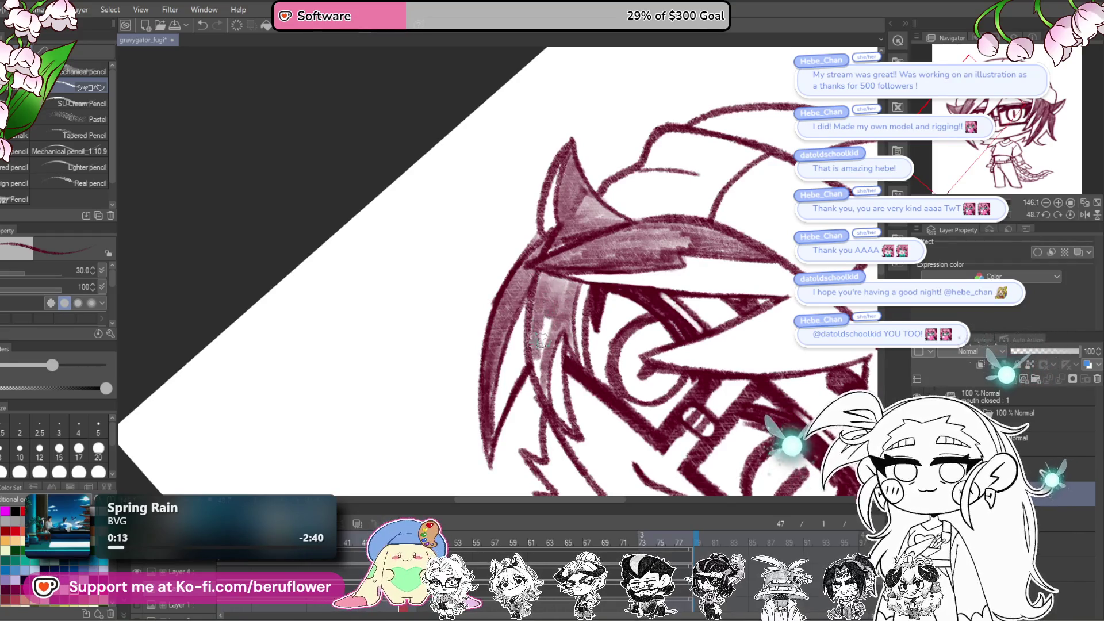
{"action": "scroll", "coordinate": [562, 270], "scroll_direction": "down", "scroll_amount": 6}
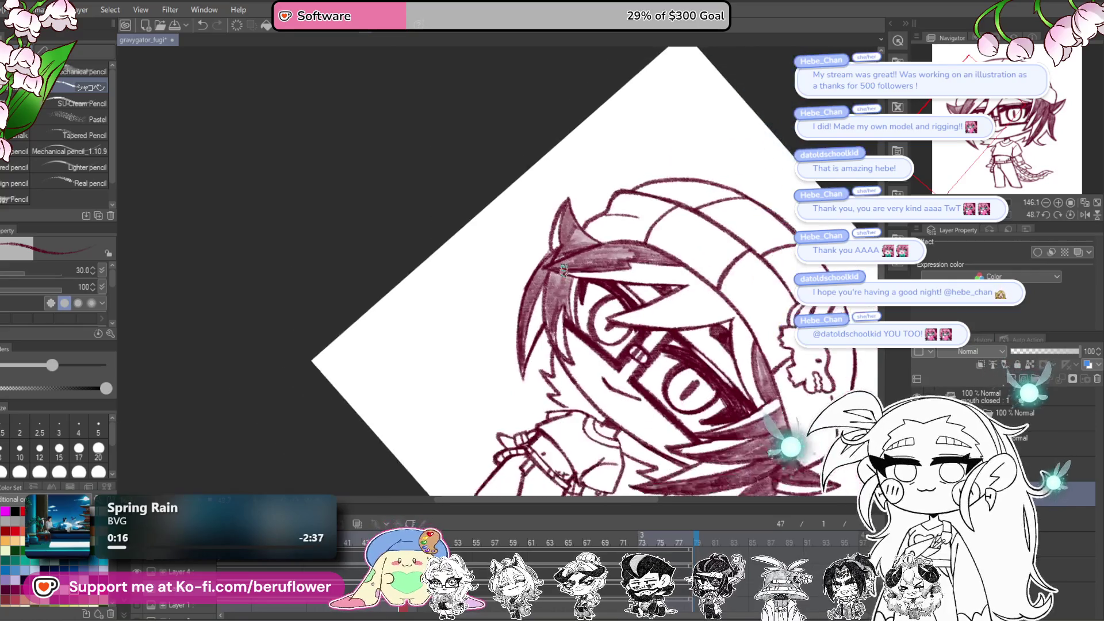
{"action": "mouse_move", "coordinate": [543, 451]}
{"action": "left_mouse_down"}
{"action": "mouse_move", "coordinate": [692, 435]}
{"action": "mouse_move", "coordinate": [765, 359]}
{"action": "mouse_move", "coordinate": [685, 403]}
{"action": "left_mouse_up"}
{"action": "mouse_move", "coordinate": [704, 452]}
{"action": "left_mouse_down"}
{"action": "mouse_move", "coordinate": [644, 455]}
{"action": "mouse_move", "coordinate": [575, 402]}
{"action": "left_mouse_up"}
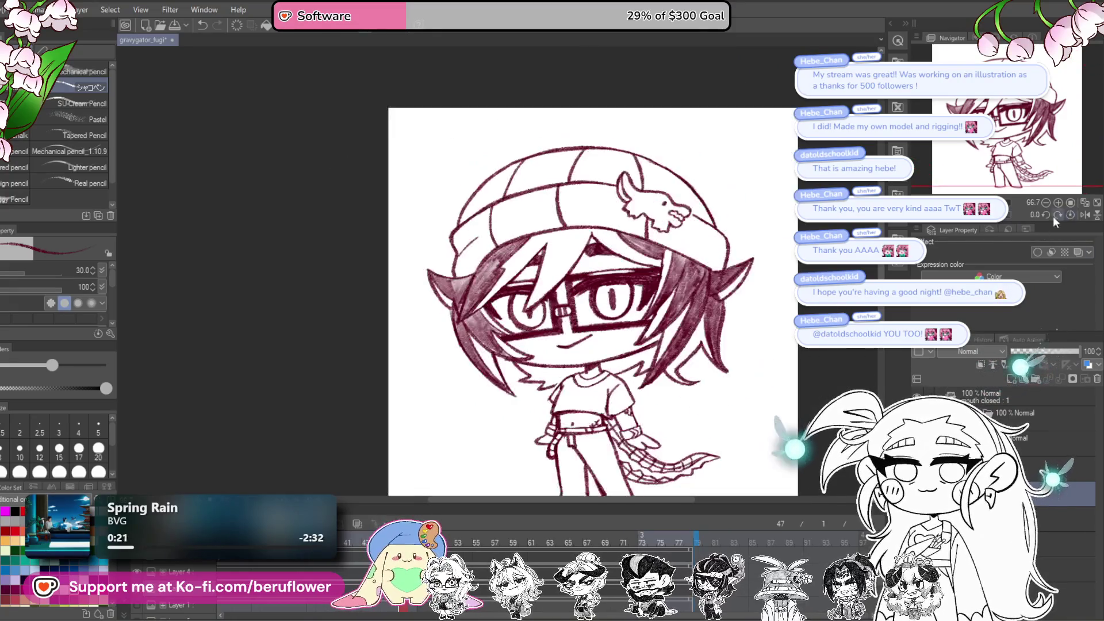
{"action": "scroll", "coordinate": [569, 354], "scroll_direction": "up", "scroll_amount": 5}
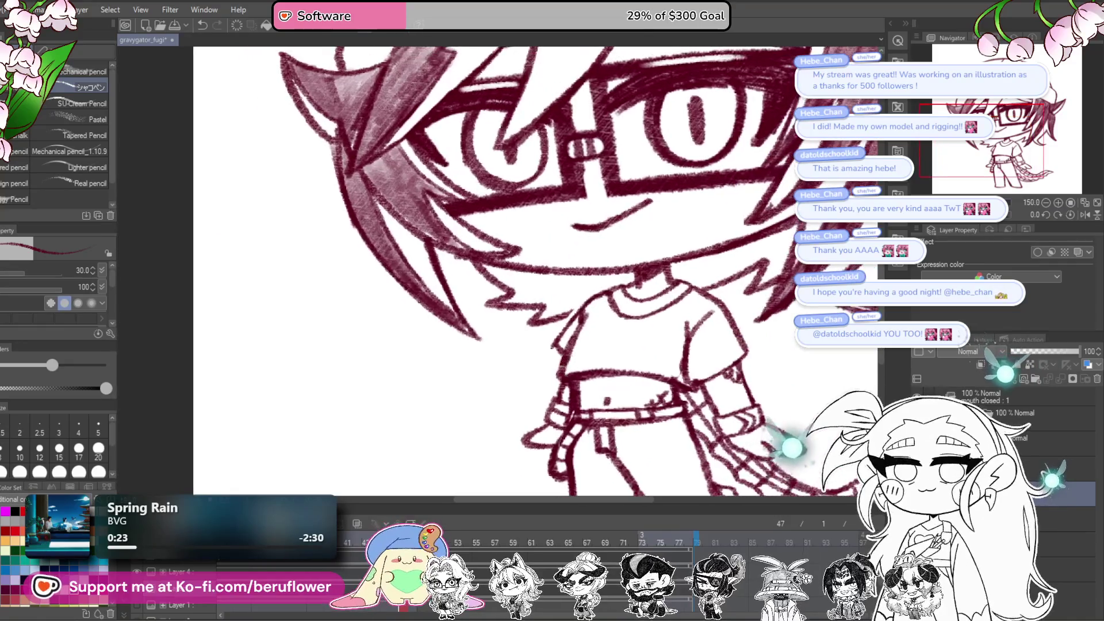
{"action": "mouse_move", "coordinate": [665, 451]}
{"action": "left_mouse_down"}
{"action": "mouse_move", "coordinate": [631, 360]}
{"action": "mouse_move", "coordinate": [577, 327]}
{"action": "mouse_move", "coordinate": [651, 457]}
{"action": "mouse_move", "coordinate": [699, 463]}
{"action": "mouse_move", "coordinate": [652, 329]}
{"action": "left_mouse_up"}
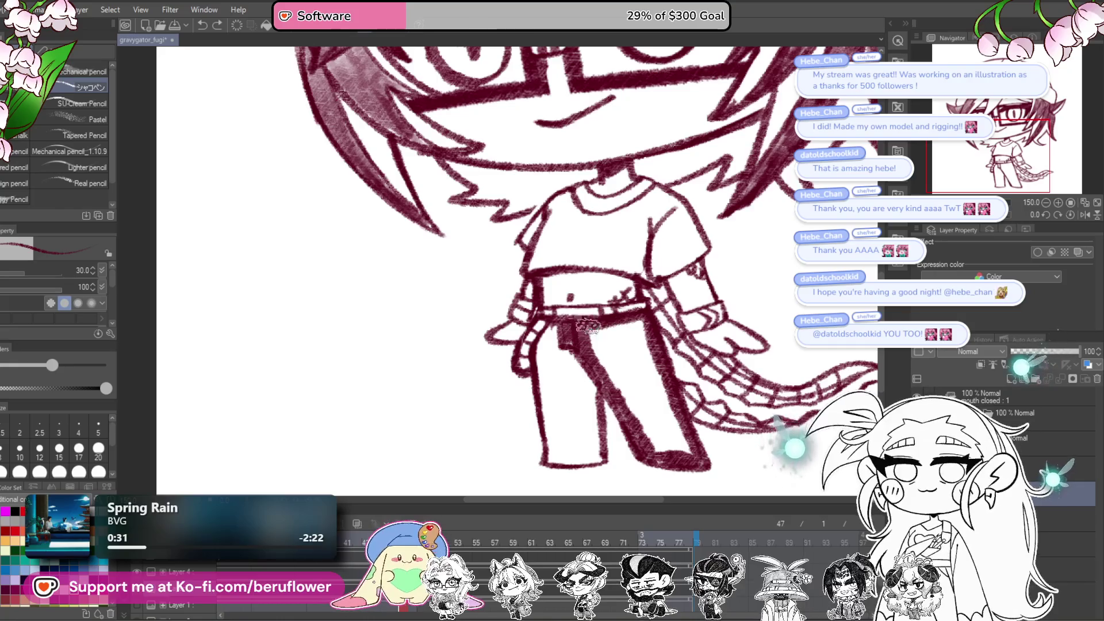
{"action": "mouse_move", "coordinate": [611, 384]}
{"action": "left_mouse_down"}
{"action": "mouse_move", "coordinate": [638, 368]}
{"action": "mouse_move", "coordinate": [650, 379]}
{"action": "mouse_move", "coordinate": [638, 400]}
{"action": "mouse_move", "coordinate": [673, 448]}
{"action": "mouse_move", "coordinate": [690, 402]}
{"action": "left_mouse_up"}
{"action": "left_click_drag", "start_coordinate": [650, 360], "coordinate": [696, 352]}
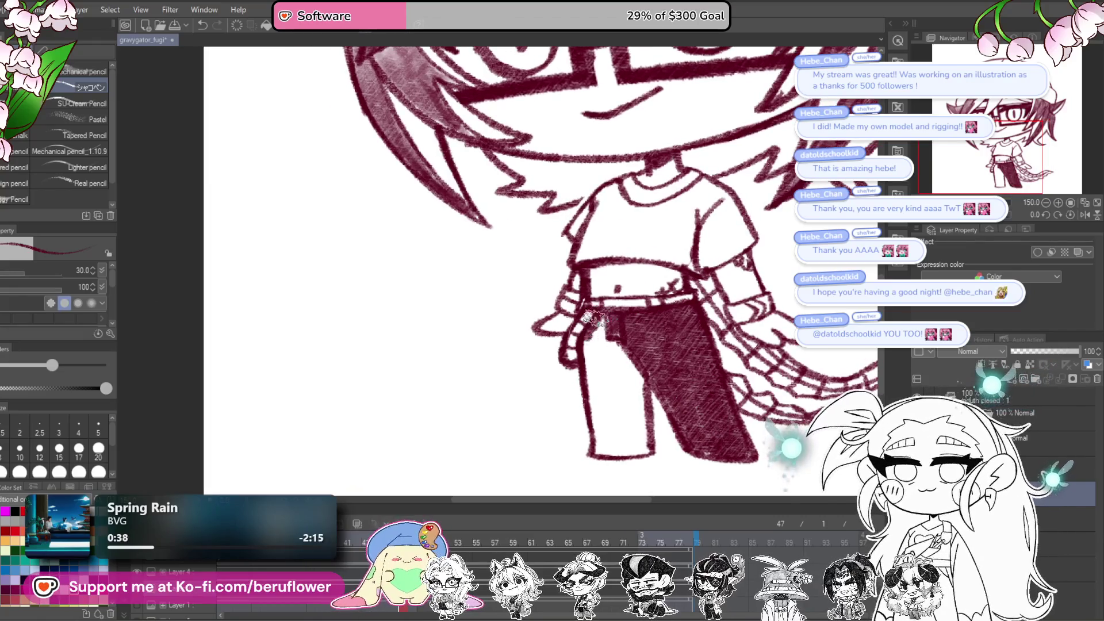
{"action": "left_click_drag", "start_coordinate": [595, 319], "coordinate": [607, 365]}
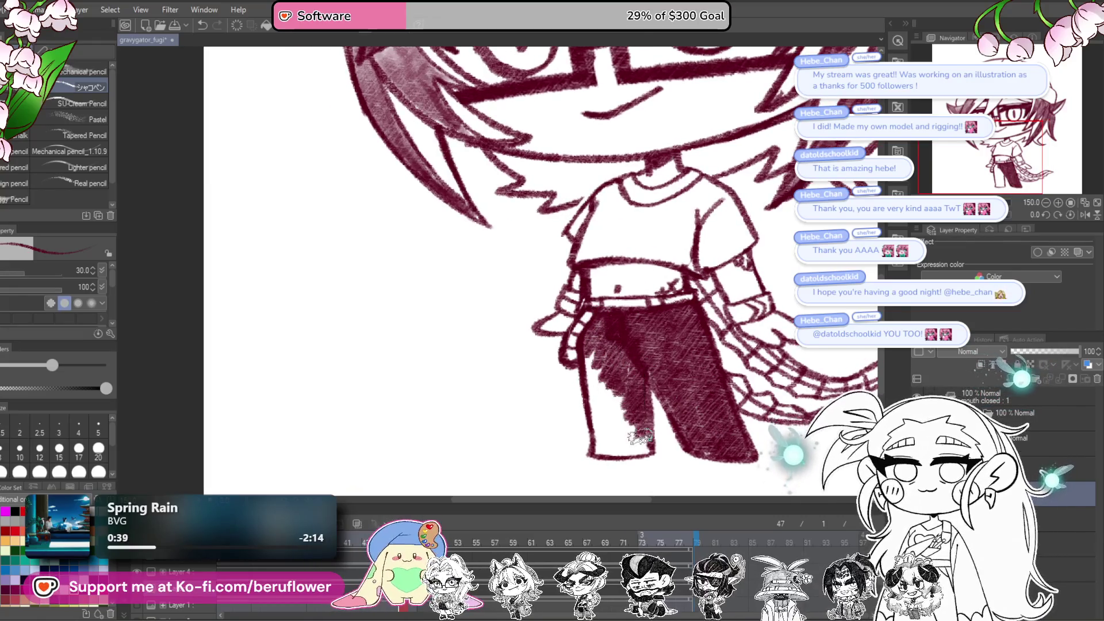
{"action": "left_click_drag", "start_coordinate": [595, 421], "coordinate": [615, 384]}
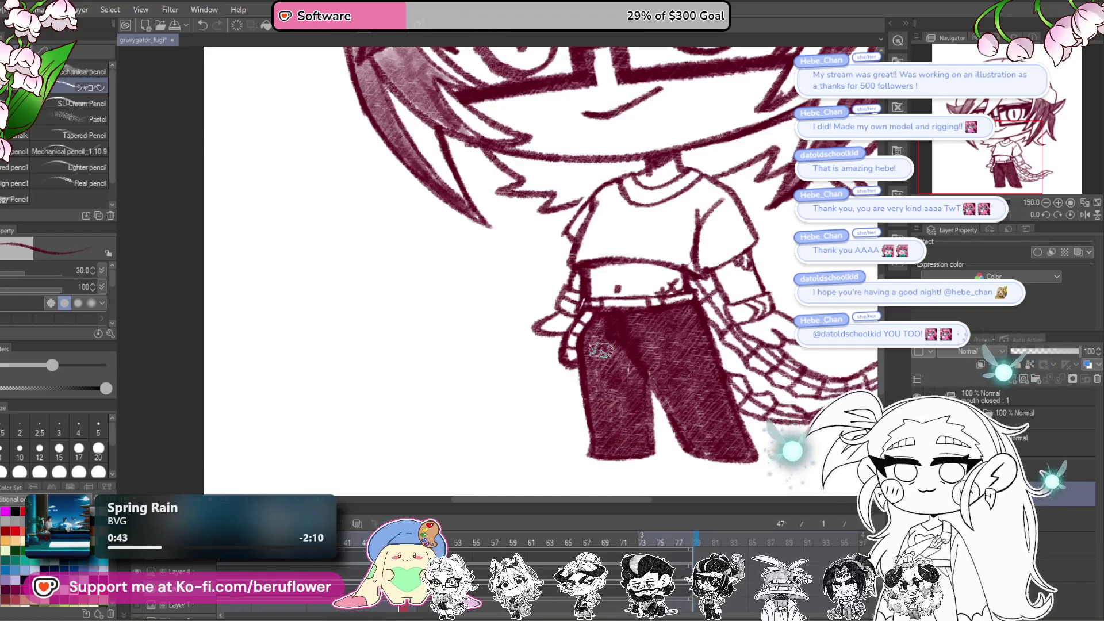
{"action": "scroll", "coordinate": [601, 351], "scroll_direction": "down", "scroll_amount": 5}
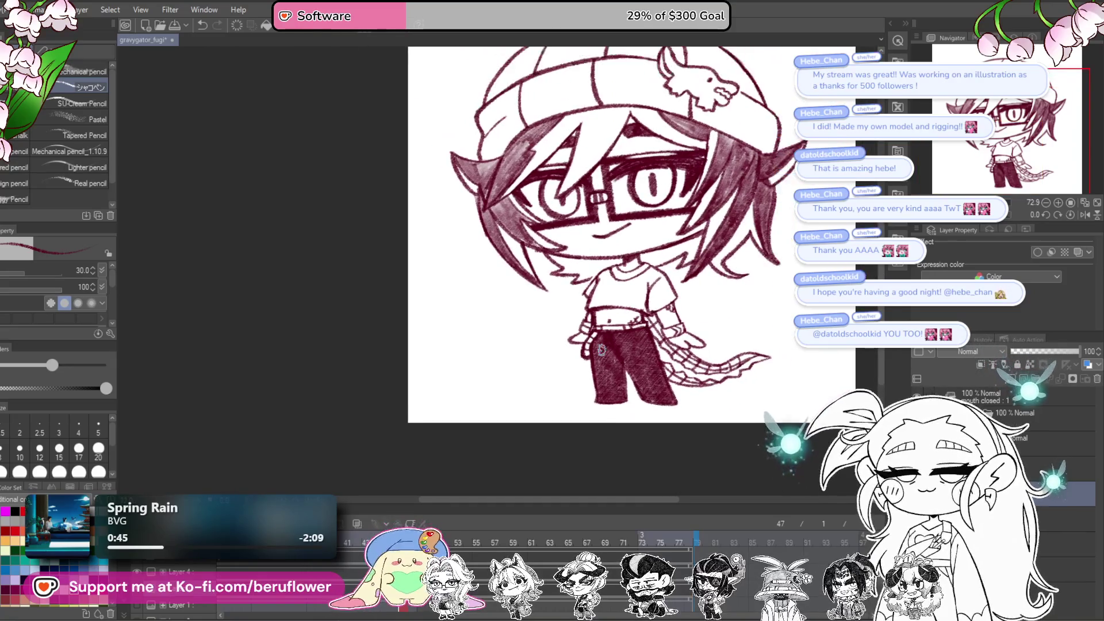
{"action": "left_click_drag", "start_coordinate": [719, 404], "coordinate": [726, 493]}
{"action": "mouse_move", "coordinate": [633, 258]}
{"action": "left_mouse_down"}
{"action": "mouse_move", "coordinate": [611, 339]}
{"action": "mouse_move", "coordinate": [571, 359]}
{"action": "mouse_move", "coordinate": [661, 296]}
{"action": "mouse_move", "coordinate": [645, 295]}
{"action": "mouse_move", "coordinate": [623, 323]}
{"action": "mouse_move", "coordinate": [612, 314]}
{"action": "mouse_move", "coordinate": [610, 236]}
{"action": "mouse_move", "coordinate": [587, 224]}
{"action": "mouse_move", "coordinate": [493, 444]}
{"action": "mouse_move", "coordinate": [525, 281]}
{"action": "mouse_move", "coordinate": [517, 345]}
{"action": "mouse_move", "coordinate": [538, 355]}
{"action": "mouse_move", "coordinate": [549, 299]}
{"action": "mouse_move", "coordinate": [587, 345]}
{"action": "mouse_move", "coordinate": [597, 328]}
{"action": "mouse_move", "coordinate": [586, 403]}
{"action": "mouse_move", "coordinate": [546, 374]}
{"action": "mouse_move", "coordinate": [581, 426]}
{"action": "mouse_move", "coordinate": [575, 437]}
{"action": "left_mouse_up"}
{"action": "scroll", "coordinate": [610, 339], "scroll_direction": "up", "scroll_amount": 5}
{"action": "mouse_move", "coordinate": [608, 286]}
{"action": "left_mouse_down"}
{"action": "mouse_move", "coordinate": [583, 366]}
{"action": "mouse_move", "coordinate": [598, 345]}
{"action": "mouse_move", "coordinate": [552, 322]}
{"action": "mouse_move", "coordinate": [518, 338]}
{"action": "mouse_move", "coordinate": [575, 281]}
{"action": "mouse_move", "coordinate": [477, 391]}
{"action": "left_mouse_up"}
{"action": "mouse_move", "coordinate": [546, 322]}
{"action": "left_mouse_down"}
{"action": "mouse_move", "coordinate": [591, 303]}
{"action": "mouse_move", "coordinate": [547, 333]}
{"action": "mouse_move", "coordinate": [497, 286]}
{"action": "mouse_move", "coordinate": [575, 213]}
{"action": "mouse_move", "coordinate": [647, 213]}
{"action": "mouse_move", "coordinate": [618, 248]}
{"action": "mouse_move", "coordinate": [612, 219]}
{"action": "mouse_move", "coordinate": [647, 305]}
{"action": "left_mouse_up"}
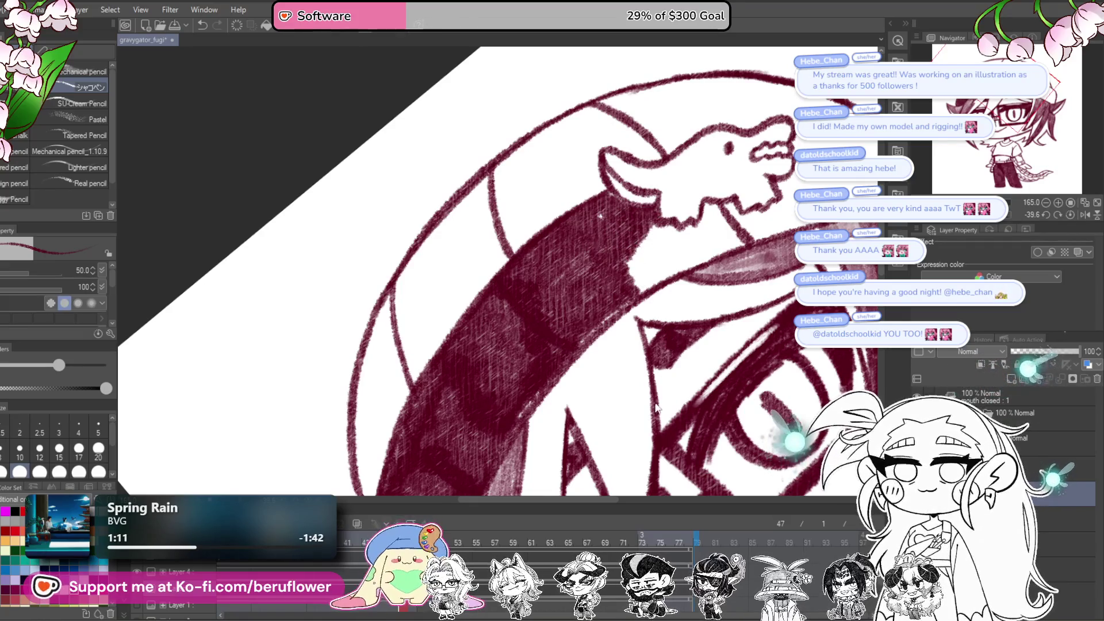
{"action": "key", "text": "ctrl+z"}
{"action": "key", "text": "ctrl+z"}
{"action": "left_click", "coordinate": [1066, 213]}
{"action": "key", "text": "ctrl+z"}
{"action": "key", "text": "ctrl+z"}
{"action": "key", "text": "ctrl+z"}
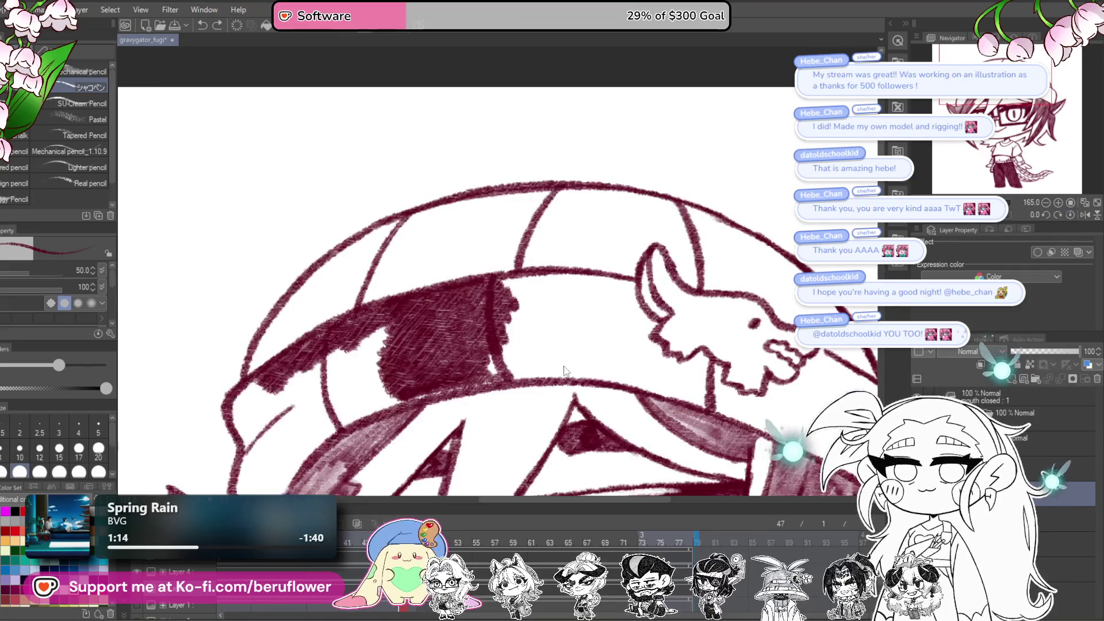
{"action": "scroll", "coordinate": [581, 244], "scroll_direction": "down", "scroll_amount": 6}
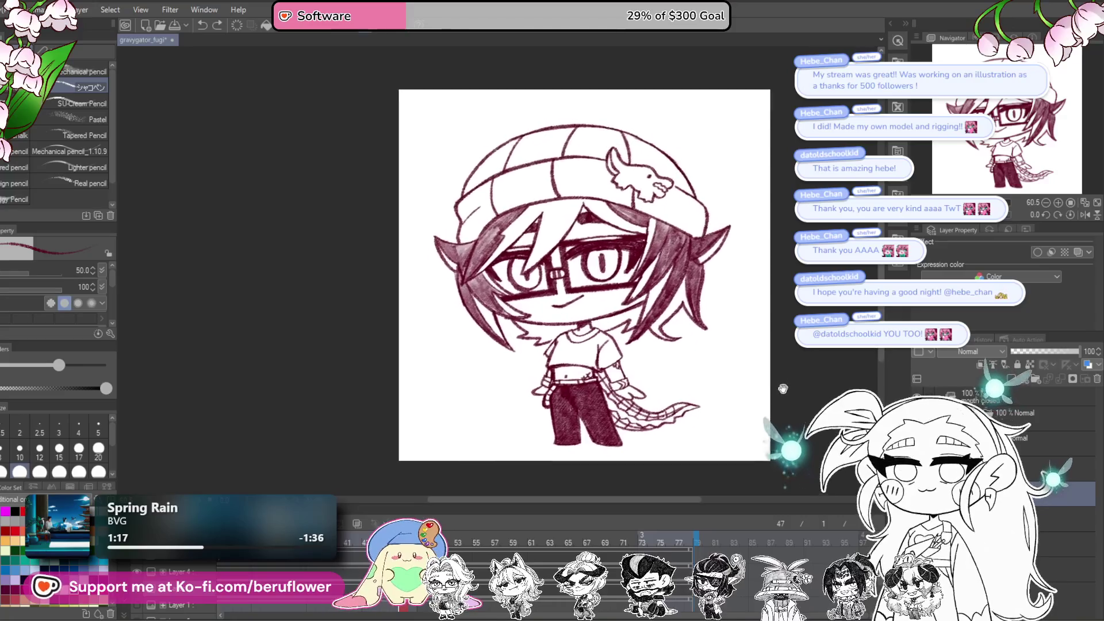
{"action": "scroll", "coordinate": [531, 416], "scroll_direction": "up", "scroll_amount": 4}
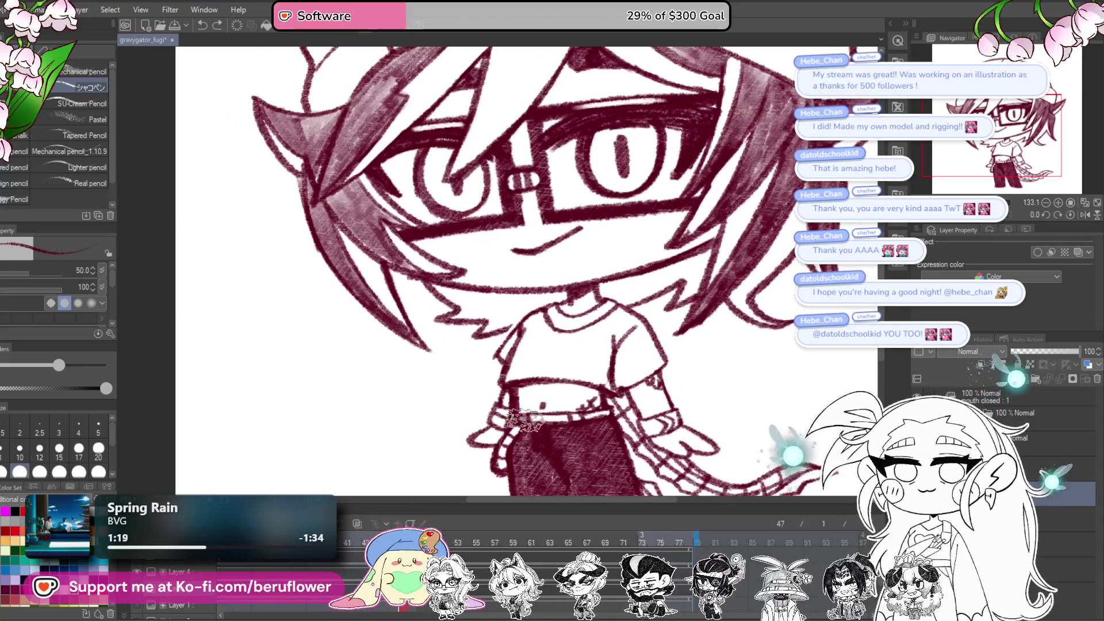
Step: Hatch diagonal dark-red pencil shading across the T-shirt's chest, then shrink the brush to size 20
{"action": "left_click_drag", "start_coordinate": [601, 411], "coordinate": [630, 331]}
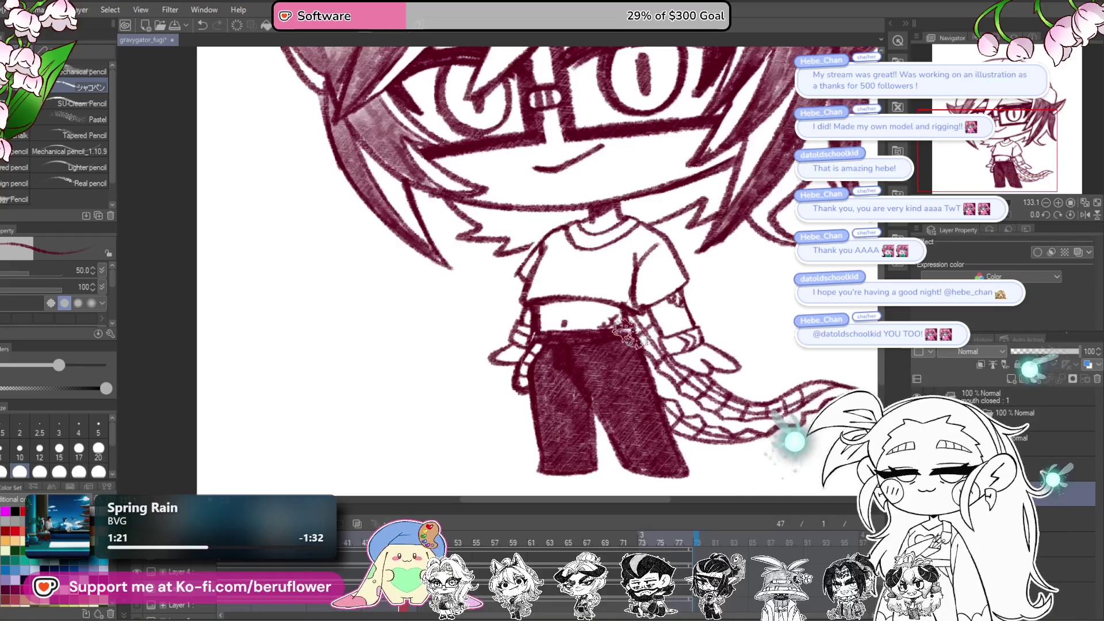
{"action": "scroll", "coordinate": [630, 330], "scroll_direction": "up", "scroll_amount": 3}
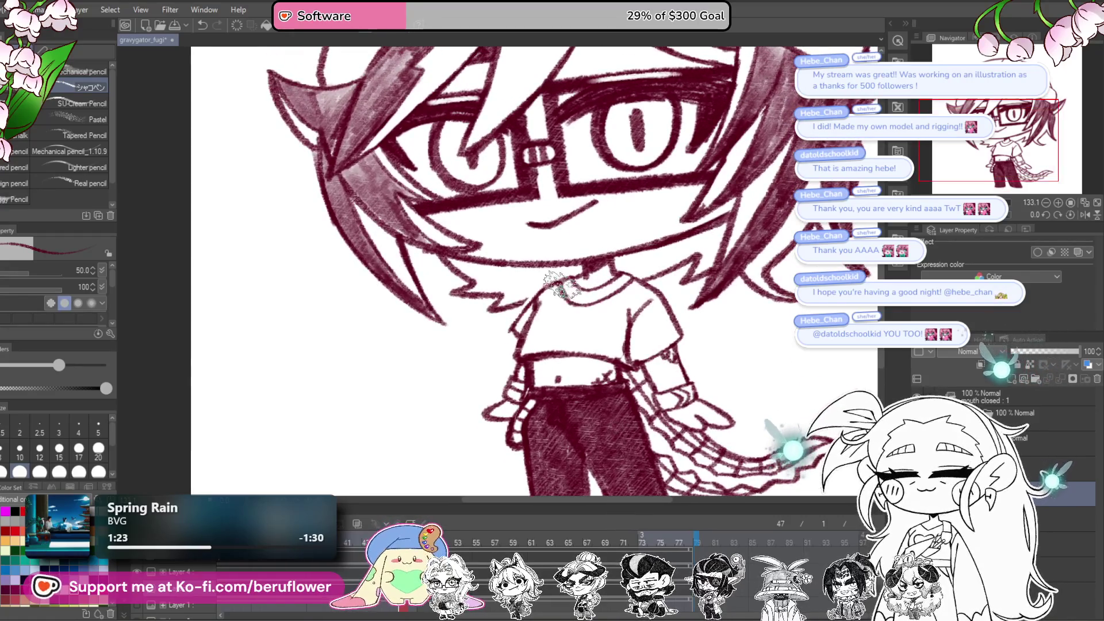
{"action": "mouse_move", "coordinate": [539, 296]}
{"action": "left_mouse_down"}
{"action": "mouse_move", "coordinate": [526, 322]}
{"action": "mouse_move", "coordinate": [598, 302]}
{"action": "mouse_move", "coordinate": [618, 304]}
{"action": "mouse_move", "coordinate": [636, 331]}
{"action": "mouse_move", "coordinate": [633, 287]}
{"action": "mouse_move", "coordinate": [618, 284]}
{"action": "mouse_move", "coordinate": [613, 351]}
{"action": "mouse_move", "coordinate": [535, 348]}
{"action": "mouse_move", "coordinate": [641, 379]}
{"action": "left_mouse_up"}
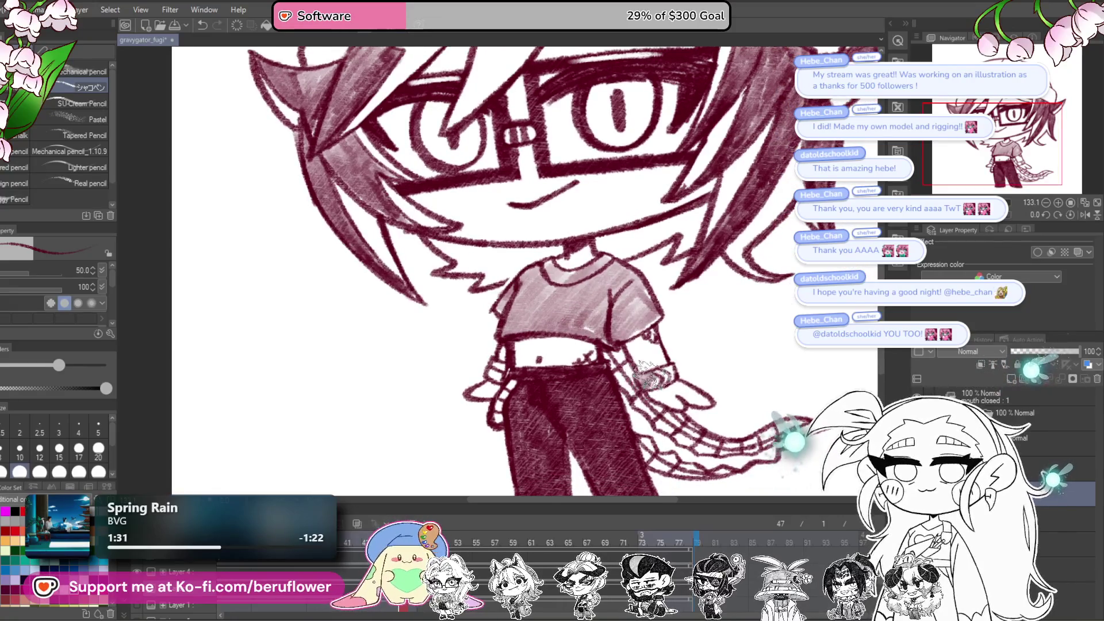
{"action": "mouse_move", "coordinate": [662, 379]}
{"action": "left_mouse_down"}
{"action": "mouse_move", "coordinate": [543, 377]}
{"action": "mouse_move", "coordinate": [552, 386]}
{"action": "left_mouse_up"}
{"action": "scroll", "coordinate": [564, 394], "scroll_direction": "down", "scroll_amount": 4}
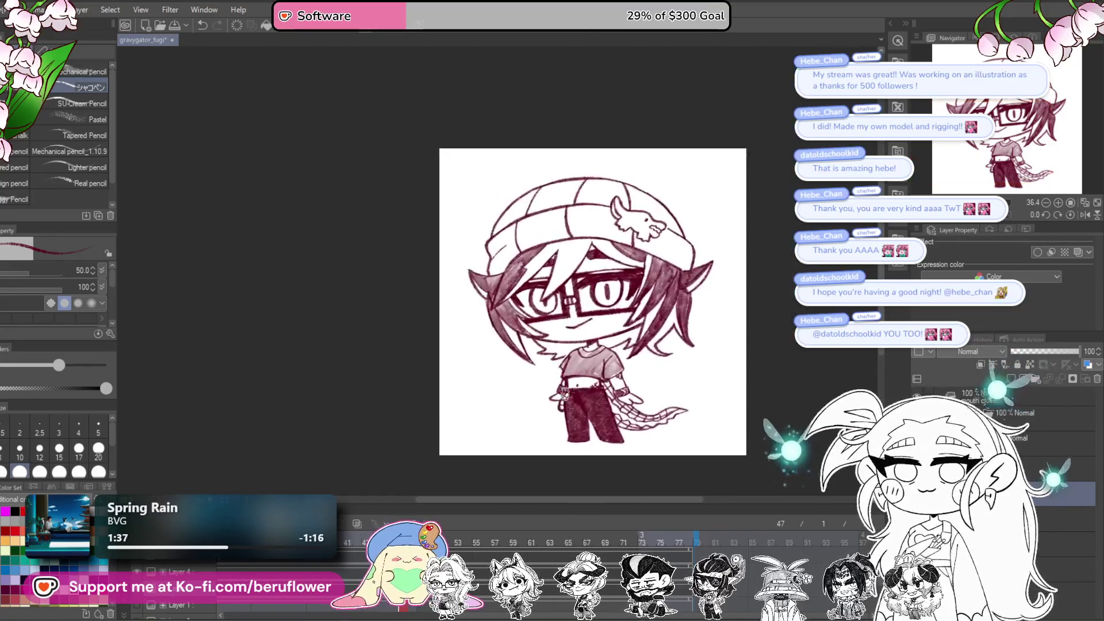
{"action": "scroll", "coordinate": [562, 393], "scroll_direction": "up", "scroll_amount": 1}
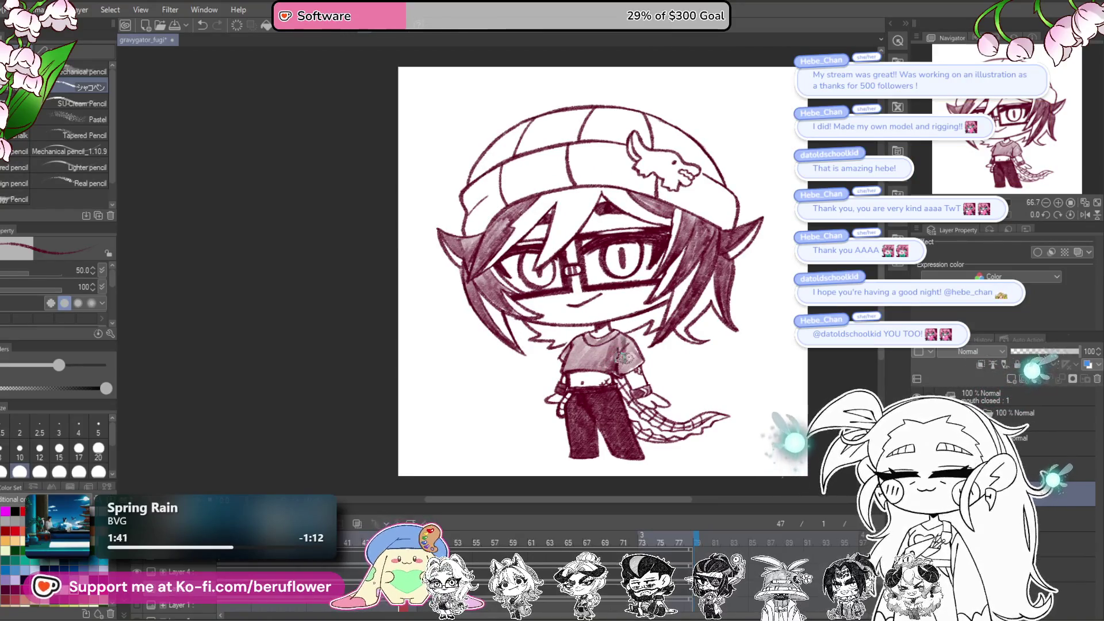
{"action": "left_click_drag", "start_coordinate": [655, 368], "coordinate": [652, 392]}
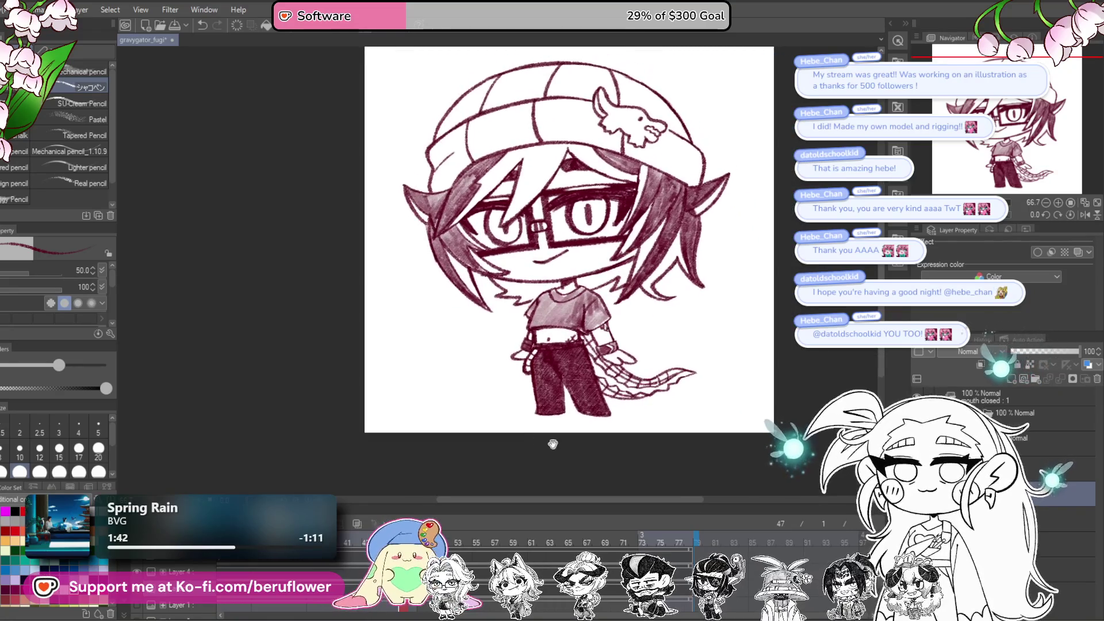
{"action": "scroll", "coordinate": [647, 384], "scroll_direction": "up", "scroll_amount": 5}
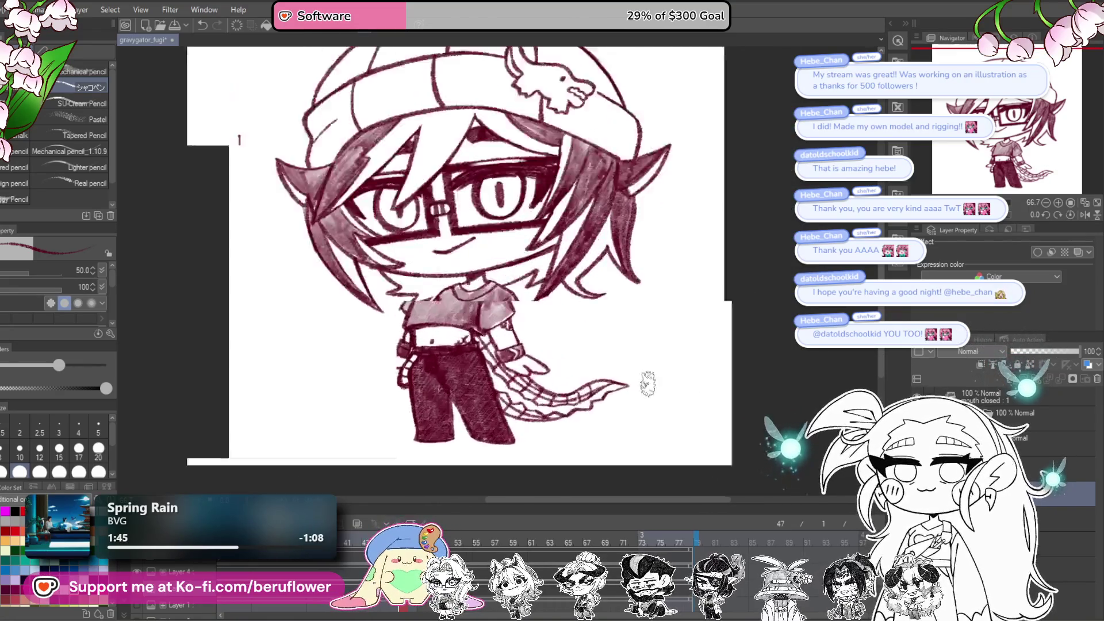
{"action": "key", "text": "bracketleft"}
{"action": "key", "text": "bracketleft"}
{"action": "key", "text": "bracketleft"}
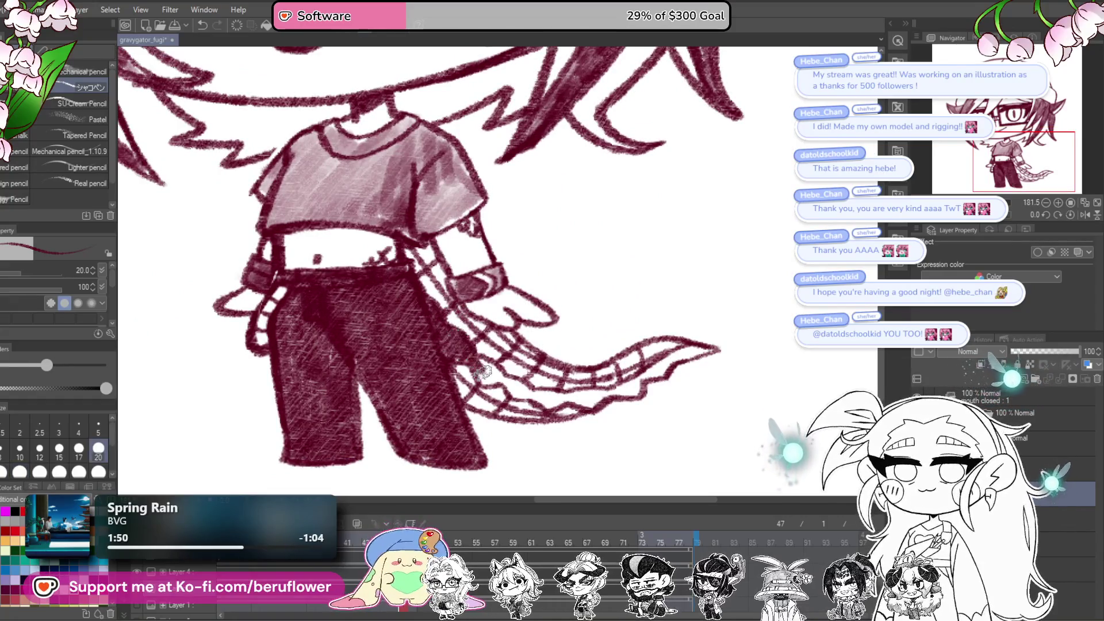
Step: Rotate the canvas to the tail's angle, hatch dark-red shading along the spiky tail, then restore upright
{"action": "mouse_move", "coordinate": [619, 431]}
{"action": "left_mouse_down"}
{"action": "mouse_move", "coordinate": [665, 357]}
{"action": "mouse_move", "coordinate": [680, 266]}
{"action": "mouse_move", "coordinate": [692, 265]}
{"action": "left_mouse_up"}
{"action": "left_click_drag", "start_coordinate": [676, 317], "coordinate": [705, 298]}
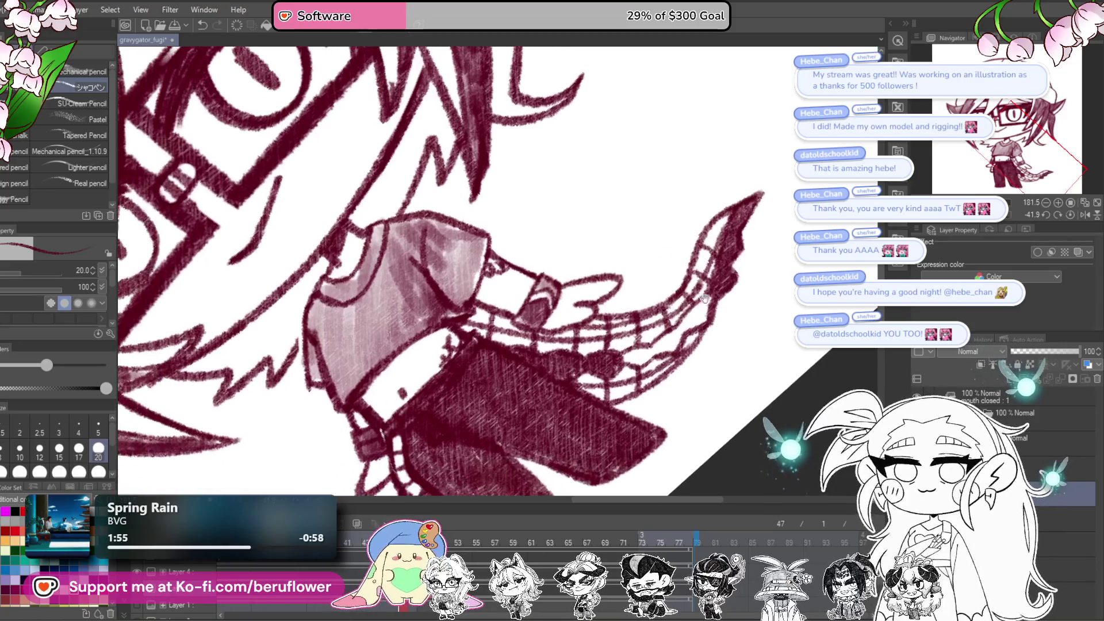
{"action": "left_click_drag", "start_coordinate": [658, 344], "coordinate": [687, 325]}
{"action": "left_click_drag", "start_coordinate": [621, 357], "coordinate": [647, 352]}
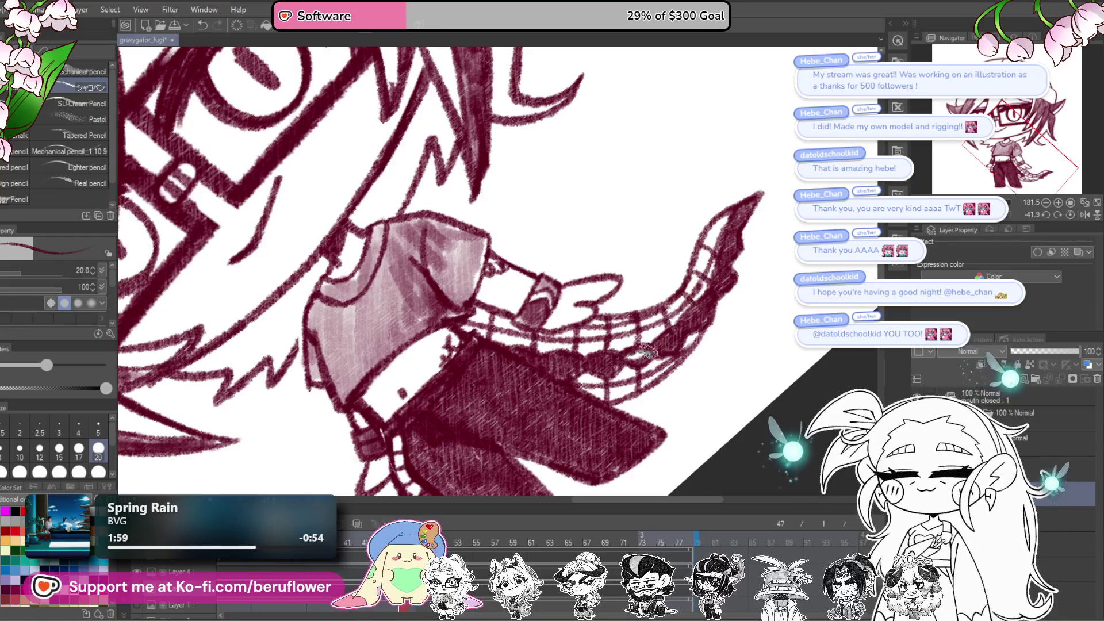
{"action": "scroll", "coordinate": [649, 352], "scroll_direction": "down", "scroll_amount": 5}
{"action": "scroll", "coordinate": [706, 285], "scroll_direction": "up", "scroll_amount": 5}
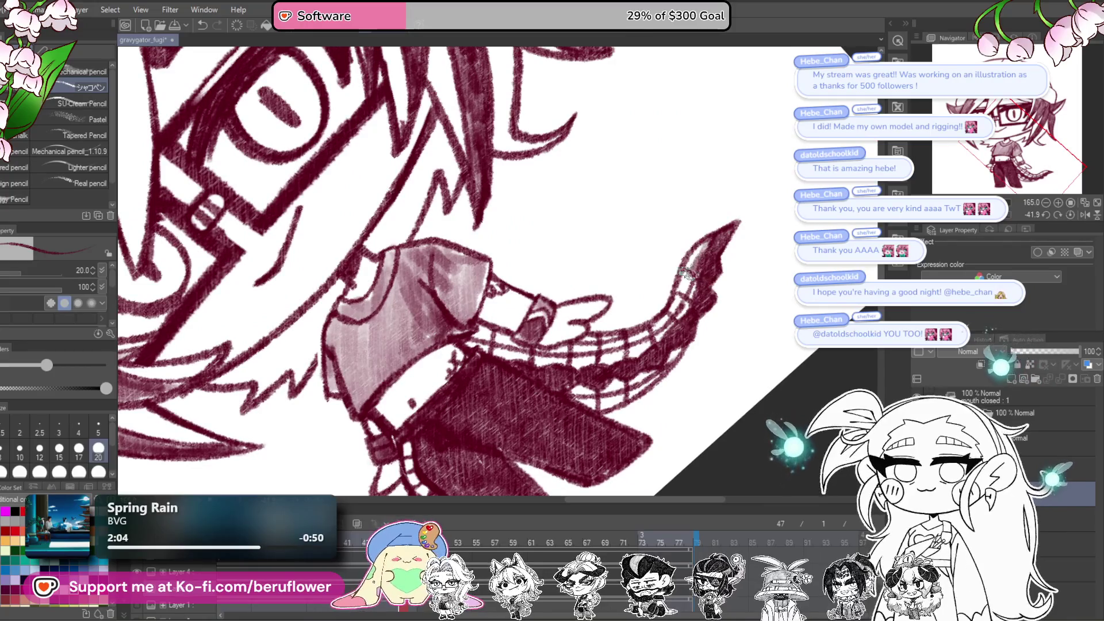
{"action": "mouse_move", "coordinate": [690, 287]}
{"action": "left_mouse_down"}
{"action": "mouse_move", "coordinate": [644, 352]}
{"action": "mouse_move", "coordinate": [595, 371]}
{"action": "left_mouse_up"}
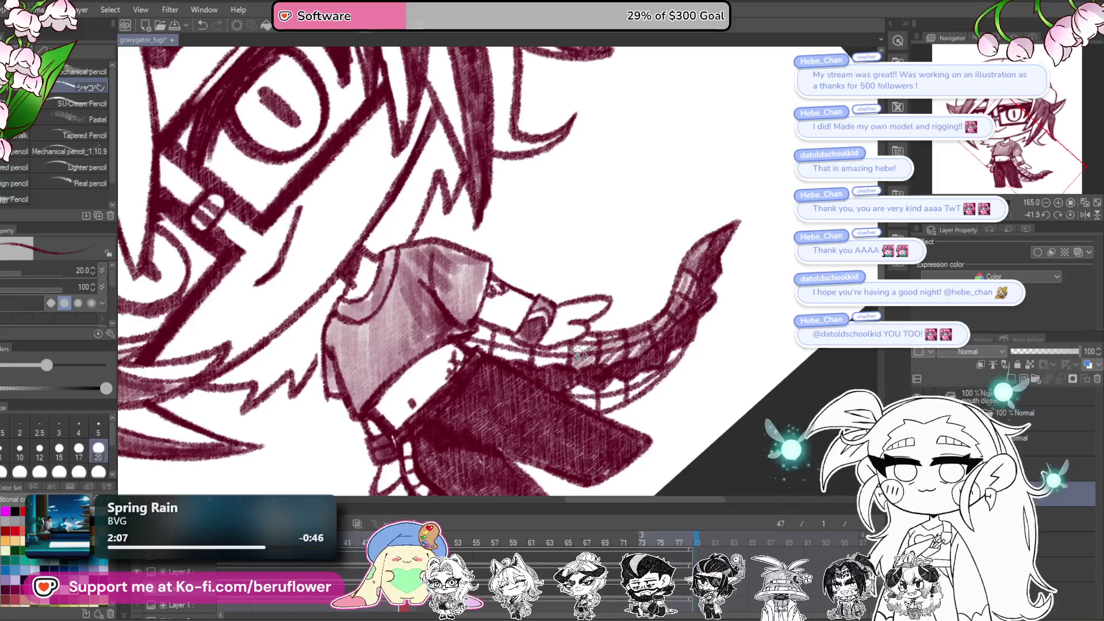
{"action": "left_click_drag", "start_coordinate": [529, 362], "coordinate": [500, 333]}
{"action": "mouse_move", "coordinate": [630, 376]}
{"action": "left_mouse_down"}
{"action": "mouse_move", "coordinate": [638, 361]}
{"action": "mouse_move", "coordinate": [581, 385]}
{"action": "mouse_move", "coordinate": [620, 368]}
{"action": "left_mouse_up"}
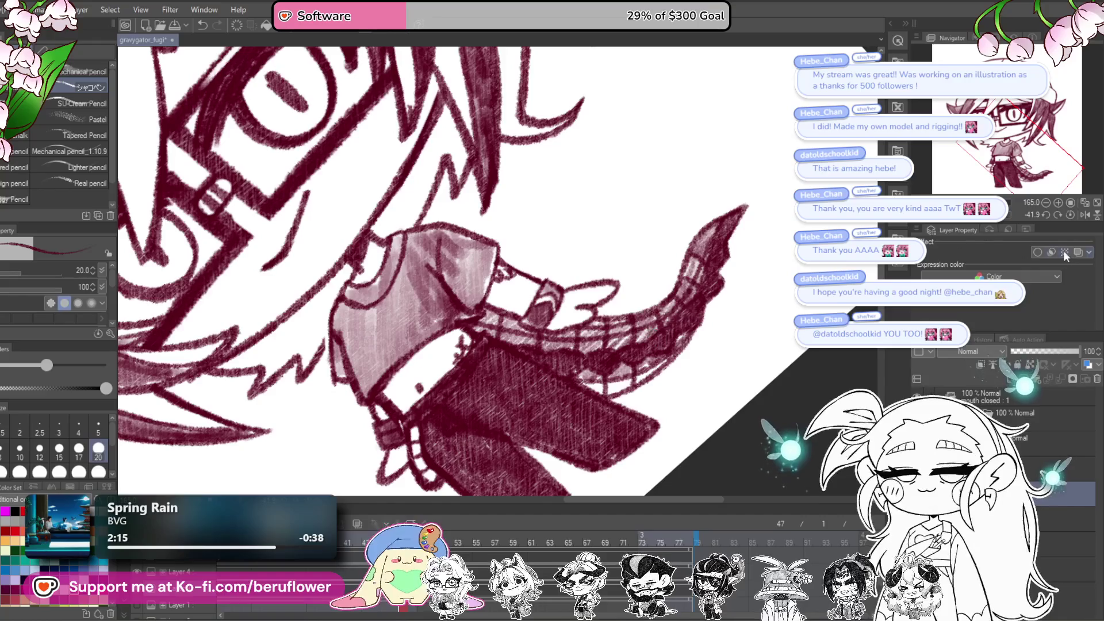
{"action": "left_click", "coordinate": [1071, 215]}
{"action": "scroll", "coordinate": [710, 322], "scroll_direction": "down", "scroll_amount": 5}
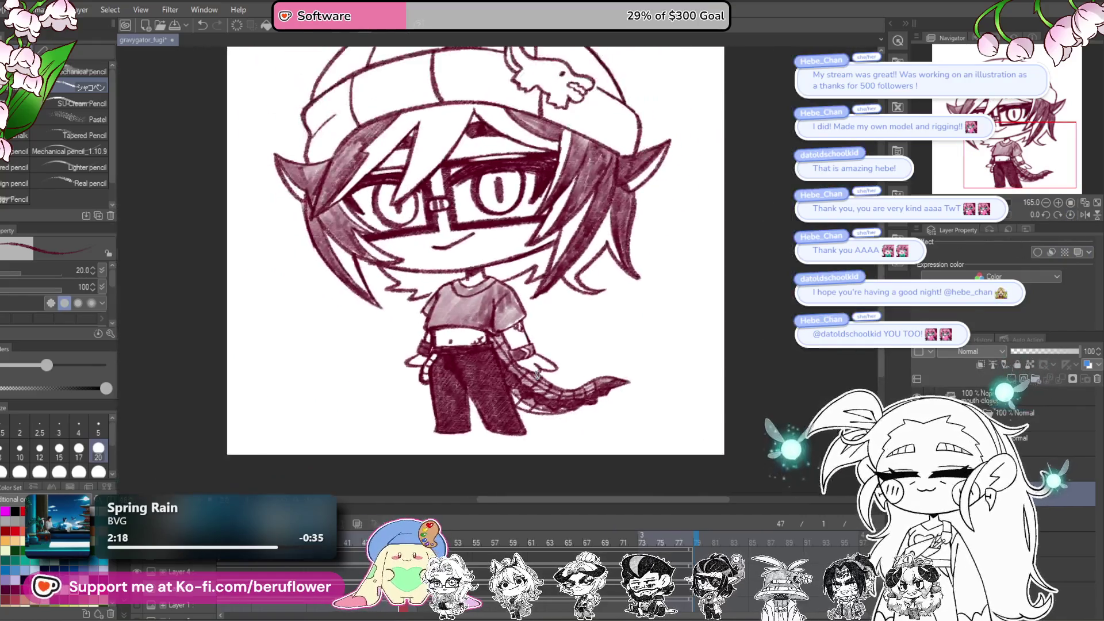
Step: Paint light highlights on the trousers and waistband, reducing the brush to size 10
{"action": "scroll", "coordinate": [537, 374], "scroll_direction": "up", "scroll_amount": 2}
{"action": "scroll", "coordinate": [692, 419], "scroll_direction": "up", "scroll_amount": 1}
{"action": "scroll", "coordinate": [693, 419], "scroll_direction": "left", "scroll_amount": 1}
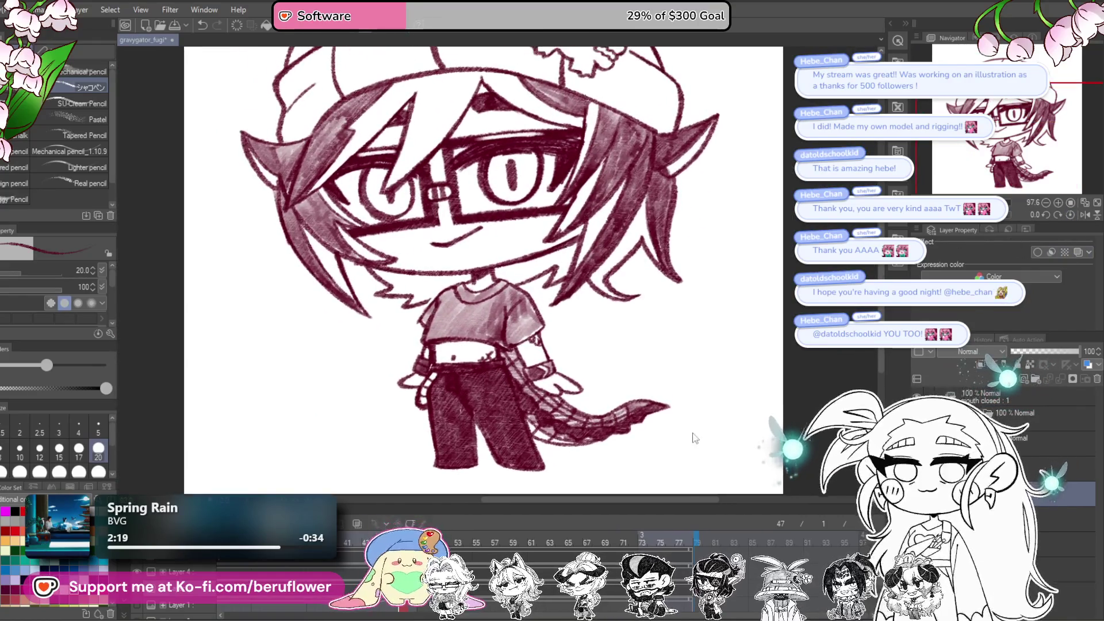
{"action": "scroll", "coordinate": [785, 396], "scroll_direction": "up", "scroll_amount": 1}
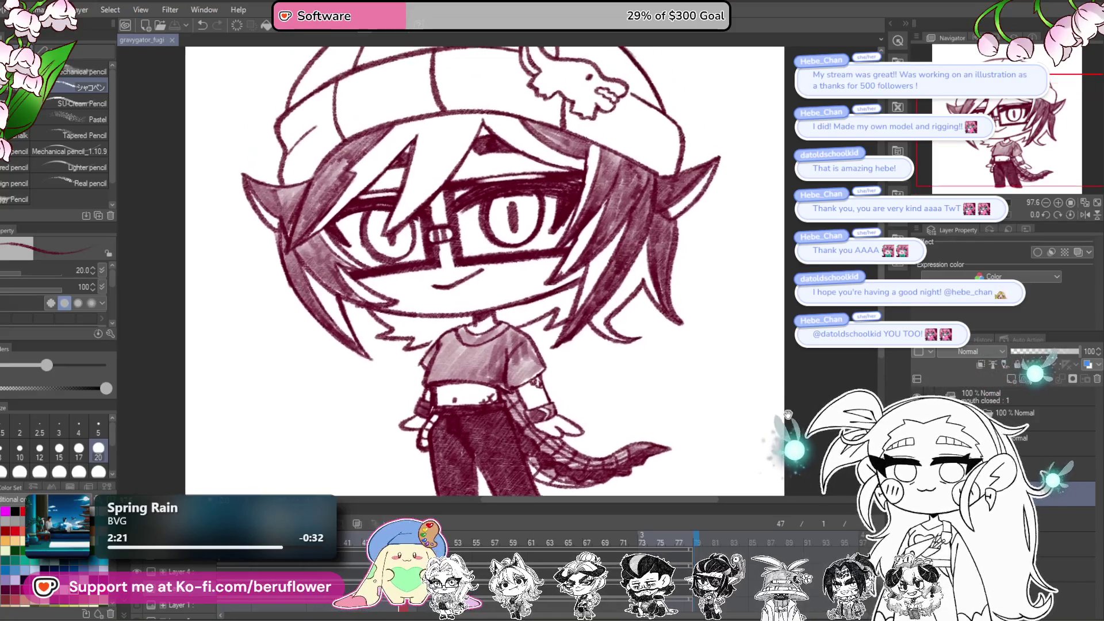
{"action": "scroll", "coordinate": [788, 413], "scroll_direction": "up", "scroll_amount": 1}
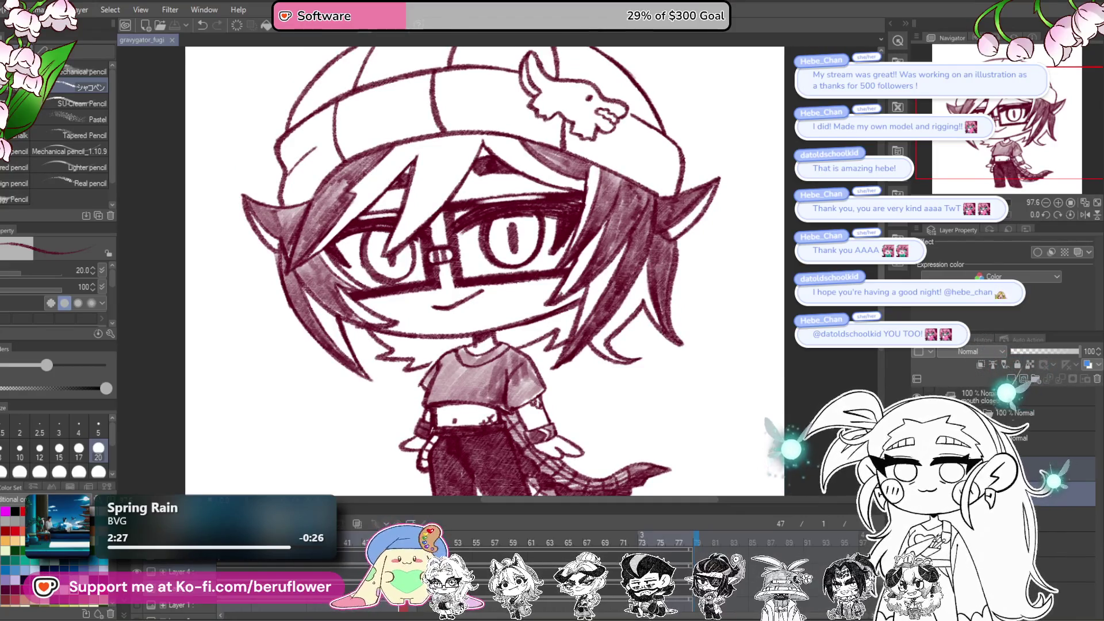
{"action": "left_click_drag", "start_coordinate": [562, 462], "coordinate": [578, 329]}
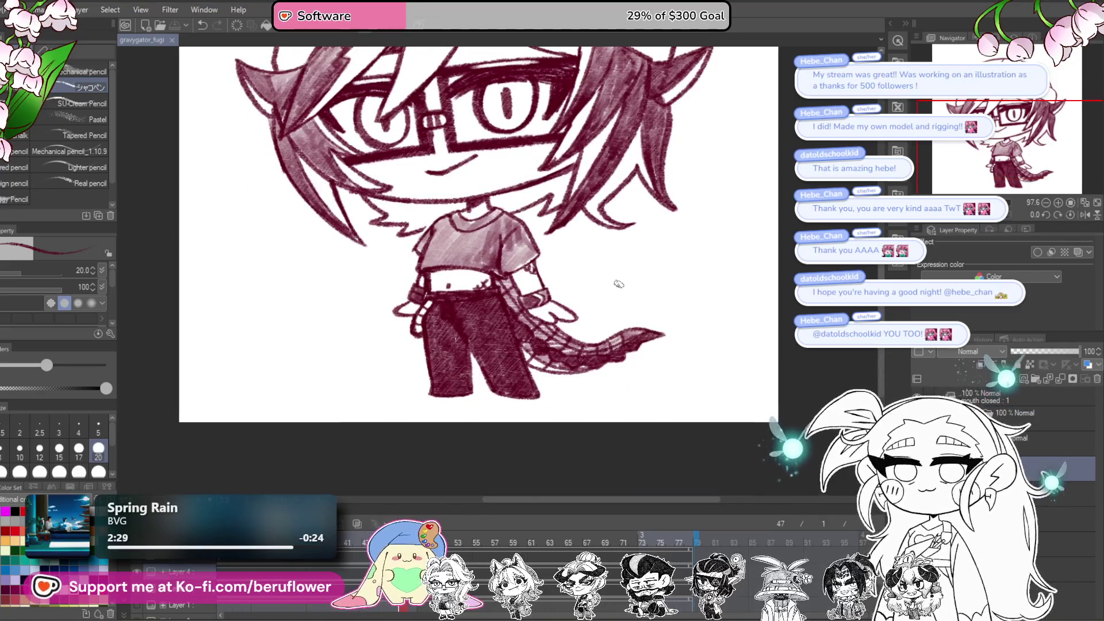
{"action": "scroll", "coordinate": [578, 330], "scroll_direction": "up", "scroll_amount": 3}
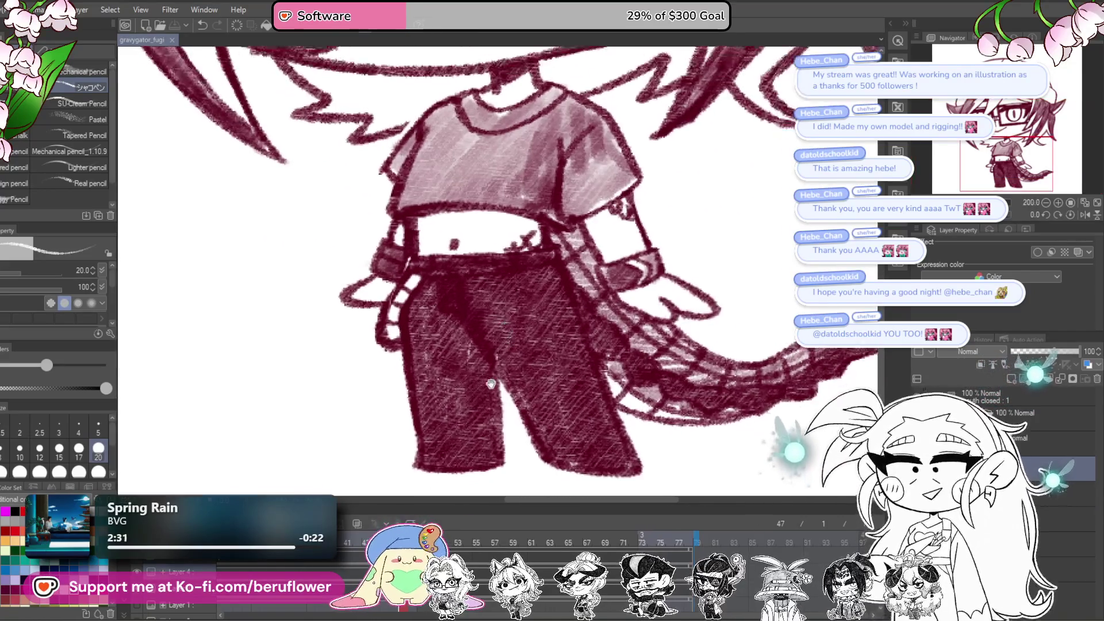
{"action": "left_click_drag", "start_coordinate": [473, 324], "coordinate": [521, 372]}
{"action": "mouse_move", "coordinate": [474, 268]}
{"action": "left_mouse_down"}
{"action": "mouse_move", "coordinate": [508, 297]}
{"action": "mouse_move", "coordinate": [520, 357]}
{"action": "mouse_move", "coordinate": [528, 354]}
{"action": "left_mouse_up"}
{"action": "left_click", "coordinate": [20, 451]}
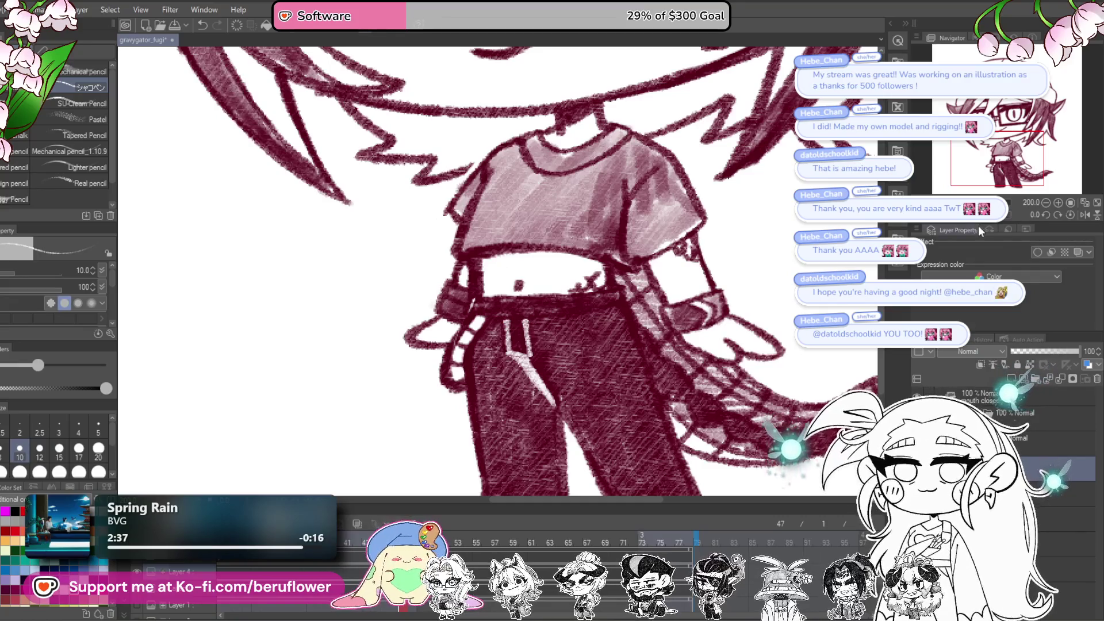
{"action": "left_click_drag", "start_coordinate": [462, 358], "coordinate": [511, 363]}
{"action": "left_click_drag", "start_coordinate": [556, 328], "coordinate": [598, 301]}
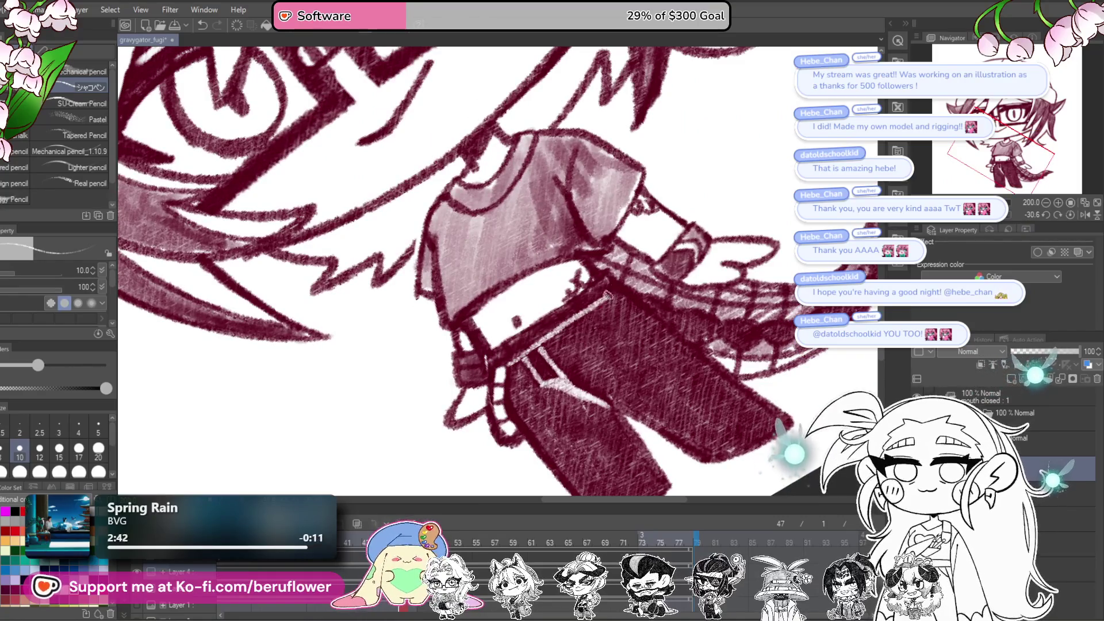
{"action": "left_click", "coordinate": [1070, 215]}
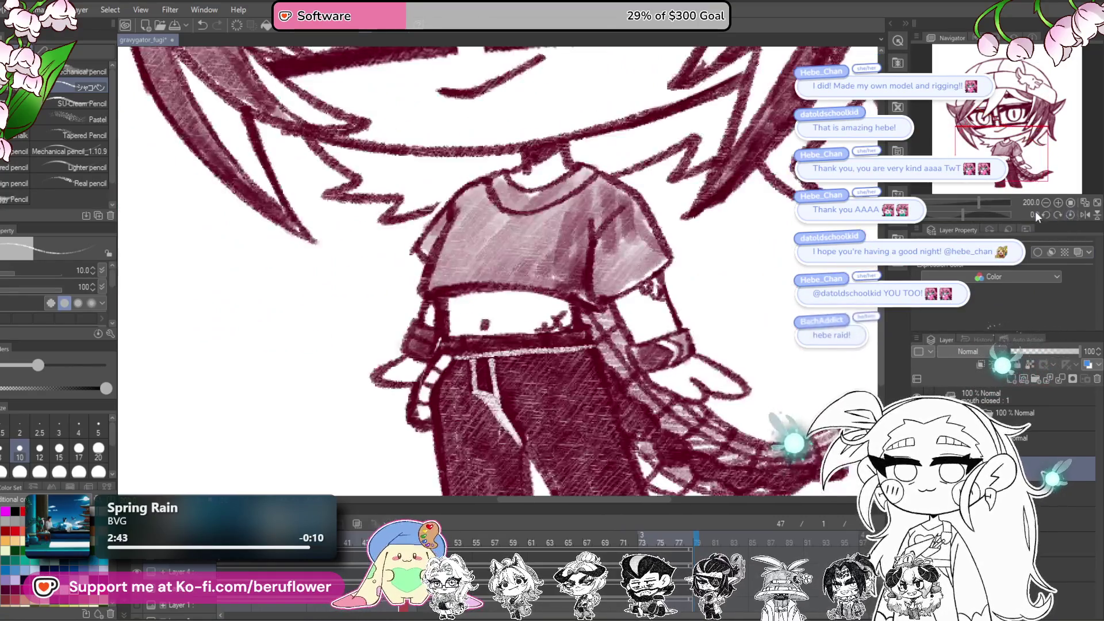
{"action": "scroll", "coordinate": [529, 345], "scroll_direction": "down", "scroll_amount": 5}
{"action": "scroll", "coordinate": [670, 386], "scroll_direction": "up", "scroll_amount": 3}
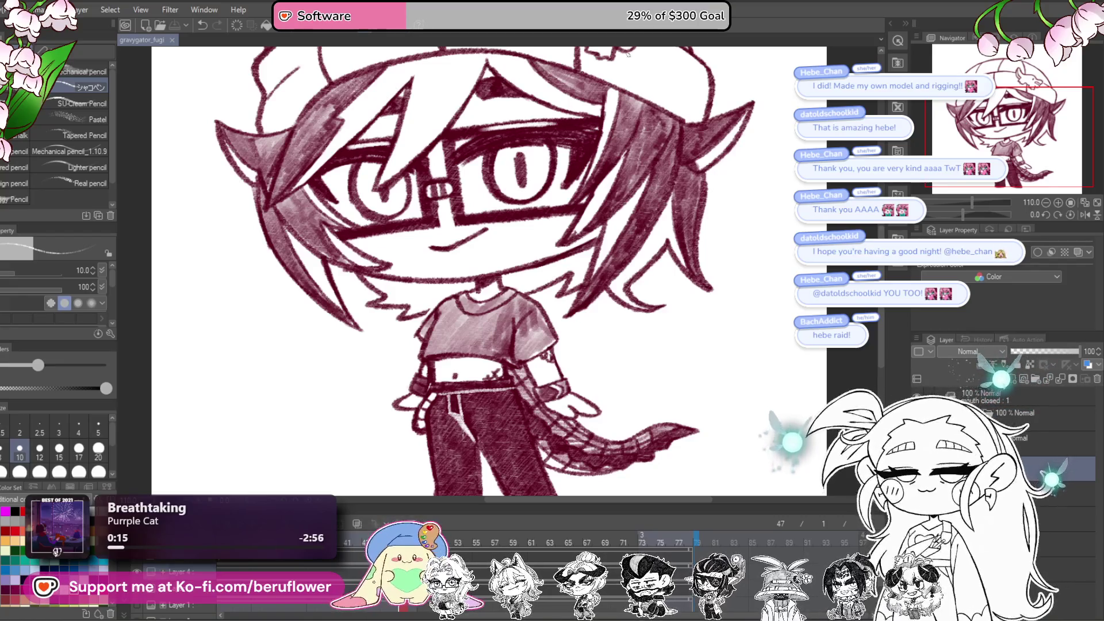
Step: Duplicate the Normal line-art layer to darken the lines and select both line-art layers
{"action": "scroll", "coordinate": [636, 237], "scroll_direction": "down", "scroll_amount": 5}
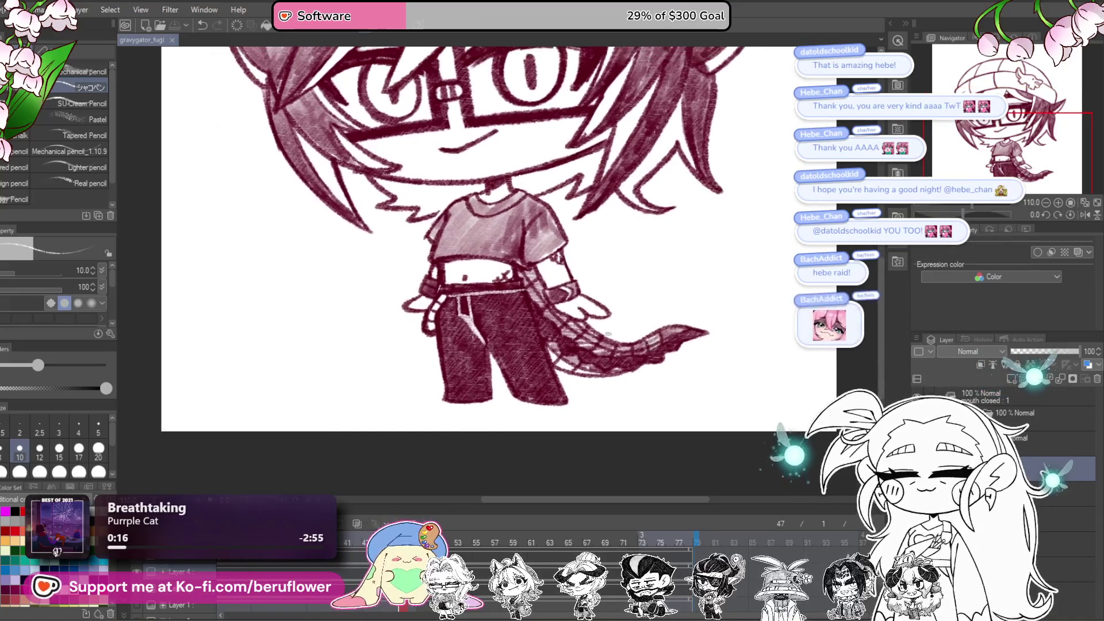
{"action": "scroll", "coordinate": [487, 345], "scroll_direction": "up", "scroll_amount": 5}
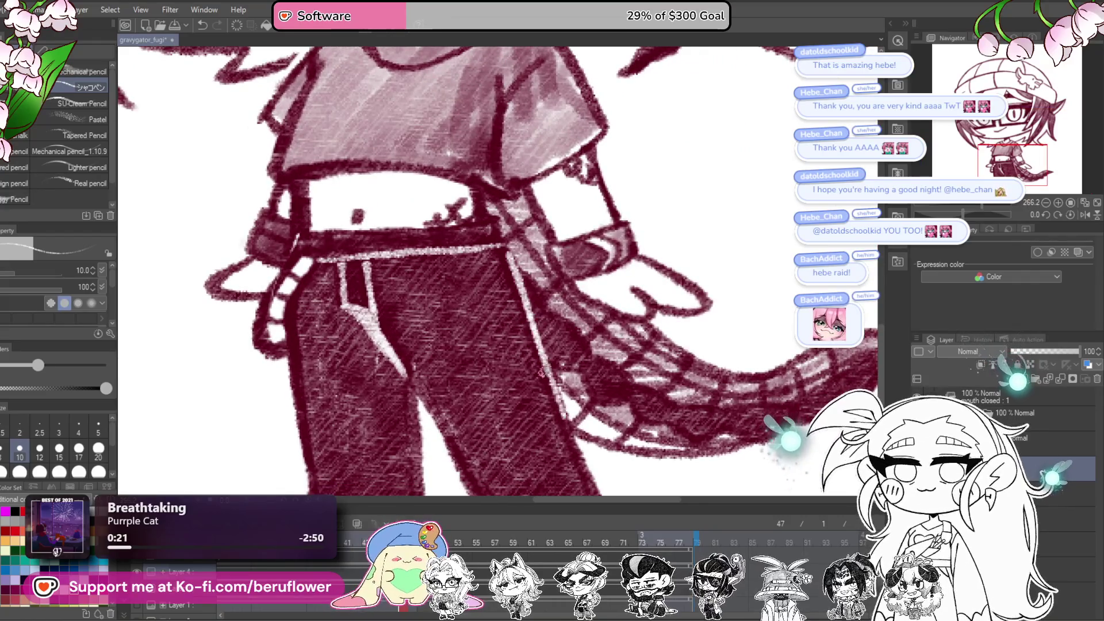
{"action": "scroll", "coordinate": [542, 351], "scroll_direction": "down", "scroll_amount": 5}
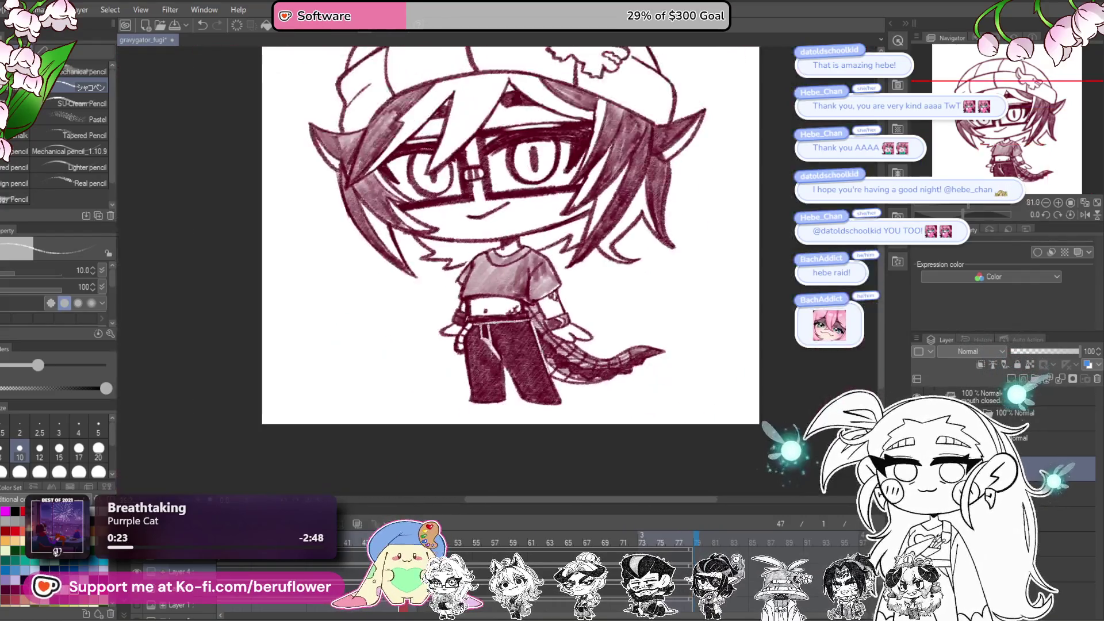
{"action": "scroll", "coordinate": [430, 320], "scroll_direction": "up", "scroll_amount": 4}
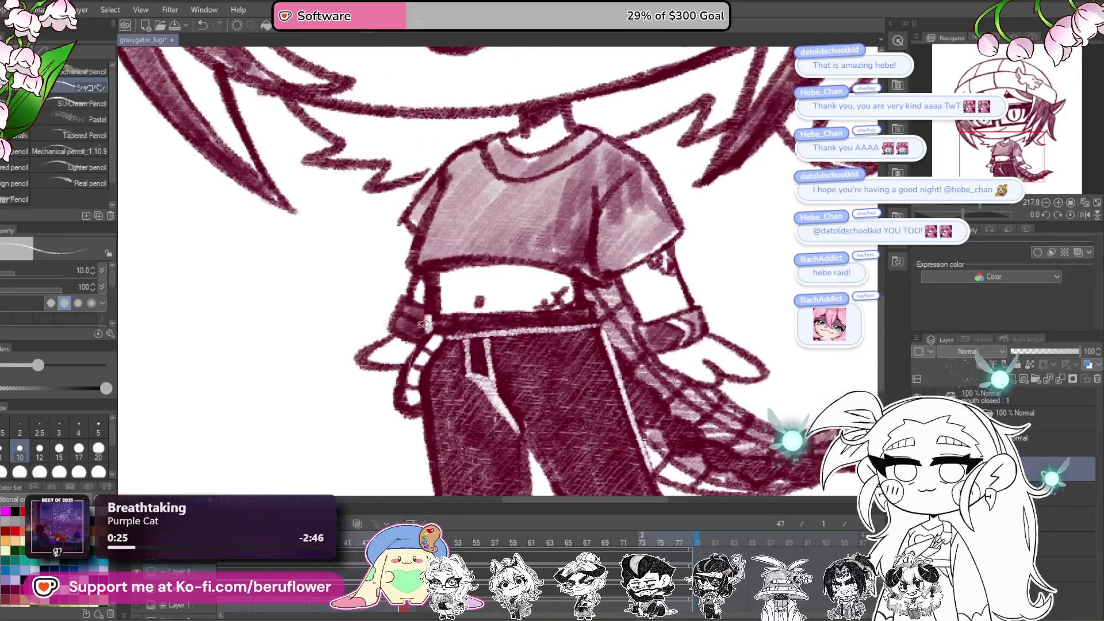
{"action": "scroll", "coordinate": [429, 319], "scroll_direction": "down", "scroll_amount": 5}
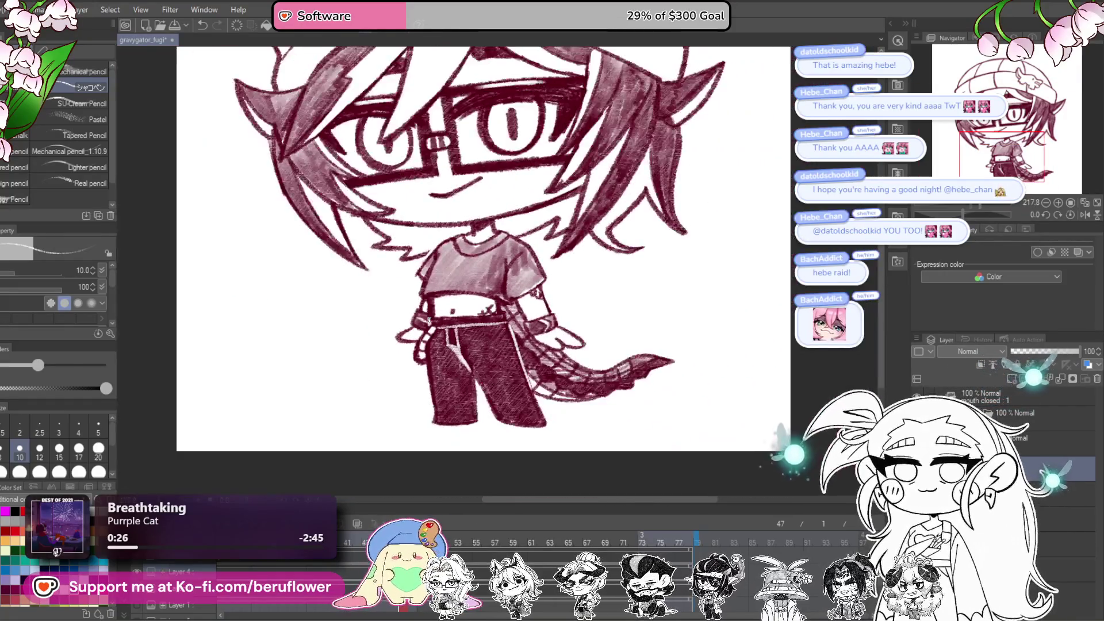
{"action": "mouse_move", "coordinate": [592, 442]}
{"action": "left_mouse_down"}
{"action": "mouse_move", "coordinate": [581, 357]}
{"action": "mouse_move", "coordinate": [566, 389]}
{"action": "left_mouse_up"}
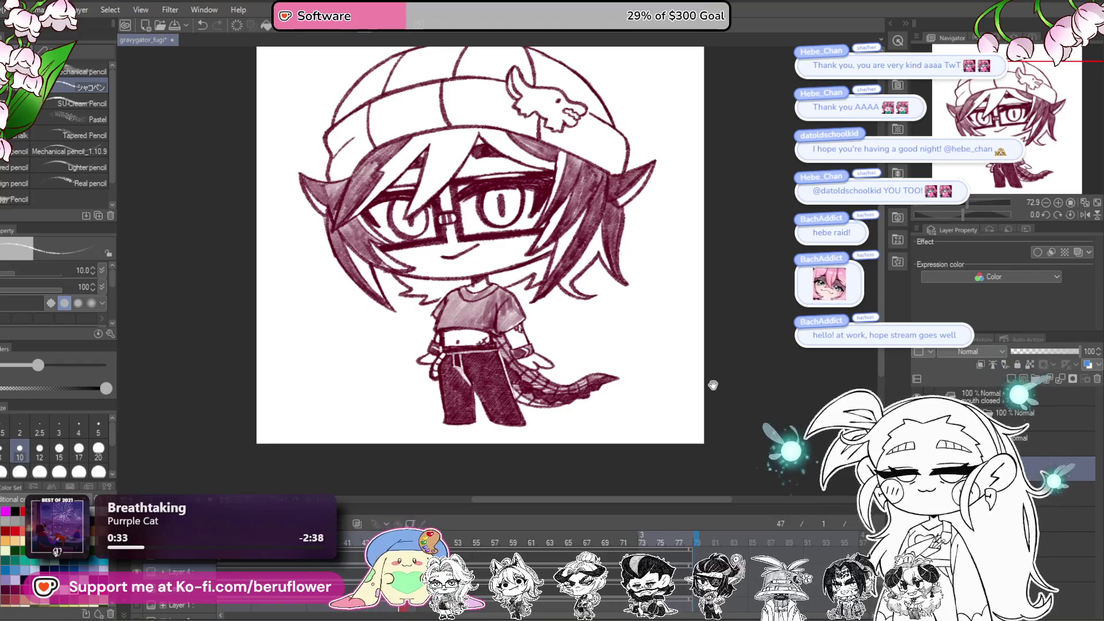
{"action": "left_click_drag", "start_coordinate": [713, 385], "coordinate": [690, 398]}
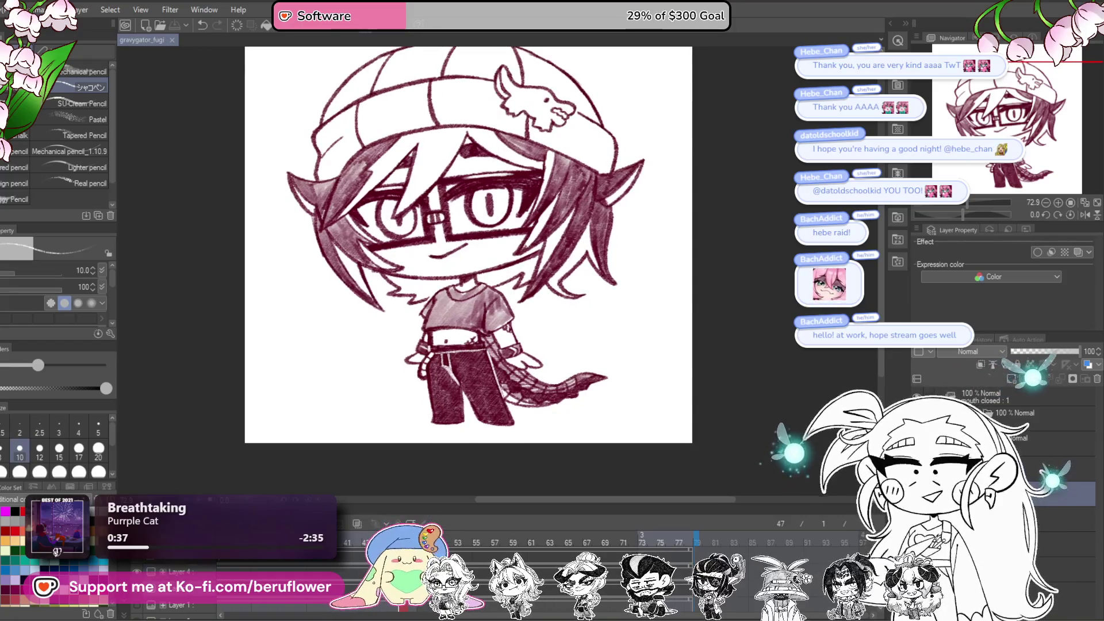
{"action": "left_click", "coordinate": [1035, 443]}
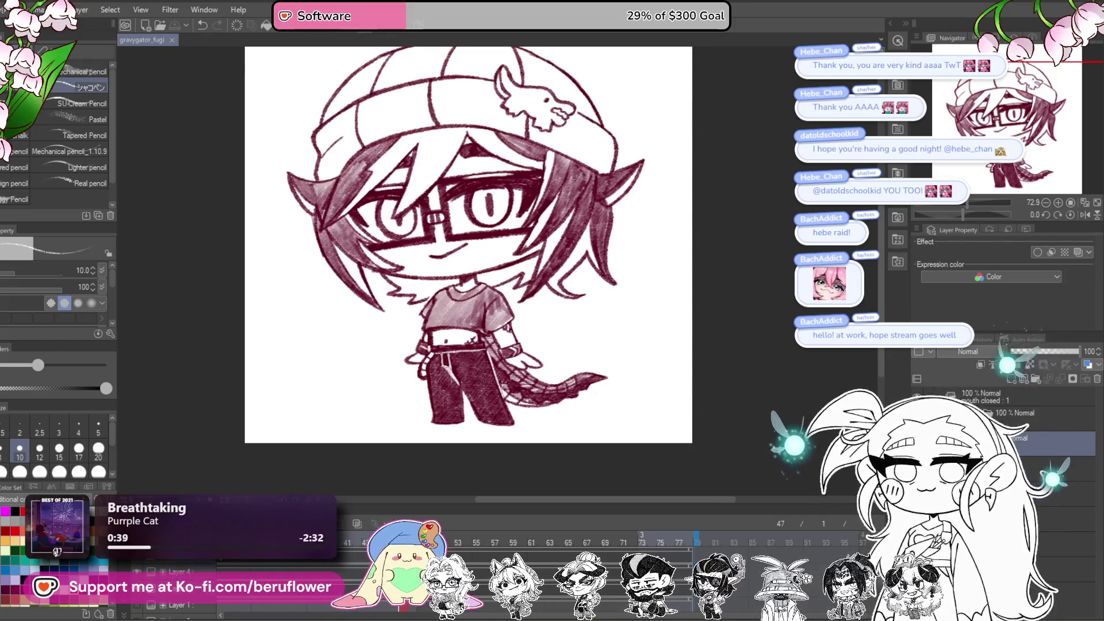
{"action": "key", "text": "ctrl+shift+d"}
{"action": "left_click", "coordinate": [1042, 463]}
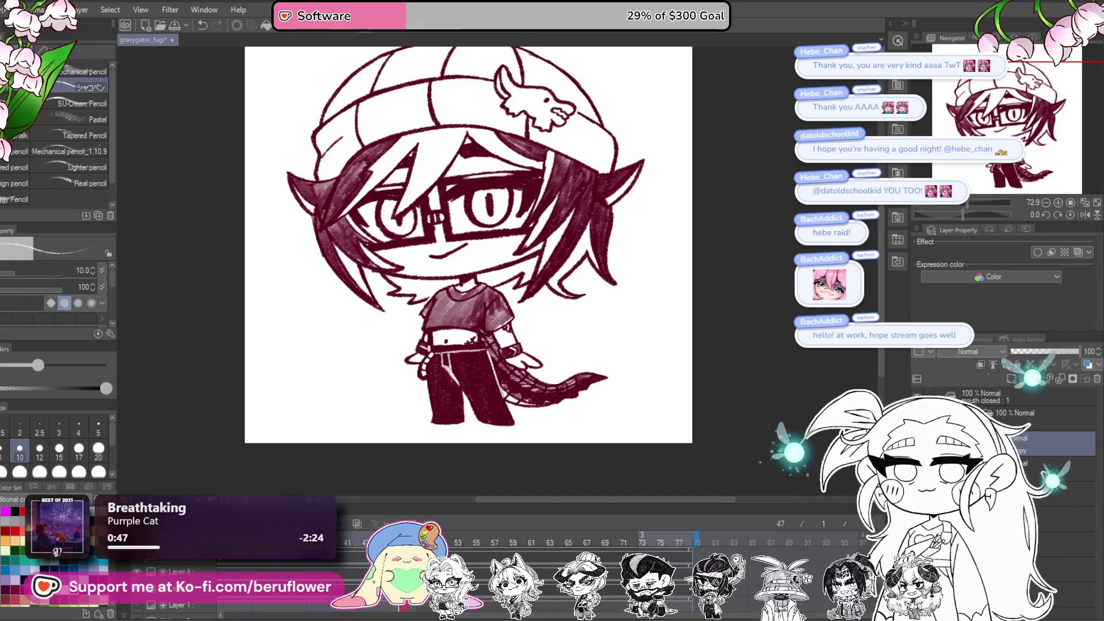
Step: Merge the selected line-art layers and fade the result to 35% opacity
{"action": "right_click", "coordinate": [1029, 442]}
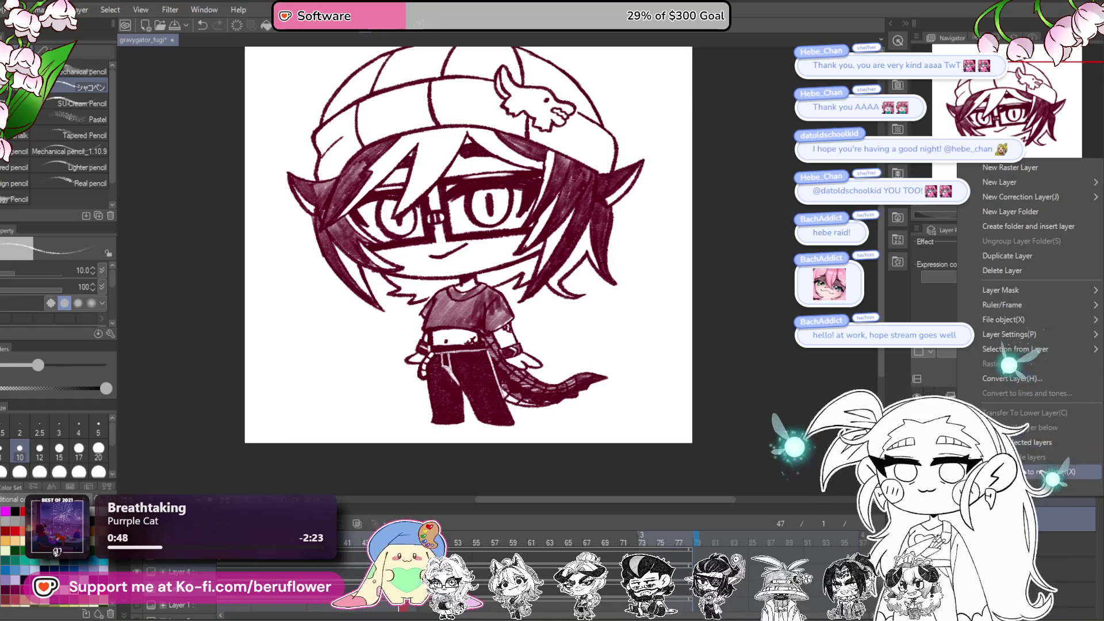
{"action": "left_click", "coordinate": [1035, 444]}
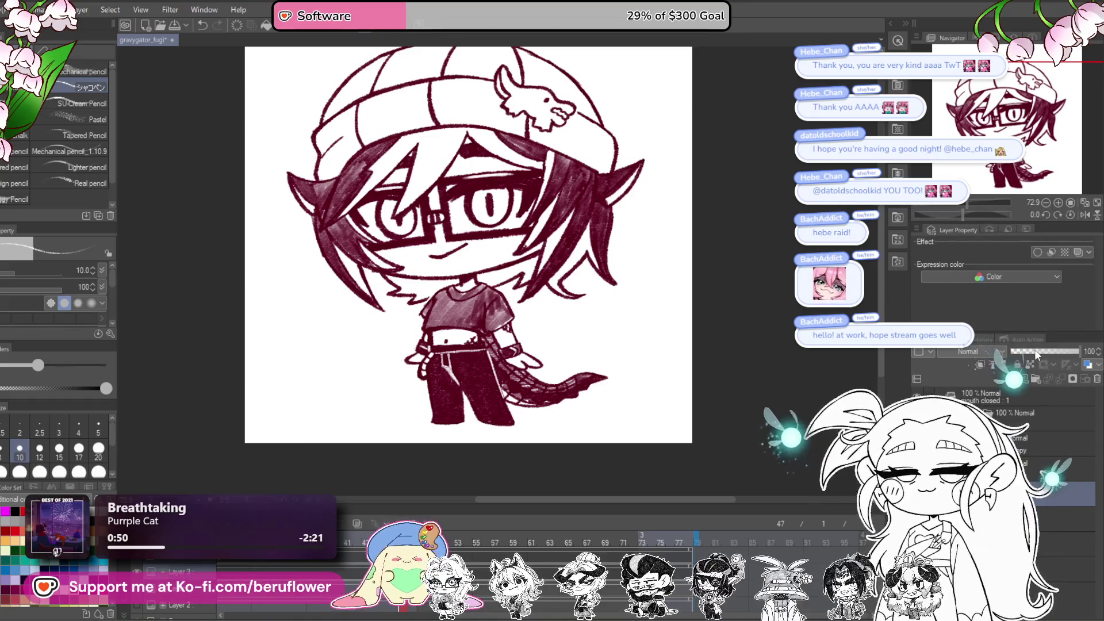
{"action": "left_click", "coordinate": [1035, 352]}
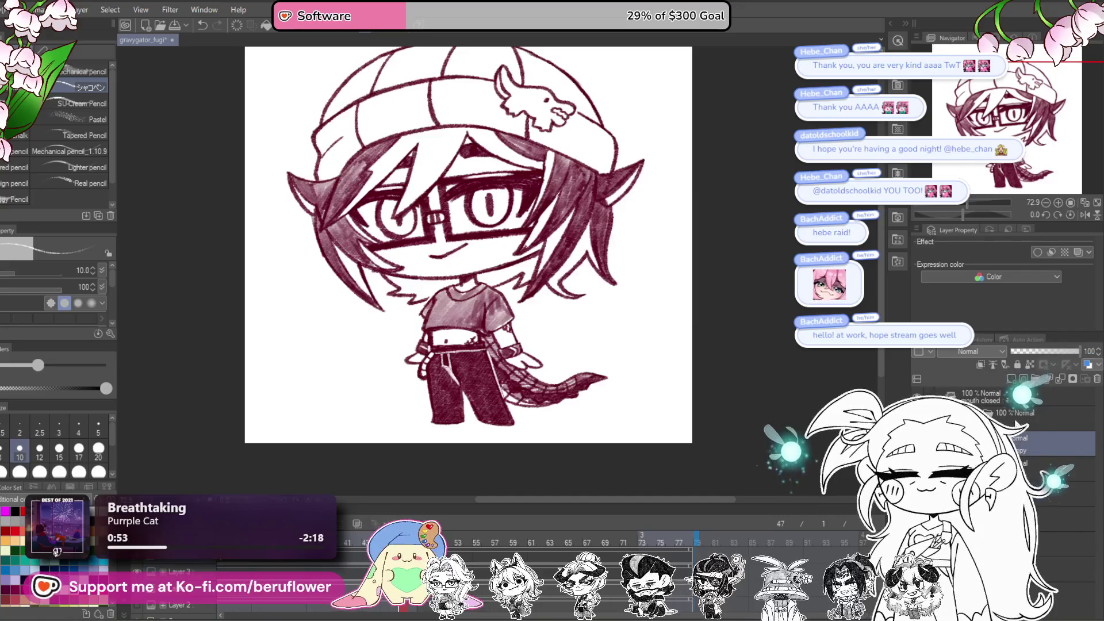
Step: Select the animation layer and add a new empty cel at frame 4
{"action": "left_click", "coordinate": [1029, 417]}
{"action": "left_click", "coordinate": [1034, 470]}
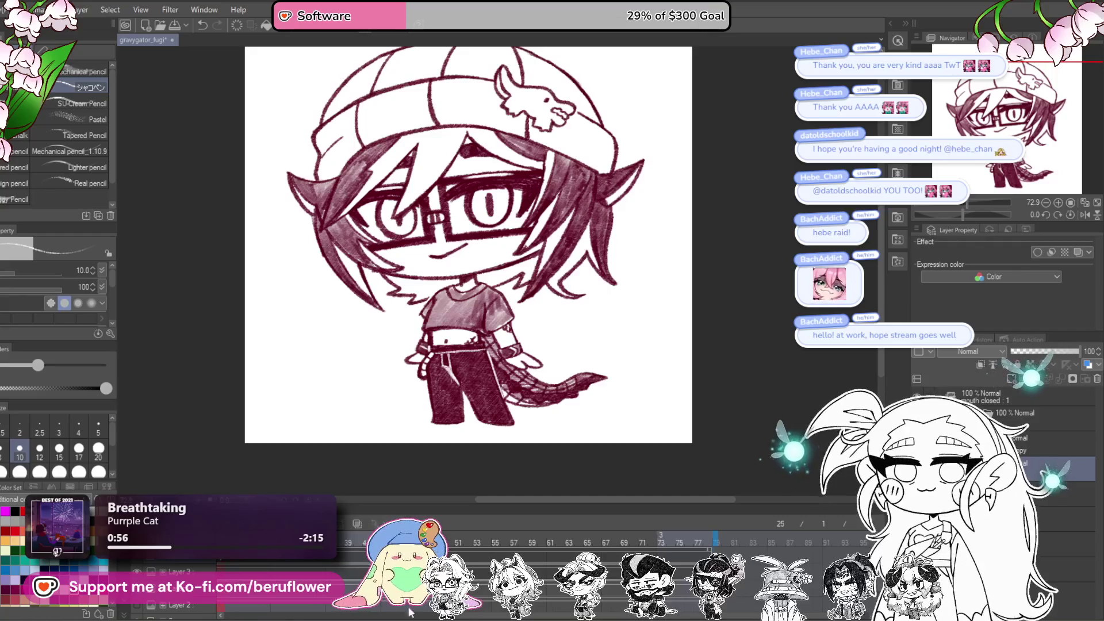
{"action": "left_click_drag", "start_coordinate": [542, 618], "coordinate": [350, 590]}
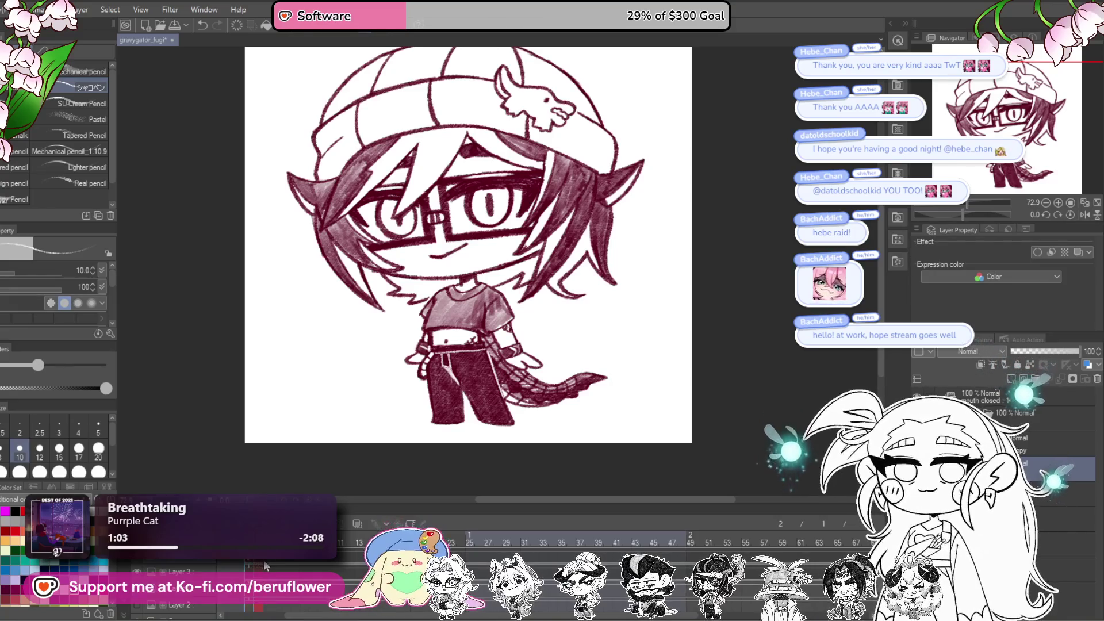
{"action": "left_click", "coordinate": [275, 566]}
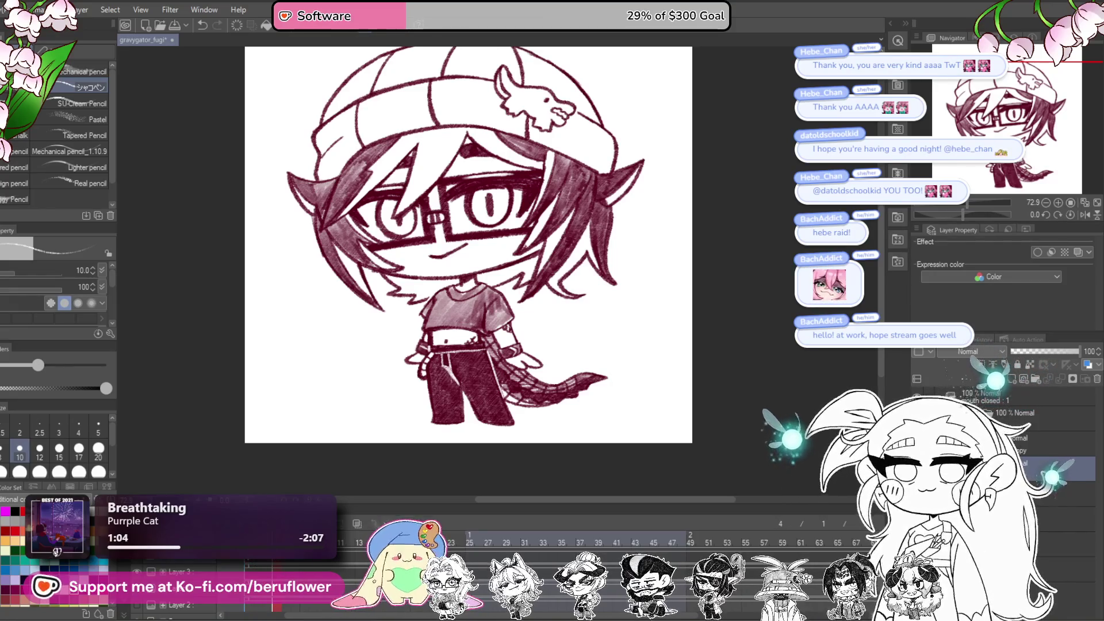
{"action": "left_click", "coordinate": [309, 578]}
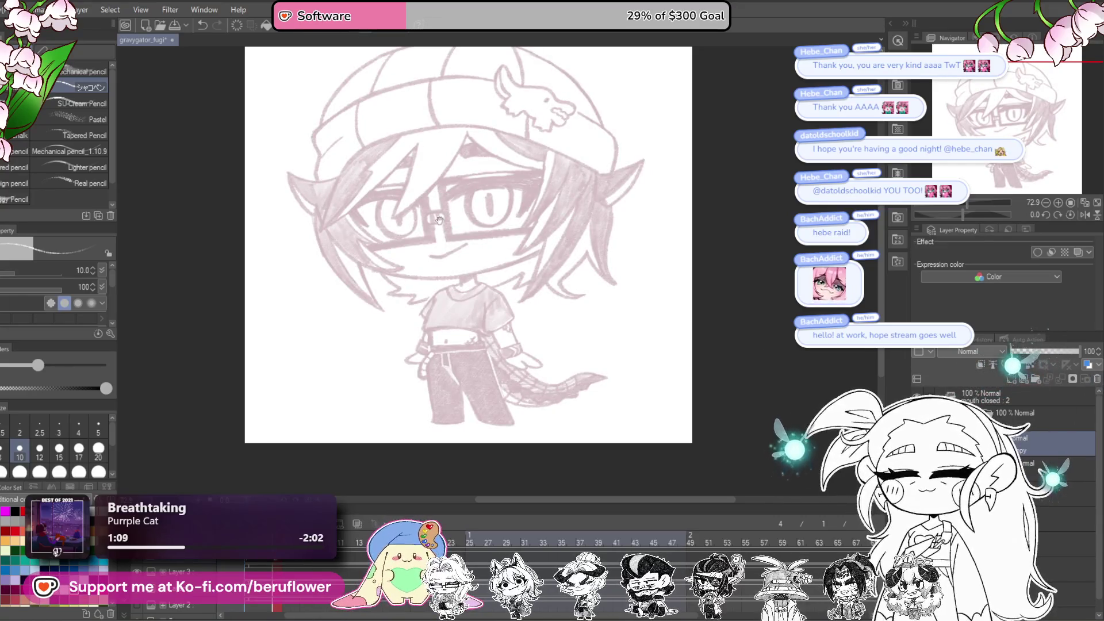
Step: With the brush at size 15 and the canvas tilted, draw the first eyelid lines over the right eye
{"action": "left_click_drag", "start_coordinate": [439, 219], "coordinate": [416, 257]}
{"action": "scroll", "coordinate": [427, 292], "scroll_direction": "up", "scroll_amount": 5}
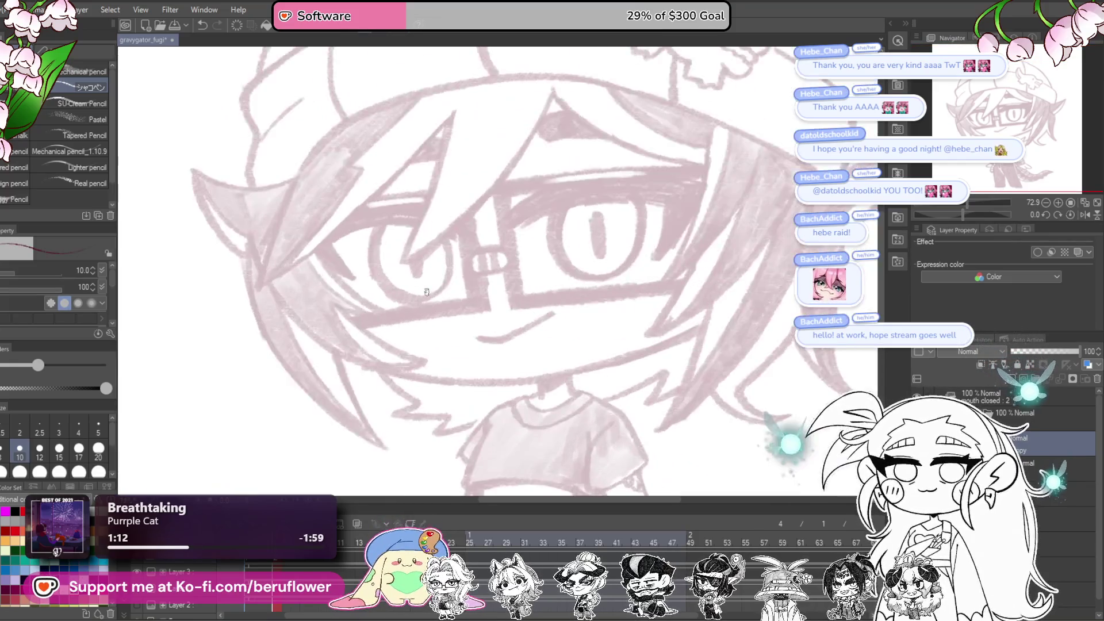
{"action": "mouse_move", "coordinate": [546, 135]}
{"action": "left_mouse_down"}
{"action": "mouse_move", "coordinate": [560, 229]}
{"action": "mouse_move", "coordinate": [589, 241]}
{"action": "left_mouse_up"}
{"action": "key", "text": "bracketright"}
{"action": "key", "text": "bracketright"}
{"action": "key", "text": "bracketright"}
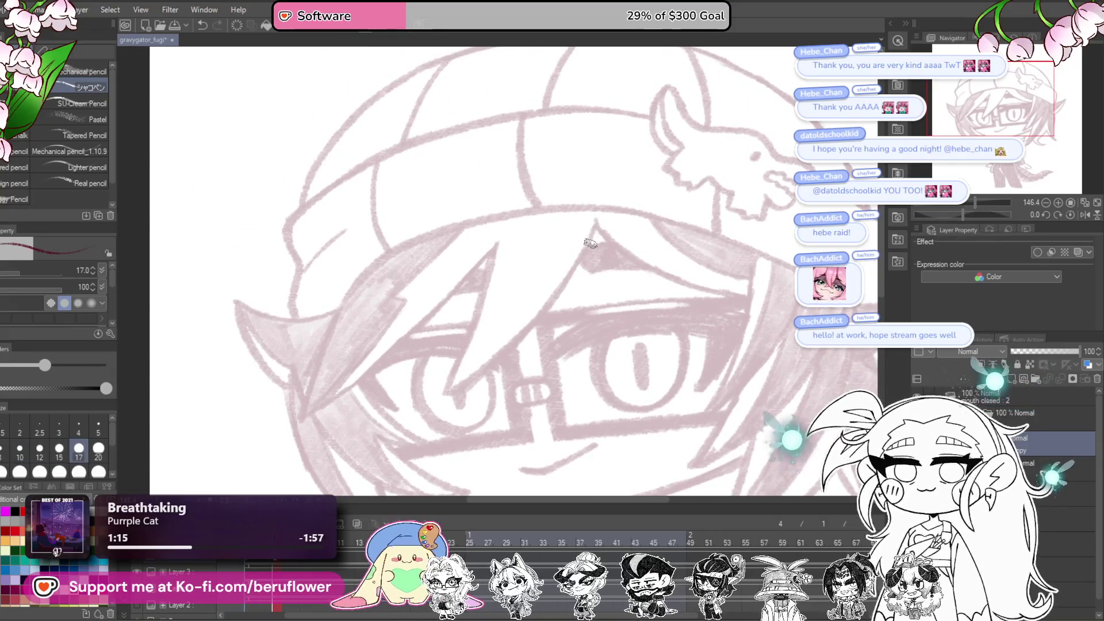
{"action": "key", "text": "bracketleft"}
{"action": "left_click_drag", "start_coordinate": [966, 210], "coordinate": [954, 214]}
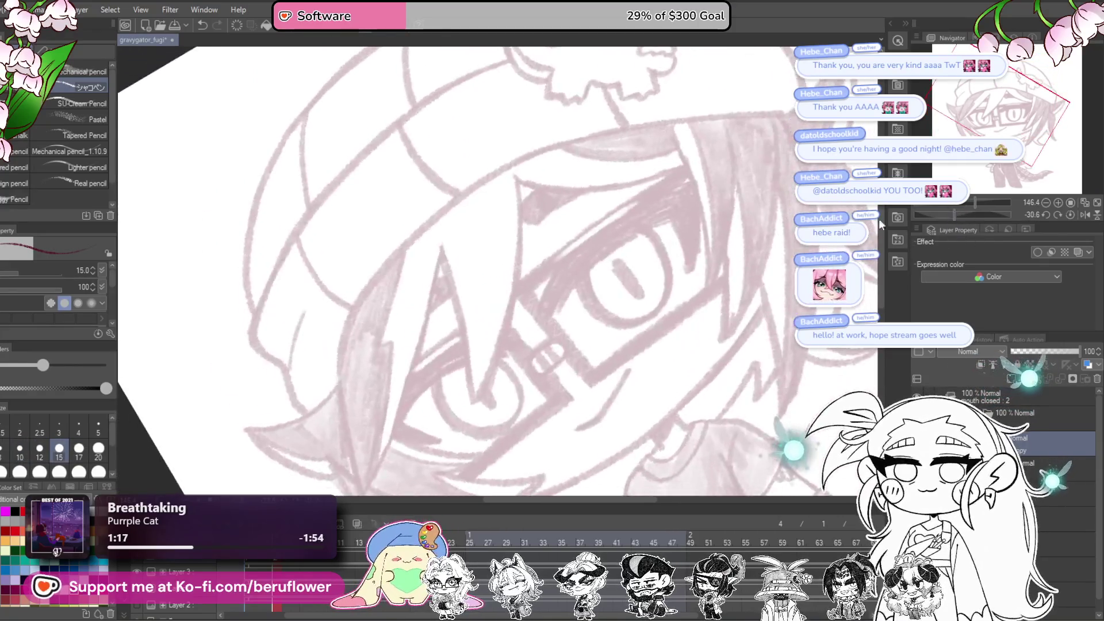
{"action": "scroll", "coordinate": [690, 270], "scroll_direction": "down", "scroll_amount": 3}
{"action": "scroll", "coordinate": [542, 322], "scroll_direction": "up", "scroll_amount": 6}
{"action": "left_click_drag", "start_coordinate": [521, 388], "coordinate": [747, 198]}
{"action": "left_click_drag", "start_coordinate": [486, 387], "coordinate": [758, 194]}
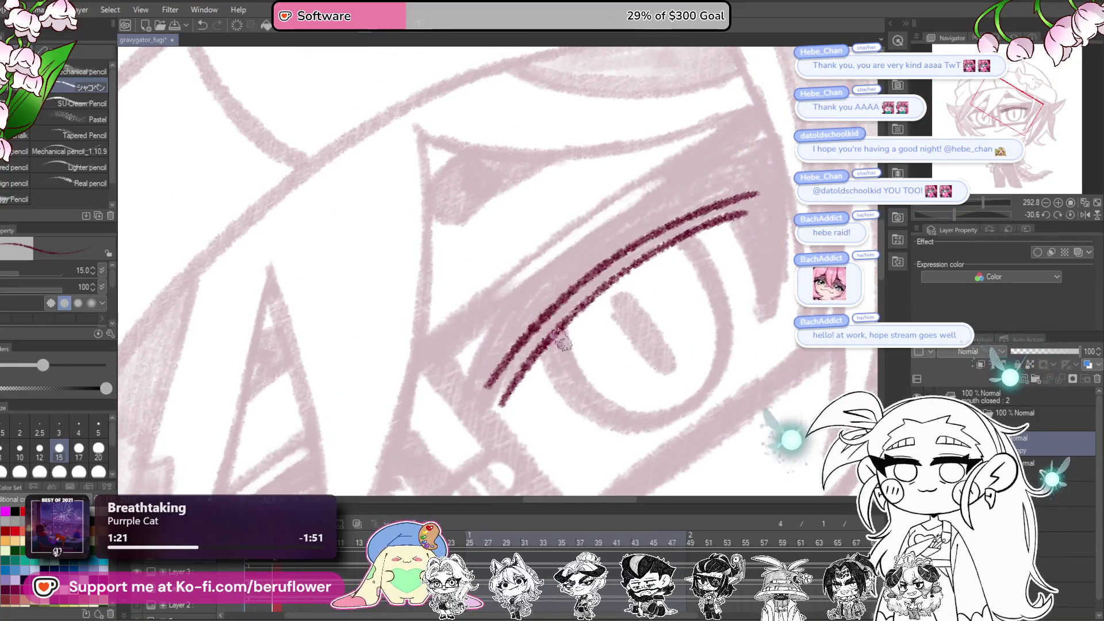
{"action": "mouse_move", "coordinate": [517, 402]}
{"action": "left_mouse_down"}
{"action": "mouse_move", "coordinate": [770, 215]}
{"action": "mouse_move", "coordinate": [525, 365]}
{"action": "mouse_move", "coordinate": [627, 256]}
{"action": "left_mouse_up"}
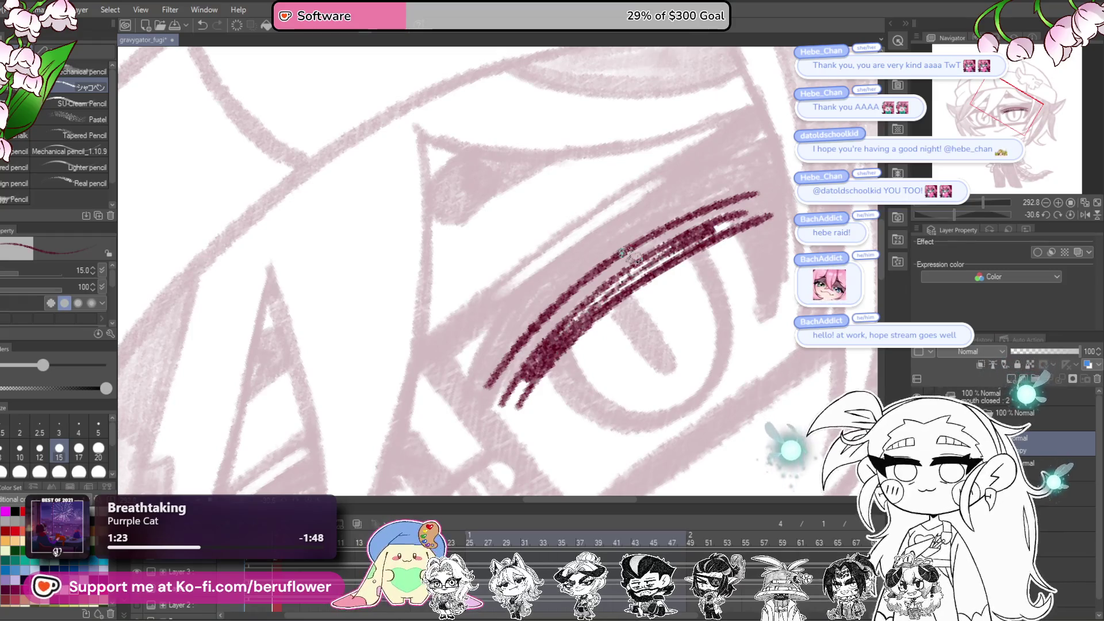
Step: Enlarge the brush to 25 and fill the upper eyelid with dense dark-red hatching
{"action": "key", "text": "]"}
{"action": "key", "text": "]"}
{"action": "key", "text": "]"}
{"action": "mouse_move", "coordinate": [776, 195]}
{"action": "left_mouse_down"}
{"action": "mouse_move", "coordinate": [612, 275]}
{"action": "mouse_move", "coordinate": [649, 301]}
{"action": "left_mouse_up"}
{"action": "key", "text": "ctrl+z"}
{"action": "key", "text": "ctrl+z"}
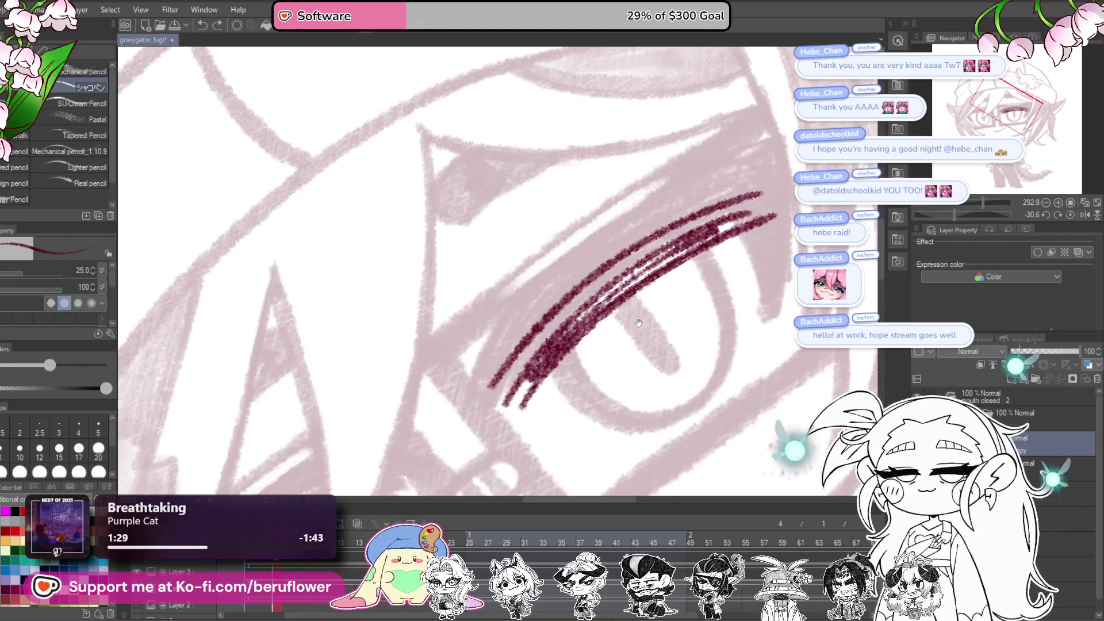
{"action": "mouse_move", "coordinate": [707, 219]}
{"action": "left_mouse_down"}
{"action": "mouse_move", "coordinate": [575, 304]}
{"action": "mouse_move", "coordinate": [704, 237]}
{"action": "mouse_move", "coordinate": [540, 339]}
{"action": "mouse_move", "coordinate": [506, 391]}
{"action": "mouse_move", "coordinate": [658, 267]}
{"action": "mouse_move", "coordinate": [532, 374]}
{"action": "mouse_move", "coordinate": [633, 291]}
{"action": "mouse_move", "coordinate": [765, 207]}
{"action": "mouse_move", "coordinate": [713, 218]}
{"action": "mouse_move", "coordinate": [726, 238]}
{"action": "left_mouse_up"}
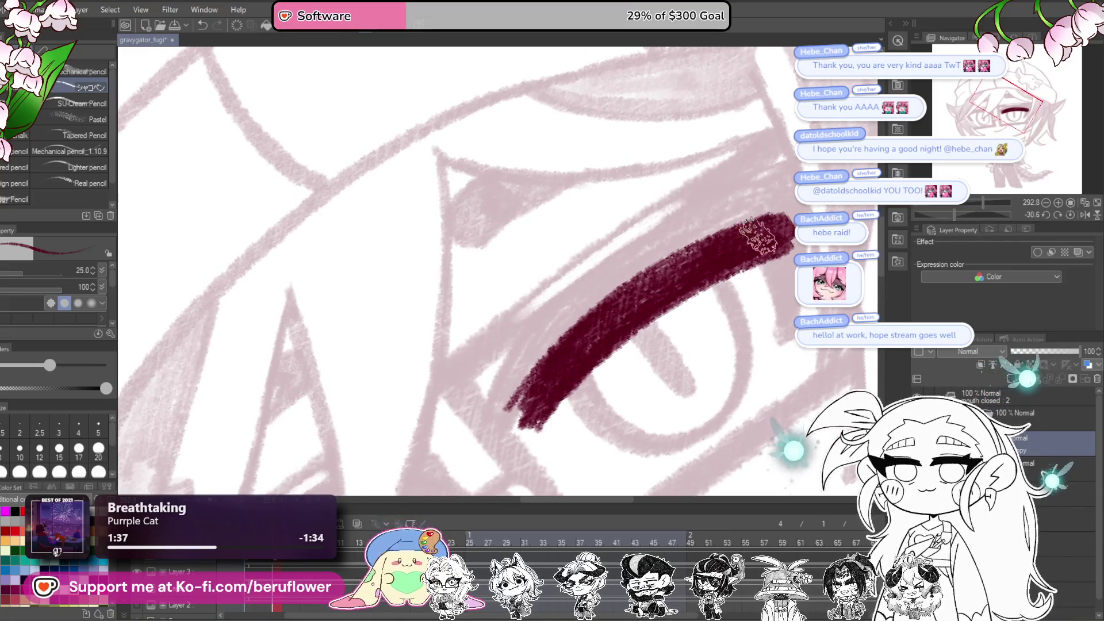
{"action": "mouse_move", "coordinate": [754, 288]}
{"action": "left_mouse_down"}
{"action": "mouse_move", "coordinate": [779, 229]}
{"action": "mouse_move", "coordinate": [726, 233]}
{"action": "mouse_move", "coordinate": [800, 200]}
{"action": "mouse_move", "coordinate": [732, 275]}
{"action": "left_mouse_up"}
{"action": "mouse_move", "coordinate": [678, 299]}
{"action": "left_mouse_down"}
{"action": "mouse_move", "coordinate": [748, 253]}
{"action": "mouse_move", "coordinate": [730, 276]}
{"action": "left_mouse_up"}
{"action": "left_click_drag", "start_coordinate": [720, 340], "coordinate": [704, 299]}
{"action": "left_click_drag", "start_coordinate": [739, 221], "coordinate": [681, 299]}
{"action": "scroll", "coordinate": [557, 284], "scroll_direction": "up", "scroll_amount": 2}
Step: Draw the lower eyelid curve and iris line, undo a stray stroke, and reset canvas rotation
{"action": "mouse_move", "coordinate": [555, 291]}
{"action": "left_mouse_down"}
{"action": "mouse_move", "coordinate": [575, 333]}
{"action": "mouse_move", "coordinate": [627, 361]}
{"action": "mouse_move", "coordinate": [681, 352]}
{"action": "mouse_move", "coordinate": [742, 259]}
{"action": "mouse_move", "coordinate": [705, 196]}
{"action": "mouse_move", "coordinate": [656, 173]}
{"action": "left_mouse_up"}
{"action": "mouse_move", "coordinate": [540, 320]}
{"action": "left_mouse_down"}
{"action": "mouse_move", "coordinate": [719, 173]}
{"action": "mouse_move", "coordinate": [799, 140]}
{"action": "left_mouse_up"}
{"action": "mouse_move", "coordinate": [551, 281]}
{"action": "left_mouse_down"}
{"action": "mouse_move", "coordinate": [526, 295]}
{"action": "mouse_move", "coordinate": [520, 337]}
{"action": "left_mouse_up"}
{"action": "left_click_drag", "start_coordinate": [626, 250], "coordinate": [681, 316]}
{"action": "scroll", "coordinate": [638, 260], "scroll_direction": "down", "scroll_amount": 5}
{"action": "scroll", "coordinate": [638, 260], "scroll_direction": "up", "scroll_amount": 5}
{"action": "mouse_move", "coordinate": [615, 218]}
{"action": "left_mouse_down"}
{"action": "mouse_move", "coordinate": [635, 256]}
{"action": "mouse_move", "coordinate": [662, 224]}
{"action": "mouse_move", "coordinate": [690, 265]}
{"action": "mouse_move", "coordinate": [696, 339]}
{"action": "mouse_move", "coordinate": [673, 362]}
{"action": "mouse_move", "coordinate": [618, 244]}
{"action": "mouse_move", "coordinate": [563, 286]}
{"action": "mouse_move", "coordinate": [647, 249]}
{"action": "left_mouse_up"}
{"action": "key", "text": "ctrl+z"}
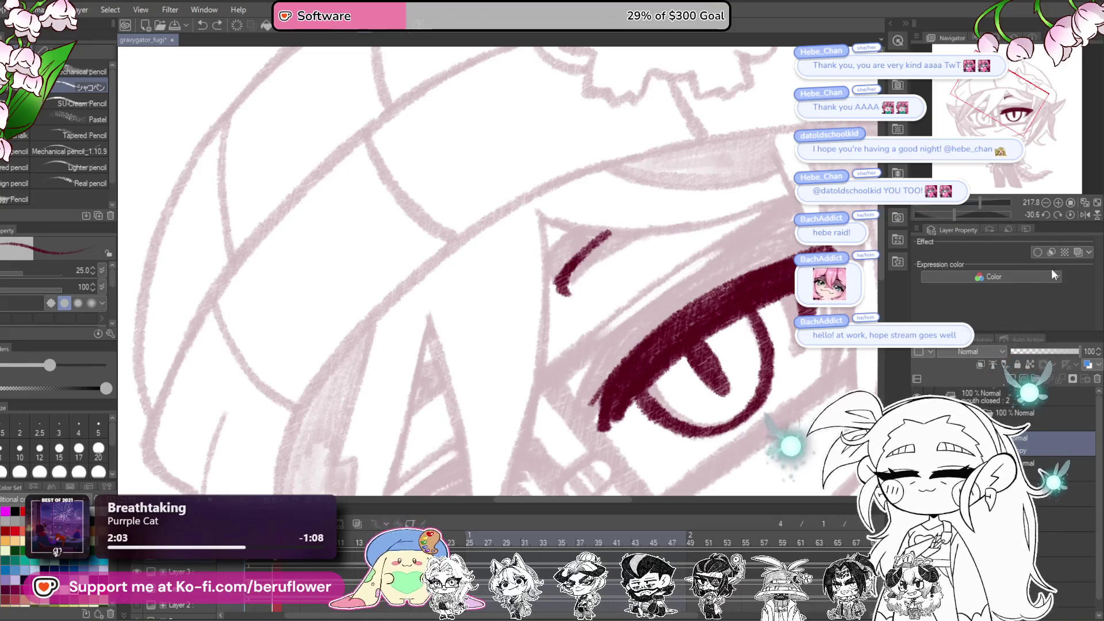
{"action": "left_click", "coordinate": [1058, 214]}
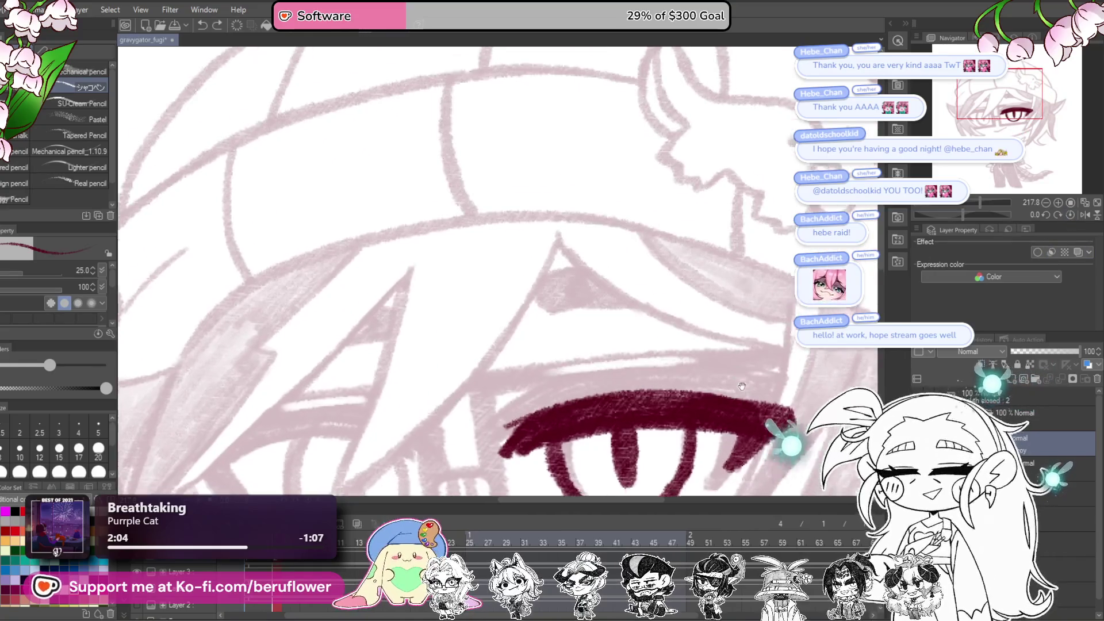
Step: Nudge the drawn eye slightly up and left with Ctrl+T and confirm
{"action": "key", "text": "ctrl+t"}
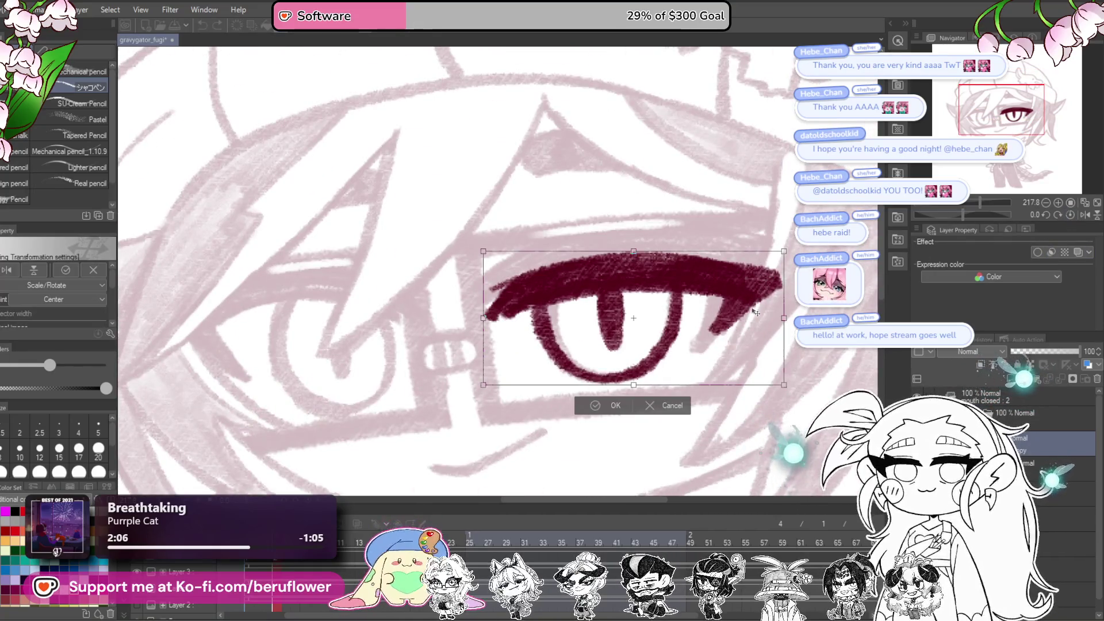
{"action": "key", "text": "Up"}
{"action": "key", "text": "Up"}
{"action": "key", "text": "Up"}
{"action": "key", "text": "Left"}
{"action": "key", "text": "Left"}
{"action": "key", "text": "Up"}
{"action": "key", "text": "Return"}
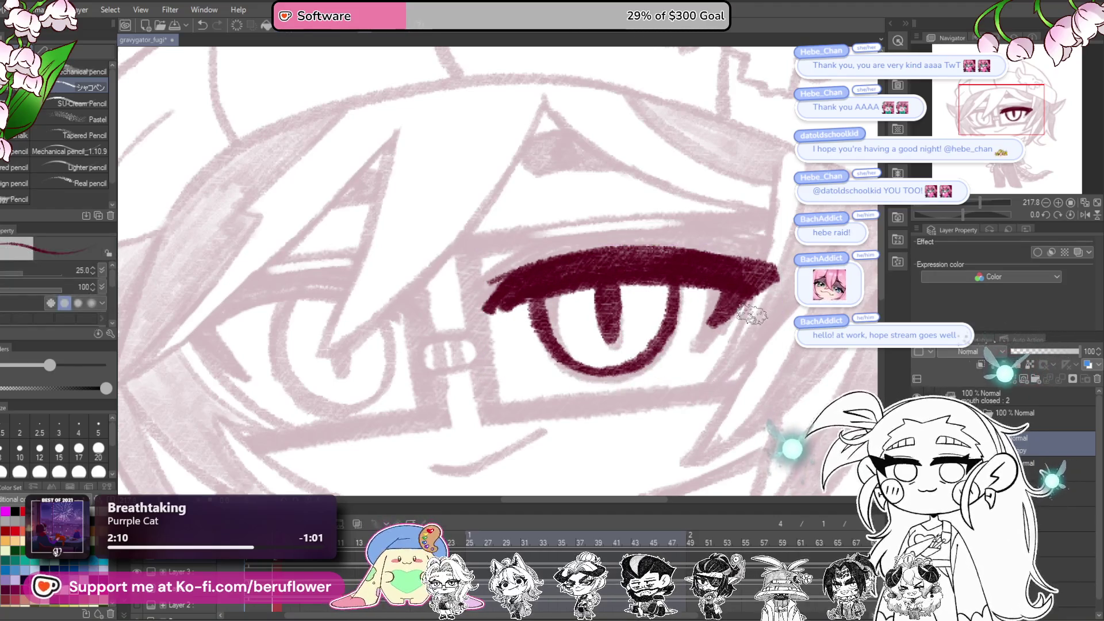
Step: Draw a short eyelid stroke on the other eye with the canvas tilted
{"action": "left_click_drag", "start_coordinate": [502, 349], "coordinate": [505, 331]}
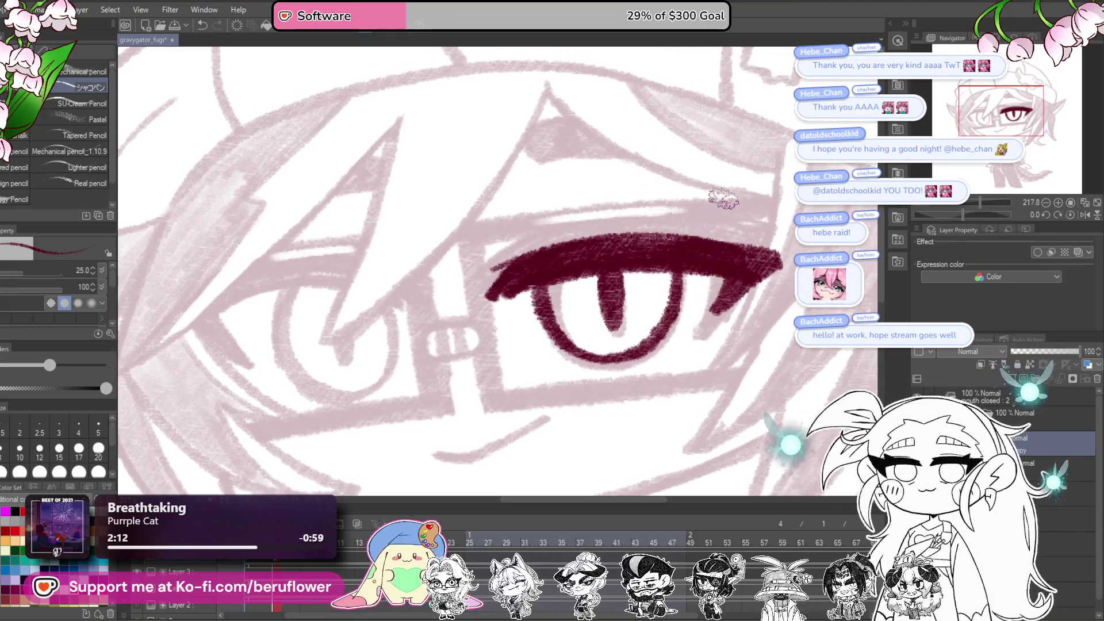
{"action": "left_click_drag", "start_coordinate": [387, 246], "coordinate": [413, 297]}
{"action": "left_click_drag", "start_coordinate": [965, 213], "coordinate": [950, 213]}
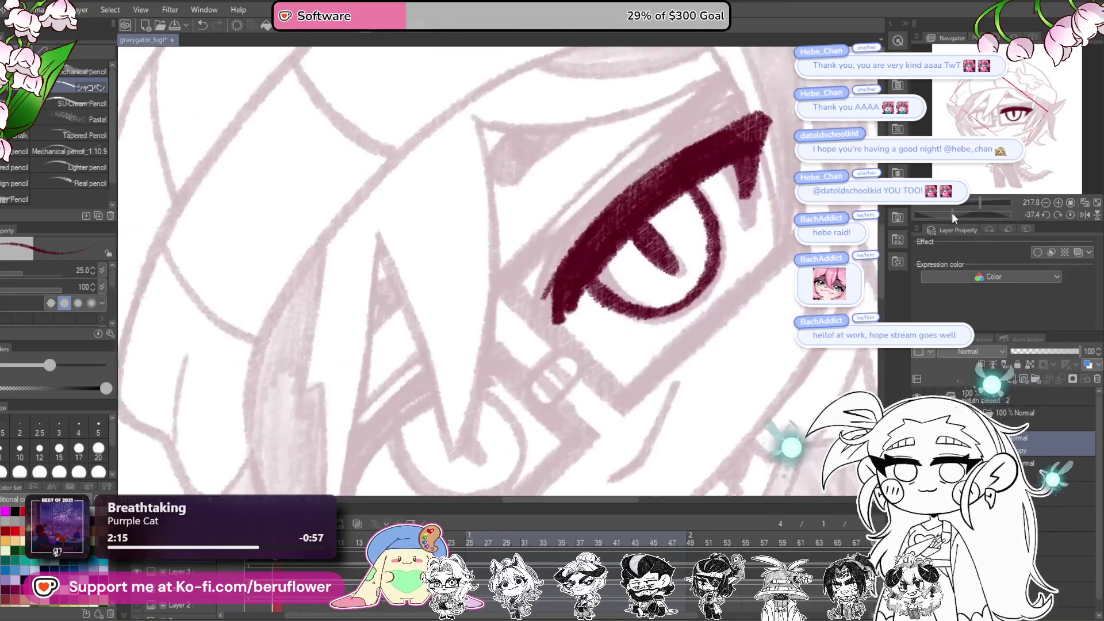
{"action": "mouse_move", "coordinate": [542, 216]}
{"action": "left_mouse_down"}
{"action": "mouse_move", "coordinate": [491, 284]}
{"action": "mouse_move", "coordinate": [518, 286]}
{"action": "mouse_move", "coordinate": [575, 212]}
{"action": "mouse_move", "coordinate": [492, 271]}
{"action": "mouse_move", "coordinate": [532, 223]}
{"action": "mouse_move", "coordinate": [500, 282]}
{"action": "mouse_move", "coordinate": [572, 199]}
{"action": "left_mouse_up"}
{"action": "scroll", "coordinate": [575, 198], "scroll_direction": "down", "scroll_amount": 5}
{"action": "left_click_drag", "start_coordinate": [743, 433], "coordinate": [719, 457]}
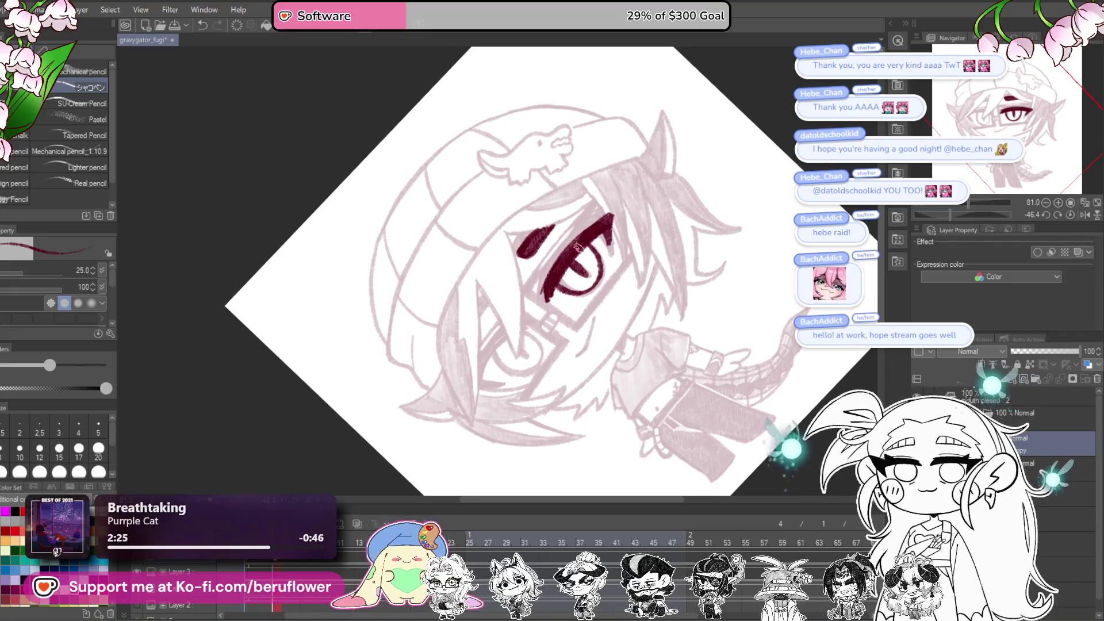
{"action": "scroll", "coordinate": [576, 244], "scroll_direction": "up", "scroll_amount": 5}
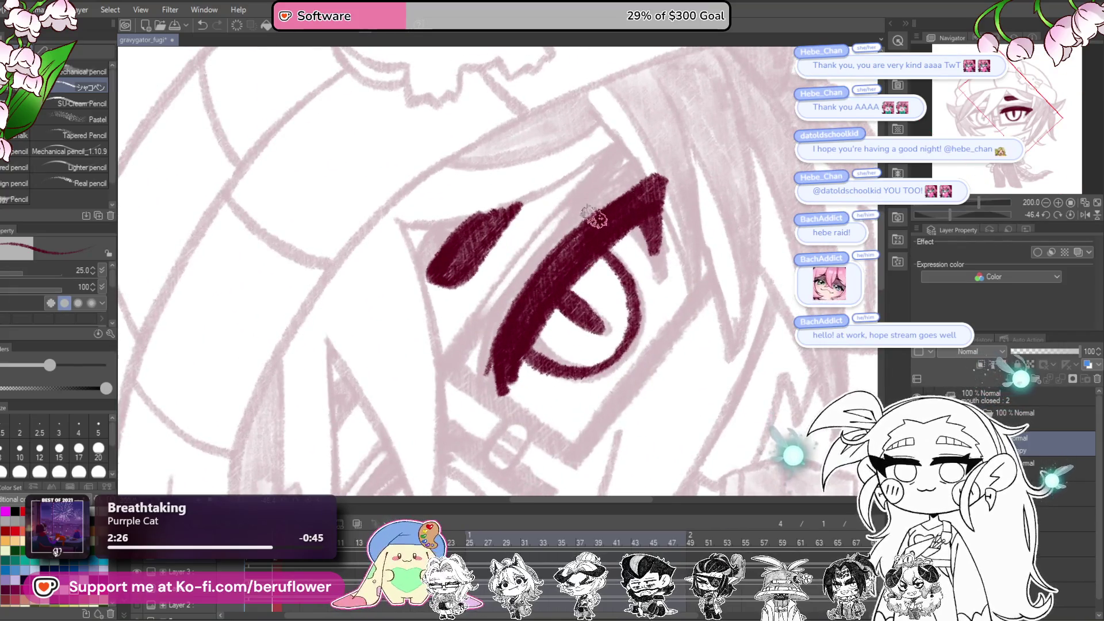
{"action": "scroll", "coordinate": [642, 207], "scroll_direction": "down", "scroll_amount": 3}
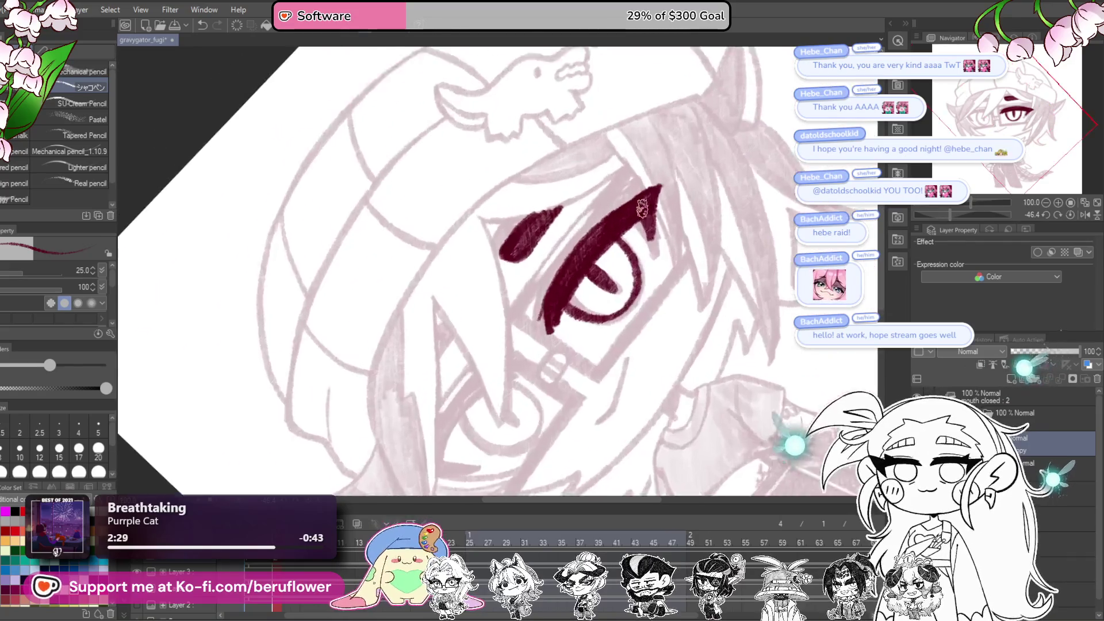
{"action": "scroll", "coordinate": [642, 209], "scroll_direction": "up", "scroll_amount": 2}
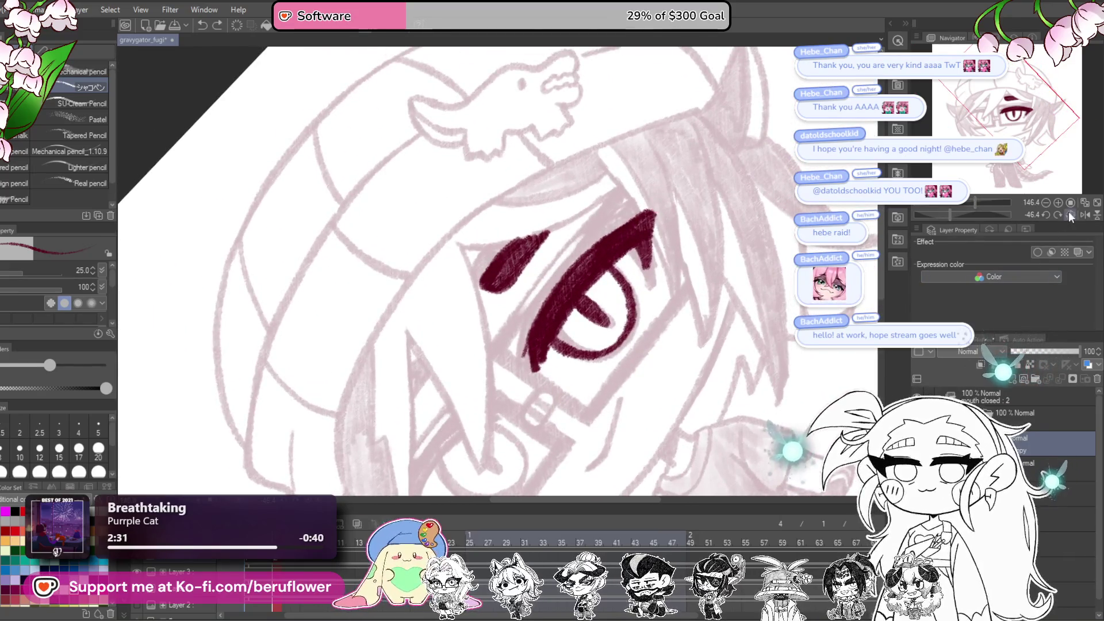
{"action": "left_click", "coordinate": [1070, 214]}
Step: Build up the other eye's heavy dark-red eyelid with thick diagonal strokes and a hooked tail
{"action": "left_click_drag", "start_coordinate": [958, 215], "coordinate": [951, 212]}
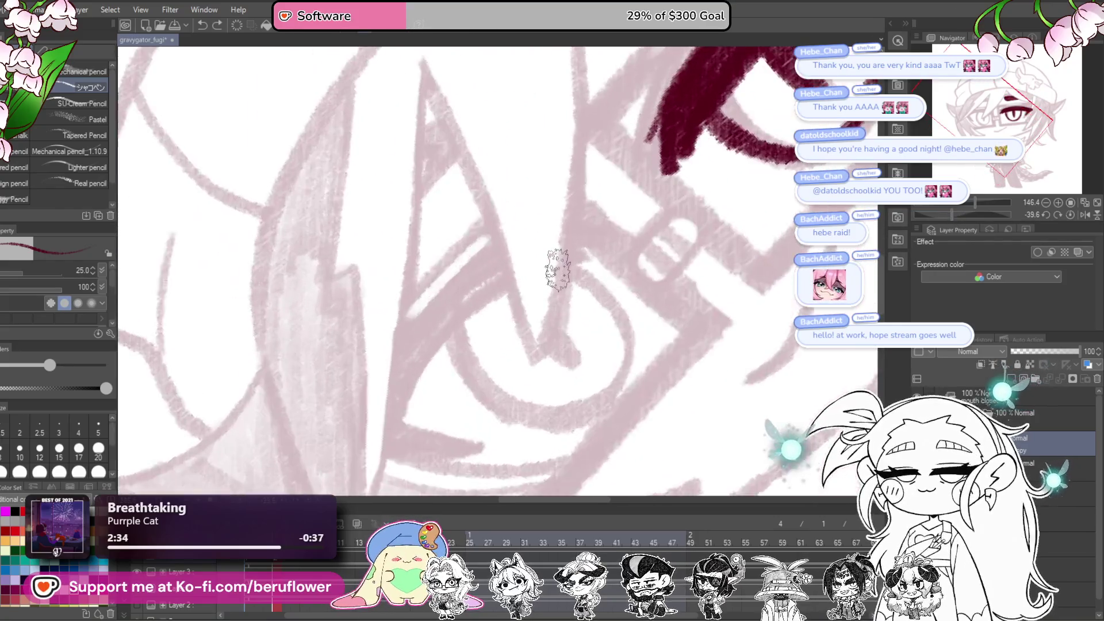
{"action": "scroll", "coordinate": [556, 270], "scroll_direction": "up", "scroll_amount": 3}
{"action": "left_click_drag", "start_coordinate": [428, 413], "coordinate": [592, 259]}
{"action": "mouse_move", "coordinate": [418, 391]}
{"action": "left_mouse_down"}
{"action": "mouse_move", "coordinate": [522, 276]}
{"action": "mouse_move", "coordinate": [552, 261]}
{"action": "mouse_move", "coordinate": [428, 399]}
{"action": "mouse_move", "coordinate": [569, 224]}
{"action": "left_mouse_up"}
{"action": "mouse_move", "coordinate": [497, 322]}
{"action": "left_mouse_down"}
{"action": "mouse_move", "coordinate": [517, 282]}
{"action": "mouse_move", "coordinate": [471, 348]}
{"action": "mouse_move", "coordinate": [546, 362]}
{"action": "mouse_move", "coordinate": [491, 360]}
{"action": "mouse_move", "coordinate": [536, 358]}
{"action": "left_mouse_up"}
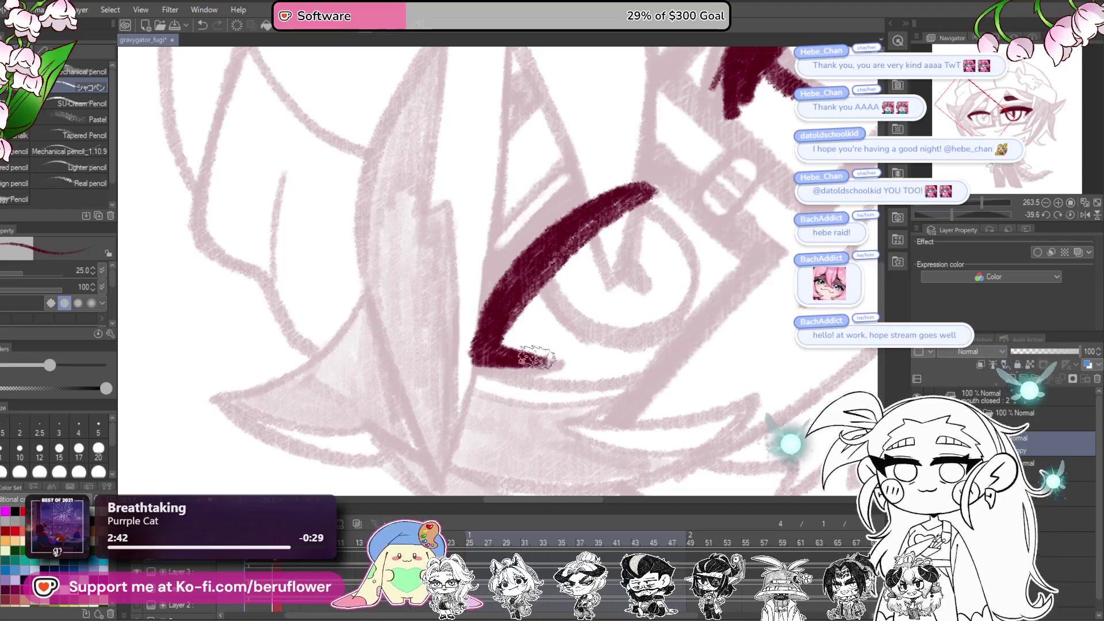
{"action": "mouse_move", "coordinate": [524, 312]}
{"action": "left_mouse_down"}
{"action": "mouse_move", "coordinate": [503, 345]}
{"action": "mouse_move", "coordinate": [540, 273]}
{"action": "mouse_move", "coordinate": [500, 359]}
{"action": "left_mouse_up"}
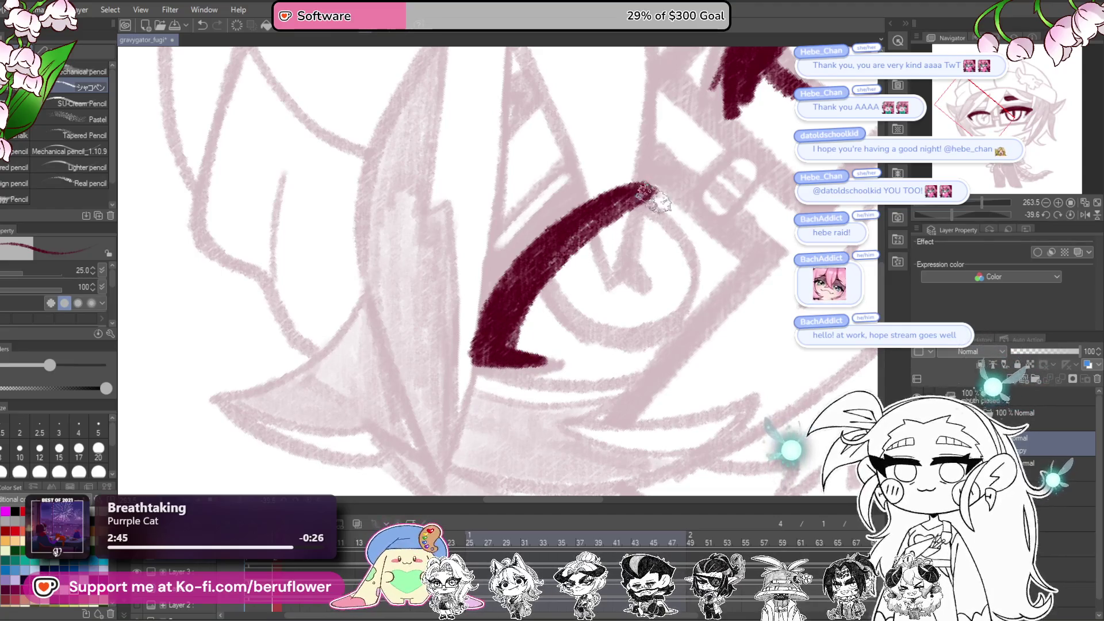
{"action": "left_click_drag", "start_coordinate": [683, 263], "coordinate": [662, 322]}
{"action": "left_click_drag", "start_coordinate": [547, 286], "coordinate": [652, 243]}
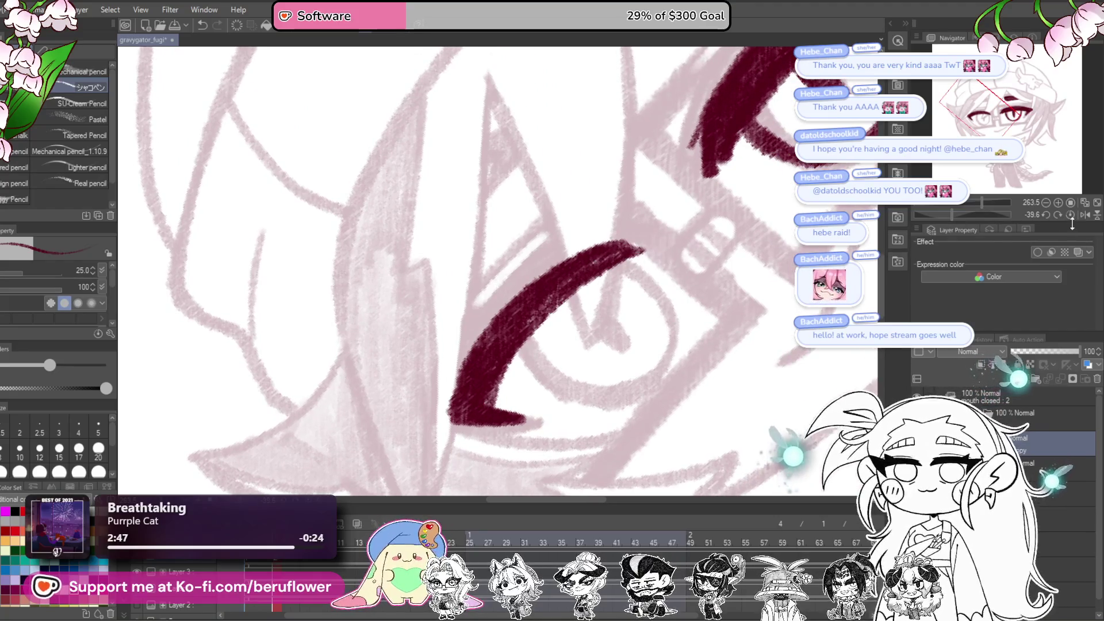
{"action": "left_click", "coordinate": [1070, 215]}
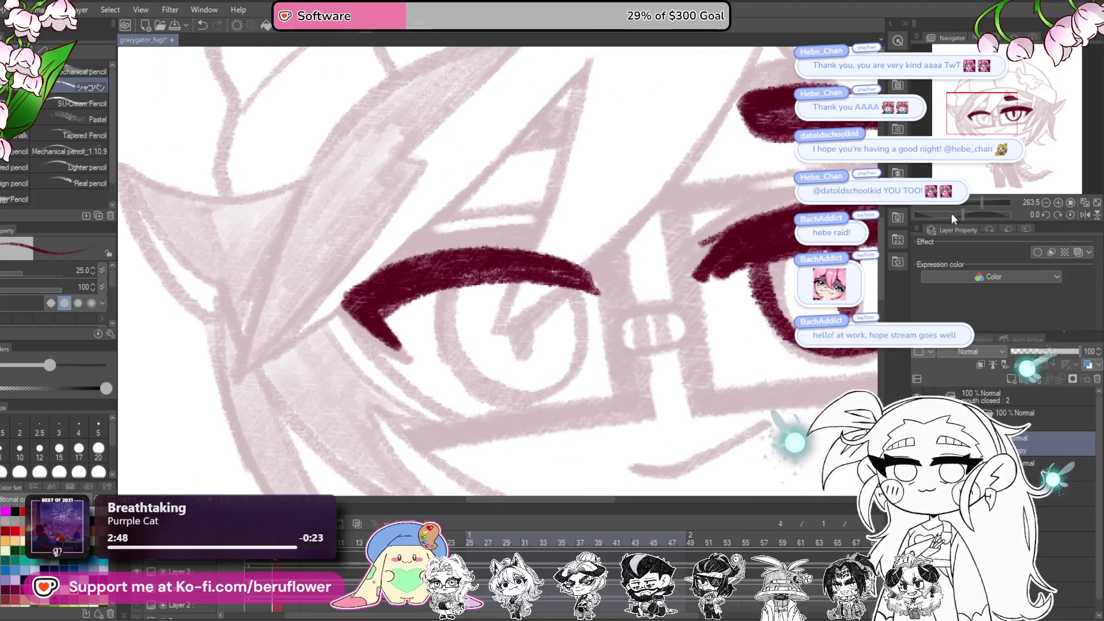
Step: Extend the eye stroke downward and draw the lower curve under the left eye
{"action": "left_click_drag", "start_coordinate": [951, 217], "coordinate": [945, 216]}
{"action": "mouse_move", "coordinate": [468, 443]}
{"action": "left_mouse_down"}
{"action": "mouse_move", "coordinate": [537, 253]}
{"action": "mouse_move", "coordinate": [506, 303]}
{"action": "mouse_move", "coordinate": [468, 443]}
{"action": "mouse_move", "coordinate": [557, 220]}
{"action": "mouse_move", "coordinate": [550, 408]}
{"action": "left_mouse_up"}
{"action": "key", "text": "ctrl+z"}
{"action": "left_click_drag", "start_coordinate": [550, 230], "coordinate": [557, 328]}
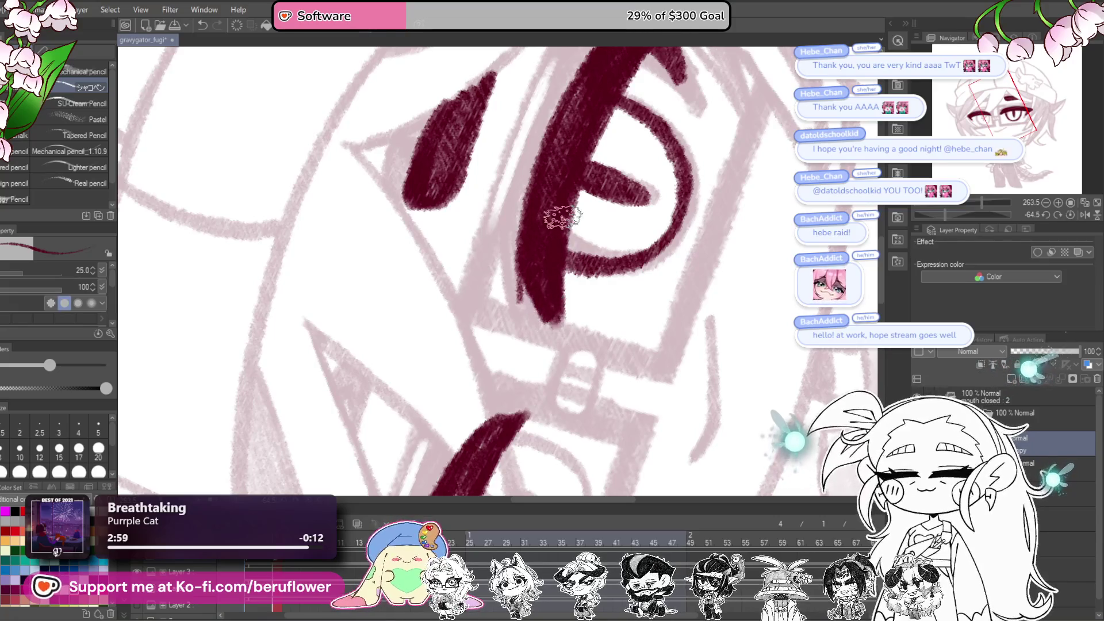
{"action": "key", "text": "ctrl+alt+0"}
{"action": "scroll", "coordinate": [562, 216], "scroll_direction": "up", "scroll_amount": 4}
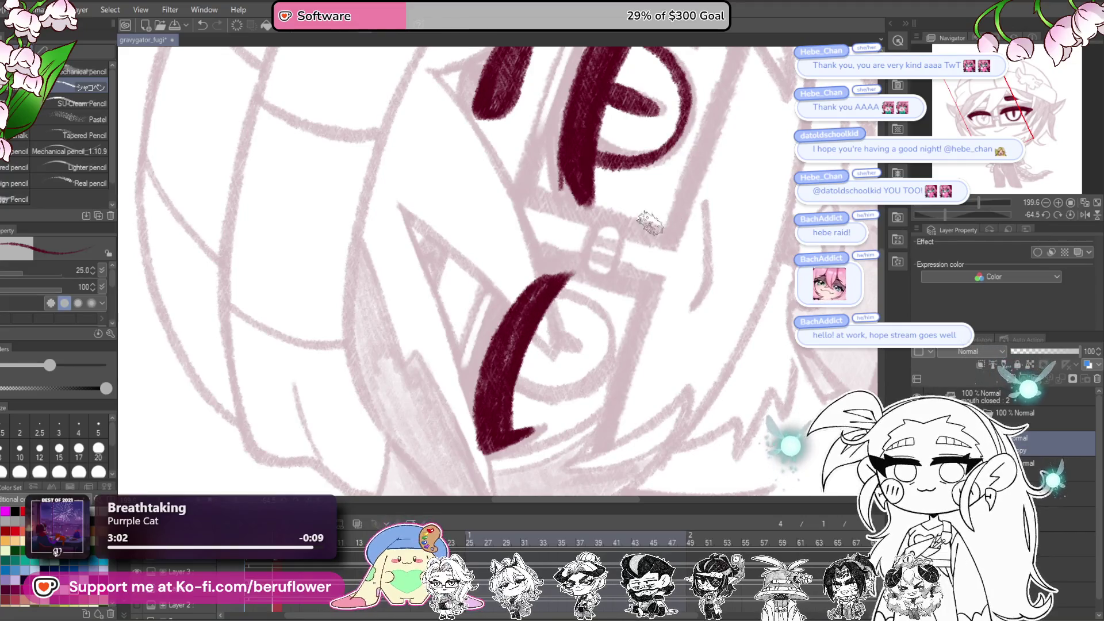
{"action": "left_click", "coordinate": [1045, 215]}
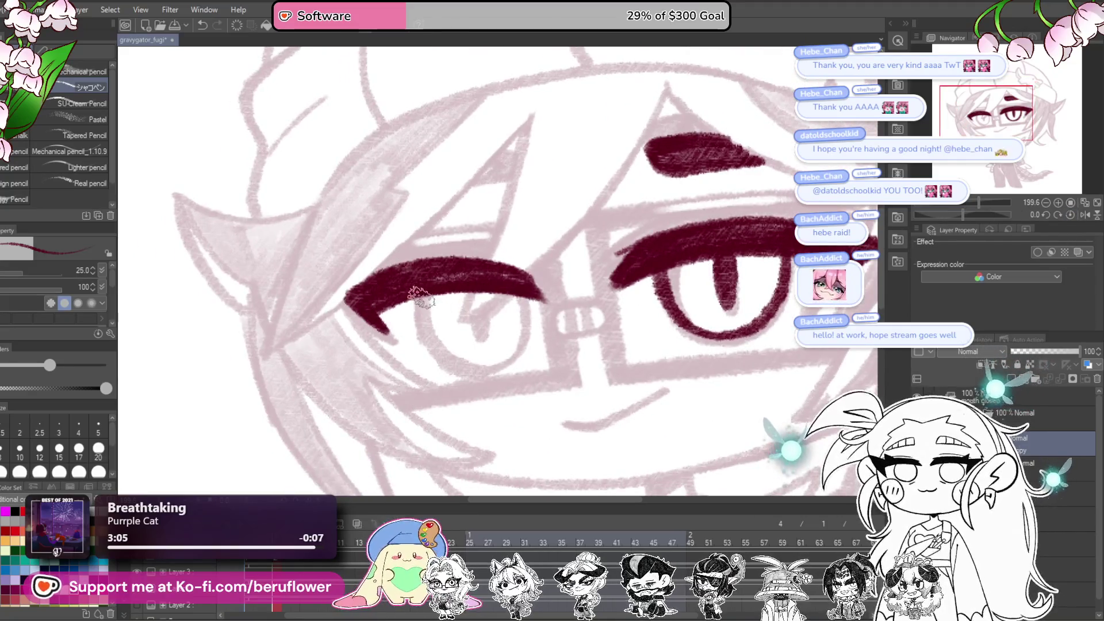
{"action": "mouse_move", "coordinate": [422, 298]}
{"action": "left_mouse_down"}
{"action": "mouse_move", "coordinate": [444, 365]}
{"action": "mouse_move", "coordinate": [483, 372]}
{"action": "mouse_move", "coordinate": [517, 349]}
{"action": "left_mouse_up"}
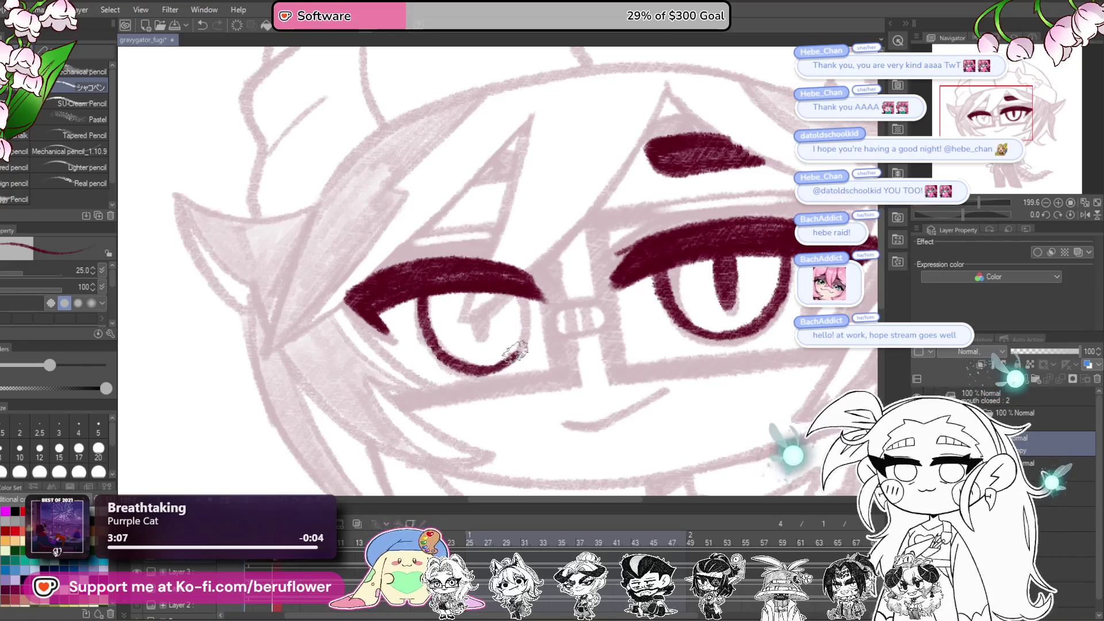
{"action": "left_click_drag", "start_coordinate": [762, 248], "coordinate": [770, 252]}
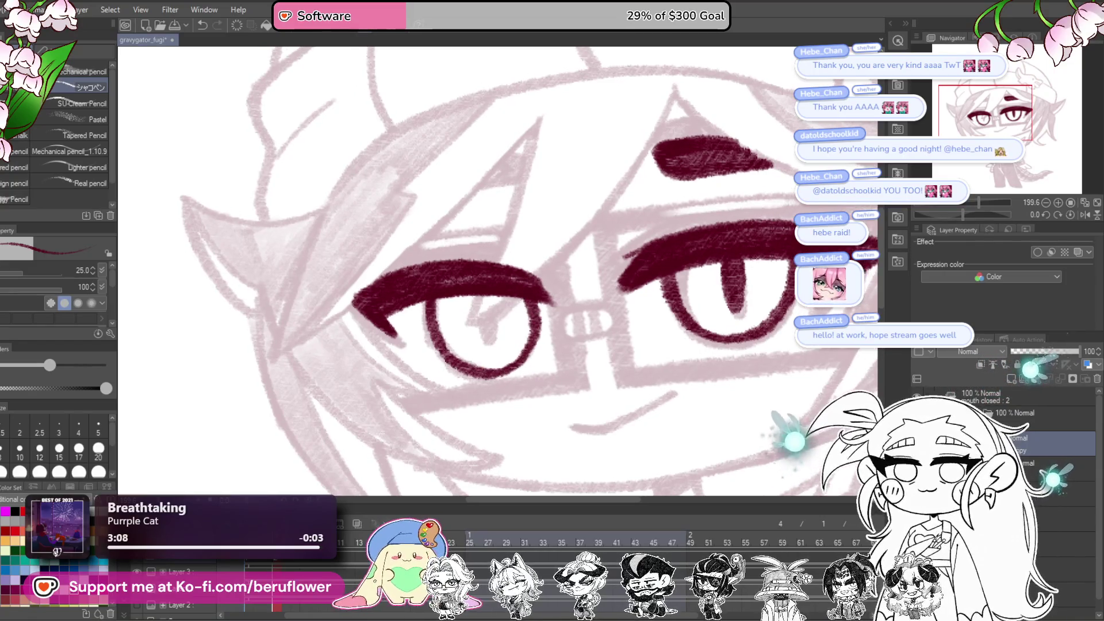
{"action": "left_click_drag", "start_coordinate": [958, 214], "coordinate": [948, 215]}
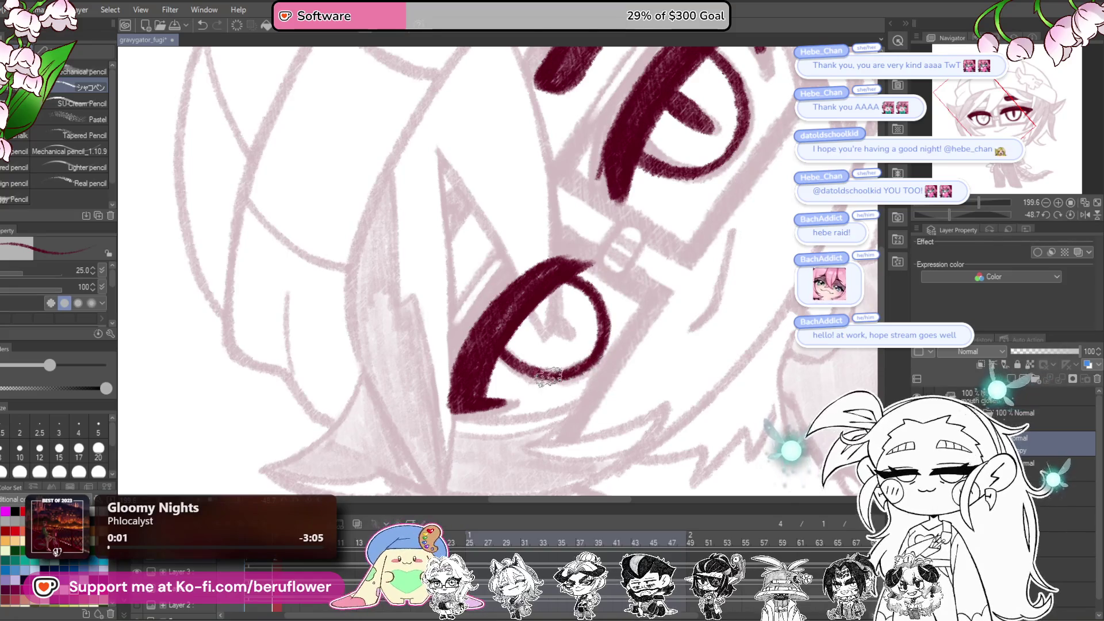
{"action": "left_click", "coordinate": [1070, 215]}
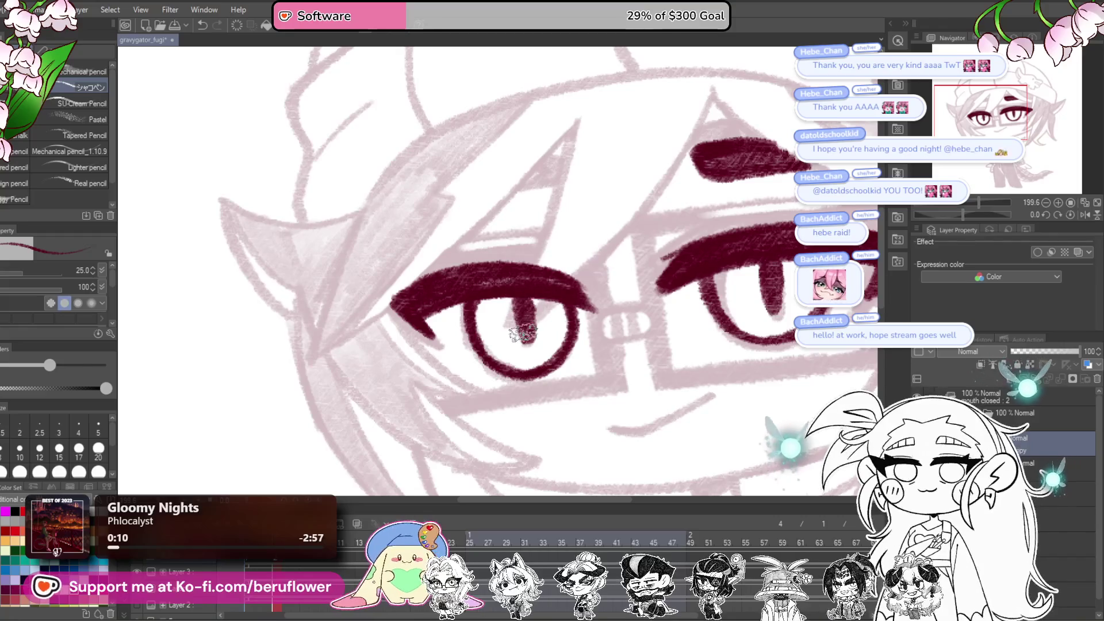
{"action": "key", "text": "ctrl+0"}
{"action": "scroll", "coordinate": [631, 264], "scroll_direction": "up", "scroll_amount": 5}
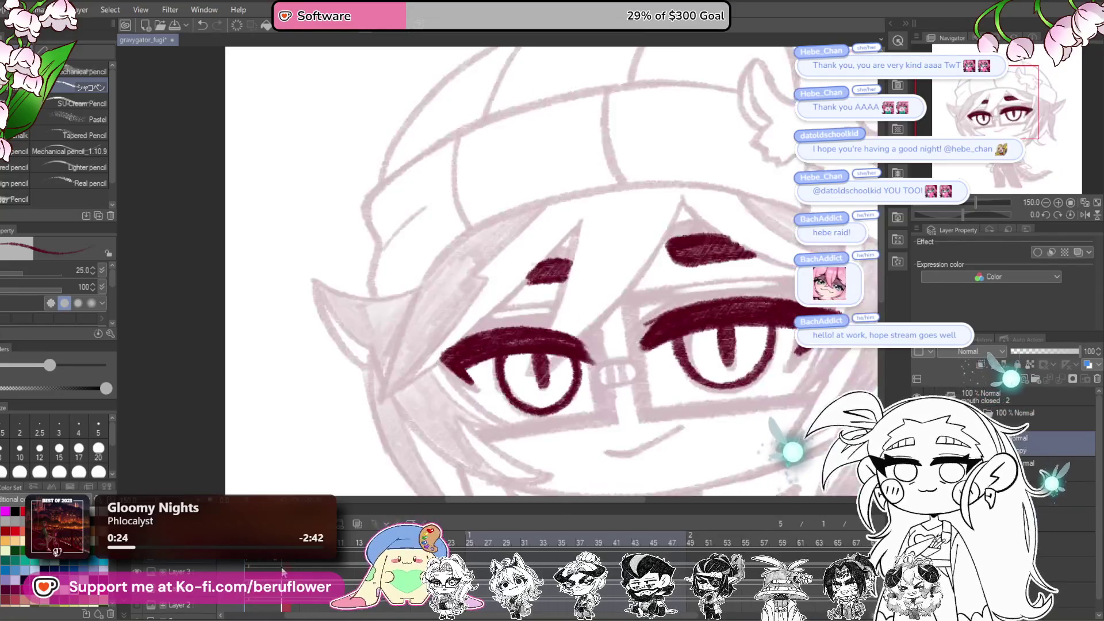
Step: Lasso the left eye, nudge it slightly up and right, then scrub to the earlier line-art frame
{"action": "key", "text": "g"}
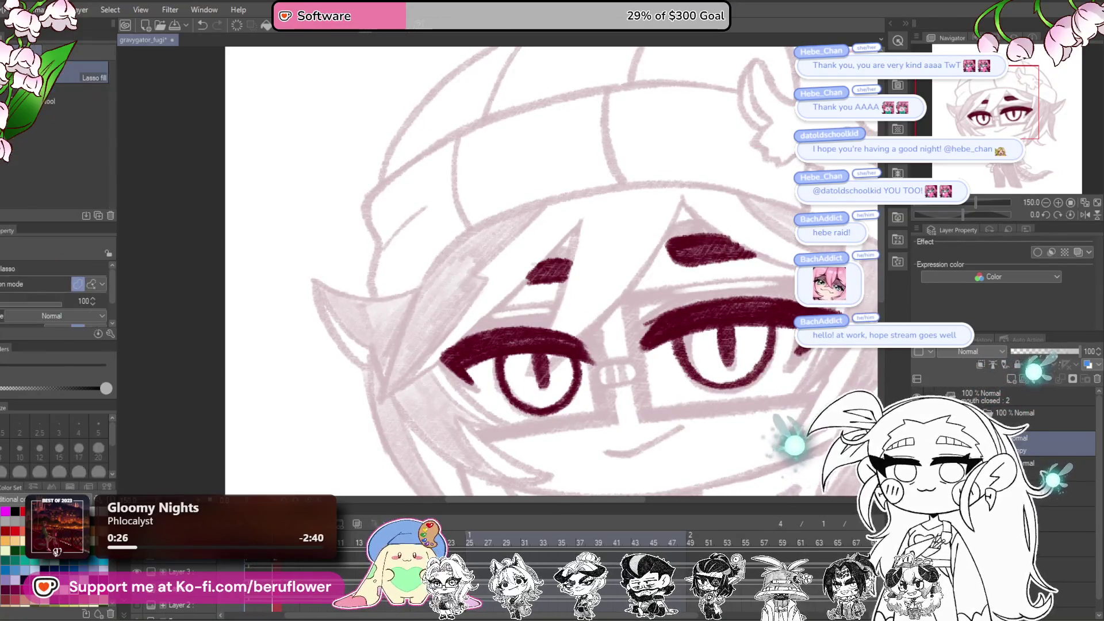
{"action": "key", "text": "m"}
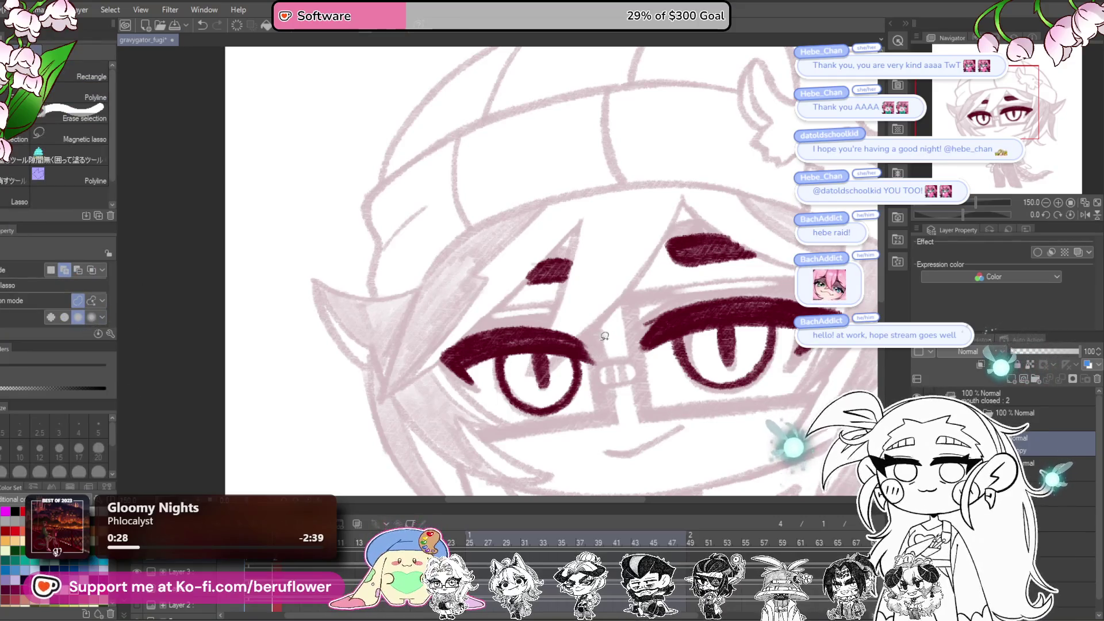
{"action": "left_click_drag", "start_coordinate": [423, 390], "coordinate": [590, 330]}
{"action": "key", "text": "ctrl+t"}
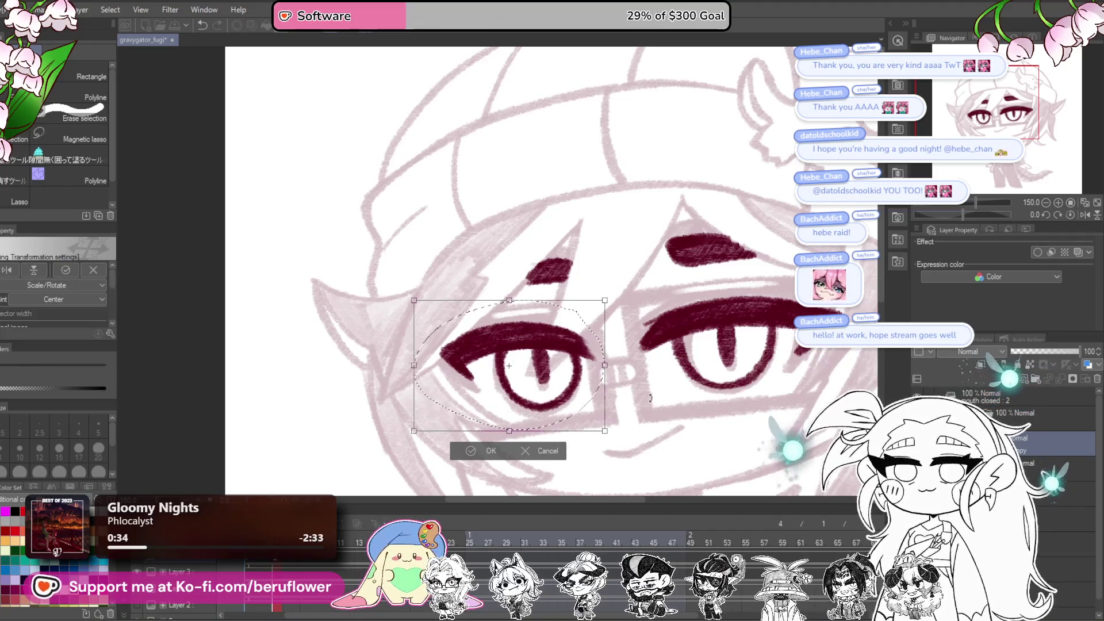
{"action": "left_click_drag", "start_coordinate": [585, 419], "coordinate": [588, 411]}
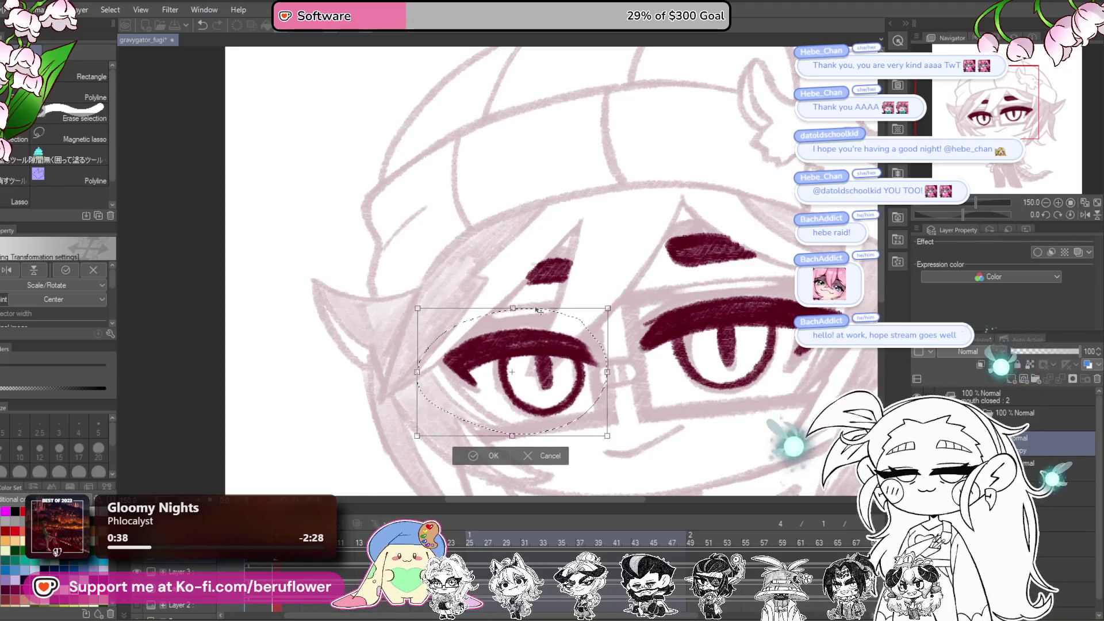
{"action": "left_click_drag", "start_coordinate": [584, 432], "coordinate": [582, 431]}
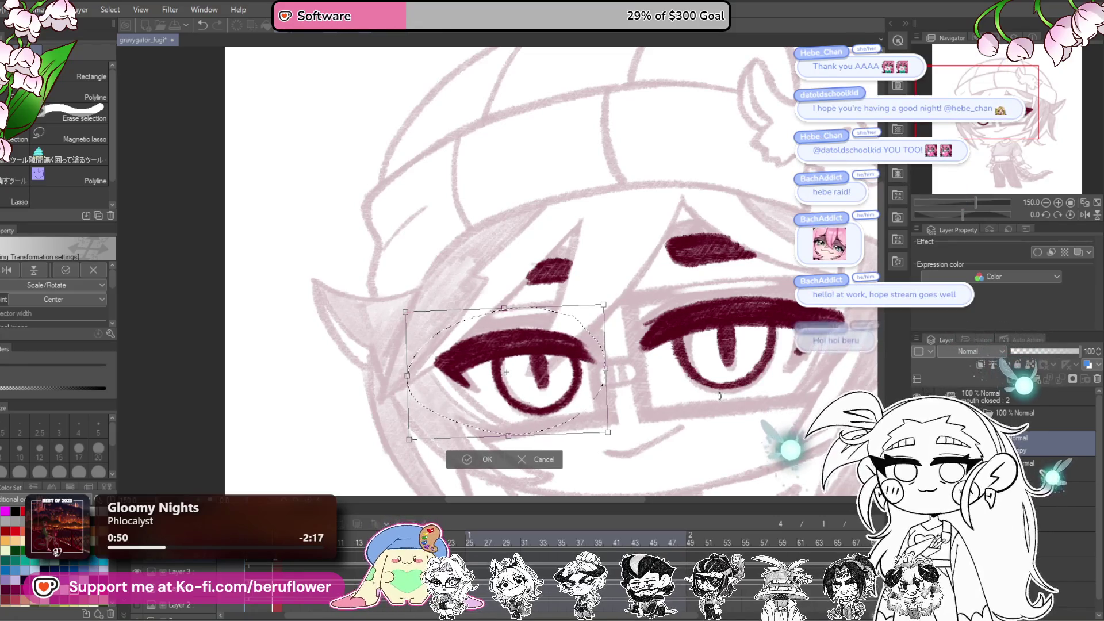
{"action": "key", "text": "Return"}
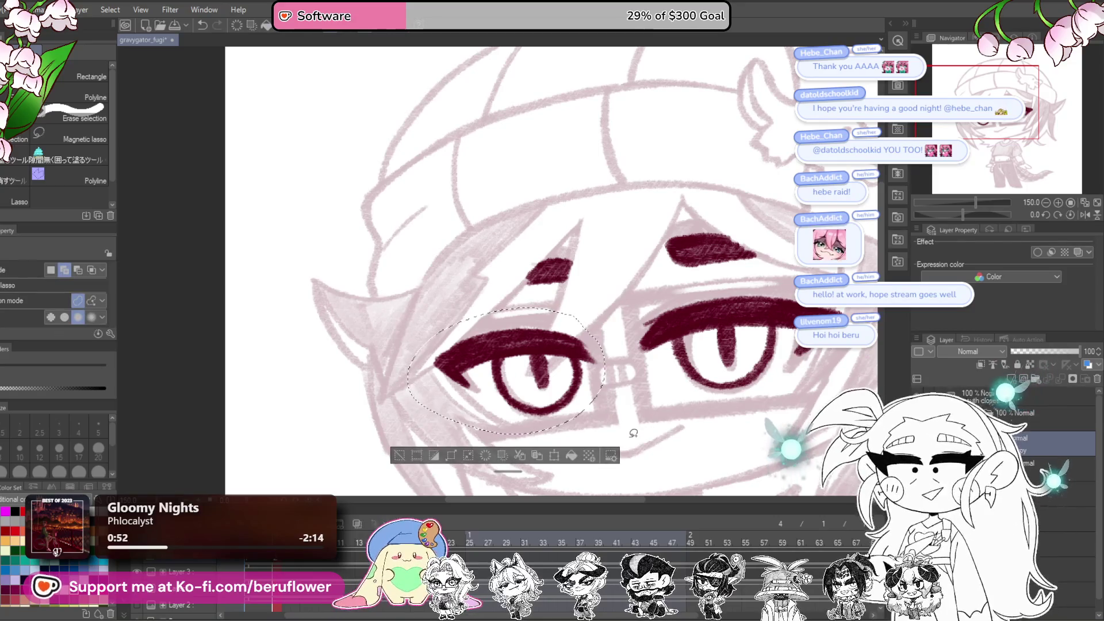
{"action": "left_click_drag", "start_coordinate": [617, 391], "coordinate": [633, 328]}
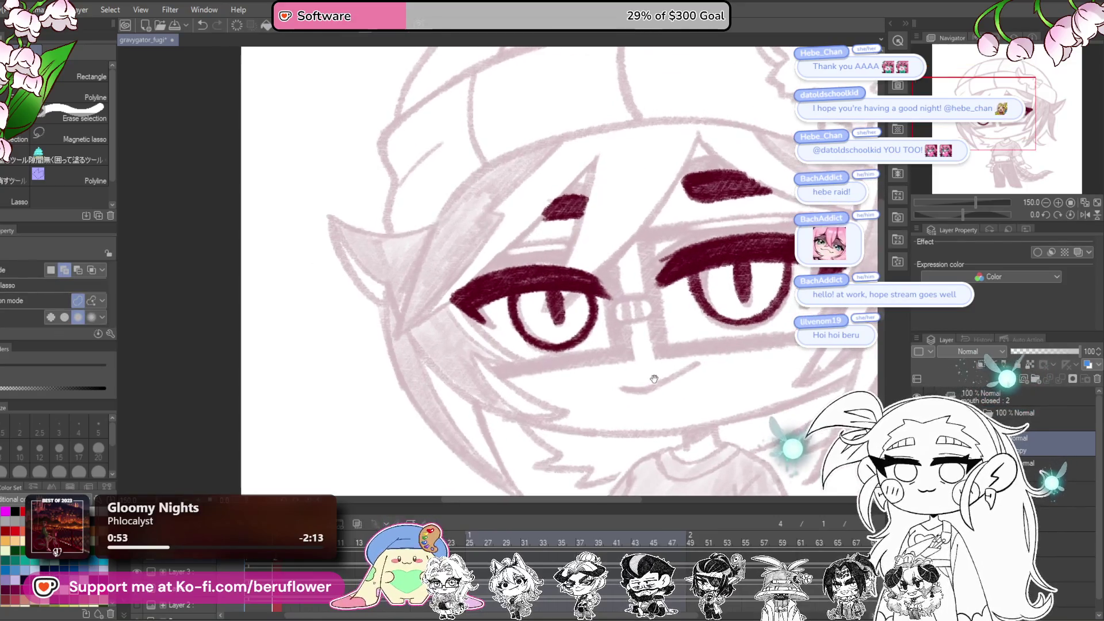
{"action": "mouse_move", "coordinate": [275, 566]}
{"action": "left_mouse_down"}
{"action": "mouse_move", "coordinate": [287, 563]}
{"action": "mouse_move", "coordinate": [266, 563]}
{"action": "mouse_move", "coordinate": [291, 564]}
{"action": "mouse_move", "coordinate": [261, 567]}
{"action": "left_mouse_up"}
Step: Switch to the pencil, scrub to frame 7, and zoom and tilt onto the blue eye sketch
{"action": "key", "text": "p"}
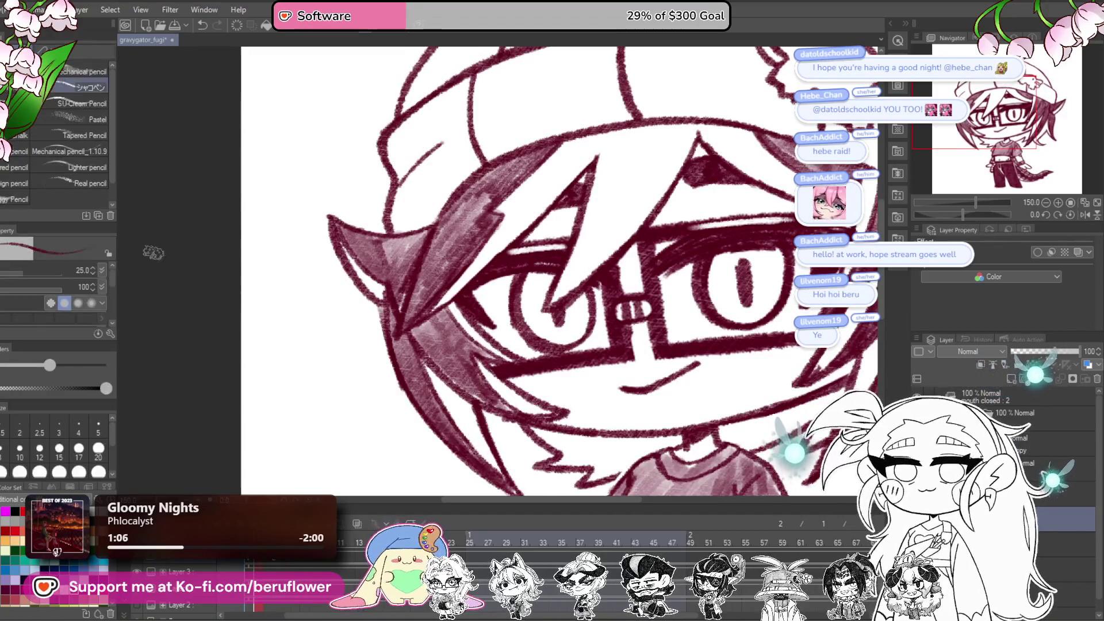
{"action": "left_click_drag", "start_coordinate": [269, 567], "coordinate": [276, 566]}
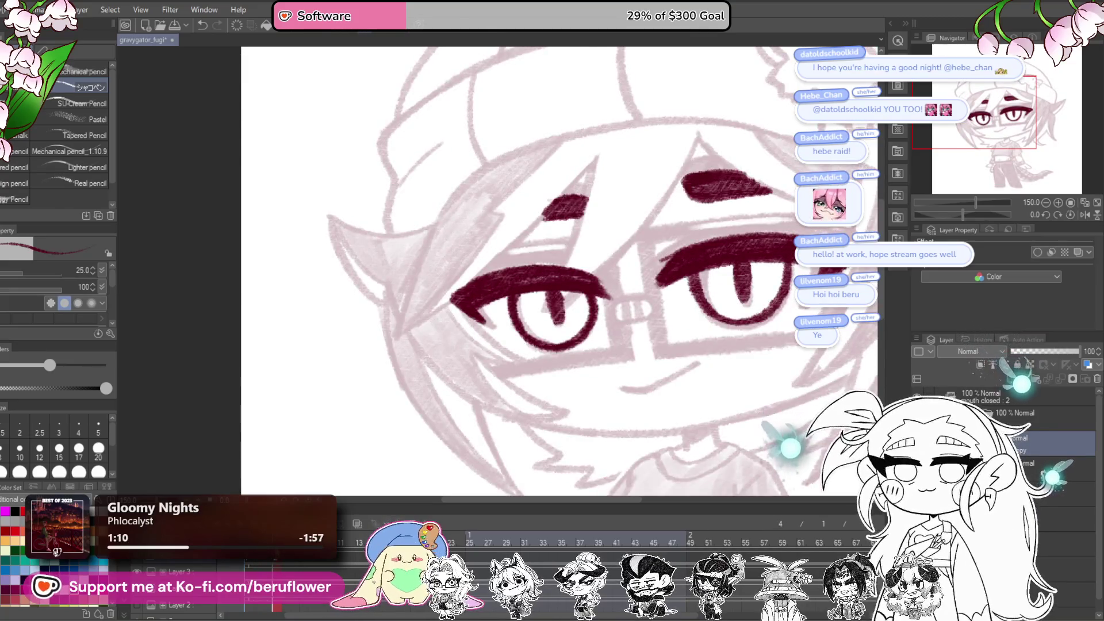
{"action": "mouse_move", "coordinate": [276, 566]}
{"action": "left_mouse_down"}
{"action": "mouse_move", "coordinate": [247, 566]}
{"action": "mouse_move", "coordinate": [276, 564]}
{"action": "left_mouse_up"}
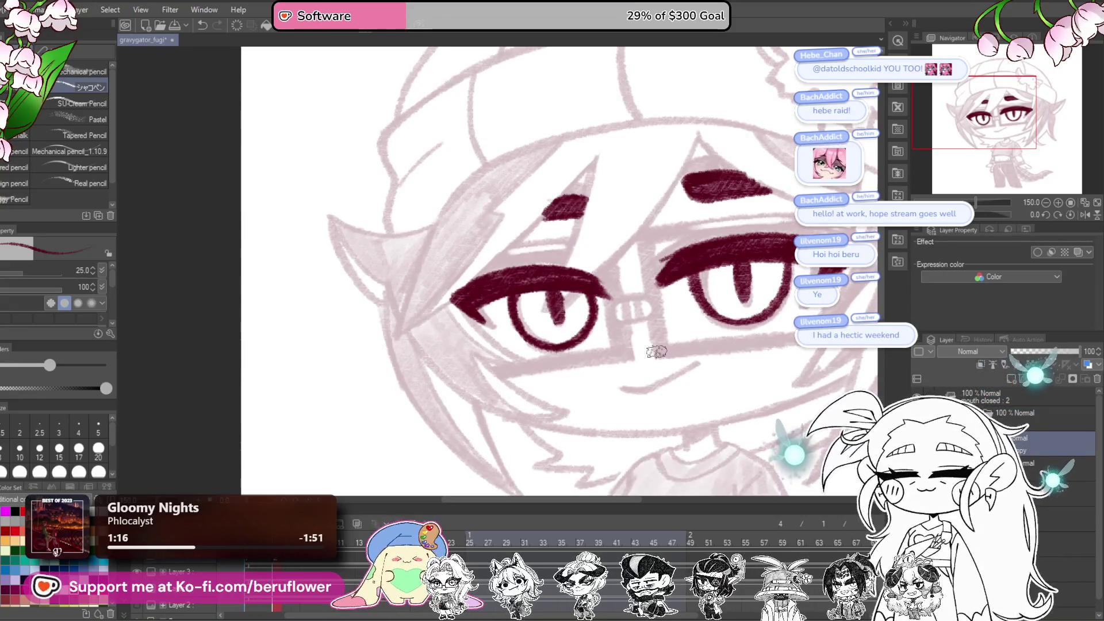
{"action": "scroll", "coordinate": [657, 350], "scroll_direction": "down", "scroll_amount": 5}
{"action": "scroll", "coordinate": [656, 350], "scroll_direction": "up", "scroll_amount": 3}
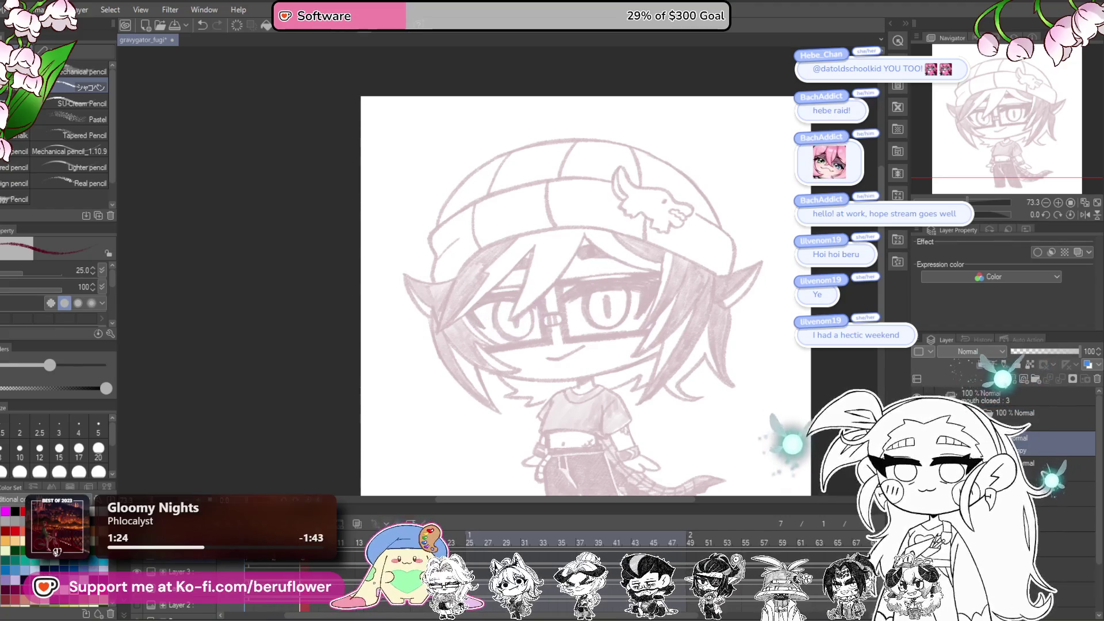
{"action": "scroll", "coordinate": [529, 376], "scroll_direction": "up", "scroll_amount": 3}
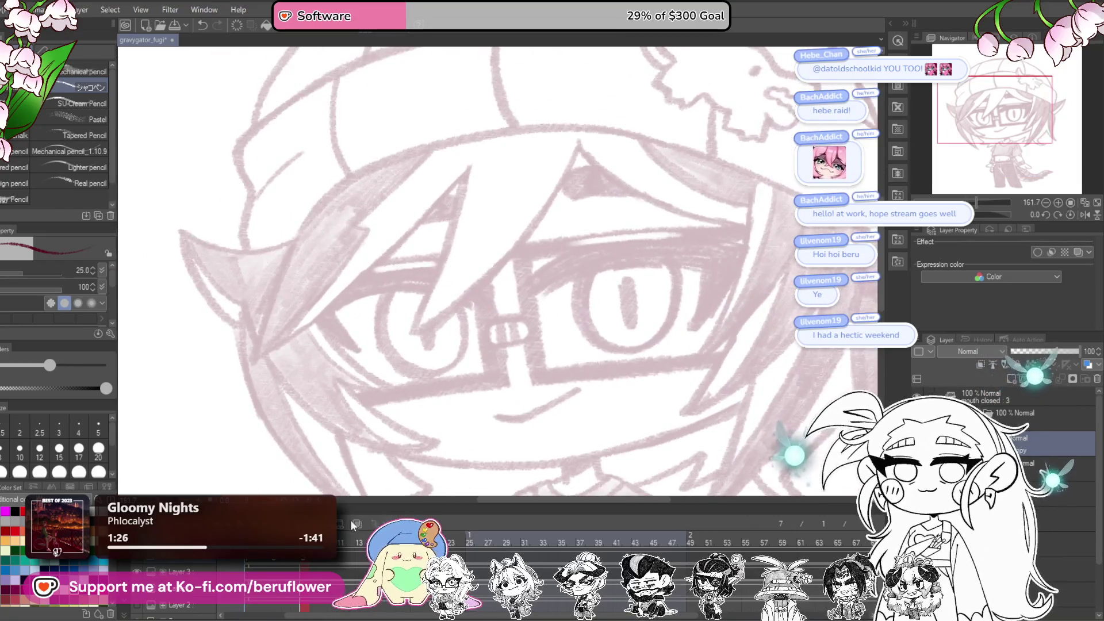
{"action": "left_click_drag", "start_coordinate": [508, 423], "coordinate": [637, 346]}
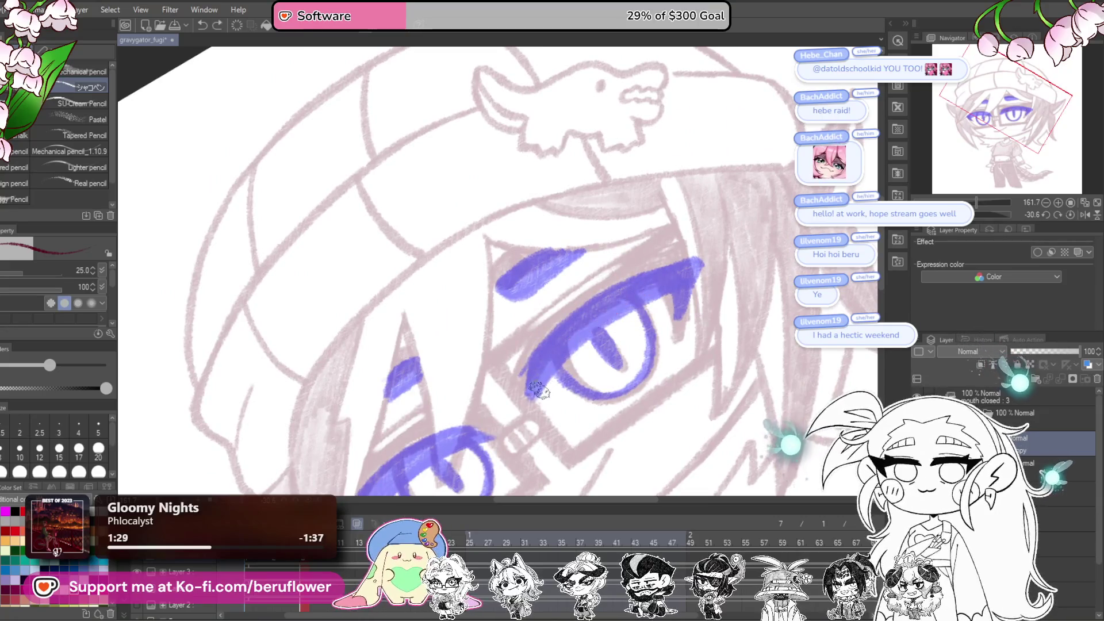
Step: Ink a thick dark-red upper lid over the first eye's blue mark
{"action": "left_click_drag", "start_coordinate": [538, 383], "coordinate": [661, 287]}
{"action": "left_click_drag", "start_coordinate": [540, 391], "coordinate": [644, 299]}
{"action": "left_click_drag", "start_coordinate": [552, 362], "coordinate": [585, 339]}
{"action": "left_click_drag", "start_coordinate": [543, 383], "coordinate": [684, 285]}
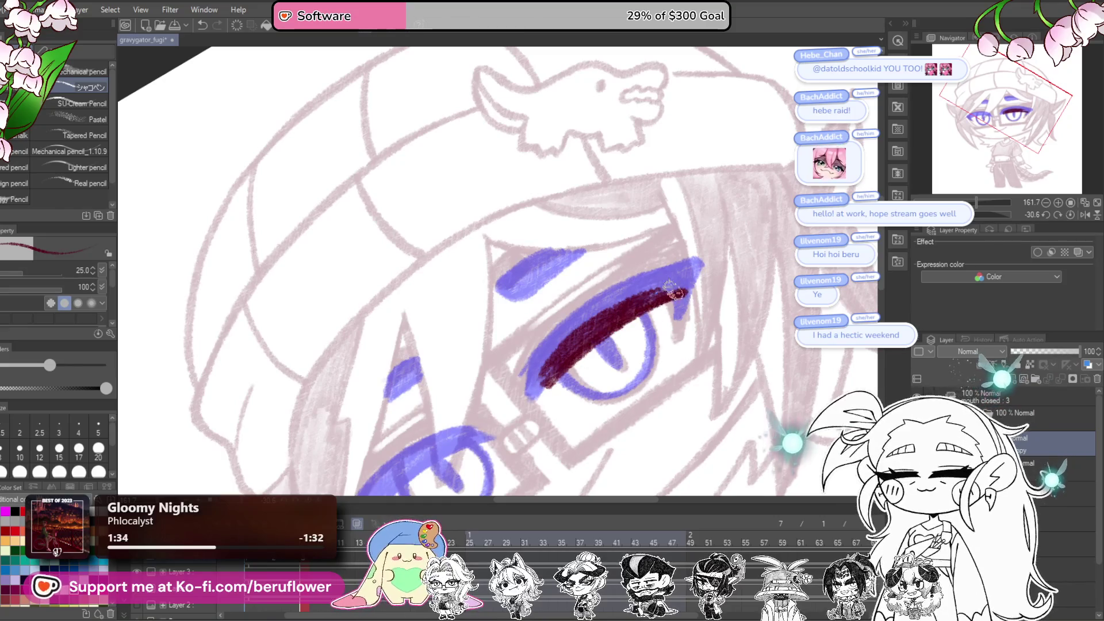
{"action": "mouse_move", "coordinate": [555, 368]}
{"action": "left_mouse_down"}
{"action": "mouse_move", "coordinate": [531, 396]}
{"action": "mouse_move", "coordinate": [682, 288]}
{"action": "mouse_move", "coordinate": [625, 315]}
{"action": "mouse_move", "coordinate": [673, 305]}
{"action": "mouse_move", "coordinate": [658, 330]}
{"action": "left_mouse_up"}
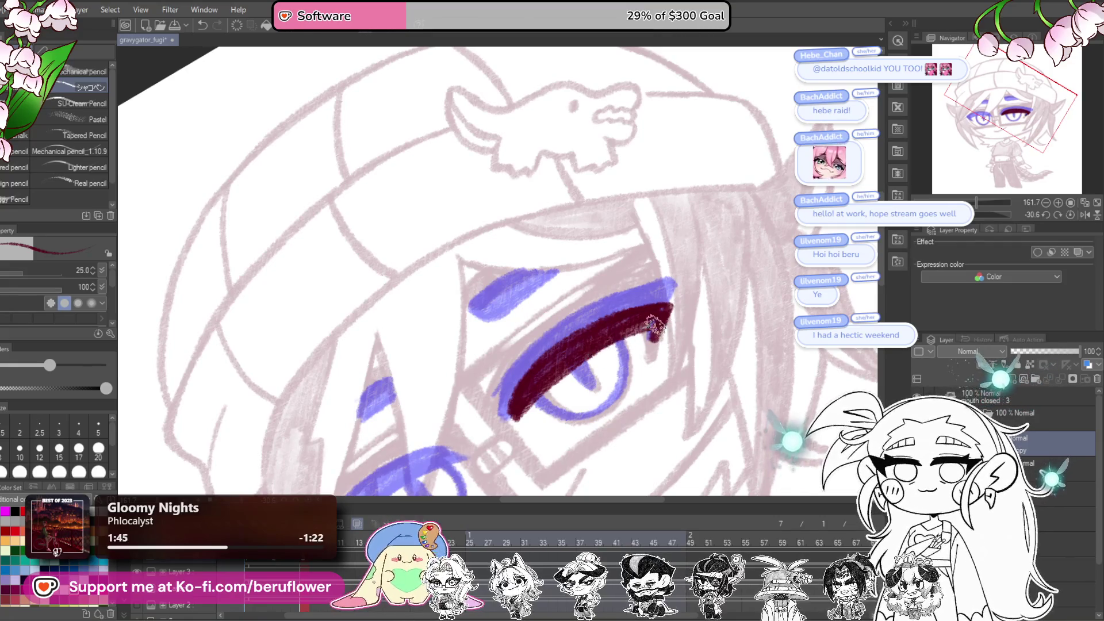
Step: Ink the other eye's thick dark-red upper lid and lower-lid stroke, then reset the view
{"action": "left_click_drag", "start_coordinate": [667, 315], "coordinate": [725, 301]}
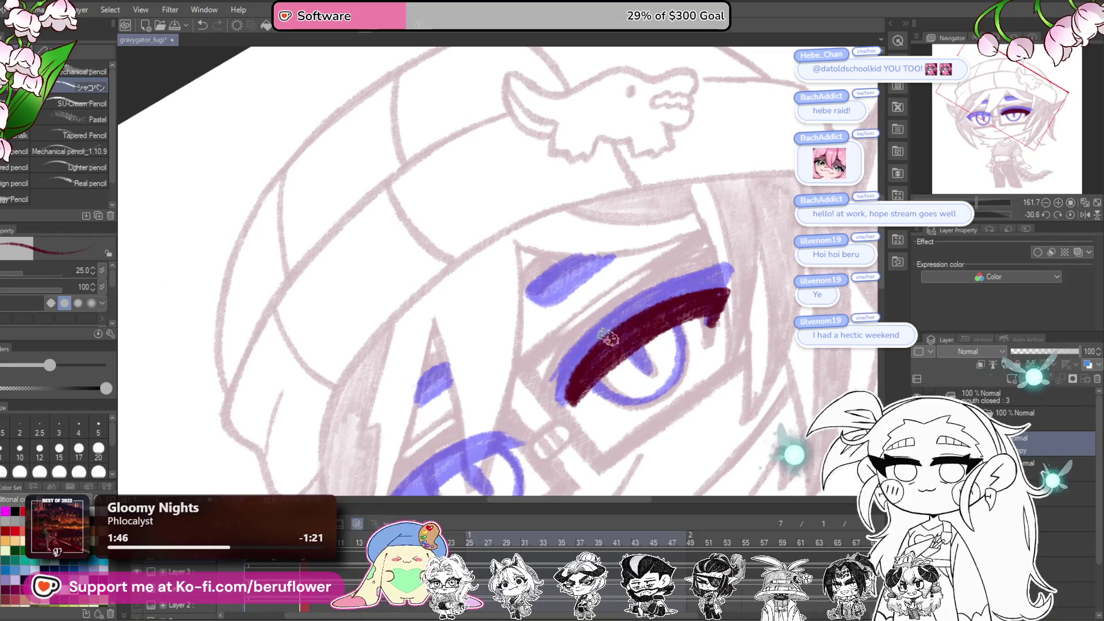
{"action": "left_click_drag", "start_coordinate": [679, 341], "coordinate": [715, 310]}
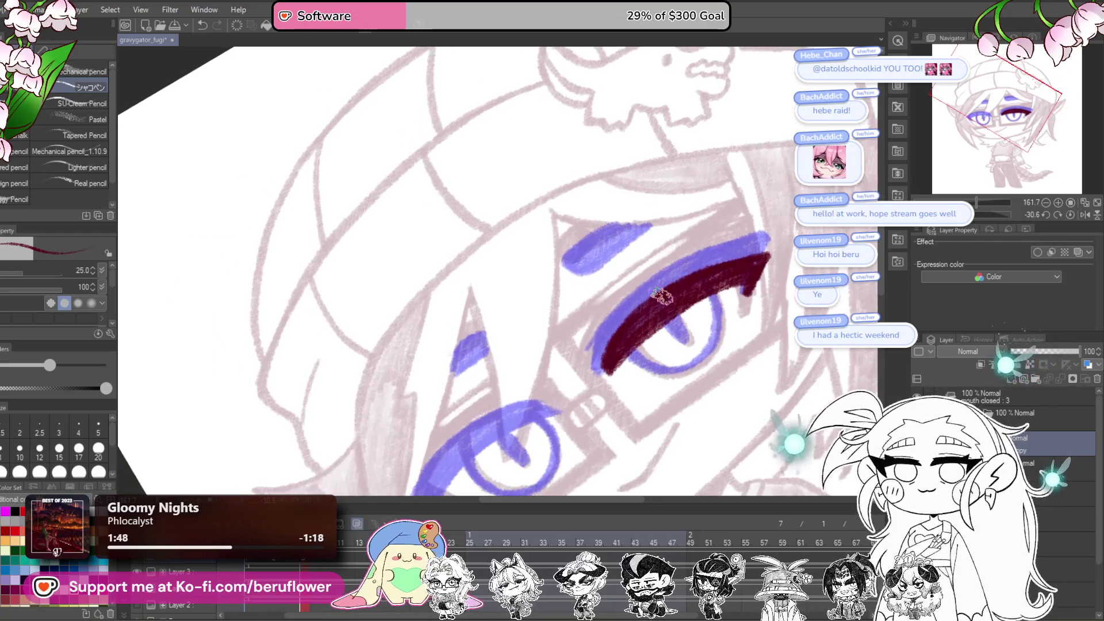
{"action": "left_click_drag", "start_coordinate": [577, 414], "coordinate": [603, 363]}
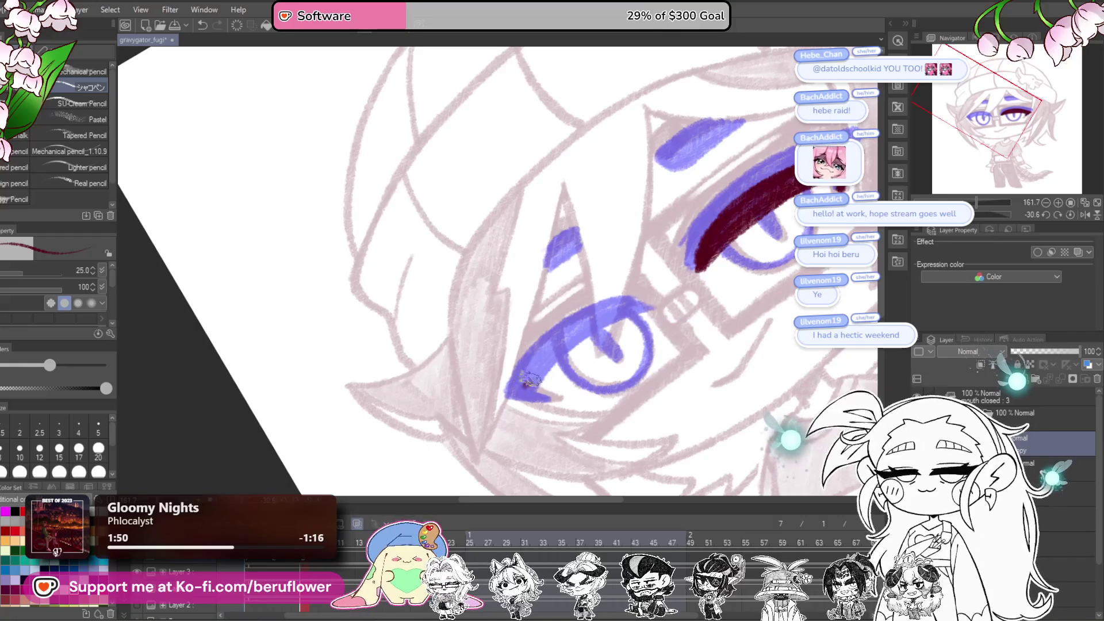
{"action": "left_click_drag", "start_coordinate": [526, 384], "coordinate": [651, 306]}
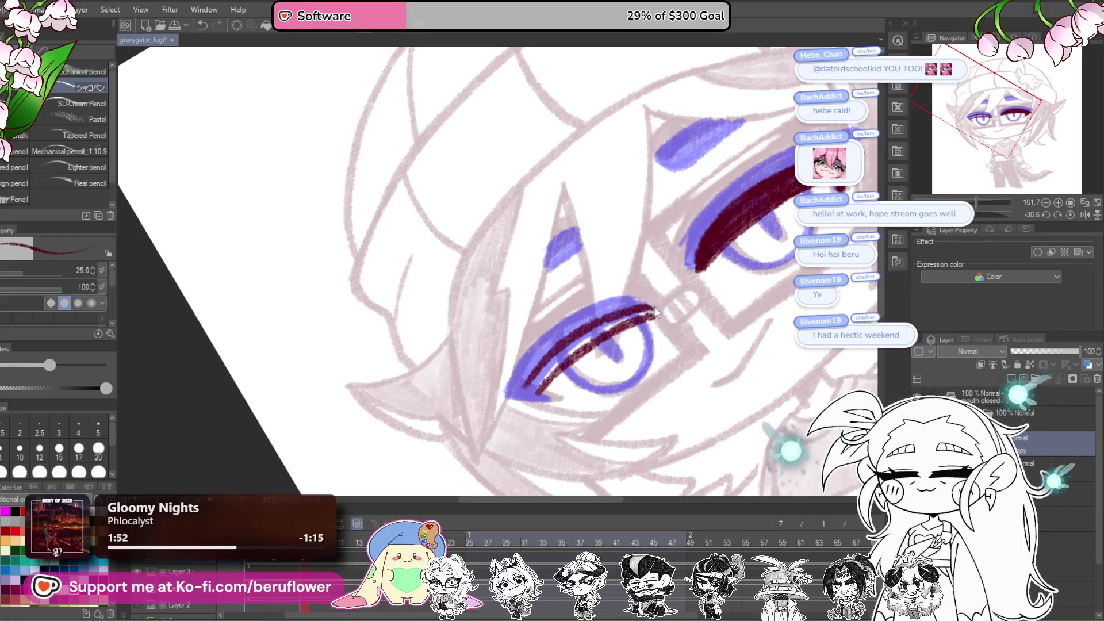
{"action": "key", "text": "ctrl+z"}
{"action": "left_click_drag", "start_coordinate": [525, 383], "coordinate": [653, 309]}
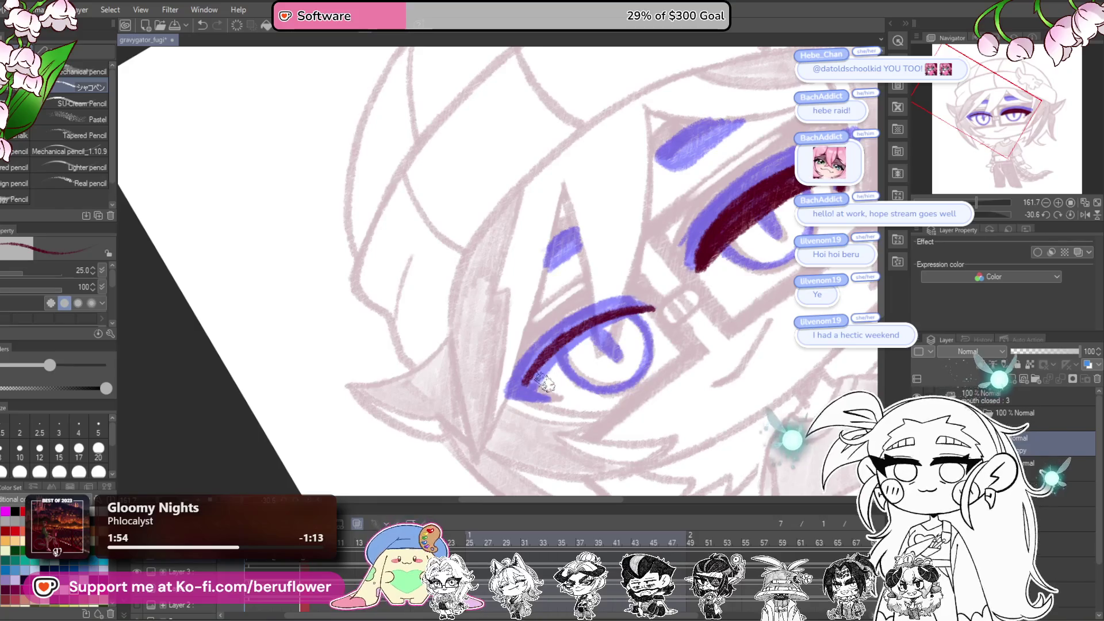
{"action": "mouse_move", "coordinate": [617, 346]}
{"action": "left_mouse_down"}
{"action": "mouse_move", "coordinate": [608, 340]}
{"action": "mouse_move", "coordinate": [563, 413]}
{"action": "mouse_move", "coordinate": [566, 339]}
{"action": "mouse_move", "coordinate": [649, 364]}
{"action": "left_mouse_up"}
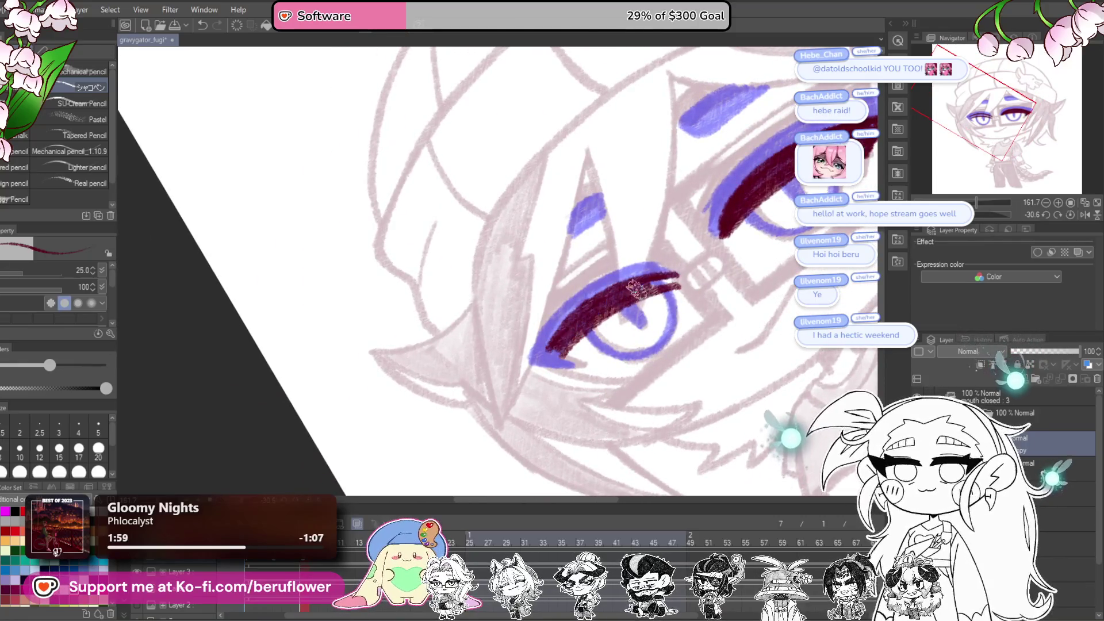
{"action": "mouse_move", "coordinate": [568, 352]}
{"action": "left_mouse_down"}
{"action": "mouse_move", "coordinate": [667, 289]}
{"action": "mouse_move", "coordinate": [591, 355]}
{"action": "mouse_move", "coordinate": [570, 348]}
{"action": "mouse_move", "coordinate": [520, 368]}
{"action": "mouse_move", "coordinate": [497, 384]}
{"action": "mouse_move", "coordinate": [506, 399]}
{"action": "left_mouse_up"}
{"action": "left_click_drag", "start_coordinate": [591, 344], "coordinate": [573, 363]}
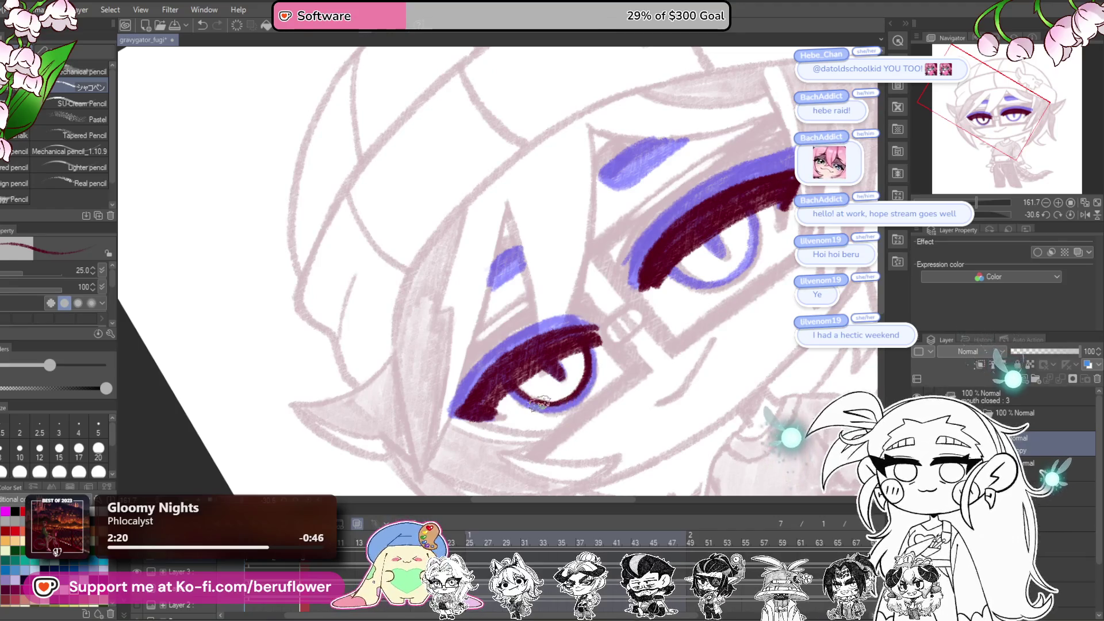
{"action": "left_click_drag", "start_coordinate": [509, 385], "coordinate": [557, 405]}
{"action": "left_click_drag", "start_coordinate": [592, 316], "coordinate": [500, 403]}
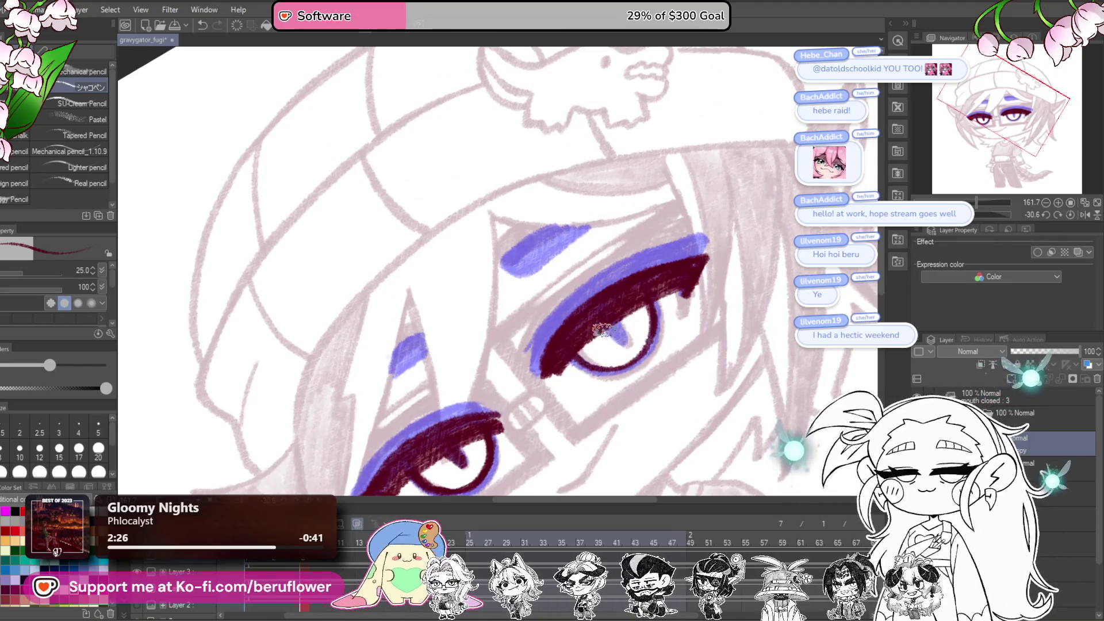
{"action": "key", "text": "ctrl+0"}
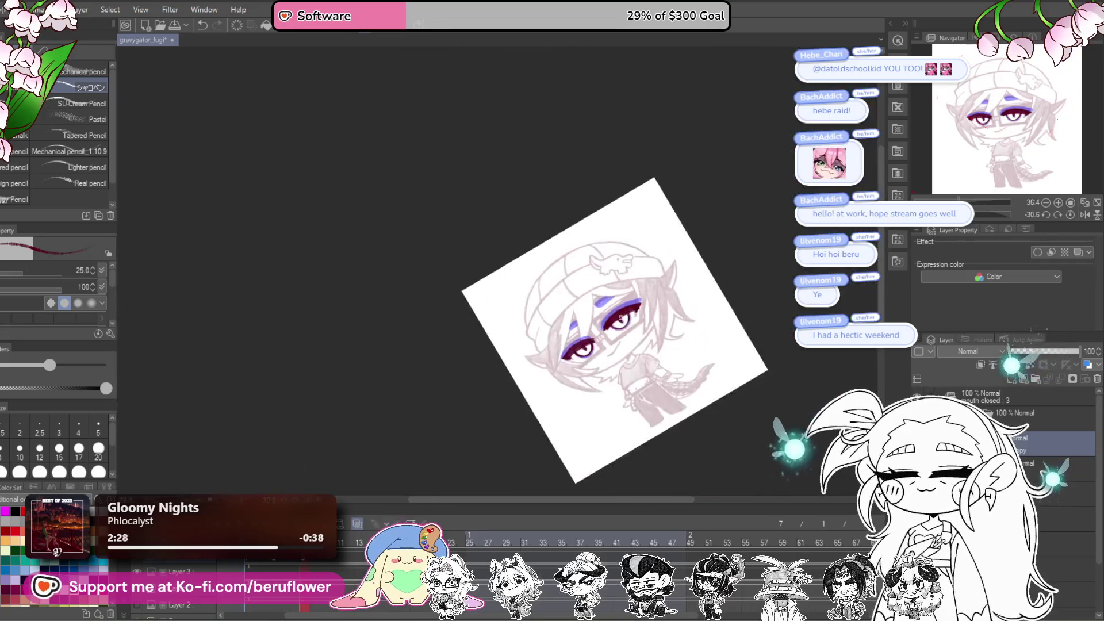
Step: Lasso the inked left eye and nudge it slightly up and left
{"action": "key", "text": "ctrl+alt+0"}
{"action": "left_click_drag", "start_coordinate": [667, 332], "coordinate": [682, 286]}
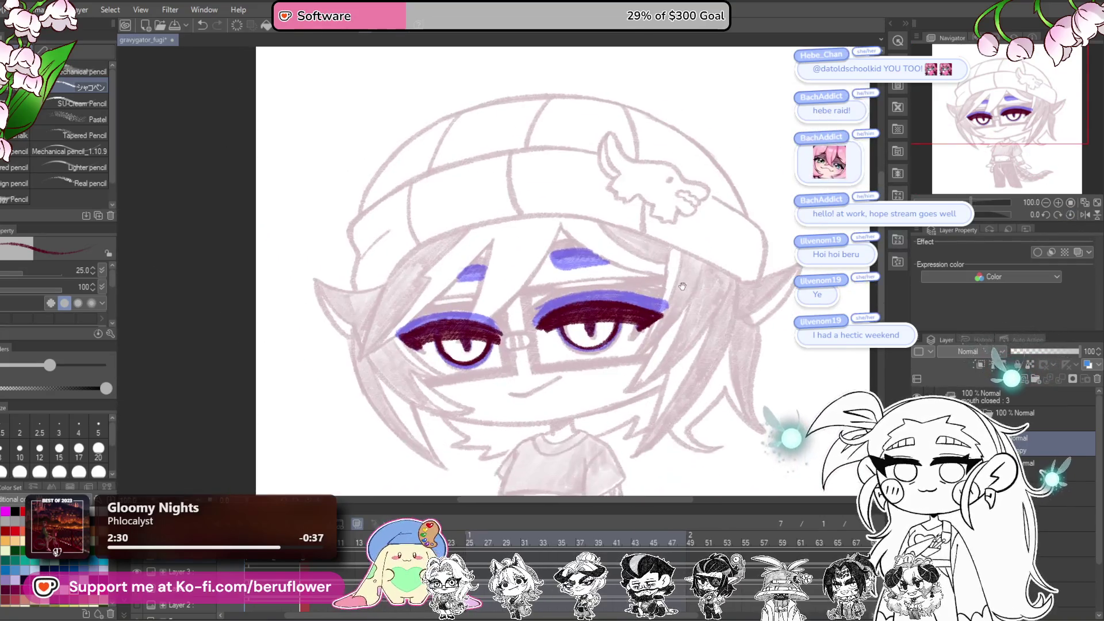
{"action": "key", "text": "m"}
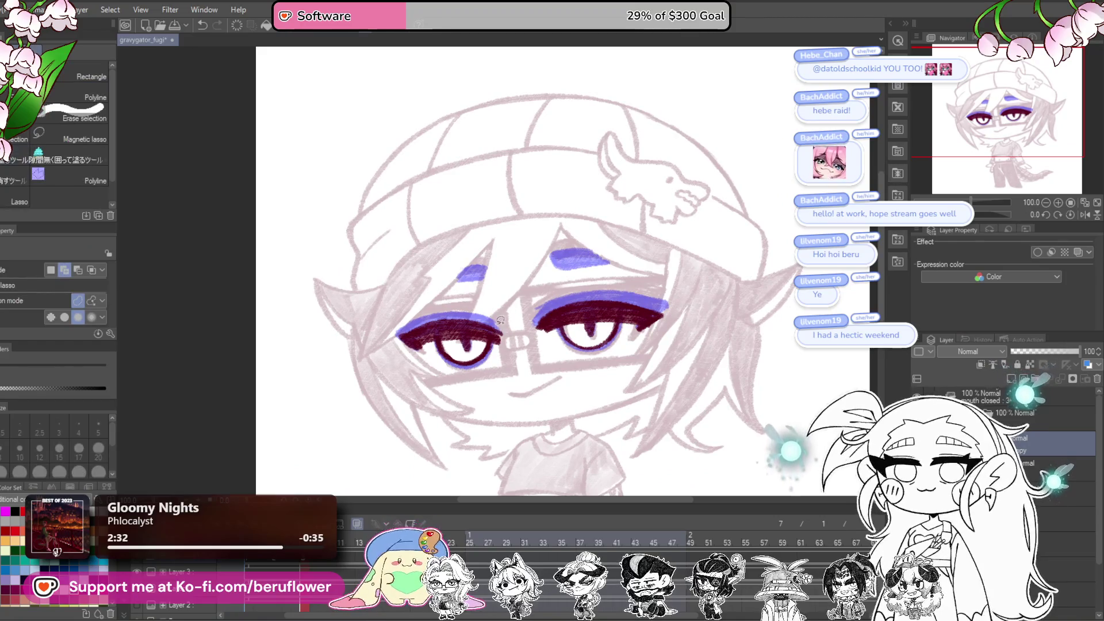
{"action": "left_click_drag", "start_coordinate": [410, 309], "coordinate": [409, 314]}
{"action": "key", "text": "ctrl+t"}
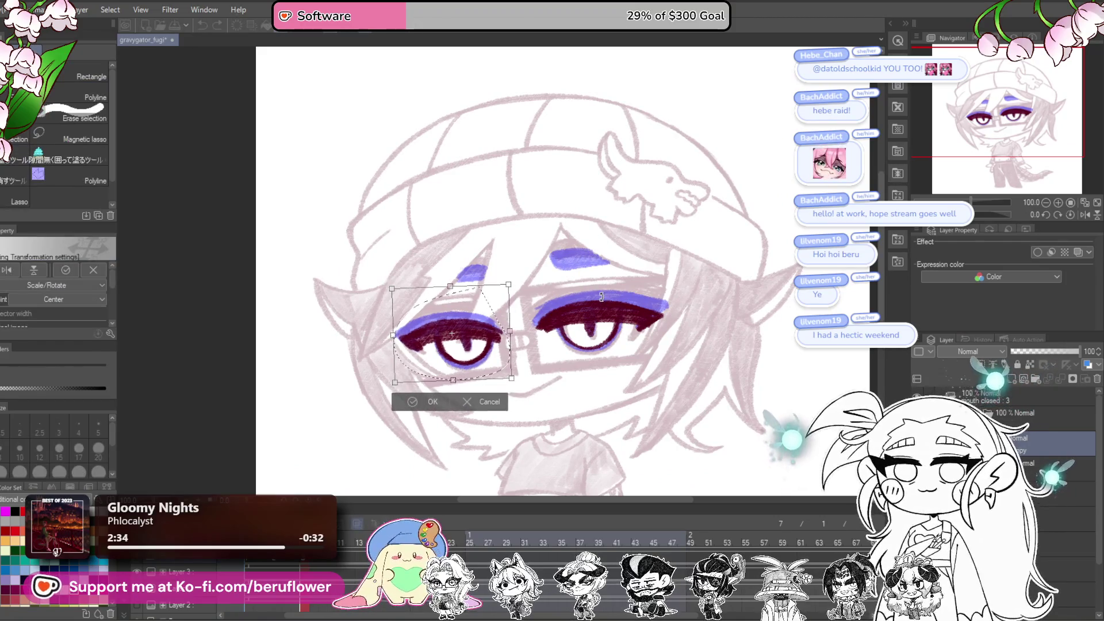
{"action": "left_click_drag", "start_coordinate": [479, 361], "coordinate": [478, 361]}
{"action": "key", "text": "Return"}
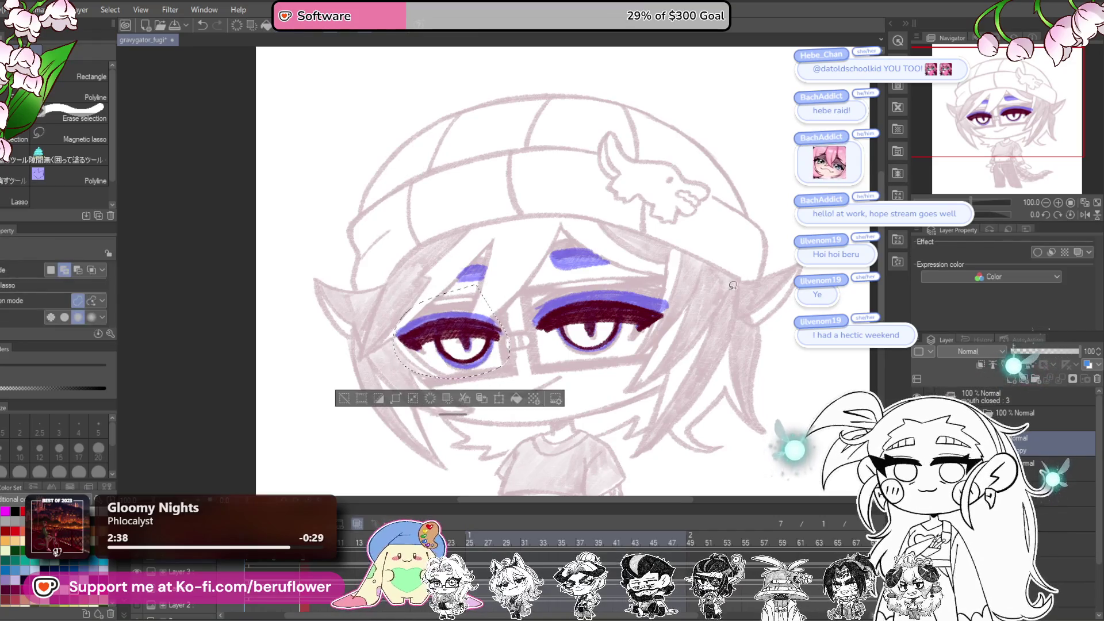
{"action": "key", "text": "ctrl+d"}
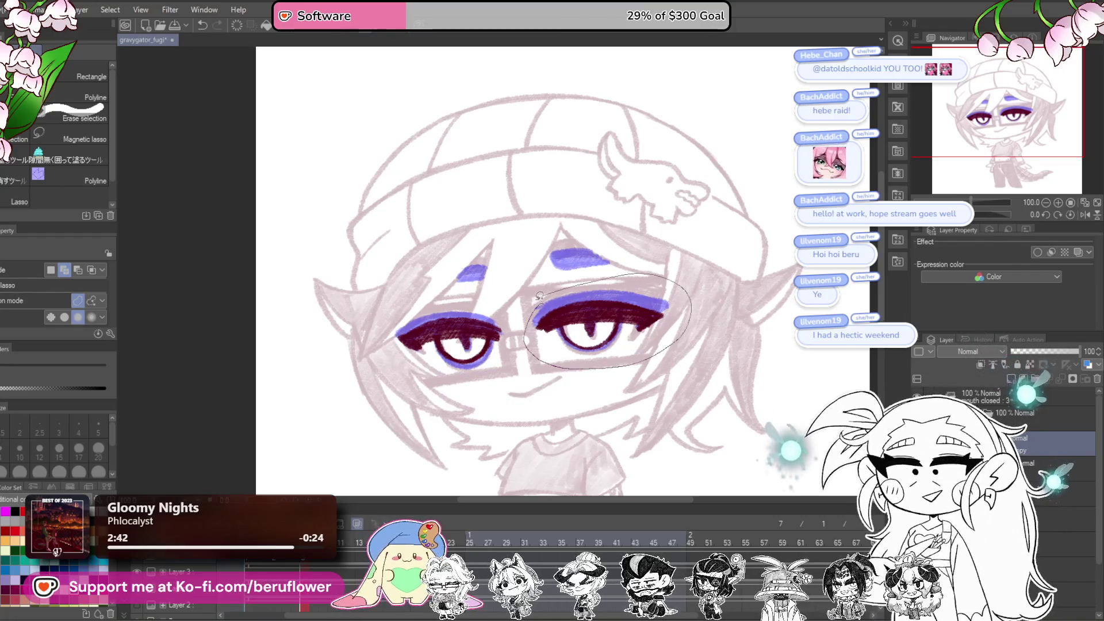
Step: Lasso the inked right eye and rotate it slightly
{"action": "left_click_drag", "start_coordinate": [540, 296], "coordinate": [537, 299]}
{"action": "key", "text": "ctrl+t"}
{"action": "left_click_drag", "start_coordinate": [720, 317], "coordinate": [697, 317]}
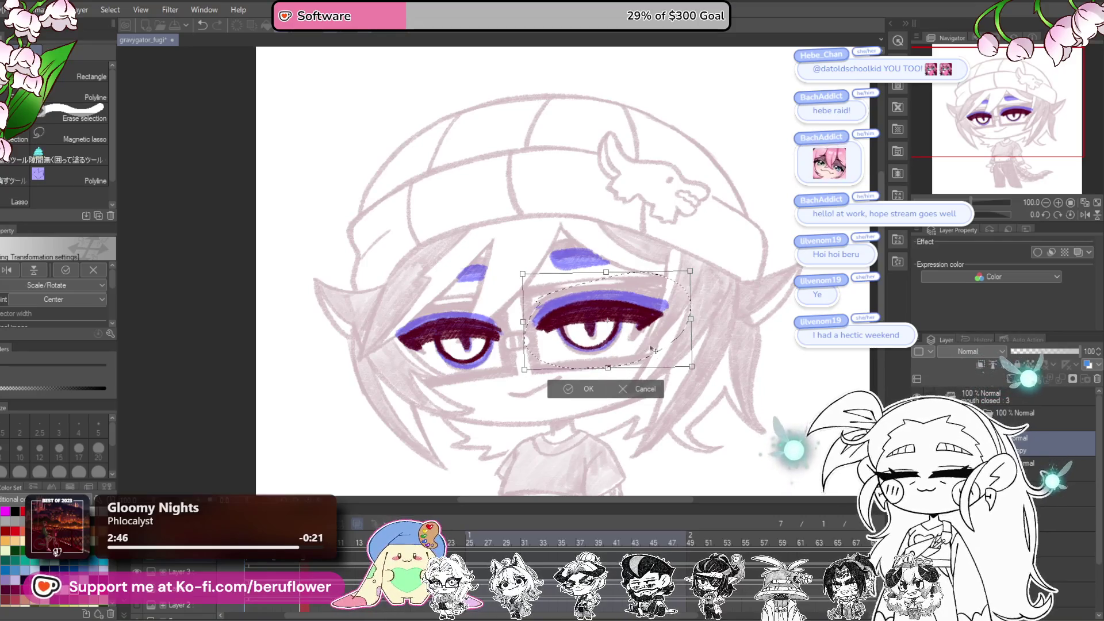
{"action": "key", "text": "Return"}
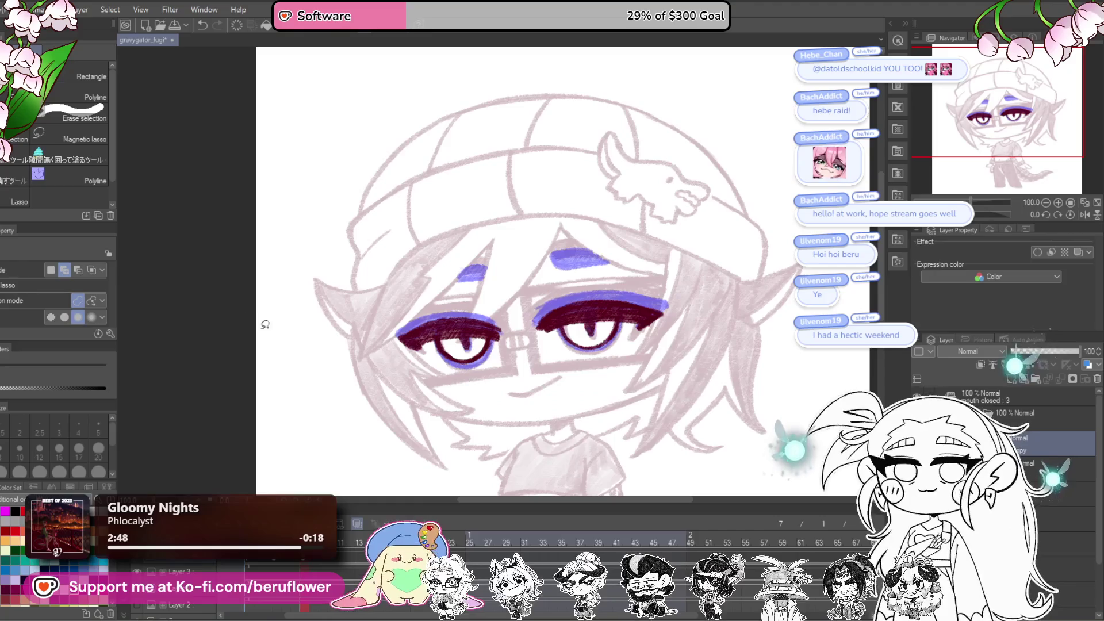
Step: Ink thick dark-red eyebrows over the right and left blue brow marks, then return to 100% zoom
{"action": "key", "text": "p"}
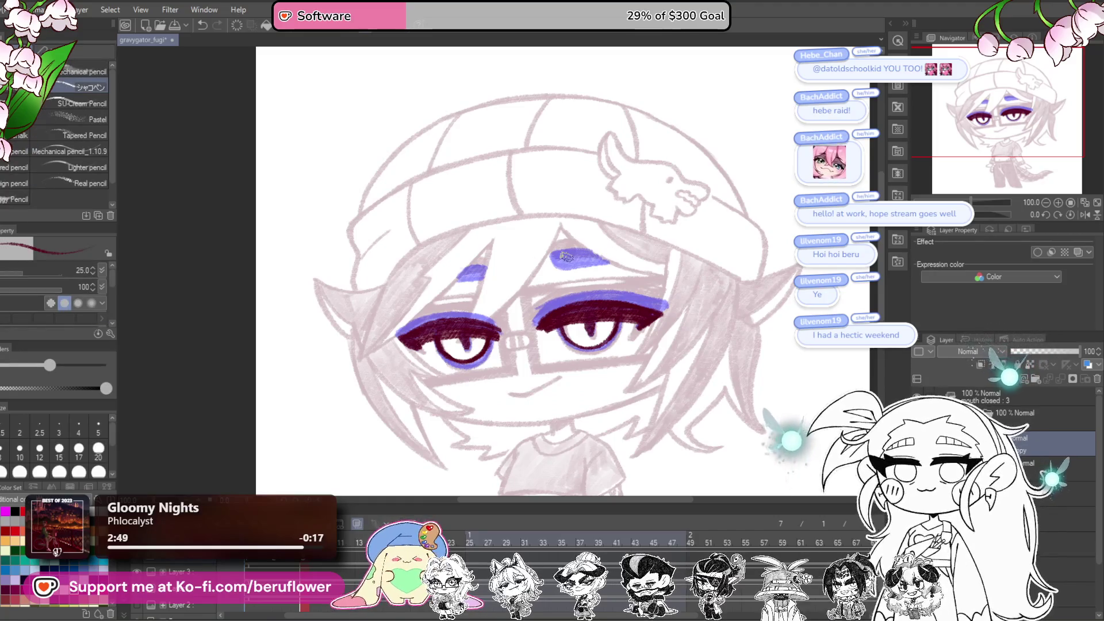
{"action": "scroll", "coordinate": [566, 256], "scroll_direction": "up", "scroll_amount": 3}
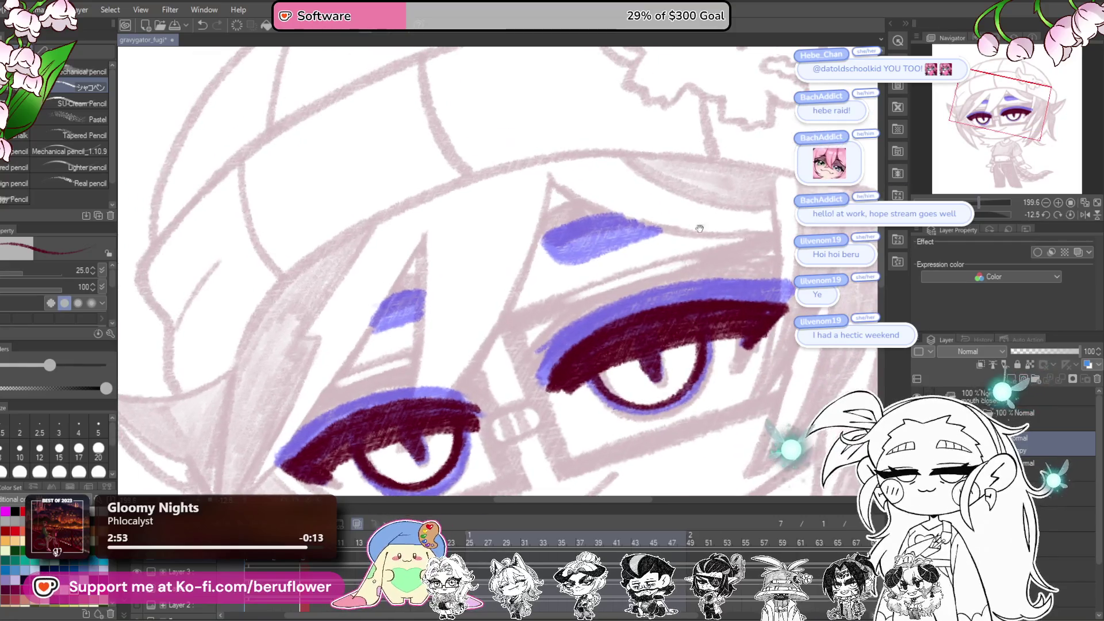
{"action": "mouse_move", "coordinate": [644, 229]}
{"action": "left_mouse_down"}
{"action": "mouse_move", "coordinate": [561, 276]}
{"action": "mouse_move", "coordinate": [598, 273]}
{"action": "mouse_move", "coordinate": [667, 230]}
{"action": "mouse_move", "coordinate": [566, 264]}
{"action": "mouse_move", "coordinate": [613, 347]}
{"action": "left_mouse_up"}
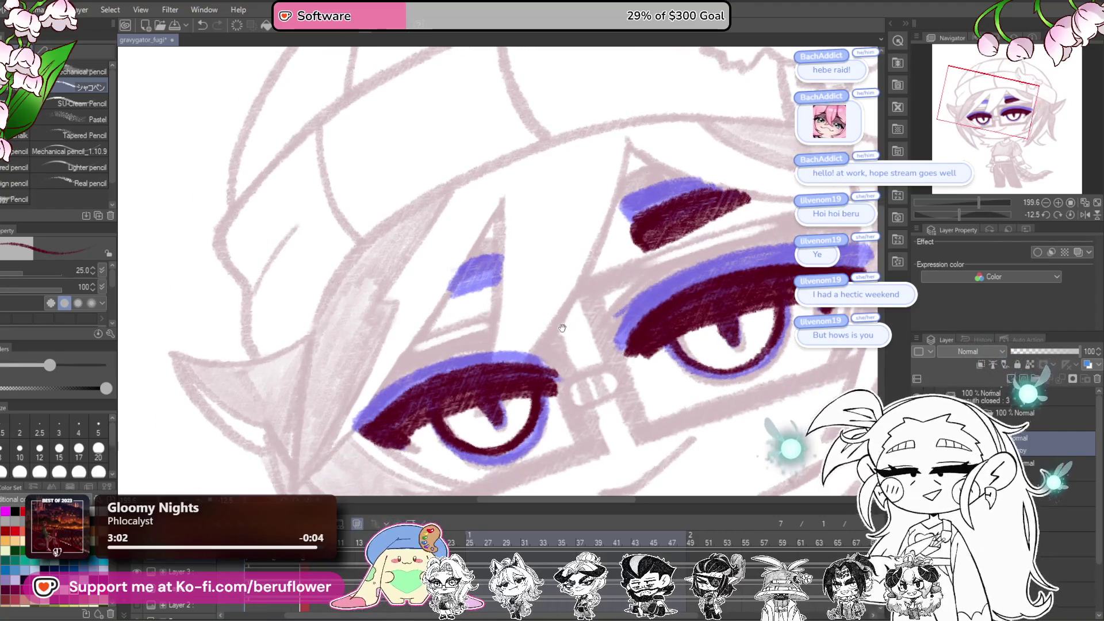
{"action": "left_click_drag", "start_coordinate": [958, 214], "coordinate": [949, 214]}
{"action": "mouse_move", "coordinate": [565, 325]}
{"action": "left_mouse_down"}
{"action": "mouse_move", "coordinate": [541, 356]}
{"action": "mouse_move", "coordinate": [569, 345]}
{"action": "mouse_move", "coordinate": [547, 373]}
{"action": "mouse_move", "coordinate": [552, 348]}
{"action": "mouse_move", "coordinate": [535, 368]}
{"action": "mouse_move", "coordinate": [560, 331]}
{"action": "mouse_move", "coordinate": [528, 382]}
{"action": "left_mouse_up"}
{"action": "key", "text": "ctrl+0"}
{"action": "left_click", "coordinate": [1071, 202]}
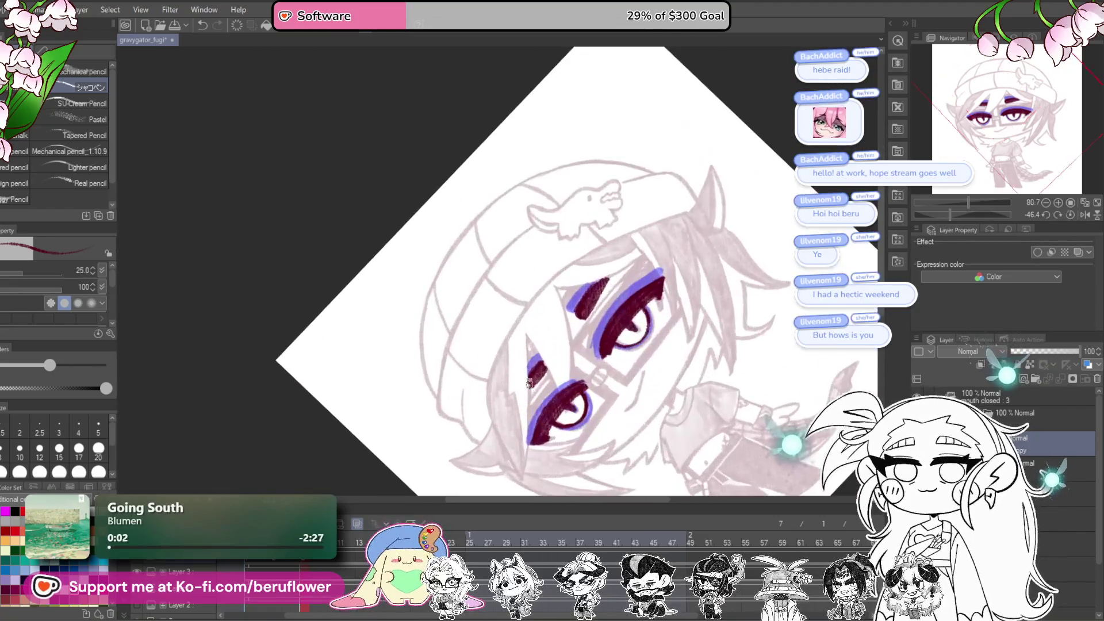
Step: Straighten the canvas and scrub the animation timeline from frame 2 to compare frames
{"action": "left_click", "coordinate": [1071, 214]}
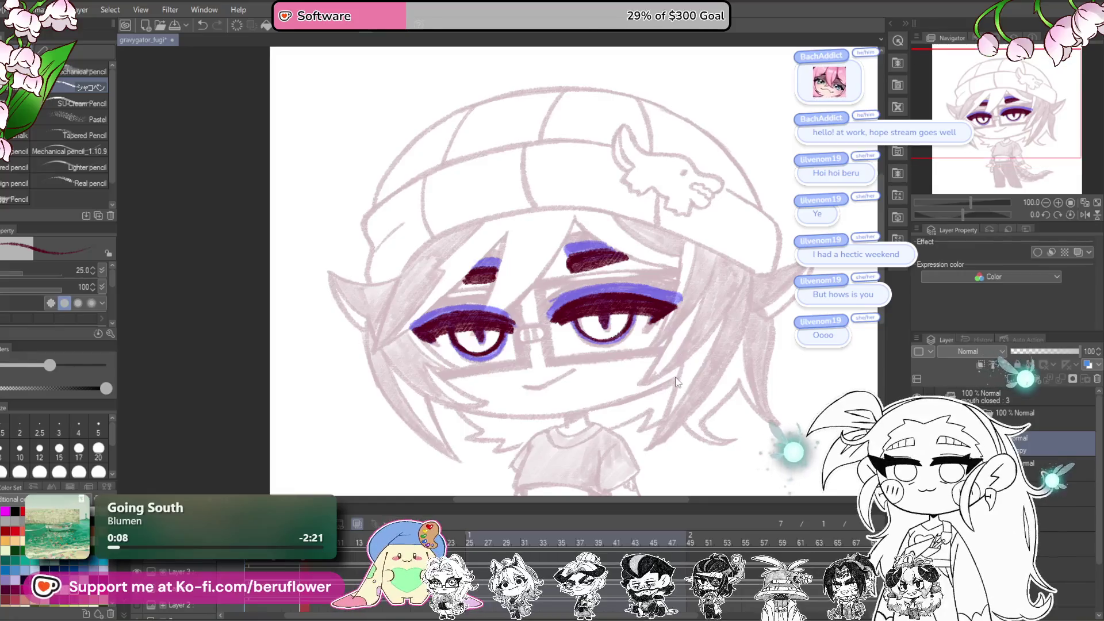
{"action": "mouse_move", "coordinate": [628, 403]}
{"action": "left_mouse_down"}
{"action": "mouse_move", "coordinate": [614, 404]}
{"action": "mouse_move", "coordinate": [618, 355]}
{"action": "left_mouse_up"}
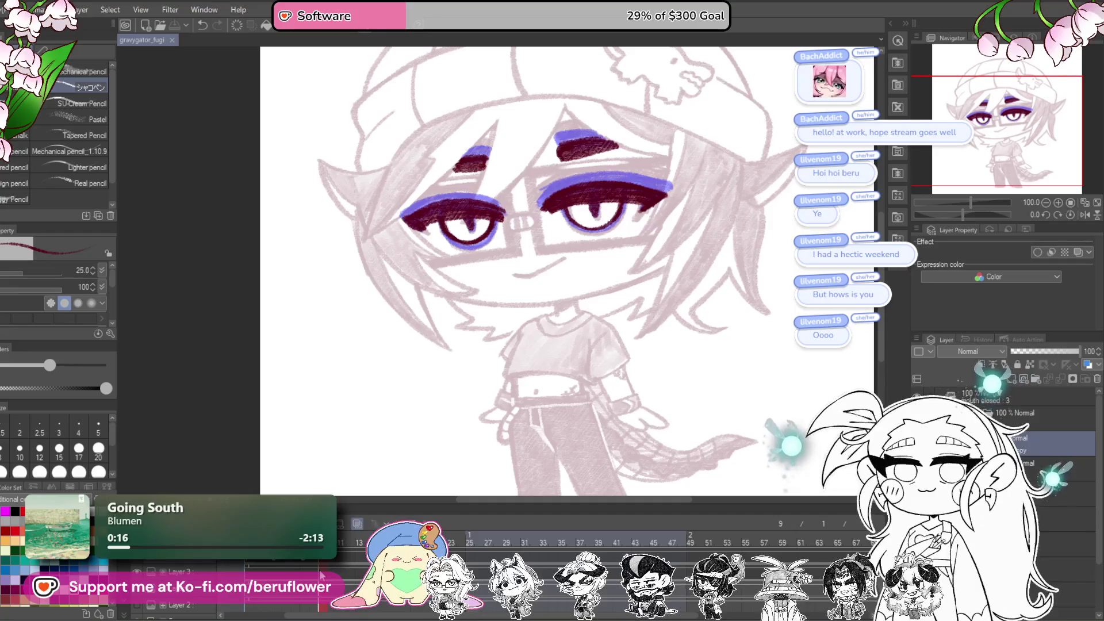
{"action": "left_click", "coordinate": [258, 571]}
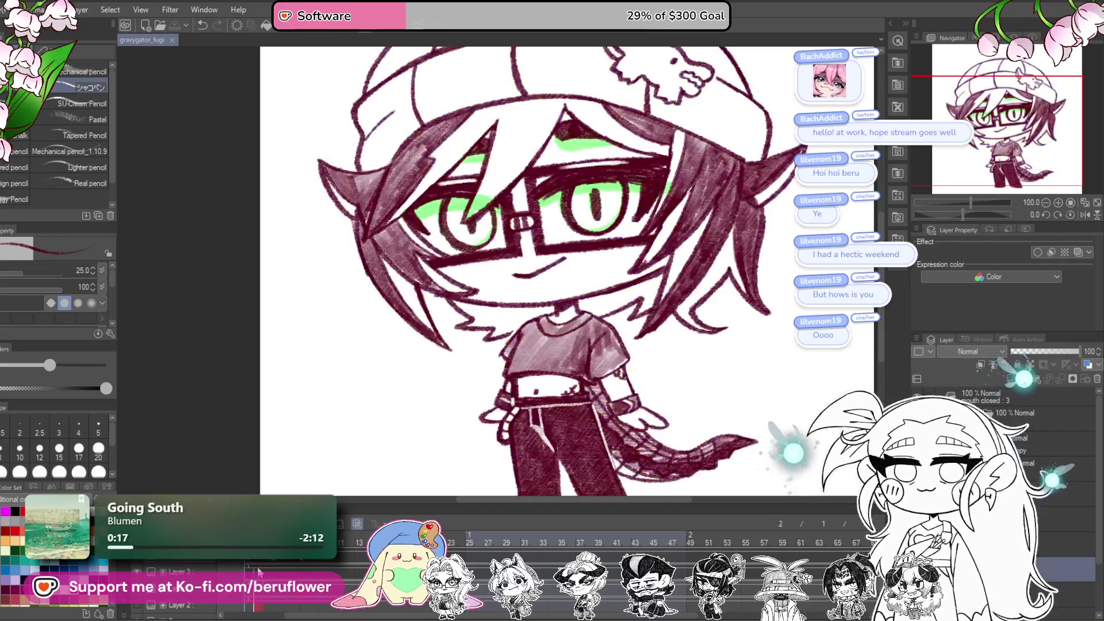
{"action": "left_click_drag", "start_coordinate": [258, 571], "coordinate": [334, 579]}
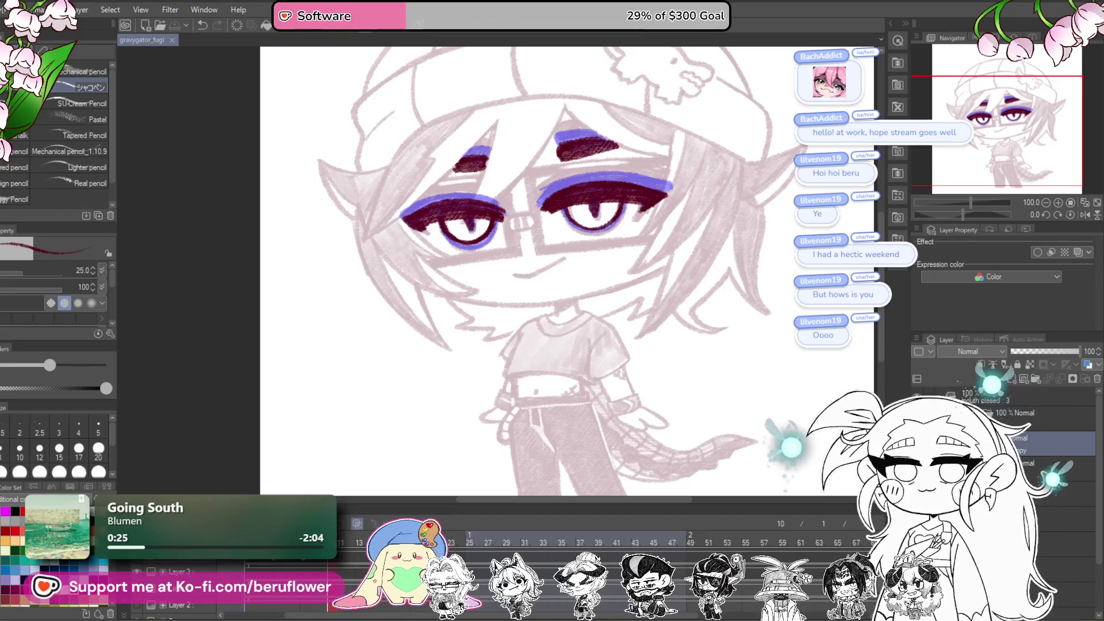
{"action": "mouse_move", "coordinate": [334, 580]}
{"action": "left_mouse_down"}
{"action": "mouse_move", "coordinate": [319, 579]}
{"action": "mouse_move", "coordinate": [329, 579]}
{"action": "left_mouse_up"}
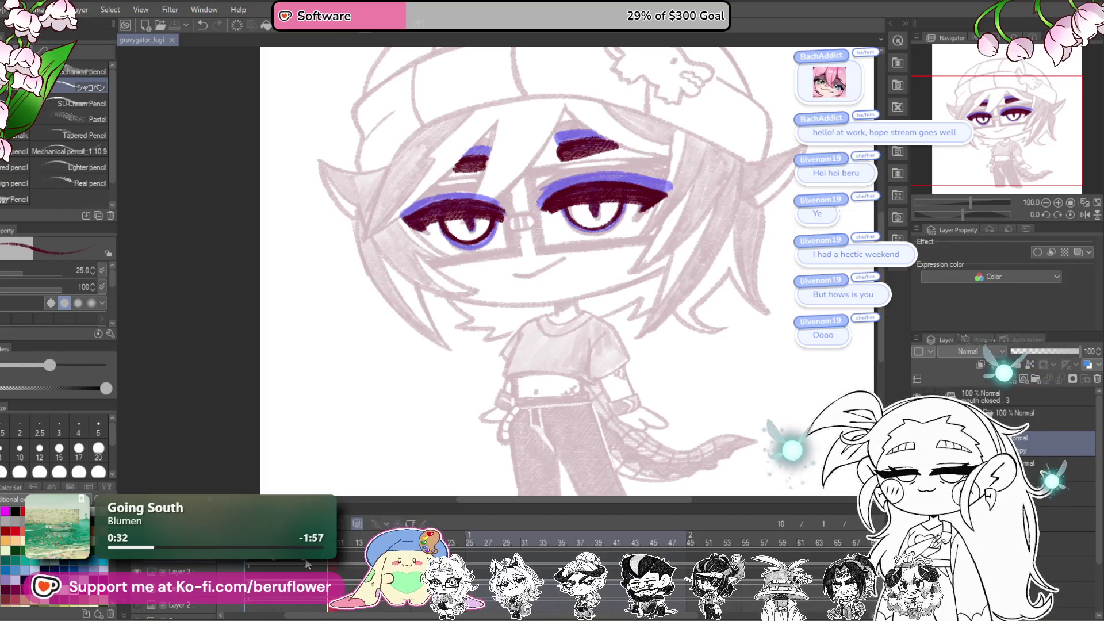
Step: Step past the purple sketch and coloured-eyes frames to the next cel, mouth closed 4
{"action": "left_click", "coordinate": [279, 567]}
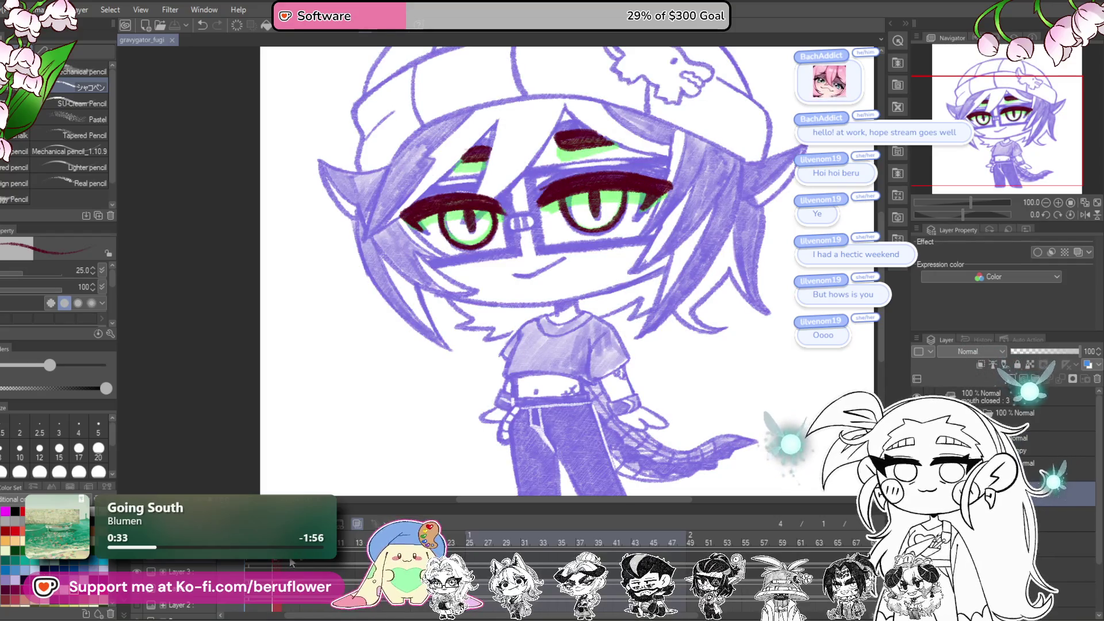
{"action": "left_click", "coordinate": [303, 566]}
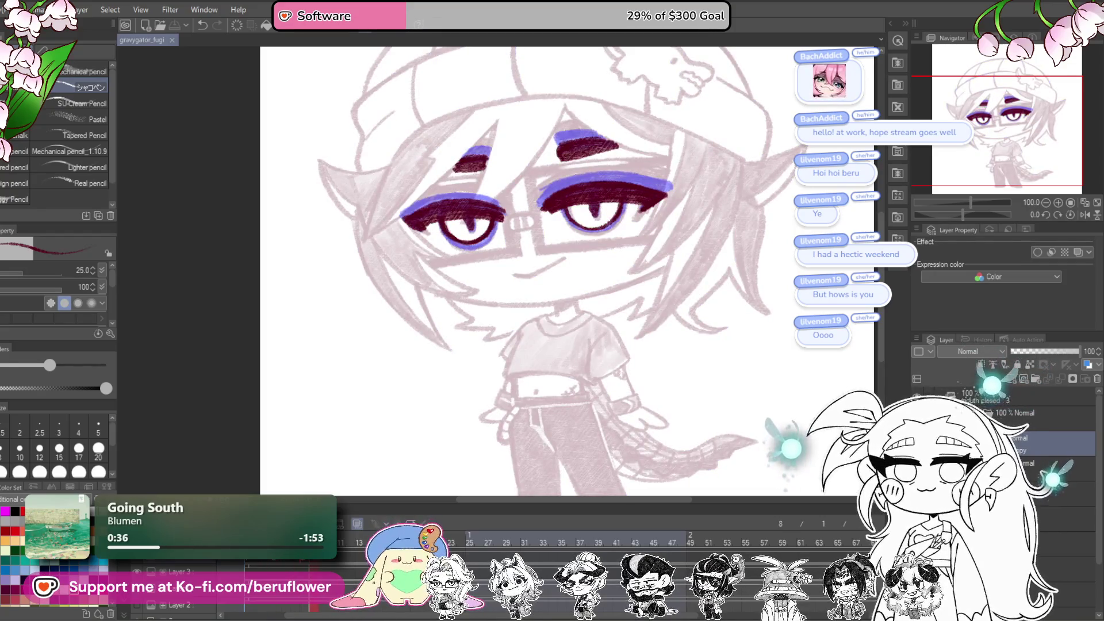
{"action": "left_click", "coordinate": [319, 566]}
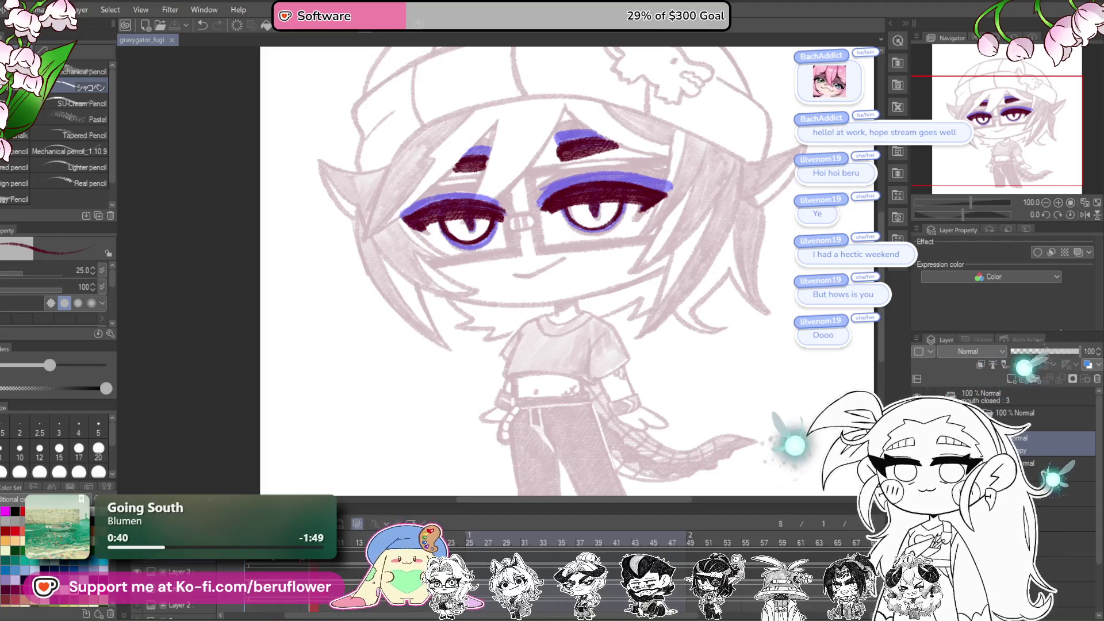
{"action": "left_click_drag", "start_coordinate": [963, 214], "coordinate": [954, 211]}
Step: Paint a thick dark-red upper-eyelid band over the first eye
{"action": "scroll", "coordinate": [567, 261], "scroll_direction": "up", "scroll_amount": 3}
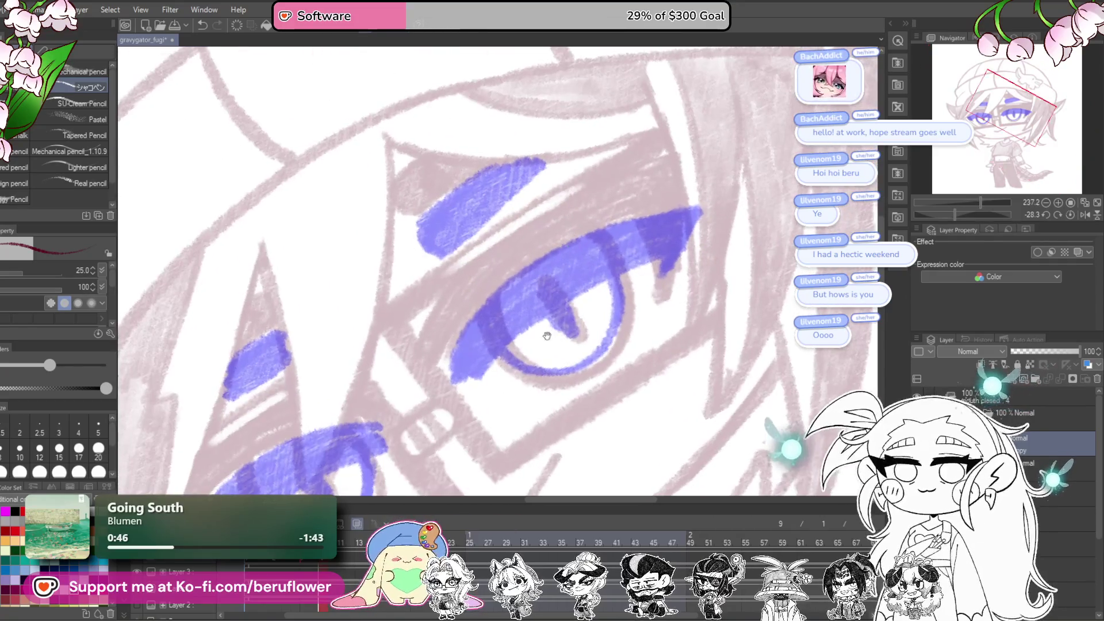
{"action": "left_click_drag", "start_coordinate": [477, 363], "coordinate": [633, 266]}
{"action": "mouse_move", "coordinate": [476, 366]}
{"action": "left_mouse_down"}
{"action": "mouse_move", "coordinate": [644, 262]}
{"action": "mouse_move", "coordinate": [636, 294]}
{"action": "left_mouse_up"}
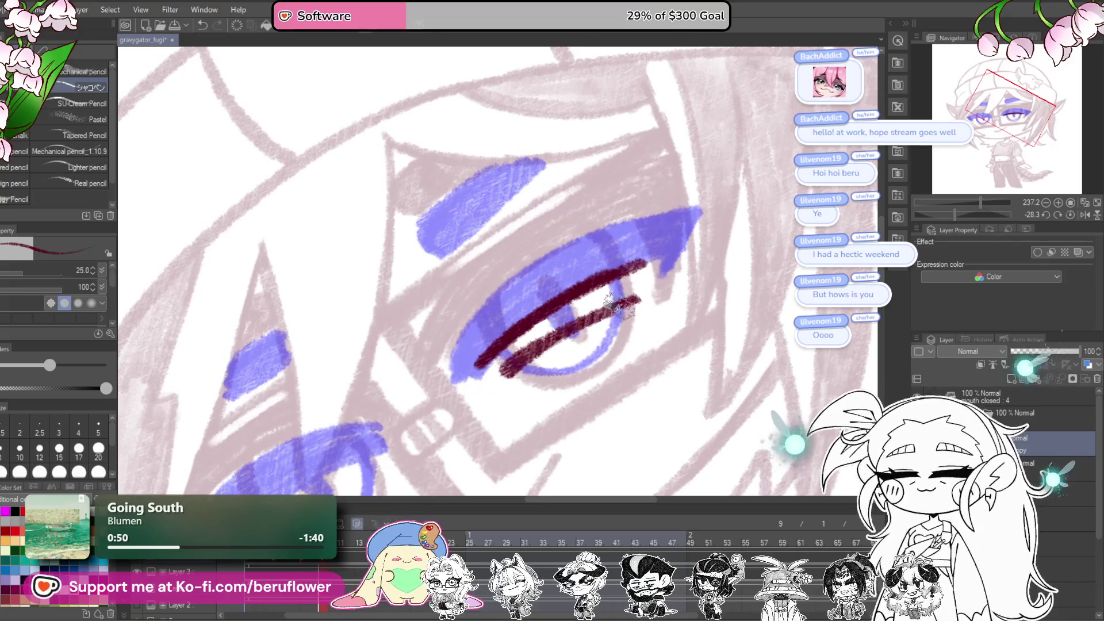
{"action": "key", "text": "ctrl+z"}
{"action": "key", "text": "ctrl+z"}
{"action": "left_click_drag", "start_coordinate": [509, 375], "coordinate": [643, 297]}
{"action": "mouse_move", "coordinate": [570, 334]}
{"action": "left_mouse_down"}
{"action": "mouse_move", "coordinate": [495, 375]}
{"action": "mouse_move", "coordinate": [495, 345]}
{"action": "mouse_move", "coordinate": [655, 259]}
{"action": "mouse_move", "coordinate": [653, 296]}
{"action": "mouse_move", "coordinate": [488, 389]}
{"action": "mouse_move", "coordinate": [569, 331]}
{"action": "mouse_move", "coordinate": [500, 374]}
{"action": "mouse_move", "coordinate": [575, 311]}
{"action": "mouse_move", "coordinate": [615, 302]}
{"action": "mouse_move", "coordinate": [535, 342]}
{"action": "mouse_move", "coordinate": [702, 246]}
{"action": "mouse_move", "coordinate": [682, 276]}
{"action": "mouse_move", "coordinate": [706, 245]}
{"action": "mouse_move", "coordinate": [670, 288]}
{"action": "mouse_move", "coordinate": [716, 241]}
{"action": "left_mouse_up"}
{"action": "left_click_drag", "start_coordinate": [500, 391], "coordinate": [672, 289]}
Step: Move the eyelid stroke down slightly and tilt it so its right end rises
{"action": "left_click", "coordinate": [1071, 214]}
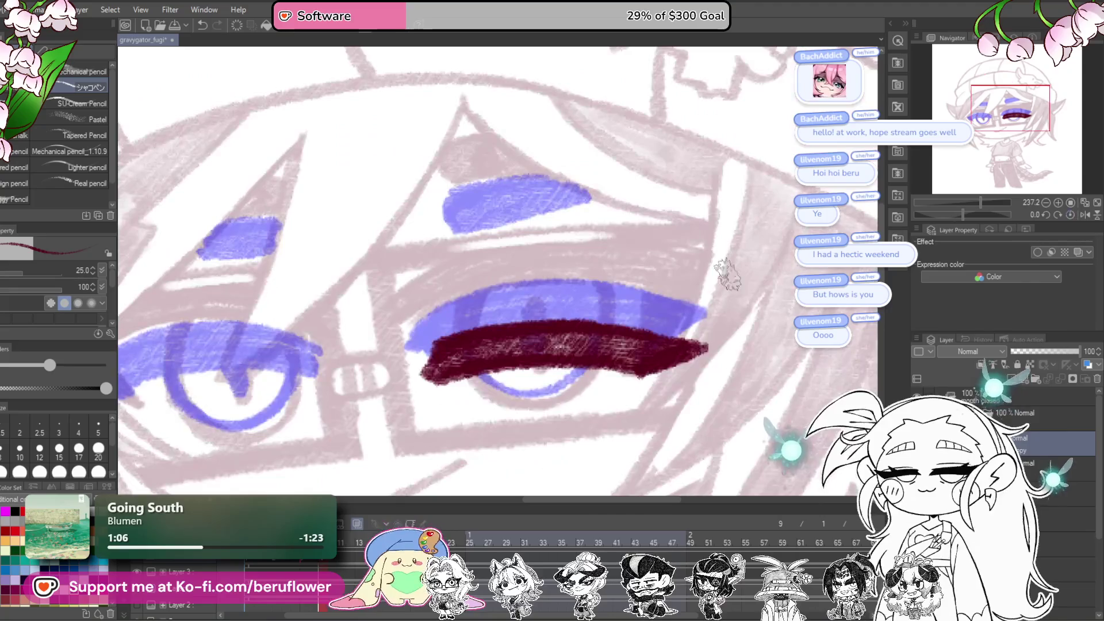
{"action": "key", "text": "ctrl+t"}
{"action": "left_click_drag", "start_coordinate": [639, 354], "coordinate": [640, 366]}
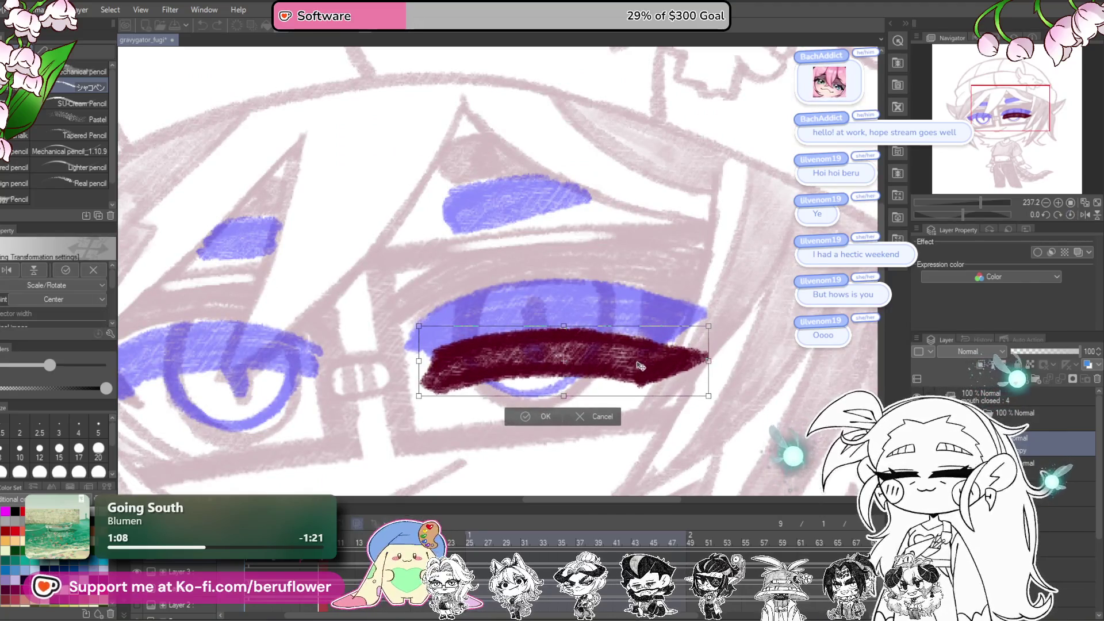
{"action": "left_click_drag", "start_coordinate": [711, 348], "coordinate": [667, 369]}
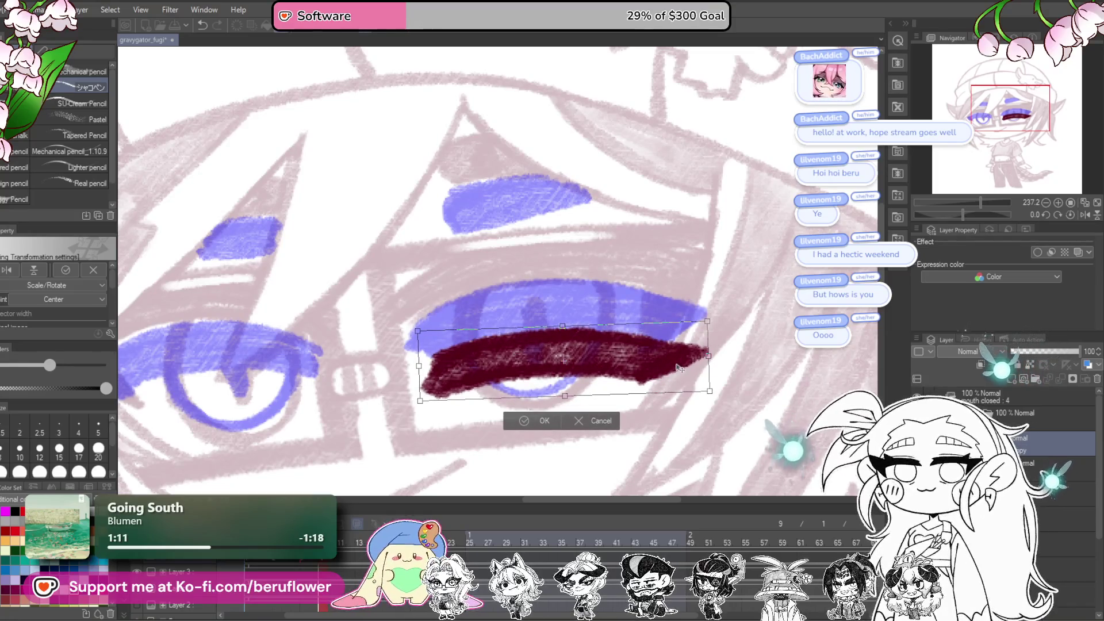
{"action": "key", "text": "Return"}
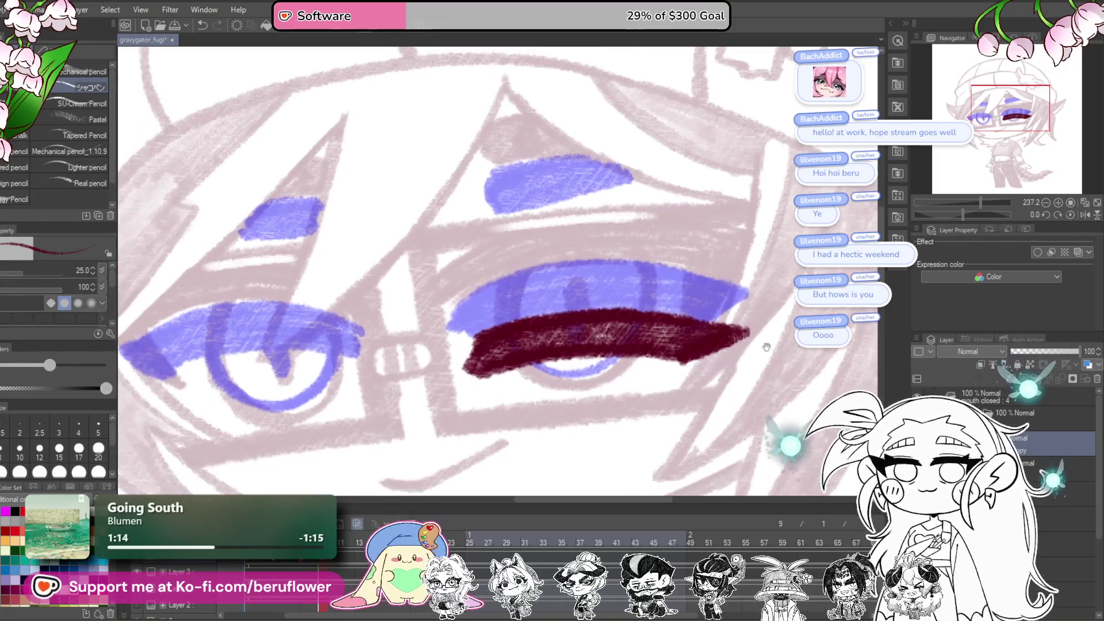
Step: Draw a thin dark-red eyelid line on the other eye and join it to the strokes
{"action": "left_click", "coordinate": [953, 218]}
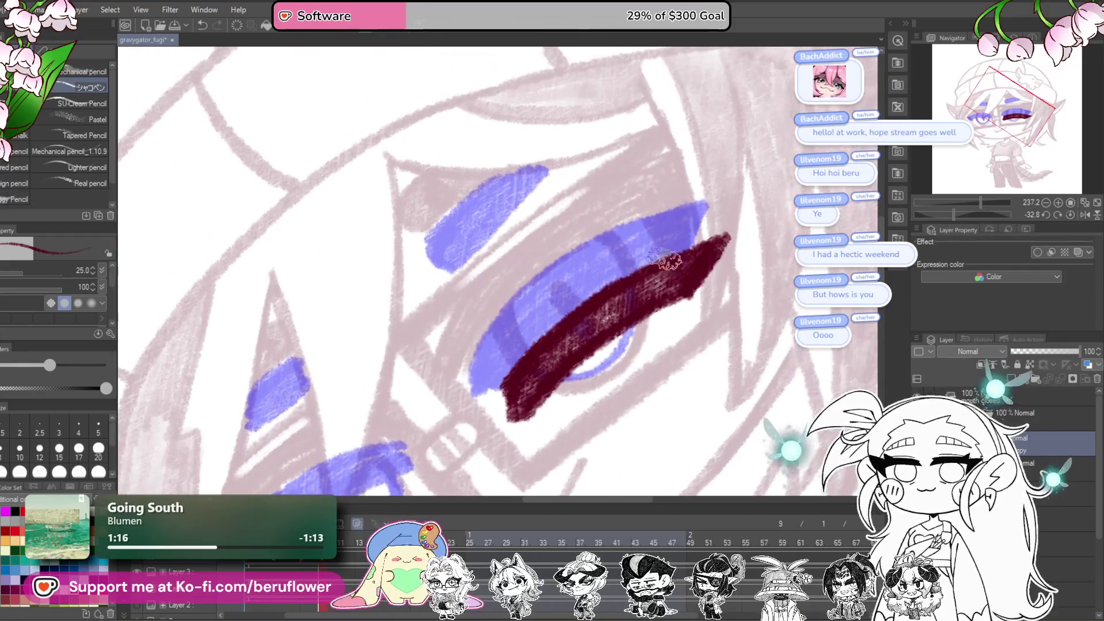
{"action": "left_click_drag", "start_coordinate": [646, 277], "coordinate": [663, 291]}
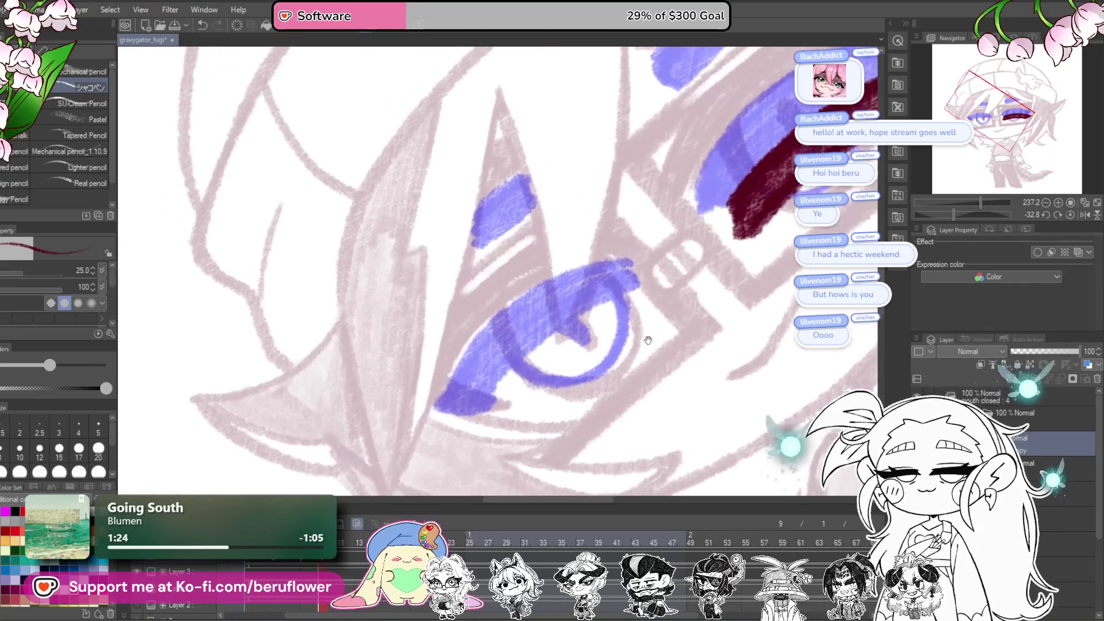
{"action": "mouse_move", "coordinate": [638, 295]}
{"action": "left_mouse_down"}
{"action": "mouse_move", "coordinate": [509, 409]}
{"action": "mouse_move", "coordinate": [570, 337]}
{"action": "left_mouse_up"}
{"action": "key", "text": "ctrl+z"}
{"action": "key", "text": "ctrl+z"}
{"action": "mouse_move", "coordinate": [630, 290]}
{"action": "left_mouse_down"}
{"action": "mouse_move", "coordinate": [486, 402]}
{"action": "mouse_move", "coordinate": [655, 299]}
{"action": "mouse_move", "coordinate": [540, 356]}
{"action": "mouse_move", "coordinate": [483, 413]}
{"action": "mouse_move", "coordinate": [517, 423]}
{"action": "mouse_move", "coordinate": [547, 400]}
{"action": "mouse_move", "coordinate": [540, 411]}
{"action": "mouse_move", "coordinate": [661, 310]}
{"action": "left_mouse_up"}
{"action": "mouse_move", "coordinate": [518, 423]}
{"action": "left_mouse_down"}
{"action": "mouse_move", "coordinate": [662, 304]}
{"action": "mouse_move", "coordinate": [629, 295]}
{"action": "mouse_move", "coordinate": [512, 380]}
{"action": "mouse_move", "coordinate": [525, 393]}
{"action": "left_mouse_up"}
Step: Fill in the left eye's heavy dark-red eyelid over its blue mark
{"action": "mouse_move", "coordinate": [556, 354]}
{"action": "left_mouse_down"}
{"action": "mouse_move", "coordinate": [489, 397]}
{"action": "mouse_move", "coordinate": [589, 253]}
{"action": "mouse_move", "coordinate": [524, 323]}
{"action": "mouse_move", "coordinate": [539, 345]}
{"action": "mouse_move", "coordinate": [647, 244]}
{"action": "mouse_move", "coordinate": [581, 253]}
{"action": "mouse_move", "coordinate": [638, 238]}
{"action": "mouse_move", "coordinate": [592, 299]}
{"action": "mouse_move", "coordinate": [532, 330]}
{"action": "mouse_move", "coordinate": [563, 290]}
{"action": "mouse_move", "coordinate": [581, 299]}
{"action": "mouse_move", "coordinate": [656, 230]}
{"action": "mouse_move", "coordinate": [569, 322]}
{"action": "left_mouse_up"}
{"action": "left_click_drag", "start_coordinate": [489, 397], "coordinate": [686, 271]}
{"action": "left_click_drag", "start_coordinate": [523, 352], "coordinate": [586, 315]}
{"action": "mouse_move", "coordinate": [514, 402]}
{"action": "left_mouse_down"}
{"action": "mouse_move", "coordinate": [592, 324]}
{"action": "mouse_move", "coordinate": [529, 374]}
{"action": "mouse_move", "coordinate": [544, 341]}
{"action": "mouse_move", "coordinate": [509, 423]}
{"action": "left_mouse_up"}
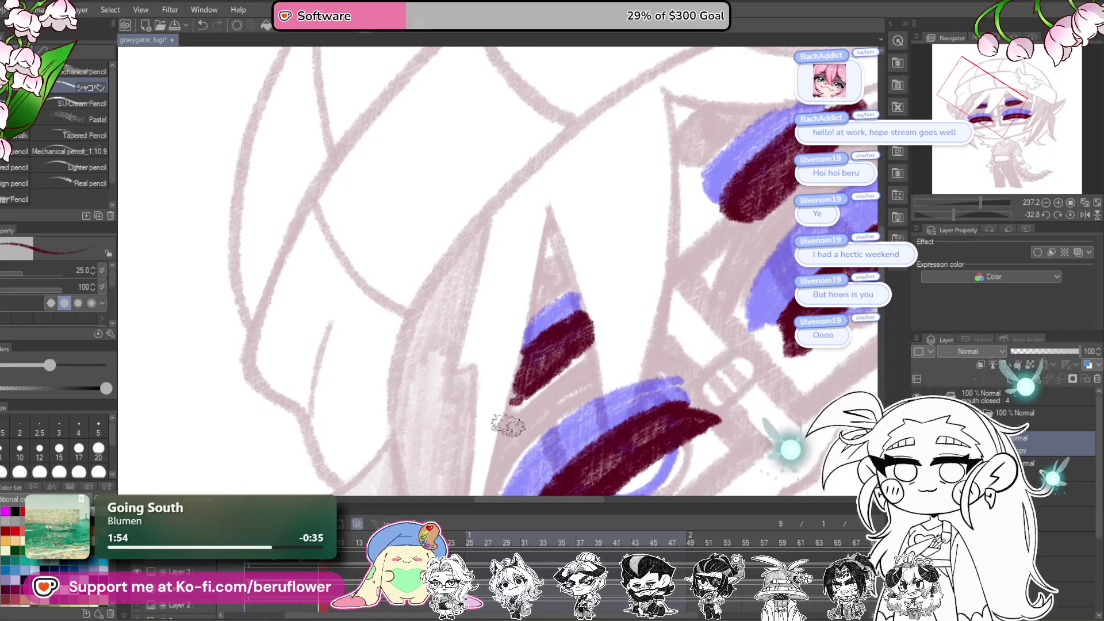
{"action": "scroll", "coordinate": [506, 426], "scroll_direction": "down", "scroll_amount": 3}
{"action": "scroll", "coordinate": [607, 327], "scroll_direction": "up", "scroll_amount": 4}
{"action": "left_click_drag", "start_coordinate": [607, 328], "coordinate": [518, 390]}
{"action": "scroll", "coordinate": [517, 390], "scroll_direction": "down", "scroll_amount": 5}
{"action": "scroll", "coordinate": [793, 357], "scroll_direction": "up", "scroll_amount": 3}
{"action": "left_click_drag", "start_coordinate": [793, 357], "coordinate": [739, 329]}
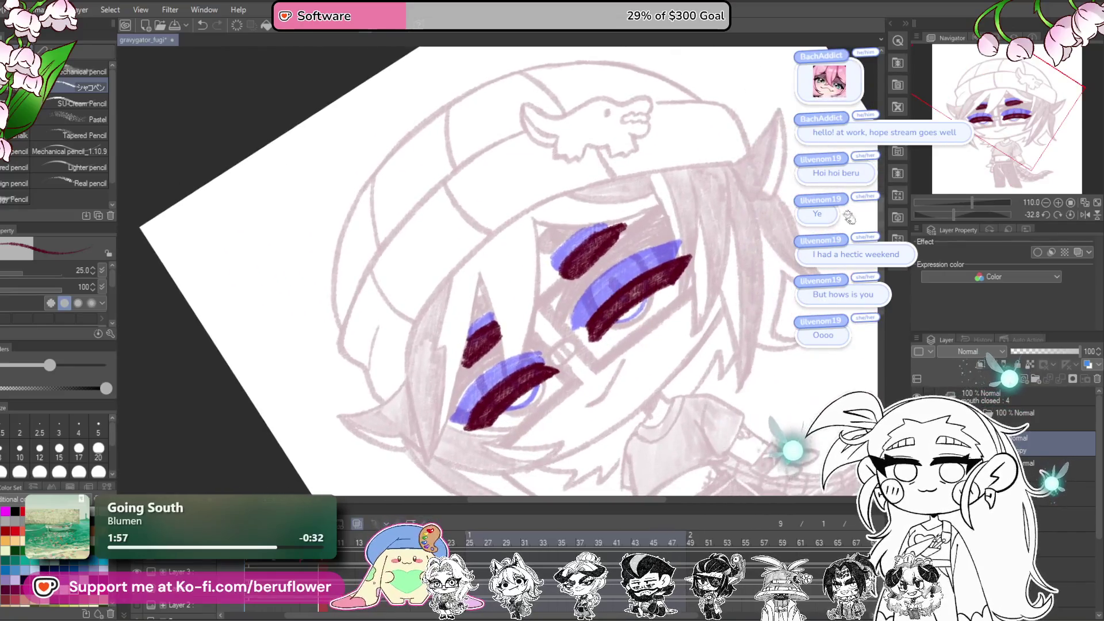
{"action": "left_click", "coordinate": [1071, 214]}
{"action": "mouse_move", "coordinate": [675, 413]}
{"action": "left_mouse_down"}
{"action": "mouse_move", "coordinate": [680, 396]}
{"action": "mouse_move", "coordinate": [684, 417]}
{"action": "left_mouse_up"}
{"action": "left_click_drag", "start_coordinate": [639, 245], "coordinate": [645, 270]}
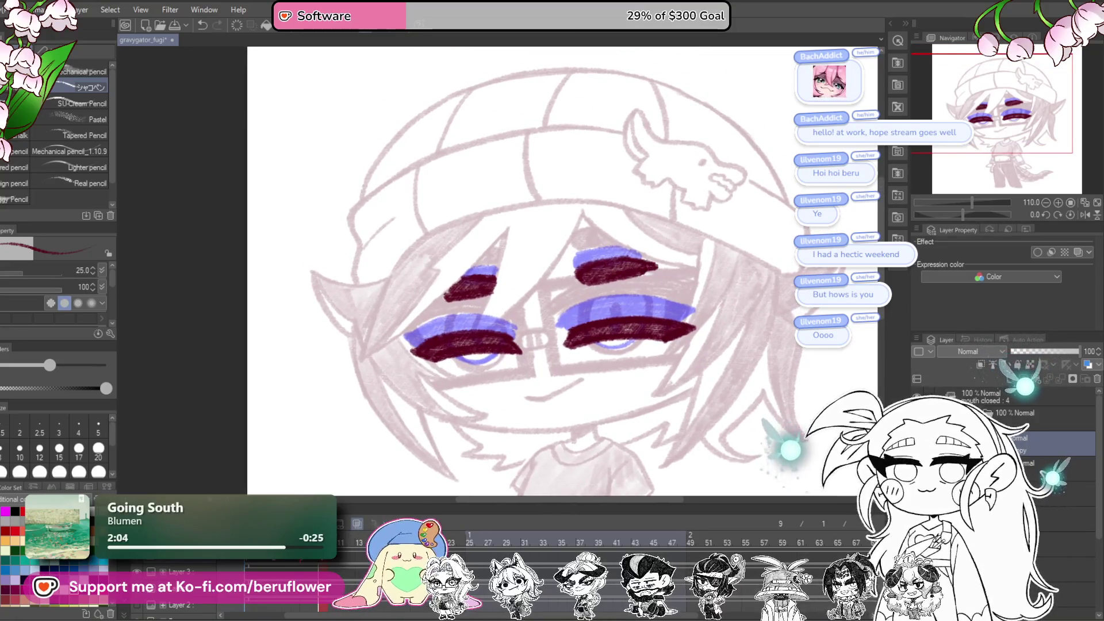
Step: On the green-eyes cel, lasso the right eye and reshape its eyelid to droop
{"action": "key", "text": "Left"}
{"action": "key", "text": "Left"}
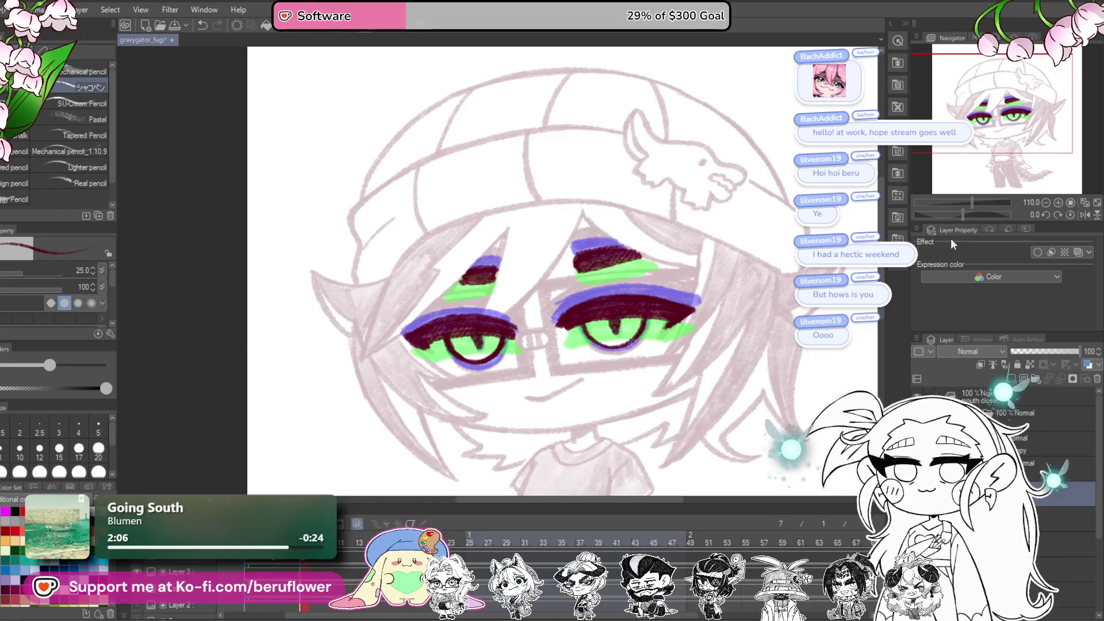
{"action": "left_click", "coordinate": [958, 213]}
{"action": "scroll", "coordinate": [607, 297], "scroll_direction": "up", "scroll_amount": 5}
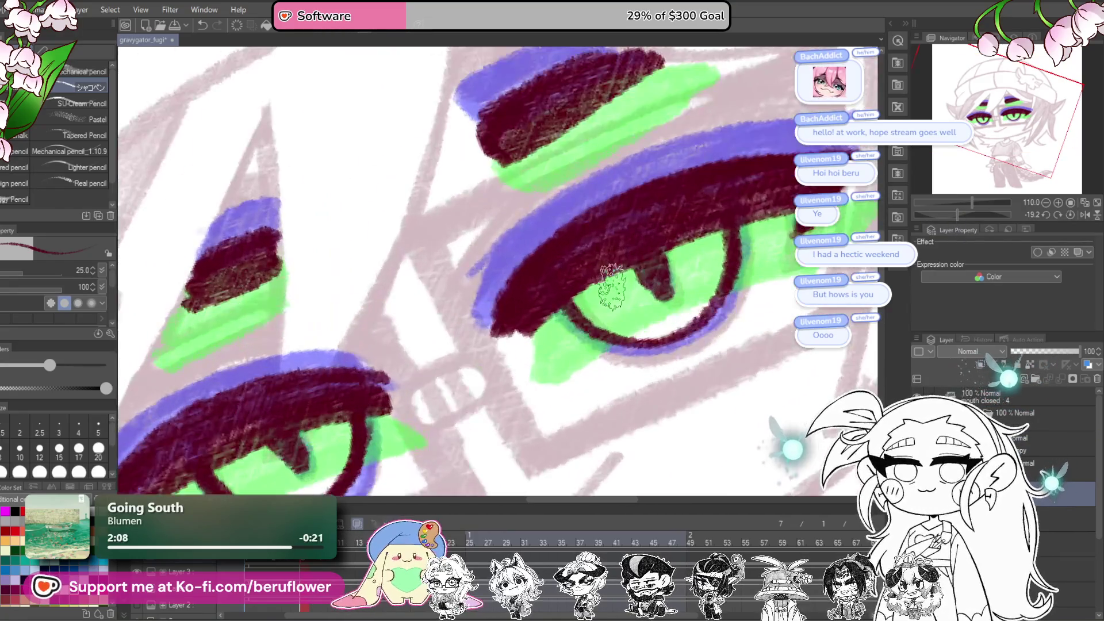
{"action": "key", "text": "m"}
{"action": "left_click_drag", "start_coordinate": [575, 293], "coordinate": [583, 316]}
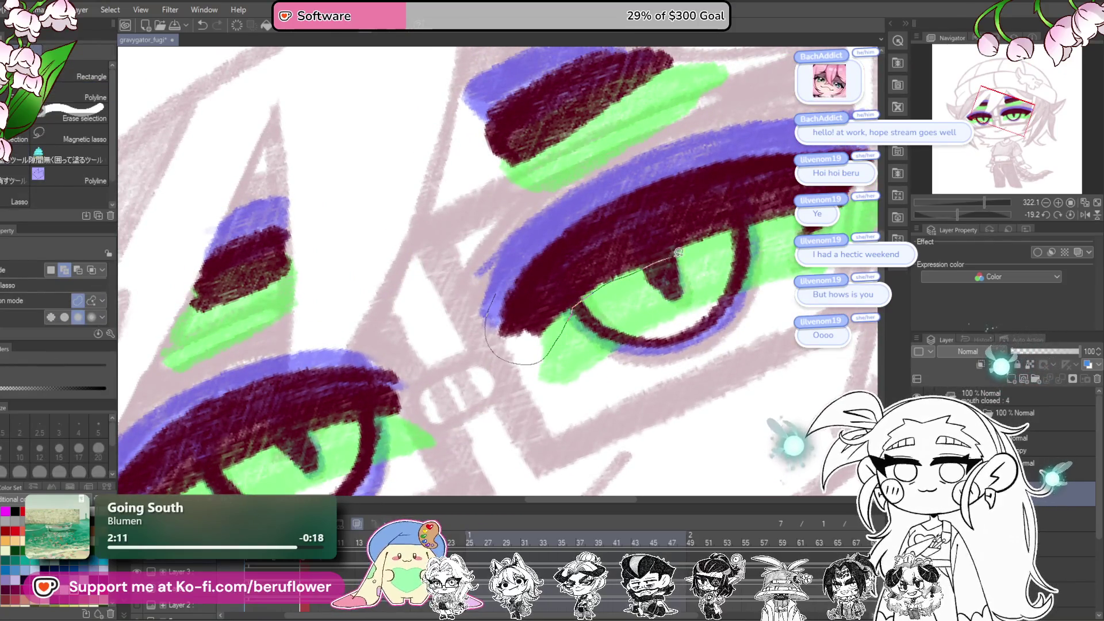
{"action": "mouse_move", "coordinate": [865, 213]}
{"action": "left_mouse_down"}
{"action": "mouse_move", "coordinate": [885, 156]}
{"action": "mouse_move", "coordinate": [661, 190]}
{"action": "mouse_move", "coordinate": [500, 288]}
{"action": "left_mouse_up"}
{"action": "key", "text": "ctrl+t"}
{"action": "mouse_move", "coordinate": [710, 331]}
{"action": "left_mouse_down"}
{"action": "mouse_move", "coordinate": [686, 323]}
{"action": "mouse_move", "coordinate": [711, 312]}
{"action": "left_mouse_up"}
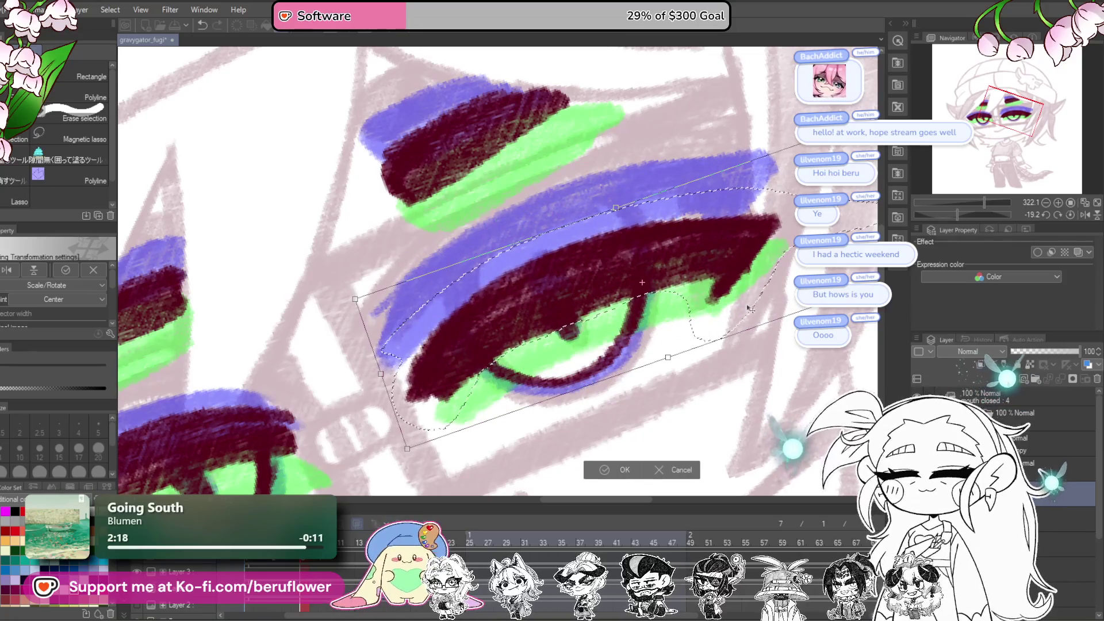
{"action": "key", "text": "Return"}
Step: Lasso the left eye and eyelid and rotate them slightly
{"action": "mouse_move", "coordinate": [391, 391]}
{"action": "left_mouse_down"}
{"action": "mouse_move", "coordinate": [544, 288]}
{"action": "mouse_move", "coordinate": [633, 248]}
{"action": "left_mouse_up"}
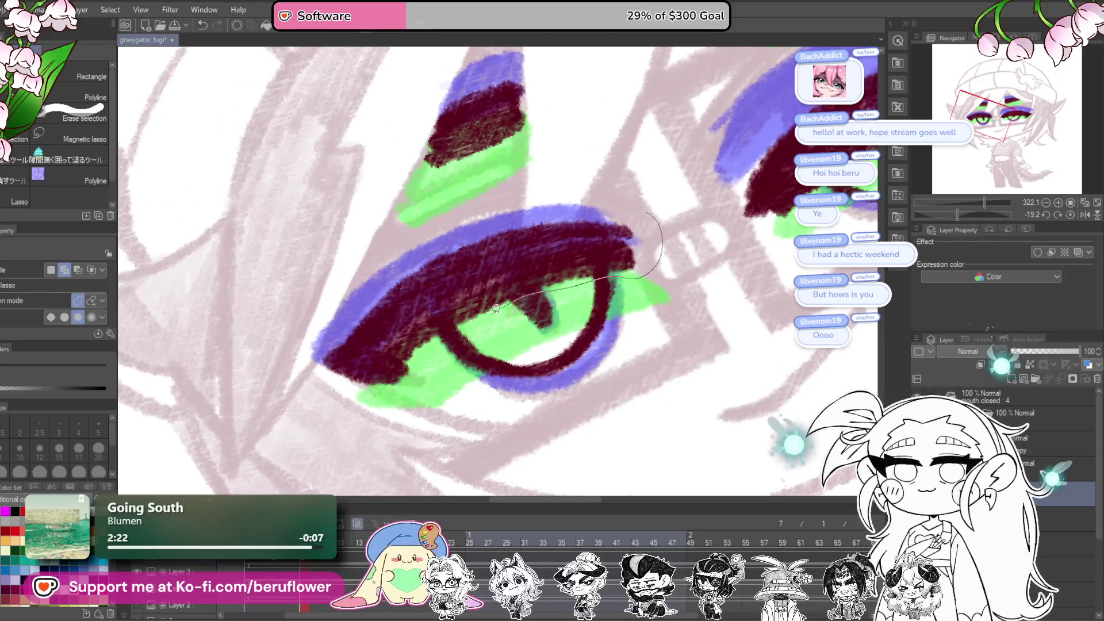
{"action": "left_click_drag", "start_coordinate": [622, 207], "coordinate": [624, 209]}
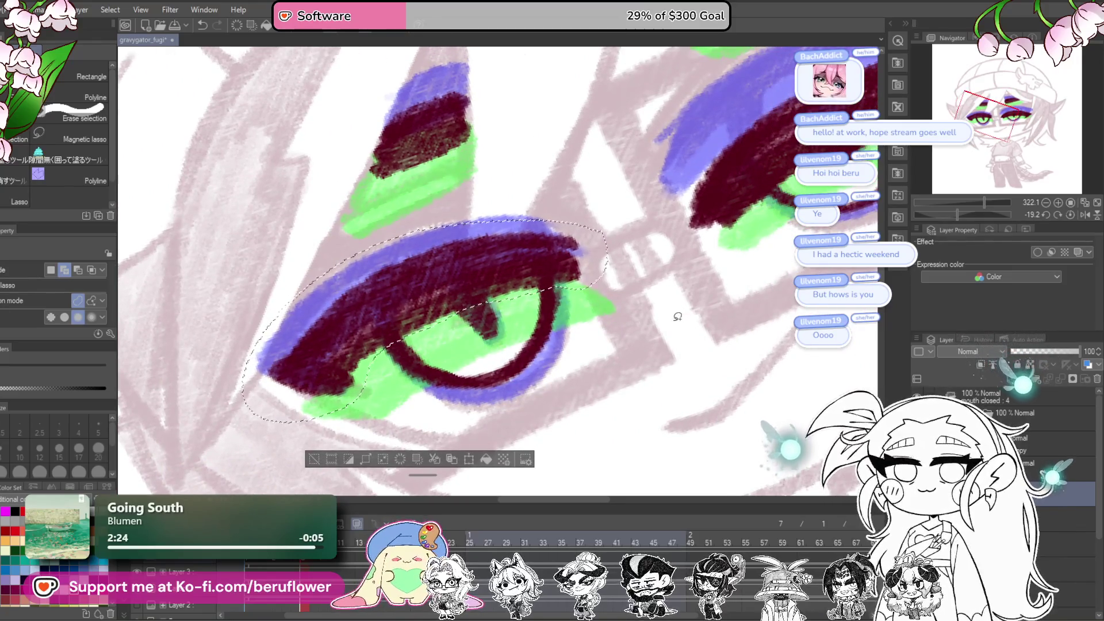
{"action": "key", "text": "ctrl+t"}
{"action": "mouse_move", "coordinate": [581, 333]}
{"action": "left_mouse_down"}
{"action": "mouse_move", "coordinate": [565, 356]}
{"action": "mouse_move", "coordinate": [667, 293]}
{"action": "left_mouse_up"}
{"action": "key", "text": "Return"}
{"action": "key", "text": "ctrl+d"}
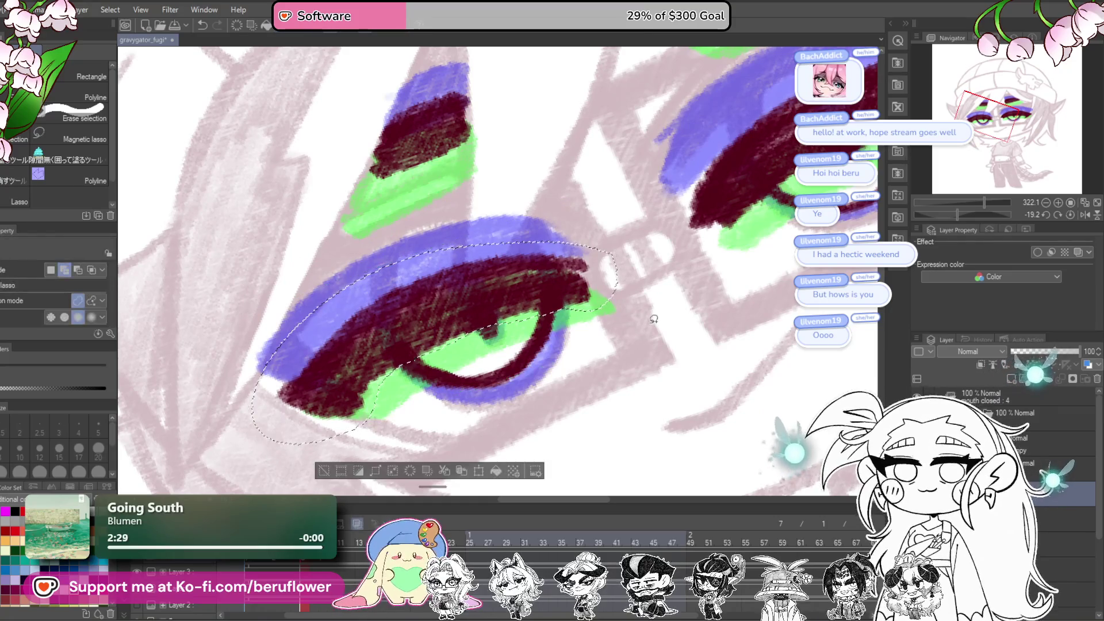
Step: Select both eyes, nudge them up and back down, then hide the green eye-colour layer
{"action": "scroll", "coordinate": [556, 316], "scroll_direction": "up", "scroll_amount": 3}
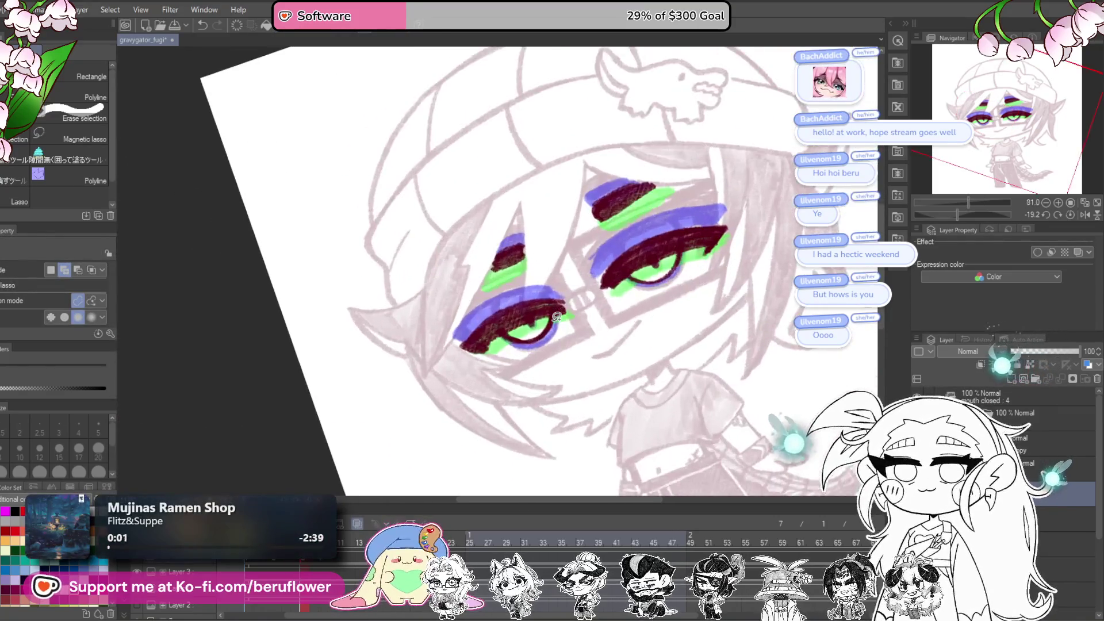
{"action": "left_click", "coordinate": [1068, 215]}
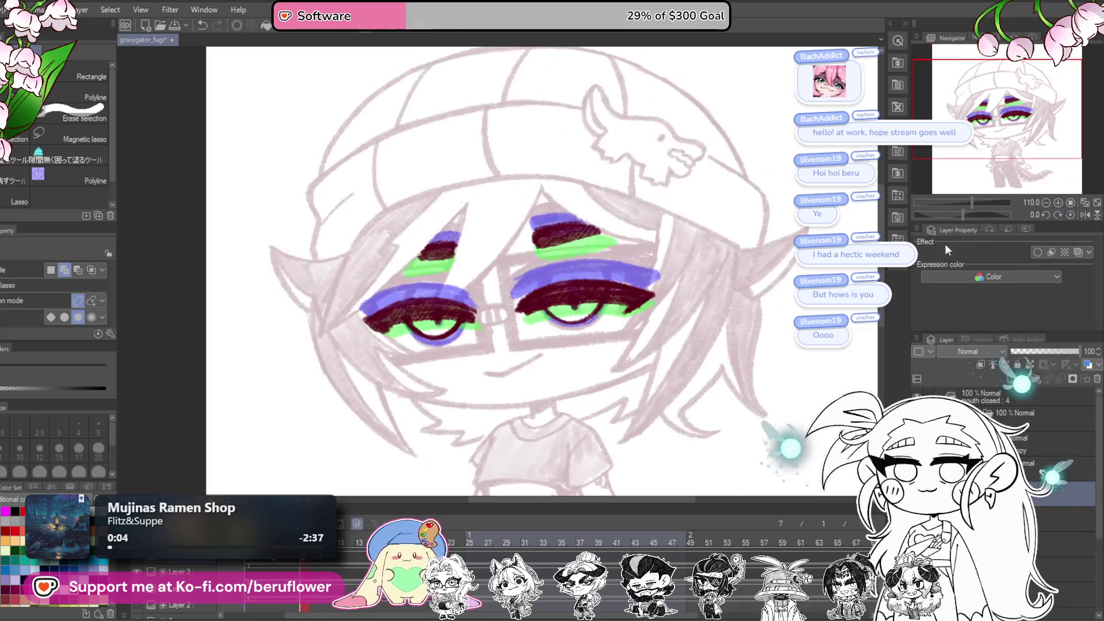
{"action": "scroll", "coordinate": [581, 408], "scroll_direction": "up", "scroll_amount": 3}
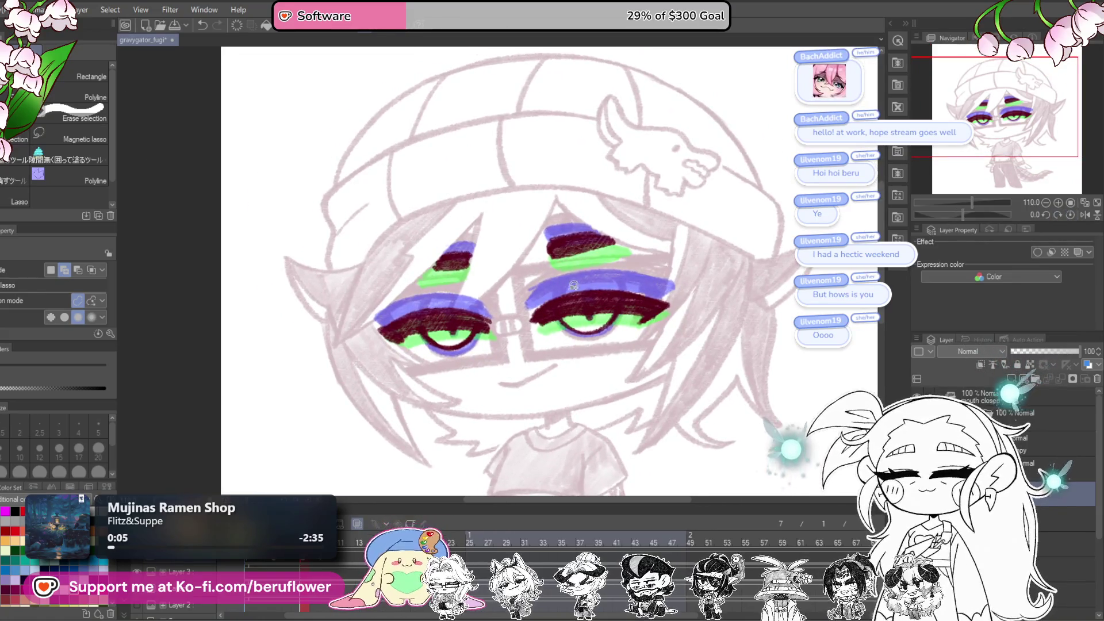
{"action": "left_click_drag", "start_coordinate": [719, 311], "coordinate": [554, 284]}
{"action": "key", "text": "ctrl+t"}
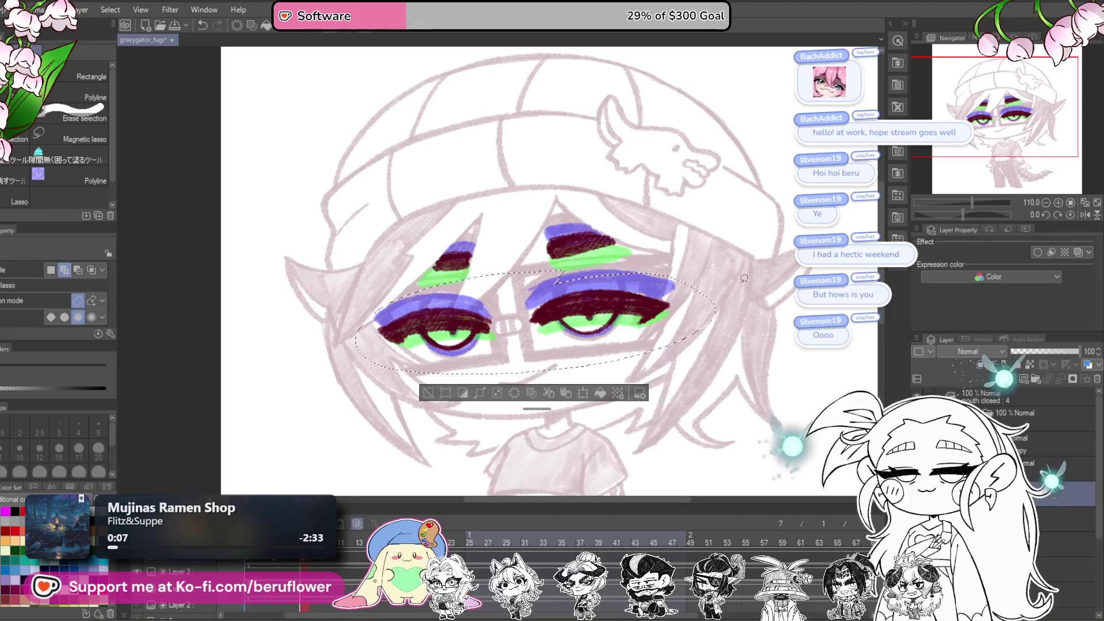
{"action": "key", "text": "Up"}
{"action": "key", "text": "Up"}
{"action": "key", "text": "Up"}
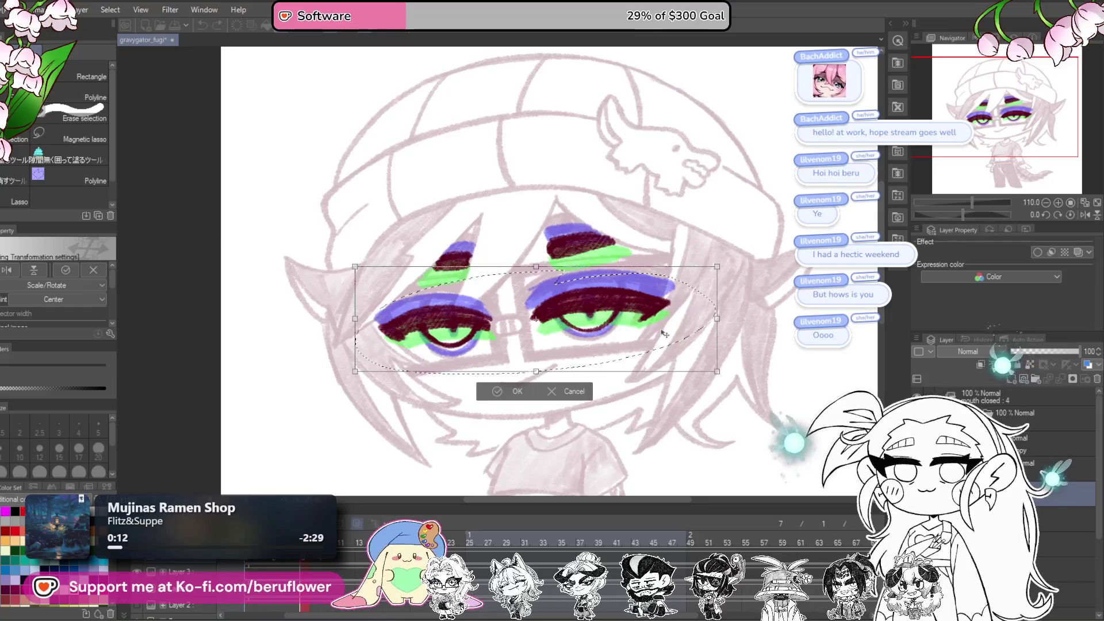
{"action": "key", "text": "Down"}
{"action": "key", "text": "Down"}
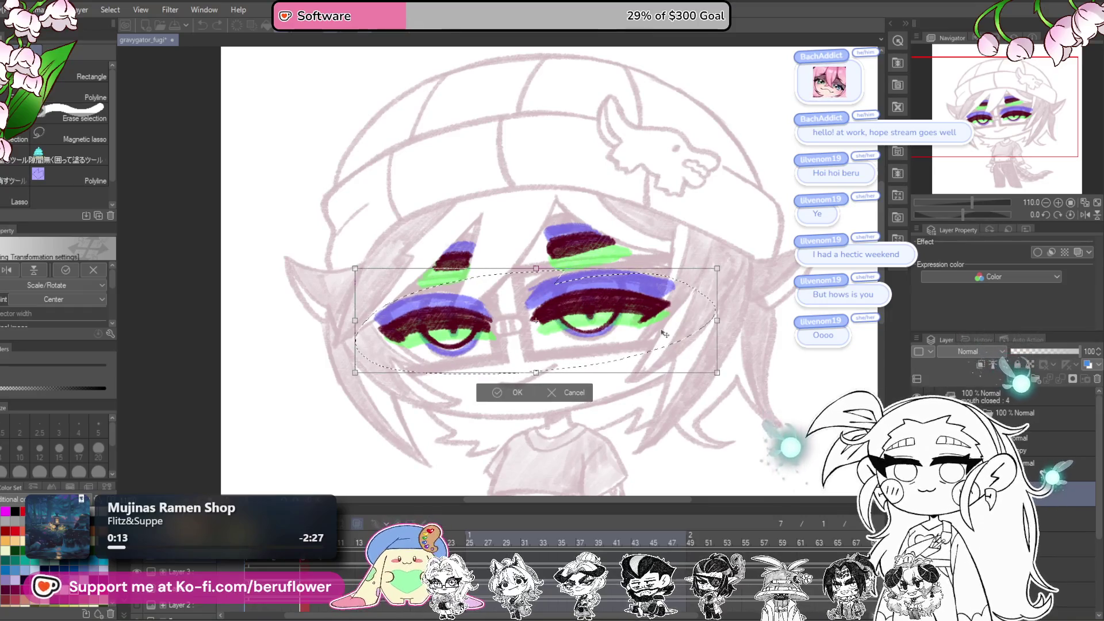
{"action": "key", "text": "Return"}
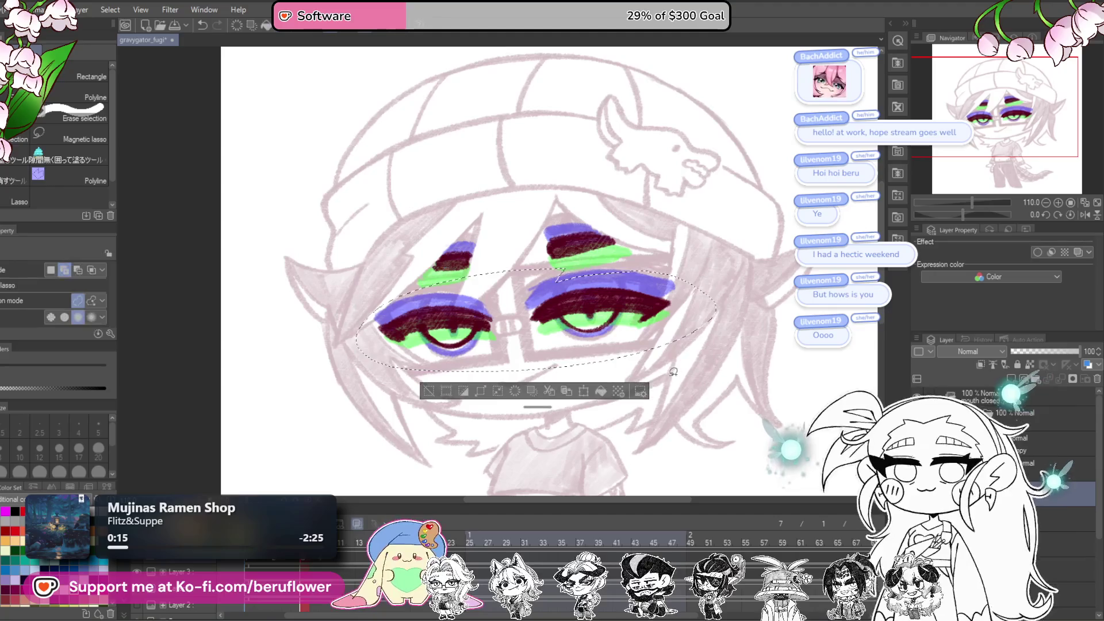
{"action": "left_click", "coordinate": [917, 442]}
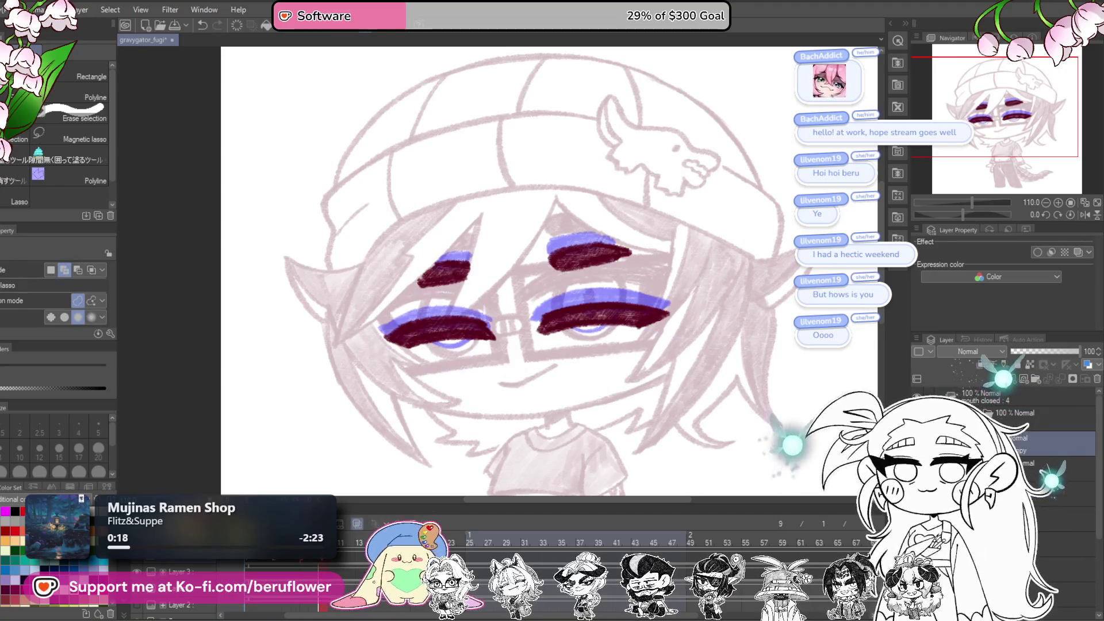
Step: Compare the frames, then ink the mouth line in dark red
{"action": "mouse_move", "coordinate": [345, 543]}
{"action": "left_mouse_down"}
{"action": "mouse_move", "coordinate": [322, 543]}
{"action": "mouse_move", "coordinate": [345, 544]}
{"action": "mouse_move", "coordinate": [322, 543]}
{"action": "mouse_move", "coordinate": [345, 544]}
{"action": "mouse_move", "coordinate": [368, 522]}
{"action": "left_mouse_up"}
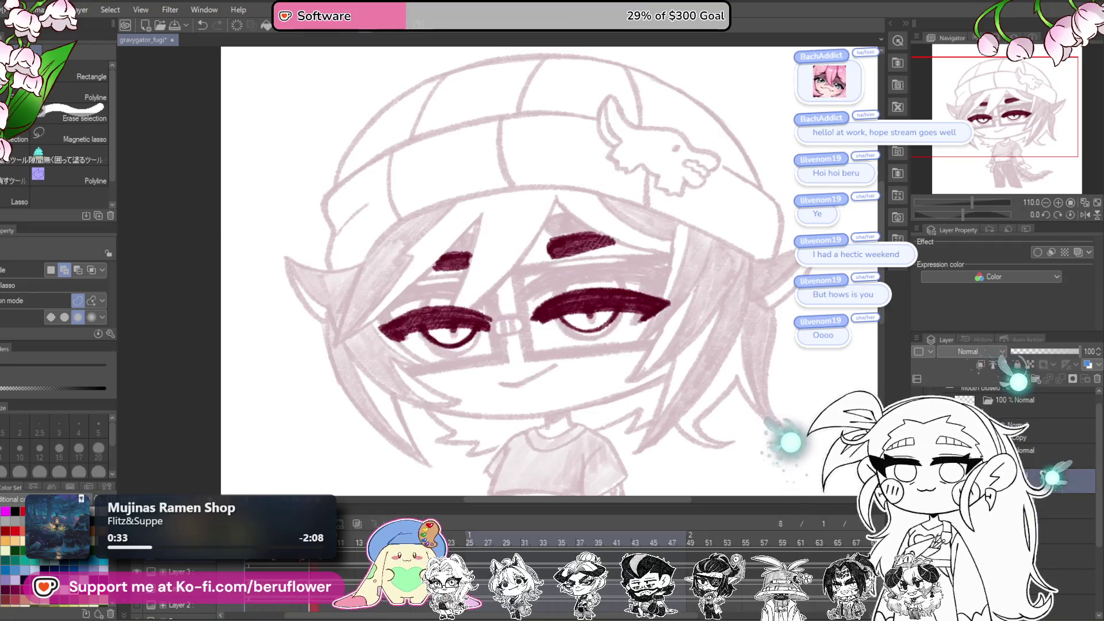
{"action": "scroll", "coordinate": [549, 270], "scroll_direction": "down", "scroll_amount": 2}
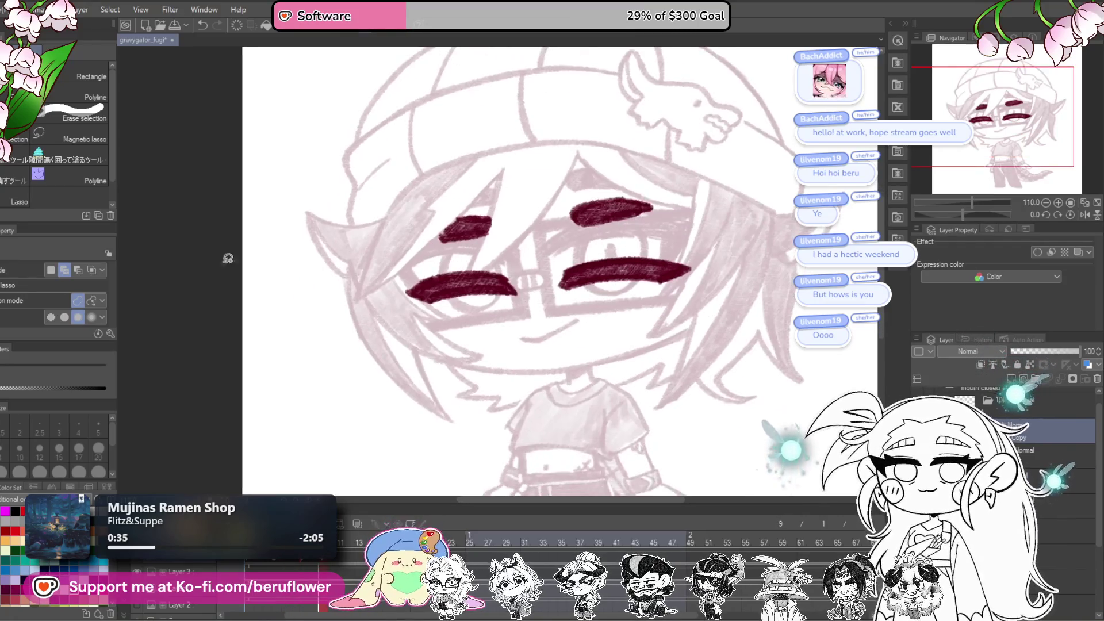
{"action": "key", "text": "p"}
{"action": "scroll", "coordinate": [575, 336], "scroll_direction": "up", "scroll_amount": 4}
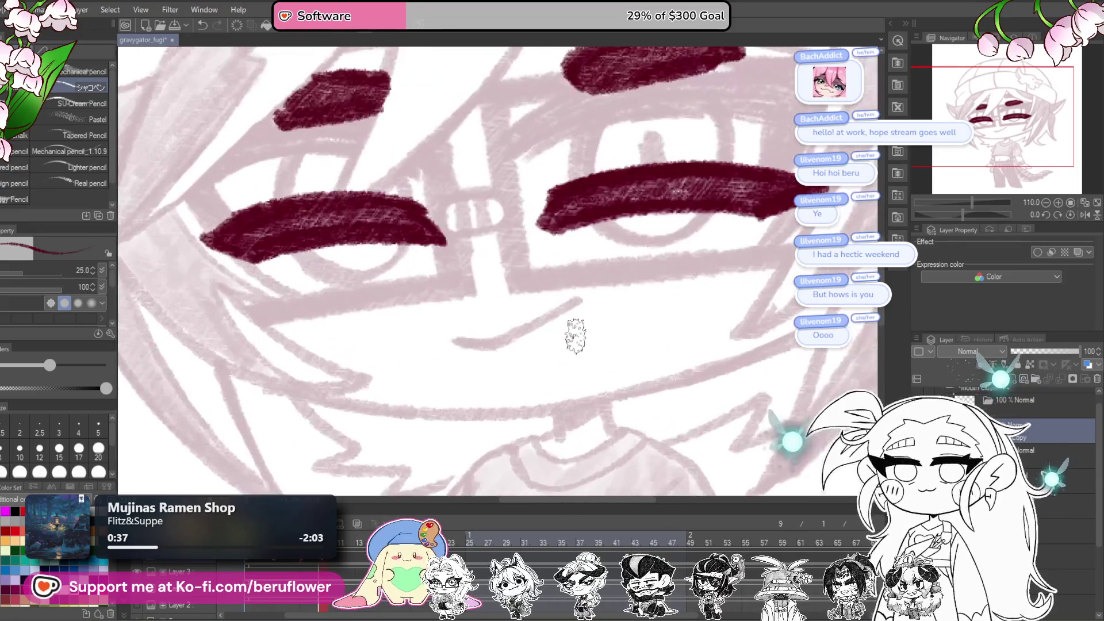
{"action": "left_click_drag", "start_coordinate": [587, 299], "coordinate": [517, 320]}
Step: Ink the glasses' nose bridge with a vertical stroke and a diagonal frame line through it
{"action": "mouse_move", "coordinate": [981, 202]}
{"action": "left_mouse_down"}
{"action": "mouse_move", "coordinate": [938, 202]}
{"action": "mouse_move", "coordinate": [976, 203]}
{"action": "mouse_move", "coordinate": [960, 215]}
{"action": "left_mouse_up"}
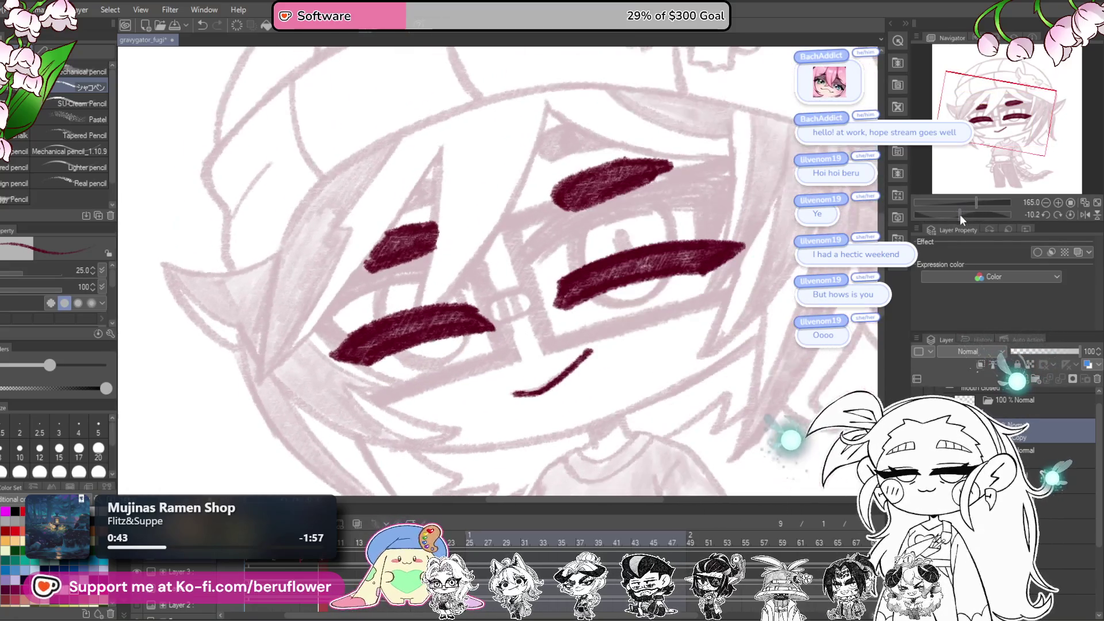
{"action": "scroll", "coordinate": [491, 315], "scroll_direction": "up", "scroll_amount": 3}
{"action": "mouse_move", "coordinate": [492, 325]}
{"action": "left_mouse_down"}
{"action": "mouse_move", "coordinate": [486, 300]}
{"action": "mouse_move", "coordinate": [517, 274]}
{"action": "left_mouse_up"}
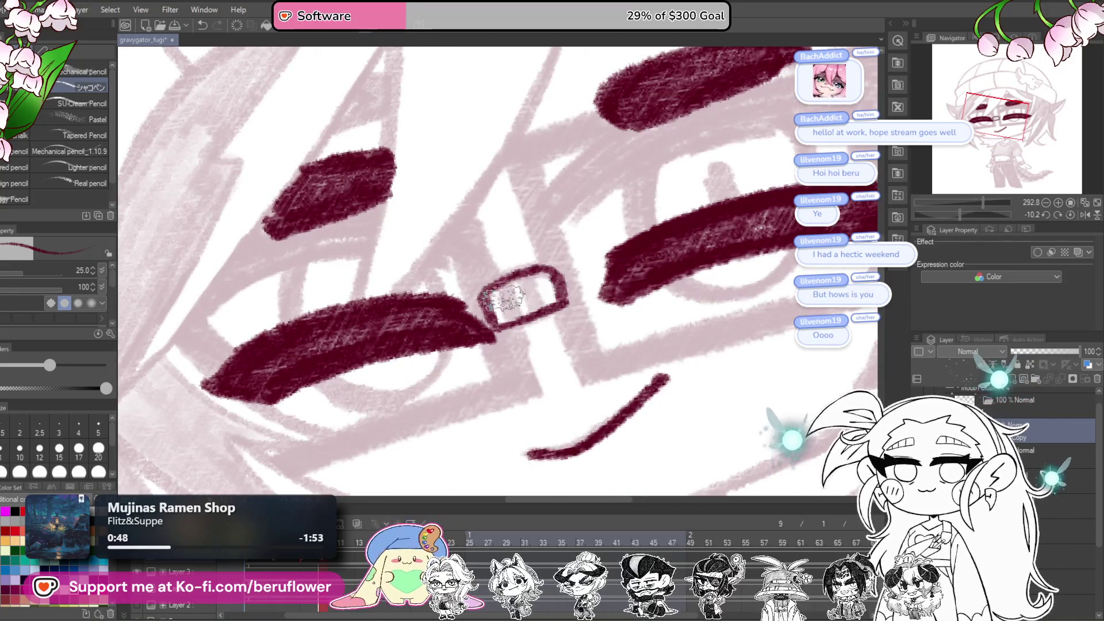
{"action": "left_click_drag", "start_coordinate": [493, 224], "coordinate": [509, 298]}
{"action": "left_click_drag", "start_coordinate": [546, 368], "coordinate": [529, 285]}
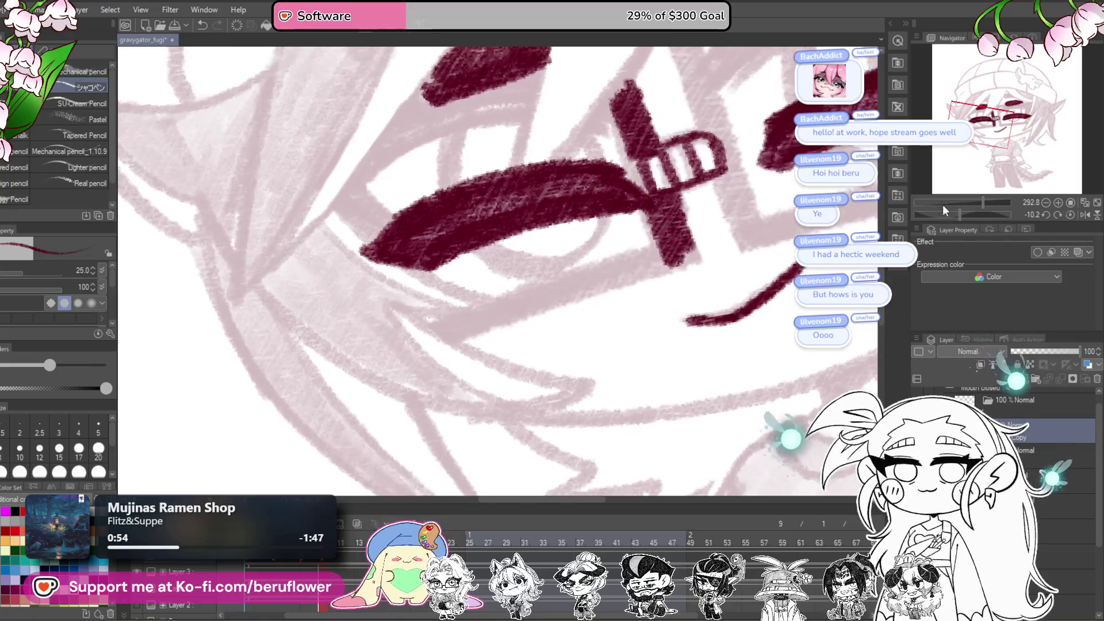
Step: Ink the diagonal glasses frame line, the frame strap and a short frame stroke
{"action": "left_click_drag", "start_coordinate": [959, 214], "coordinate": [953, 215]}
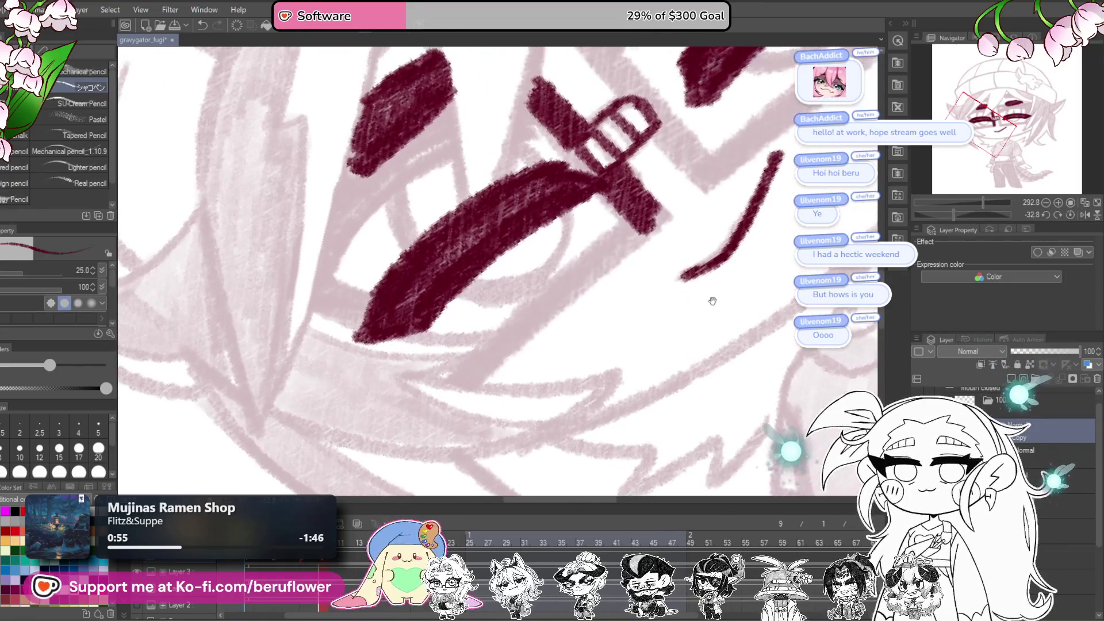
{"action": "left_click_drag", "start_coordinate": [572, 287], "coordinate": [472, 377]}
{"action": "mouse_move", "coordinate": [661, 232]}
{"action": "left_mouse_down"}
{"action": "mouse_move", "coordinate": [575, 322]}
{"action": "mouse_move", "coordinate": [457, 401]}
{"action": "left_mouse_up"}
{"action": "left_click_drag", "start_coordinate": [567, 233], "coordinate": [540, 309]}
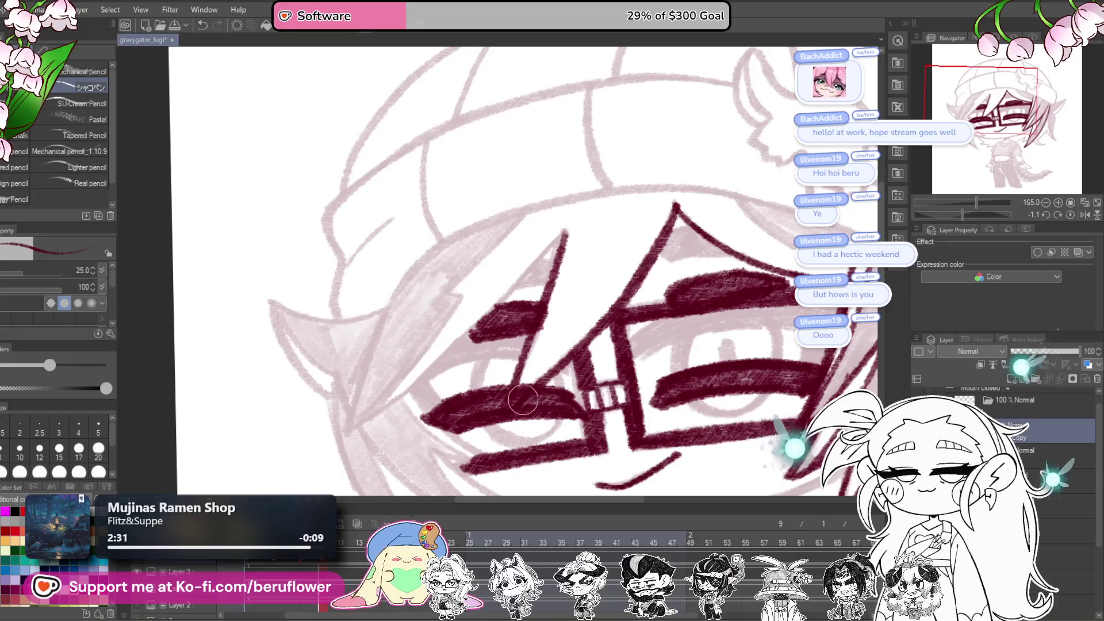
{"action": "scroll", "coordinate": [523, 399], "scroll_direction": "up", "scroll_amount": 5}
{"action": "mouse_move", "coordinate": [550, 326]}
{"action": "left_mouse_down"}
{"action": "mouse_move", "coordinate": [522, 374]}
{"action": "mouse_move", "coordinate": [555, 319]}
{"action": "left_mouse_up"}
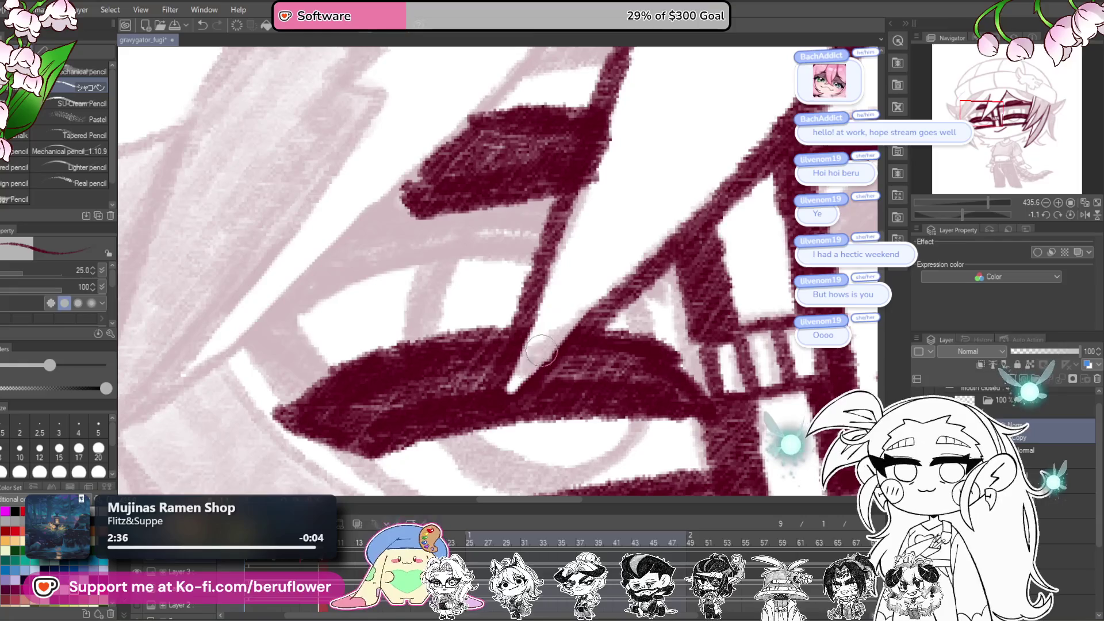
{"action": "scroll", "coordinate": [541, 350], "scroll_direction": "down", "scroll_amount": 5}
{"action": "scroll", "coordinate": [587, 330], "scroll_direction": "up", "scroll_amount": 3}
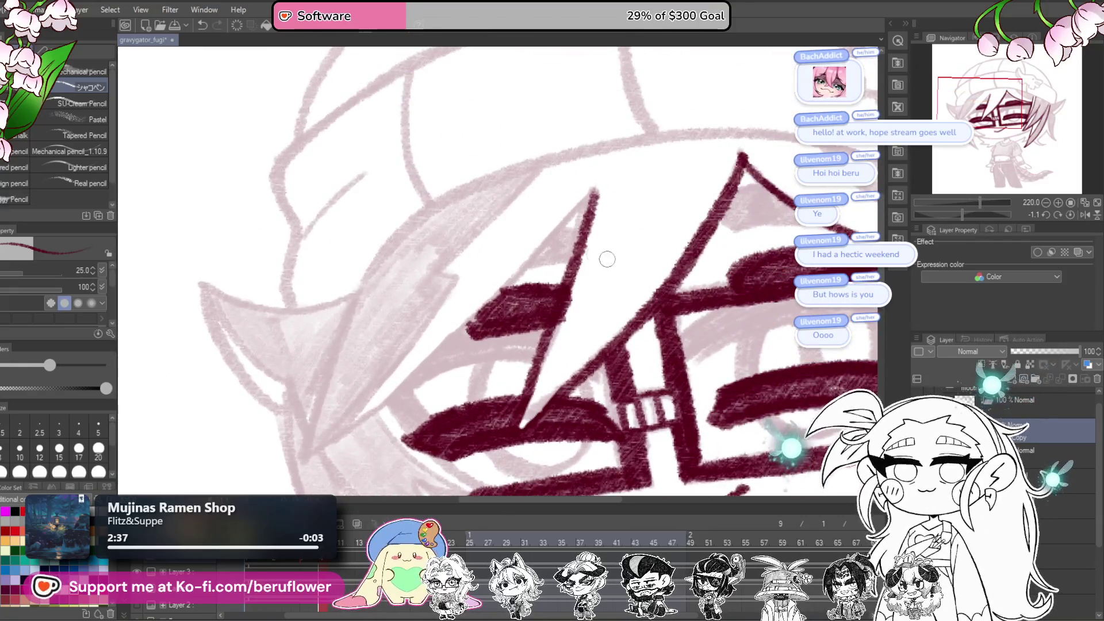
Step: Ink the triangular frame edge's long left side and another dark stroke down the side
{"action": "mouse_move", "coordinate": [562, 333]}
{"action": "left_mouse_down"}
{"action": "mouse_move", "coordinate": [630, 301]}
{"action": "mouse_move", "coordinate": [607, 313]}
{"action": "mouse_move", "coordinate": [601, 344]}
{"action": "left_mouse_up"}
{"action": "mouse_move", "coordinate": [653, 227]}
{"action": "left_mouse_down"}
{"action": "mouse_move", "coordinate": [446, 434]}
{"action": "mouse_move", "coordinate": [555, 284]}
{"action": "left_mouse_up"}
{"action": "mouse_move", "coordinate": [595, 250]}
{"action": "left_mouse_down"}
{"action": "mouse_move", "coordinate": [474, 348]}
{"action": "mouse_move", "coordinate": [463, 441]}
{"action": "left_mouse_up"}
{"action": "mouse_move", "coordinate": [489, 266]}
{"action": "left_mouse_down"}
{"action": "mouse_move", "coordinate": [428, 448]}
{"action": "mouse_move", "coordinate": [337, 390]}
{"action": "left_mouse_up"}
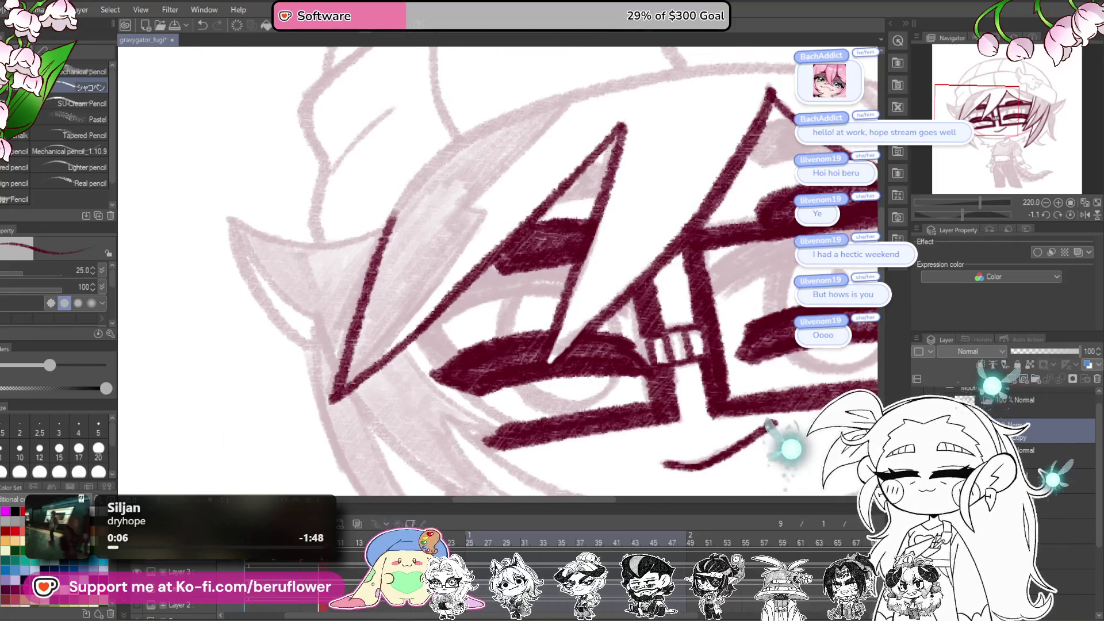
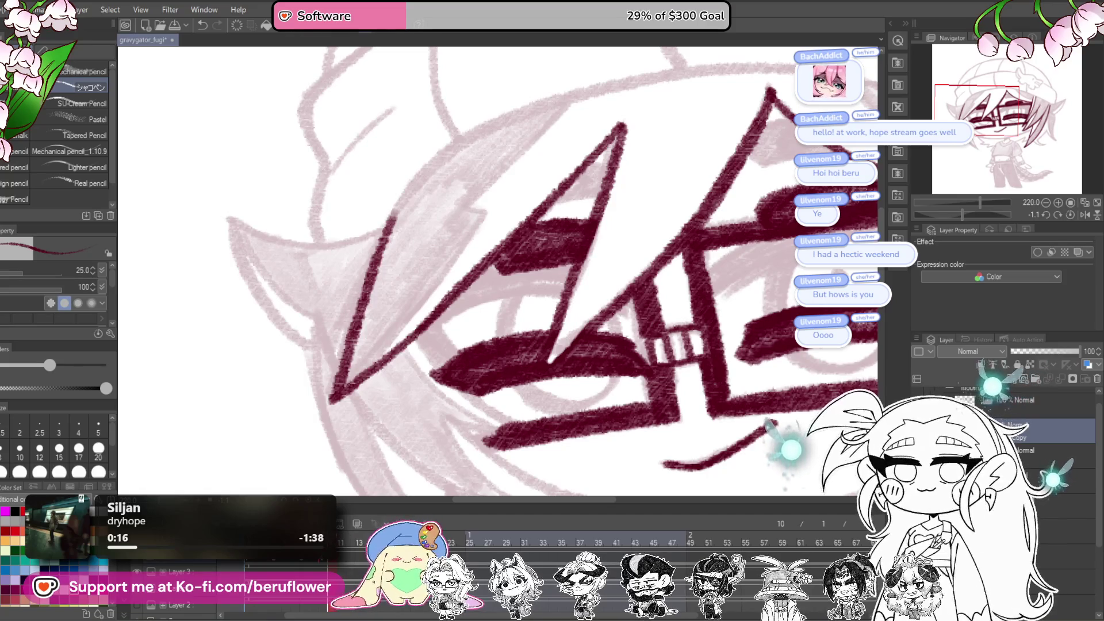
Step: Flip between timeline frames and return to the purple-coloured frame for inking
{"action": "left_click", "coordinate": [357, 544]}
{"action": "scroll", "coordinate": [345, 552], "scroll_direction": "right", "scroll_amount": 5}
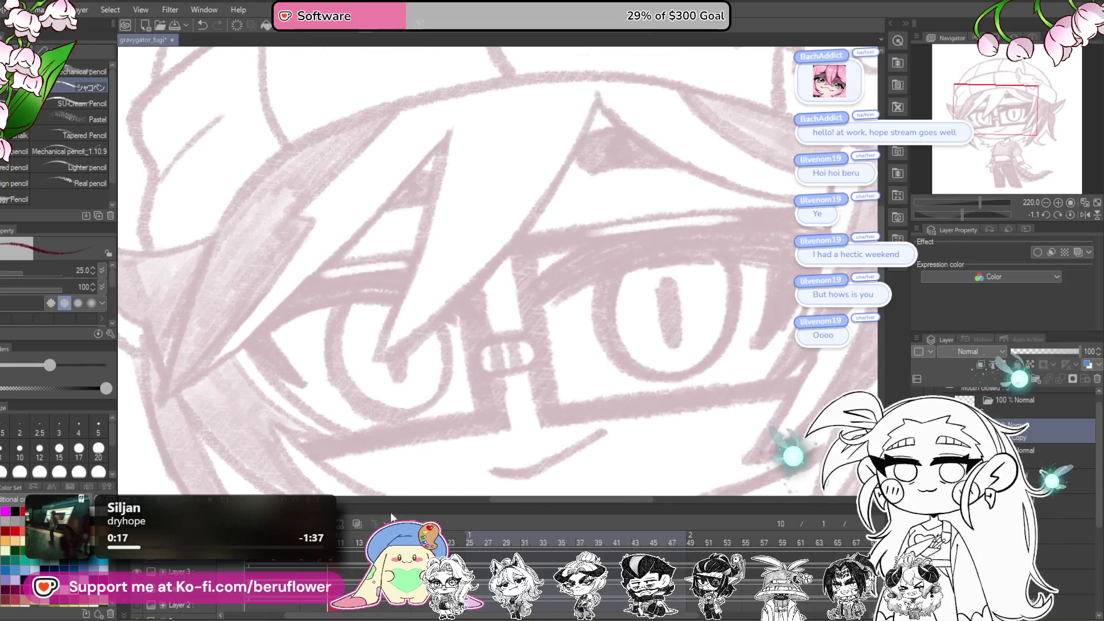
{"action": "left_click", "coordinate": [357, 526]}
{"action": "left_click", "coordinate": [349, 530]}
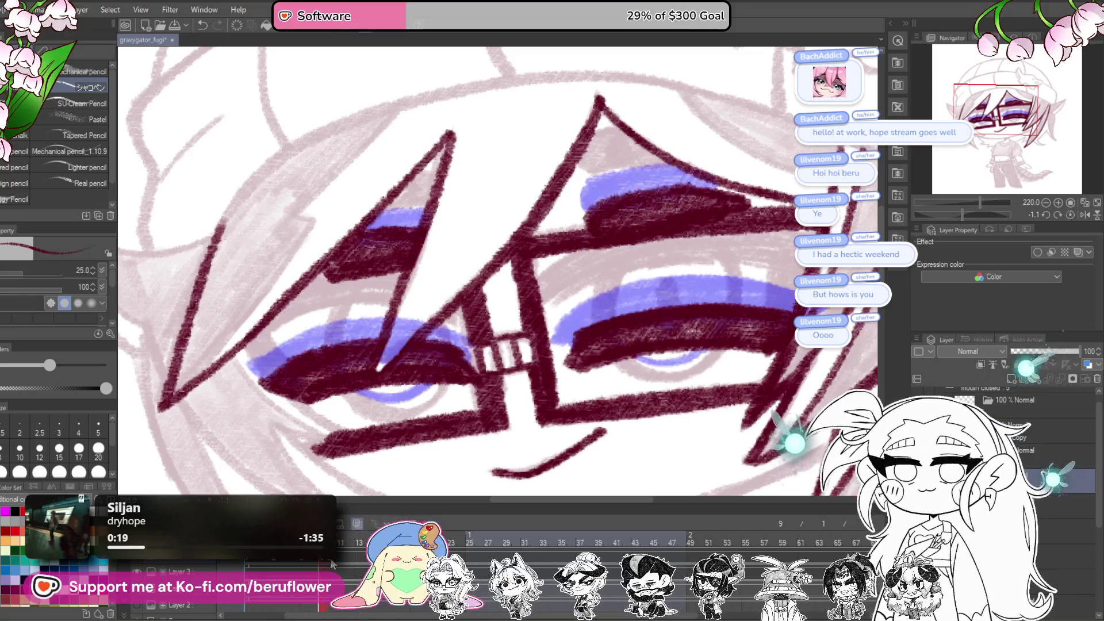
Step: With the canvas tilted, ink thick maroon lid strokes along the eye's edges
{"action": "mouse_move", "coordinate": [527, 445]}
{"action": "left_mouse_down"}
{"action": "mouse_move", "coordinate": [694, 223]}
{"action": "mouse_move", "coordinate": [557, 337]}
{"action": "mouse_move", "coordinate": [568, 371]}
{"action": "mouse_move", "coordinate": [746, 230]}
{"action": "left_mouse_up"}
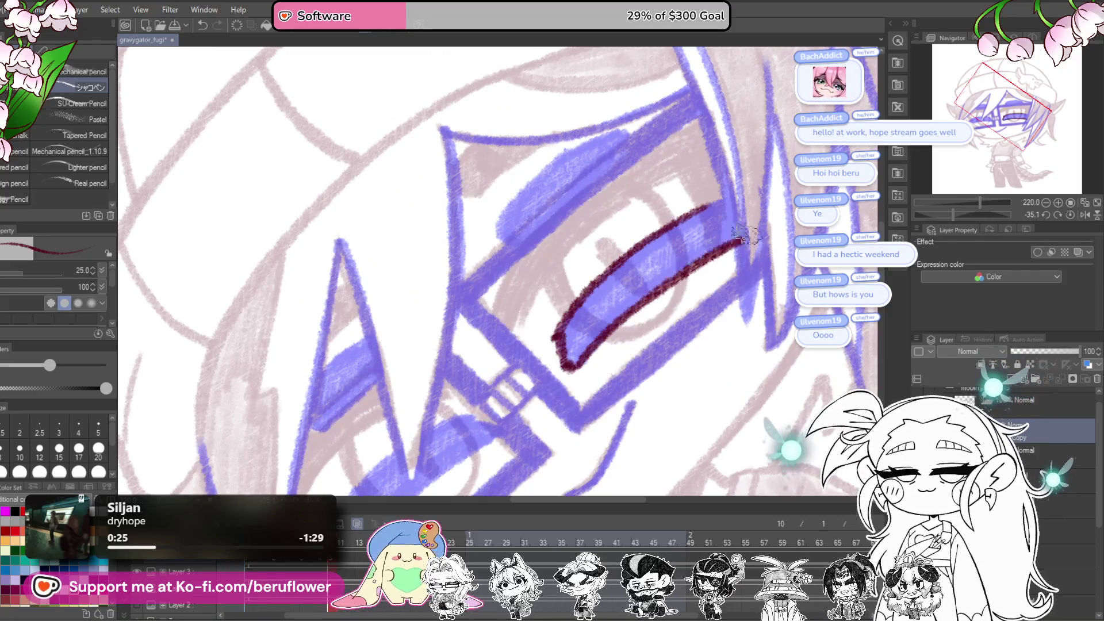
{"action": "left_click_drag", "start_coordinate": [731, 190], "coordinate": [702, 241]}
{"action": "mouse_move", "coordinate": [403, 460]}
{"action": "left_mouse_down"}
{"action": "mouse_move", "coordinate": [621, 288]}
{"action": "mouse_move", "coordinate": [652, 293]}
{"action": "left_mouse_up"}
{"action": "mouse_move", "coordinate": [585, 342]}
{"action": "left_mouse_down"}
{"action": "mouse_move", "coordinate": [512, 428]}
{"action": "mouse_move", "coordinate": [549, 425]}
{"action": "mouse_move", "coordinate": [523, 408]}
{"action": "mouse_move", "coordinate": [581, 410]}
{"action": "mouse_move", "coordinate": [693, 307]}
{"action": "mouse_move", "coordinate": [643, 296]}
{"action": "mouse_move", "coordinate": [598, 368]}
{"action": "mouse_move", "coordinate": [599, 346]}
{"action": "left_mouse_up"}
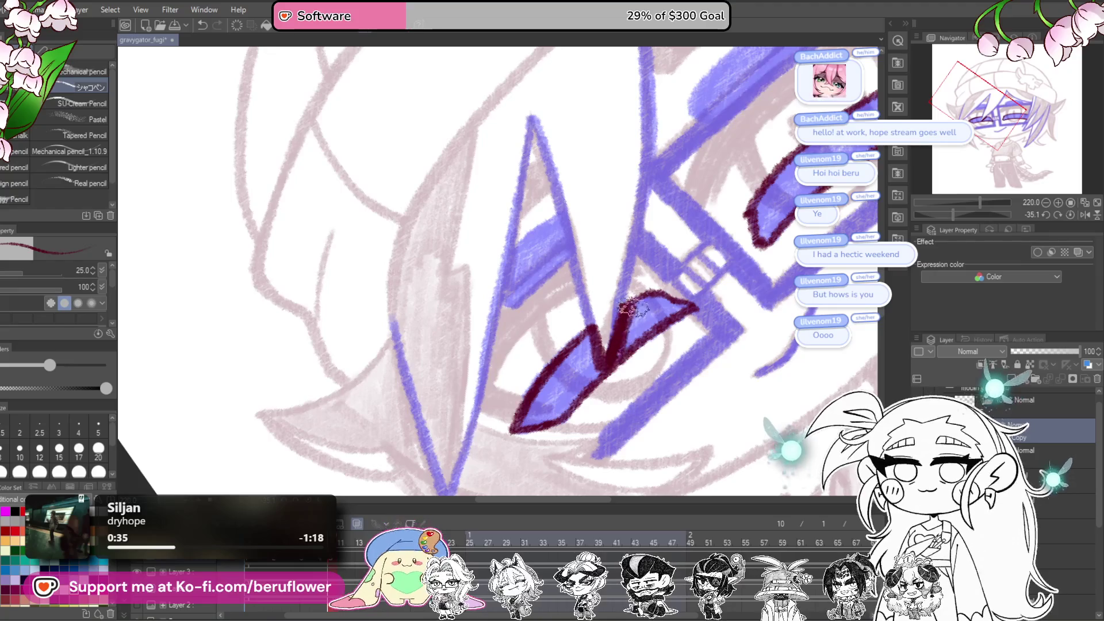
{"action": "left_click_drag", "start_coordinate": [644, 302], "coordinate": [659, 282]}
{"action": "mouse_move", "coordinate": [609, 313]}
{"action": "left_mouse_down"}
{"action": "mouse_move", "coordinate": [553, 394]}
{"action": "mouse_move", "coordinate": [670, 290]}
{"action": "mouse_move", "coordinate": [593, 334]}
{"action": "mouse_move", "coordinate": [677, 262]}
{"action": "mouse_move", "coordinate": [587, 323]}
{"action": "mouse_move", "coordinate": [664, 285]}
{"action": "left_mouse_up"}
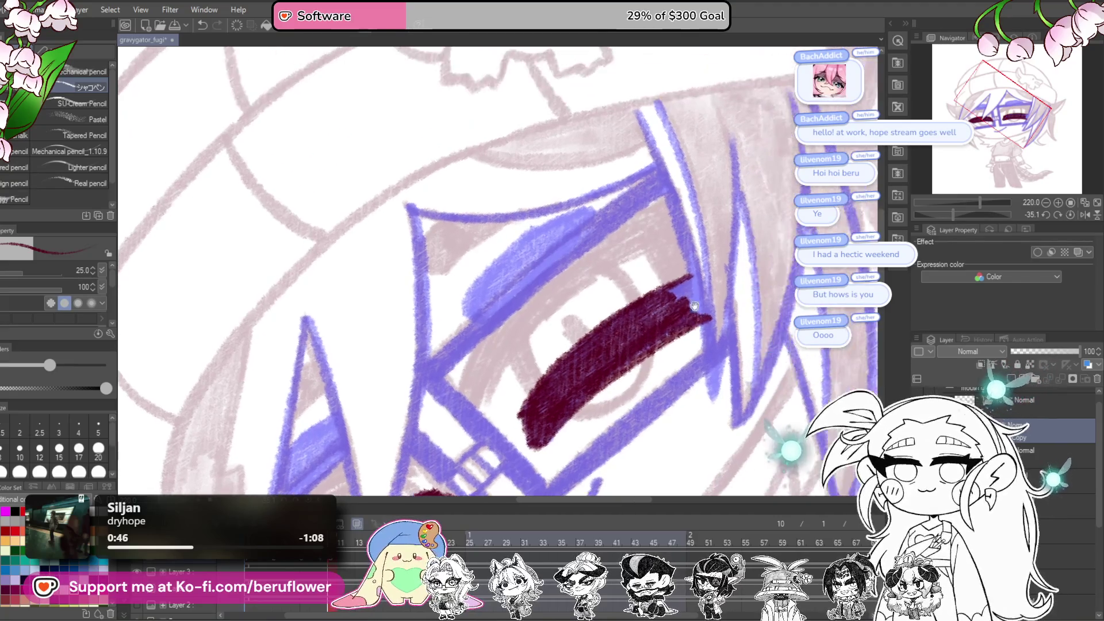
Step: Draw and thicken the maroon lower lash line, then thicken the right frame's left edge upright
{"action": "scroll", "coordinate": [674, 299], "scroll_direction": "down", "scroll_amount": 5}
{"action": "scroll", "coordinate": [674, 299], "scroll_direction": "up", "scroll_amount": 3}
{"action": "mouse_move", "coordinate": [737, 218]}
{"action": "left_mouse_down"}
{"action": "mouse_move", "coordinate": [566, 360]}
{"action": "mouse_move", "coordinate": [716, 233]}
{"action": "left_mouse_up"}
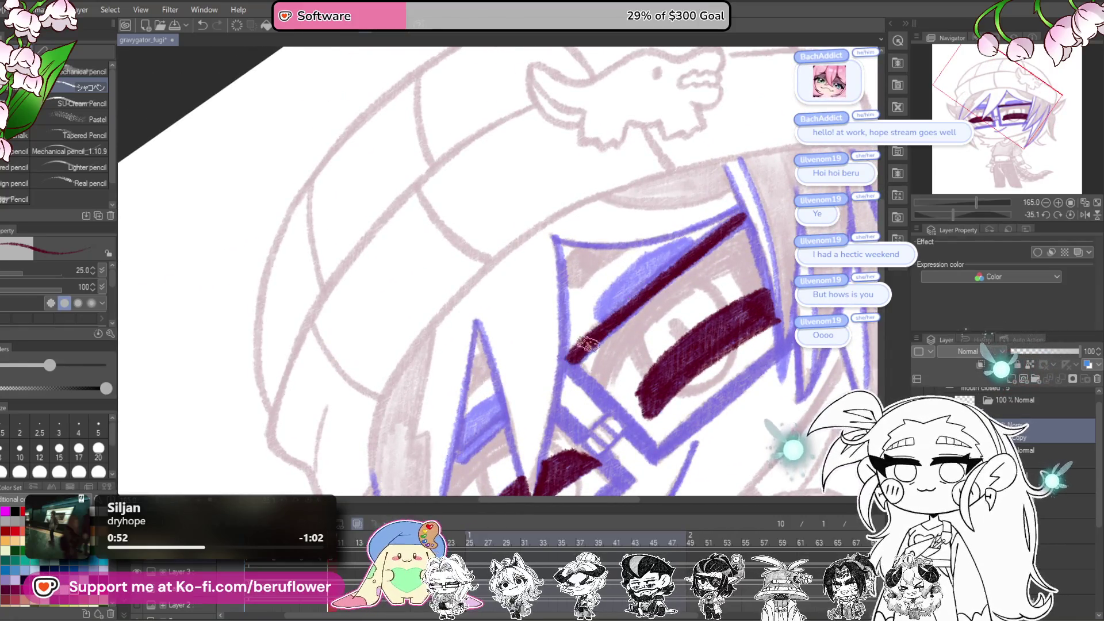
{"action": "left_click_drag", "start_coordinate": [666, 277], "coordinate": [652, 291]}
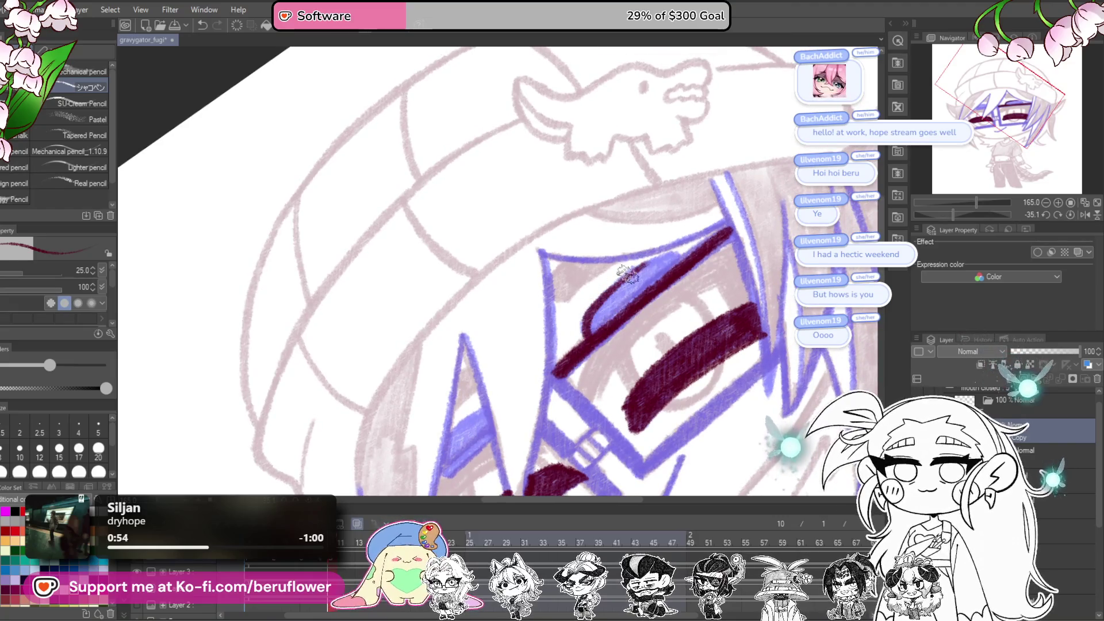
{"action": "left_click_drag", "start_coordinate": [710, 331], "coordinate": [686, 249]}
{"action": "left_click_drag", "start_coordinate": [741, 281], "coordinate": [620, 381]}
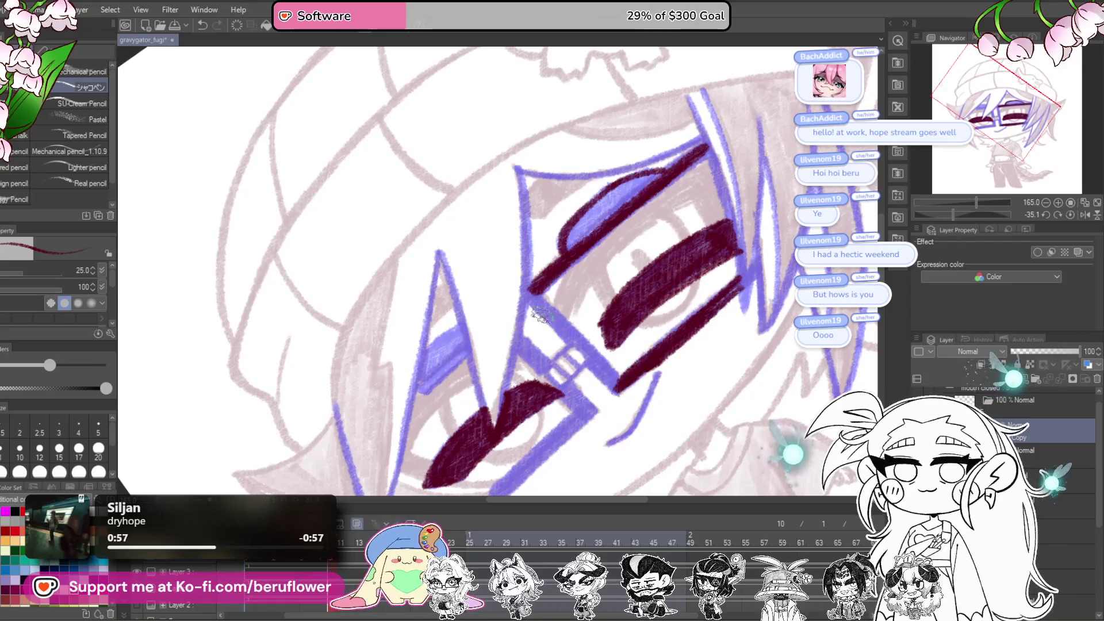
{"action": "left_click", "coordinate": [1071, 215]}
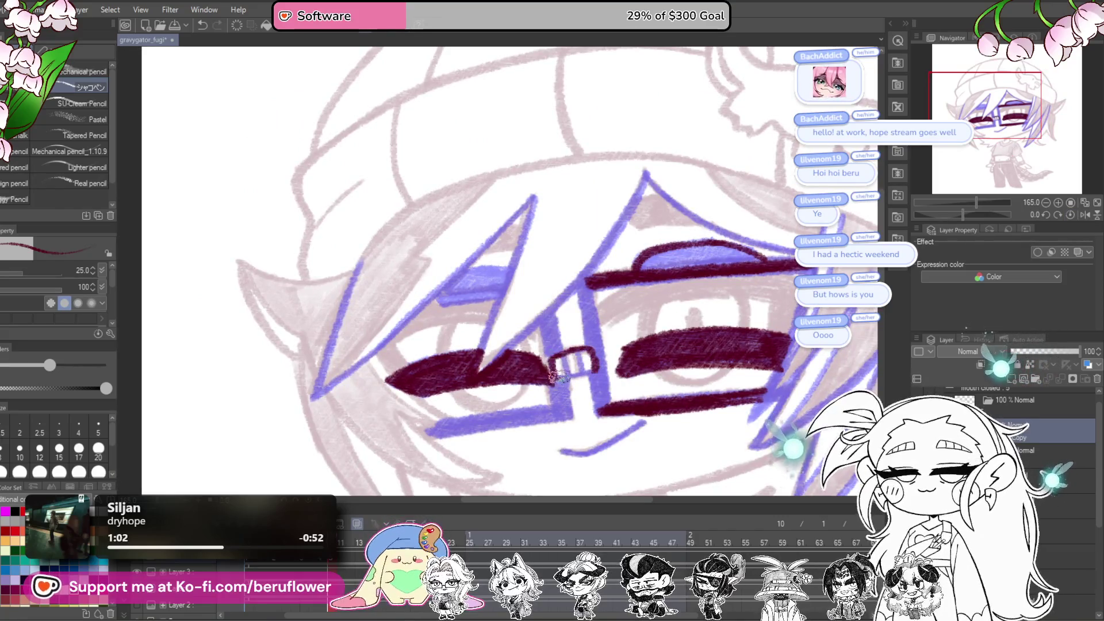
{"action": "left_click_drag", "start_coordinate": [595, 286], "coordinate": [603, 397]}
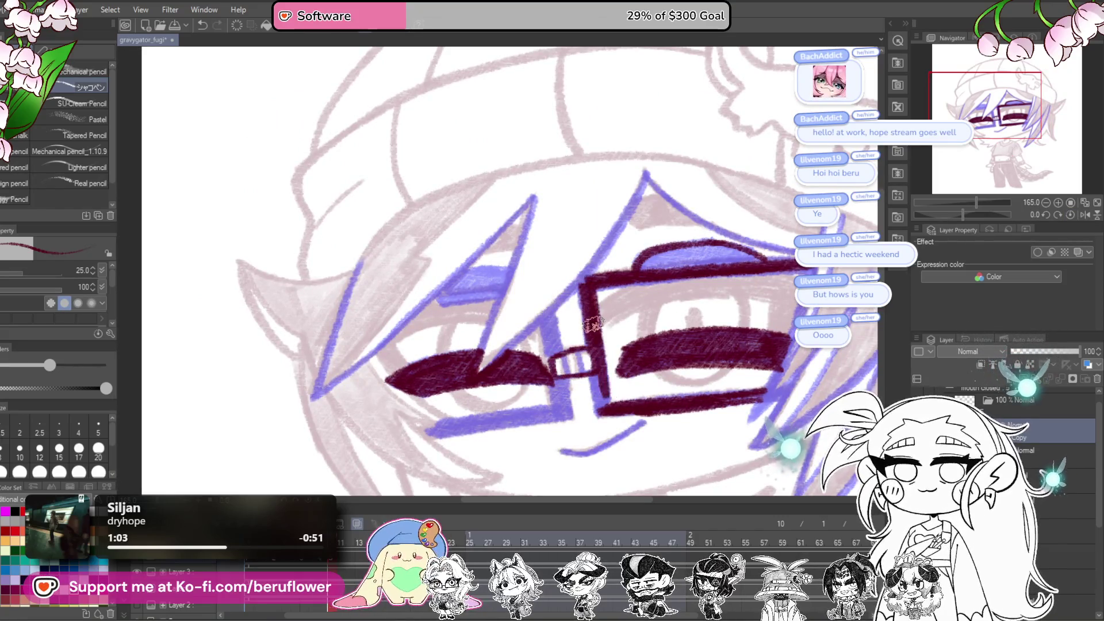
Step: Rotate the canvas to about -33 degrees and ink the lower eye line, checking the previous frame
{"action": "scroll", "coordinate": [590, 282], "scroll_direction": "down", "scroll_amount": 2}
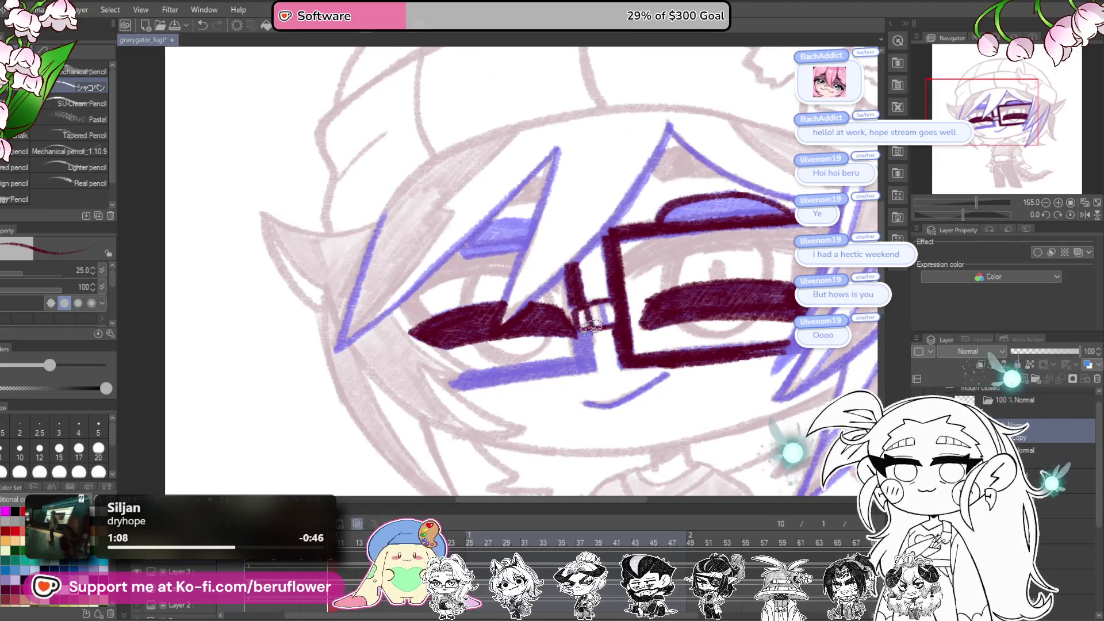
{"action": "scroll", "coordinate": [603, 325], "scroll_direction": "left", "scroll_amount": 1}
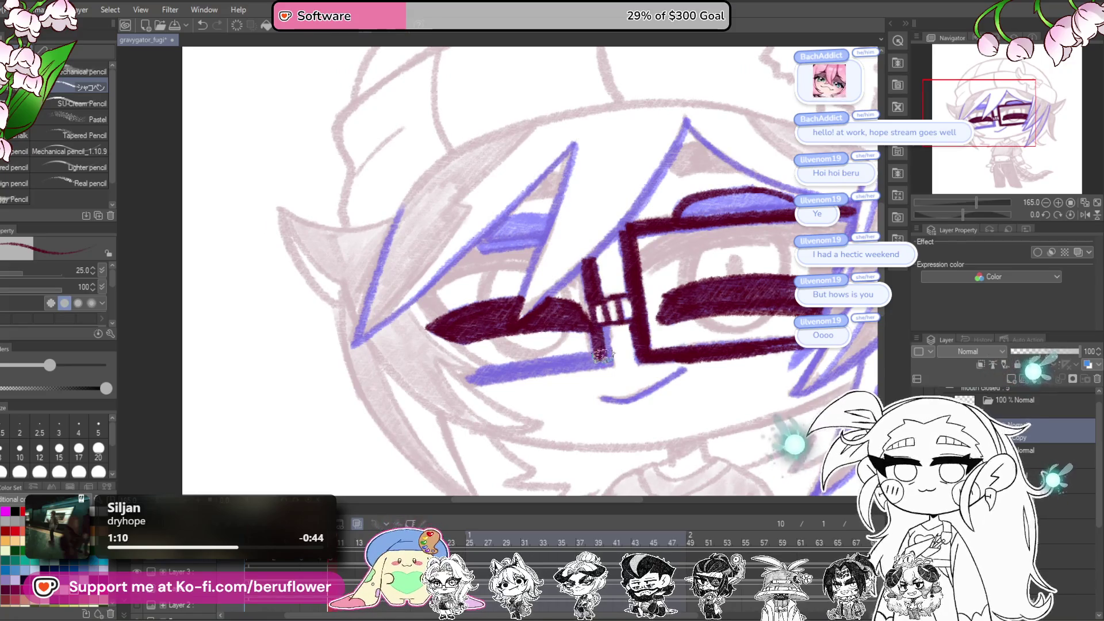
{"action": "left_click_drag", "start_coordinate": [969, 211], "coordinate": [954, 208]}
{"action": "mouse_move", "coordinate": [543, 400]}
{"action": "left_mouse_down"}
{"action": "mouse_move", "coordinate": [607, 347]}
{"action": "mouse_move", "coordinate": [537, 403]}
{"action": "left_mouse_up"}
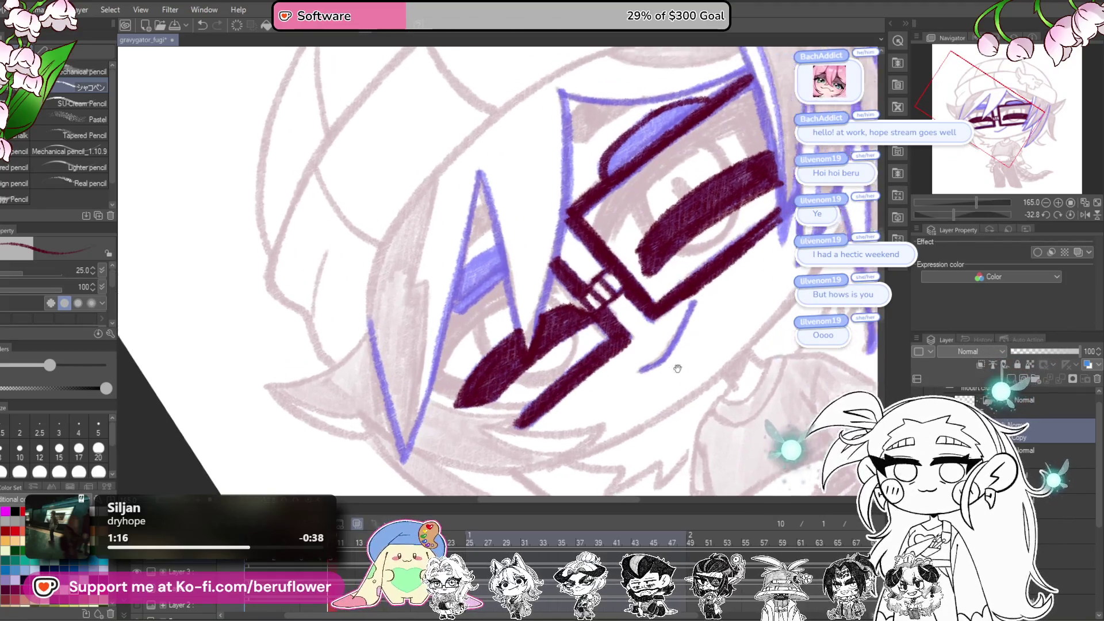
{"action": "scroll", "coordinate": [661, 313], "scroll_direction": "up", "scroll_amount": 1}
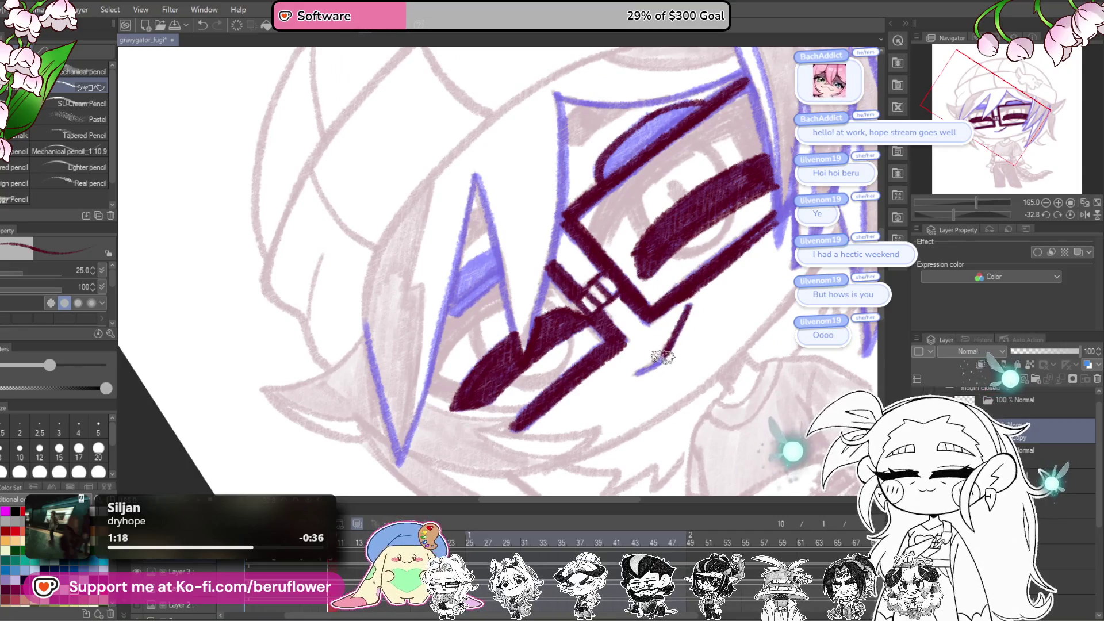
{"action": "key", "text": "Left"}
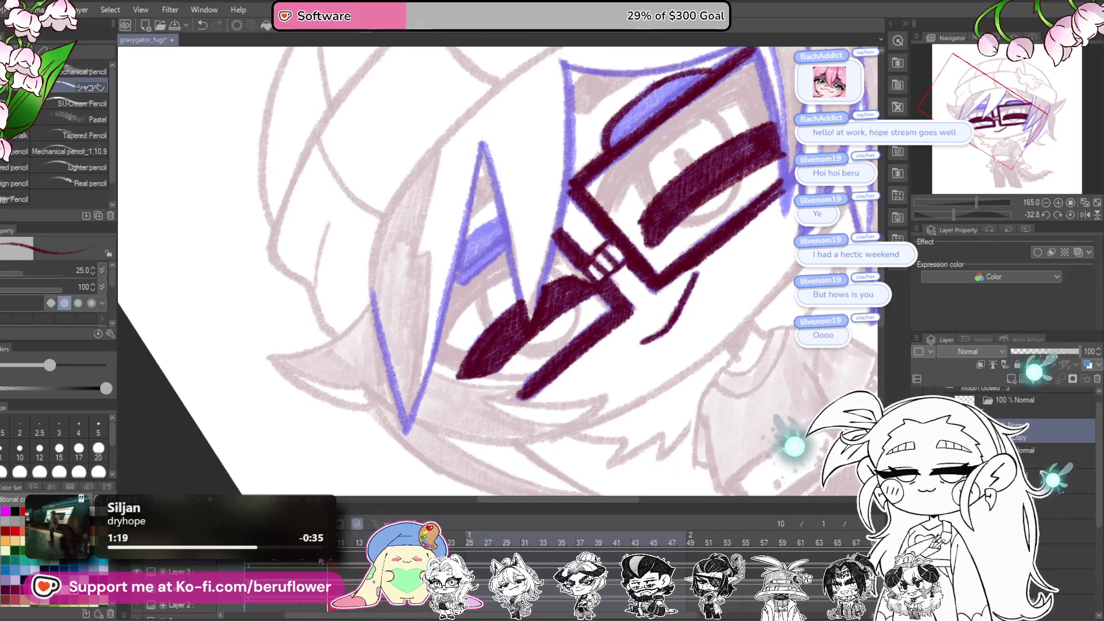
{"action": "key", "text": "Right"}
Step: Draw a thick maroon stroke down from the left eye's upper point
{"action": "mouse_move", "coordinate": [529, 231]}
{"action": "left_mouse_down"}
{"action": "mouse_move", "coordinate": [592, 319]}
{"action": "mouse_move", "coordinate": [563, 342]}
{"action": "left_mouse_up"}
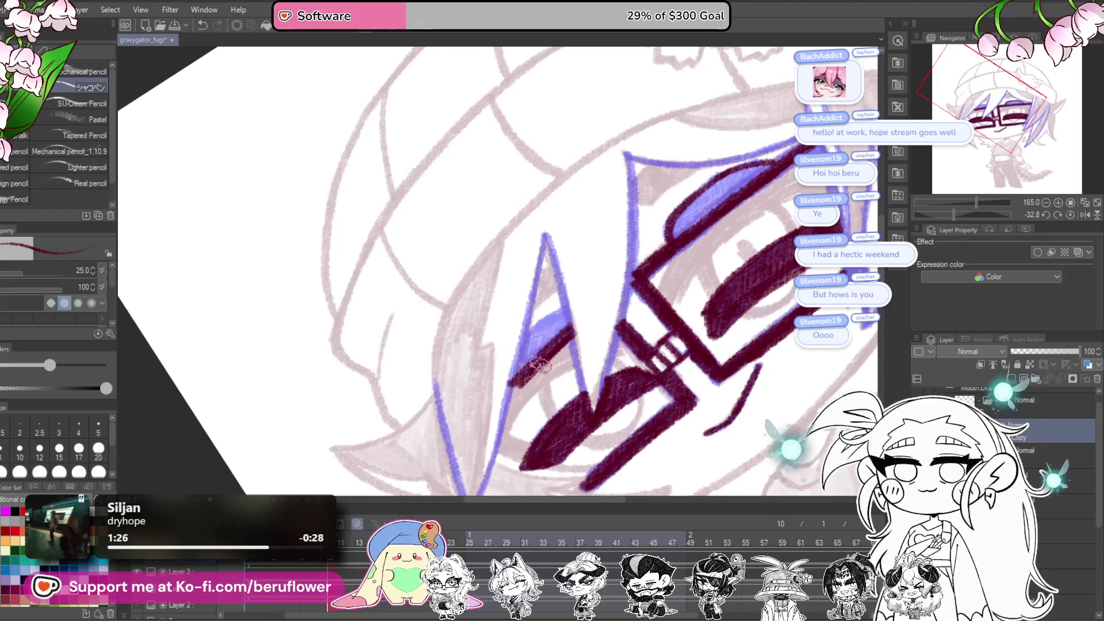
{"action": "left_click_drag", "start_coordinate": [561, 283], "coordinate": [578, 368]}
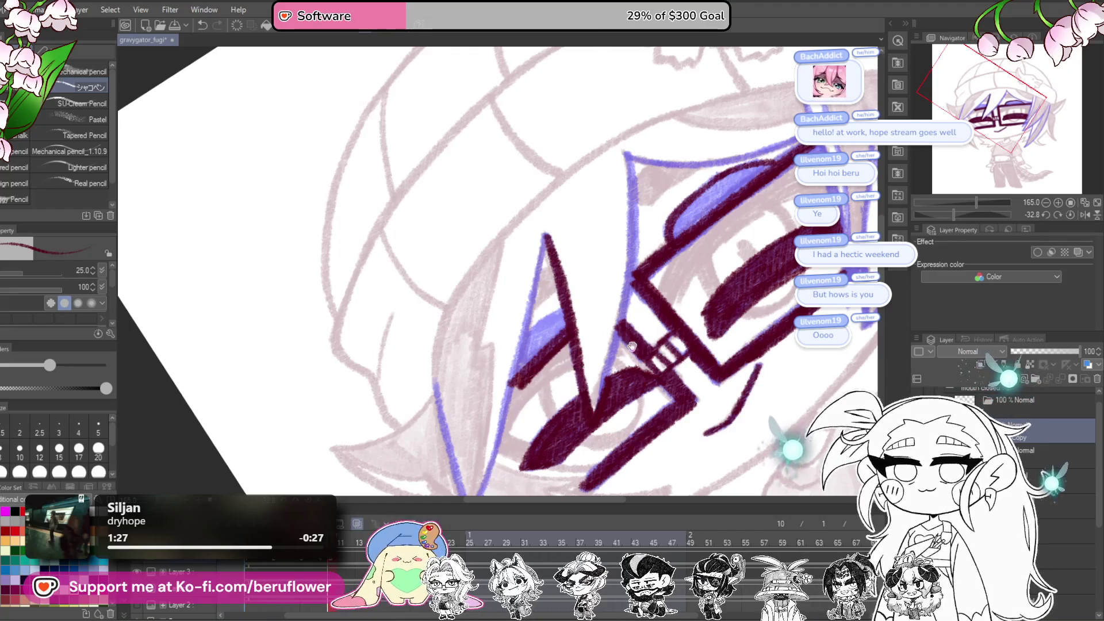
{"action": "left_click_drag", "start_coordinate": [632, 345], "coordinate": [618, 368]}
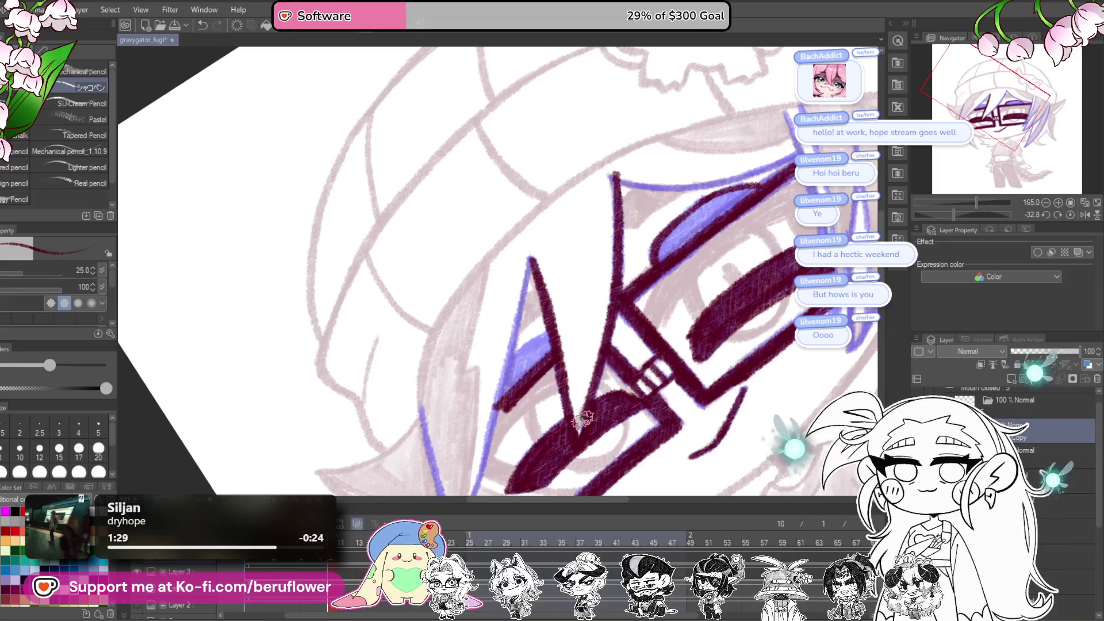
{"action": "left_click_drag", "start_coordinate": [581, 419], "coordinate": [622, 405]}
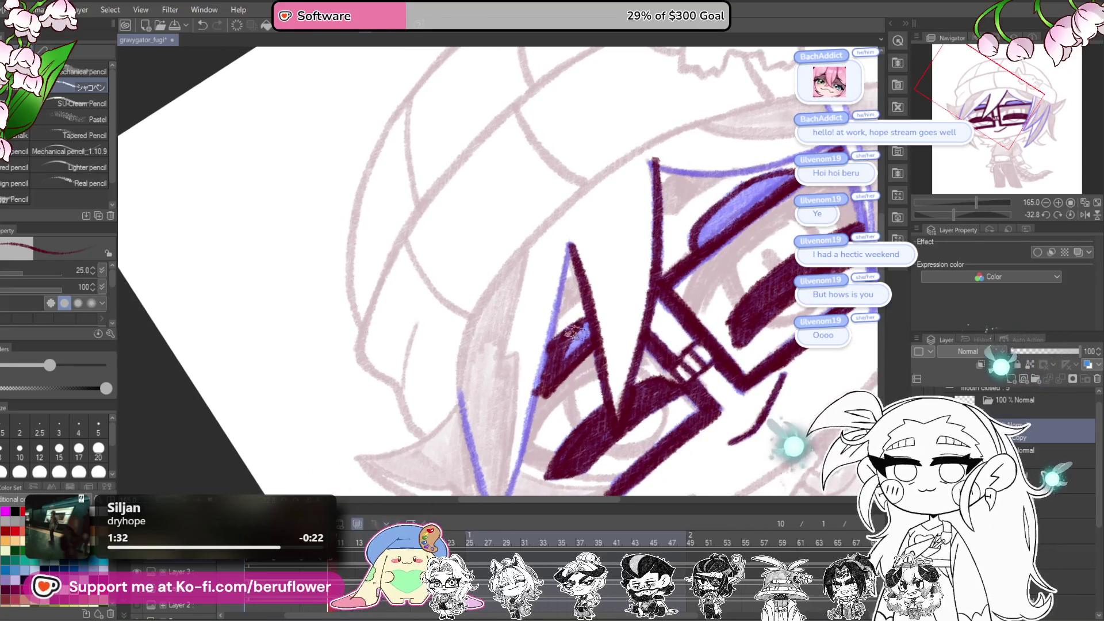
{"action": "scroll", "coordinate": [556, 345], "scroll_direction": "down", "scroll_amount": 2}
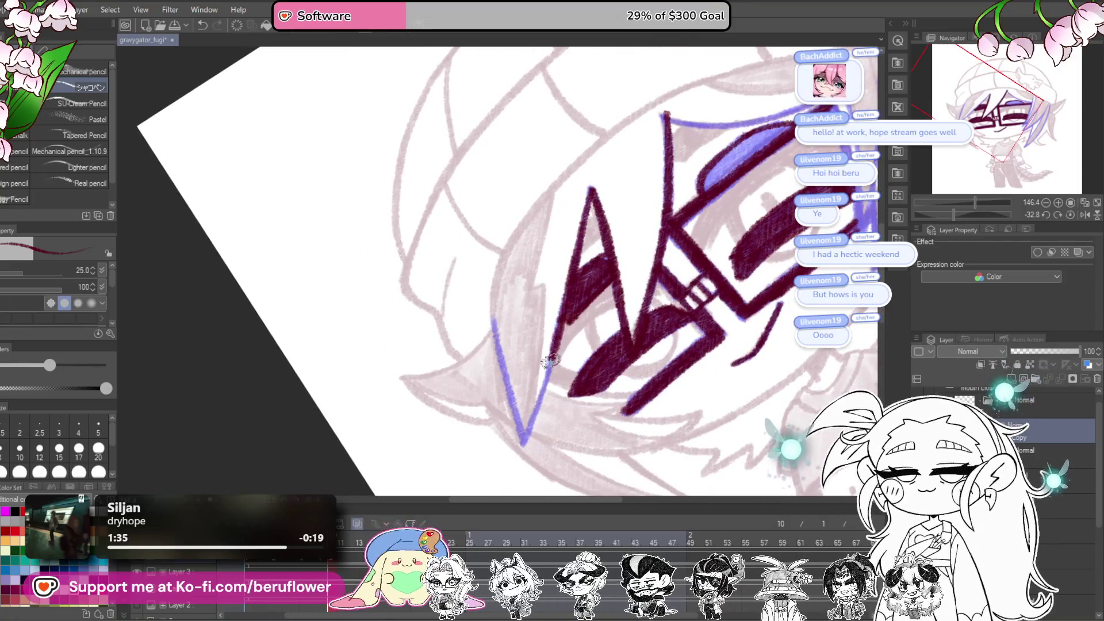
Step: Ink dark maroon lines along the purple shape's edge and a hair strand
{"action": "left_click_drag", "start_coordinate": [515, 443], "coordinate": [769, 199]}
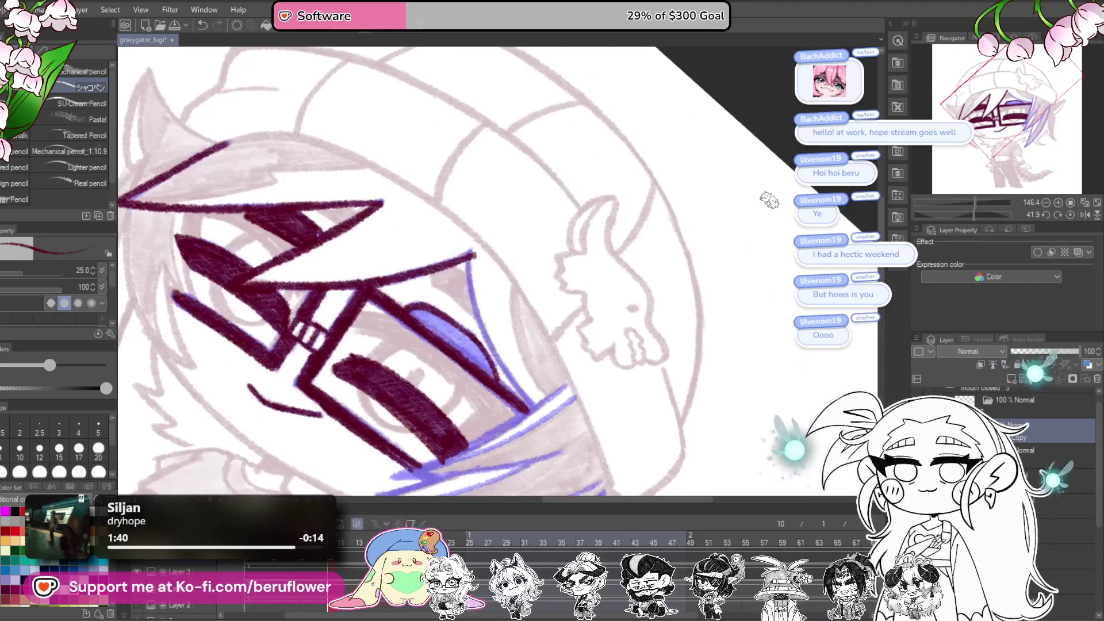
{"action": "left_click_drag", "start_coordinate": [477, 216], "coordinate": [518, 217]}
{"action": "mouse_move", "coordinate": [524, 291]}
{"action": "left_mouse_down"}
{"action": "mouse_move", "coordinate": [555, 340]}
{"action": "mouse_move", "coordinate": [625, 402]}
{"action": "left_mouse_up"}
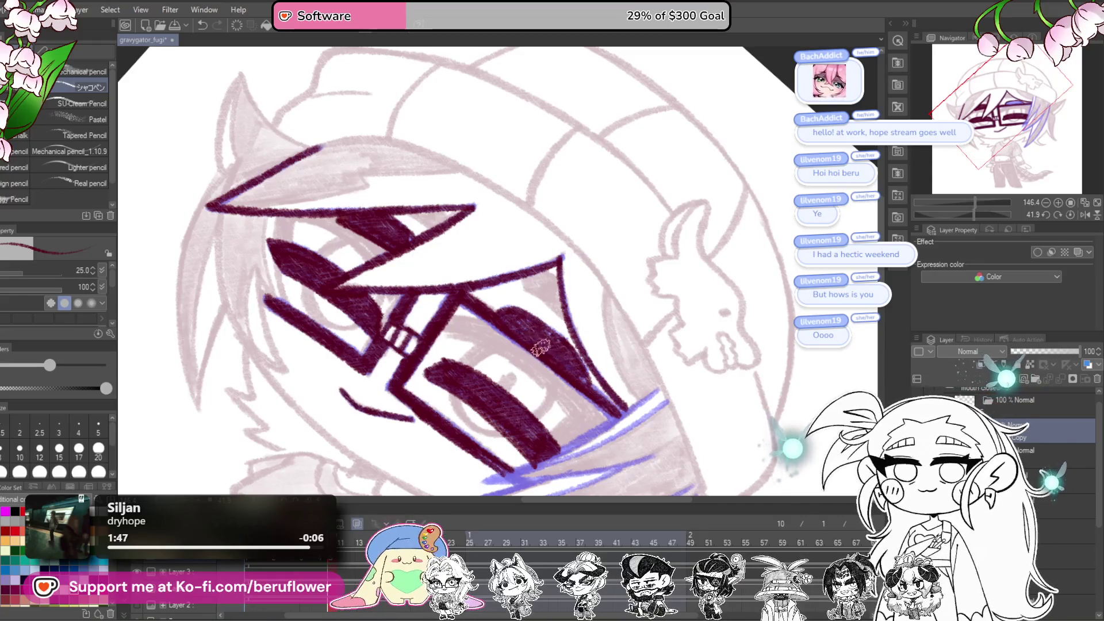
{"action": "left_click_drag", "start_coordinate": [604, 345], "coordinate": [633, 249]}
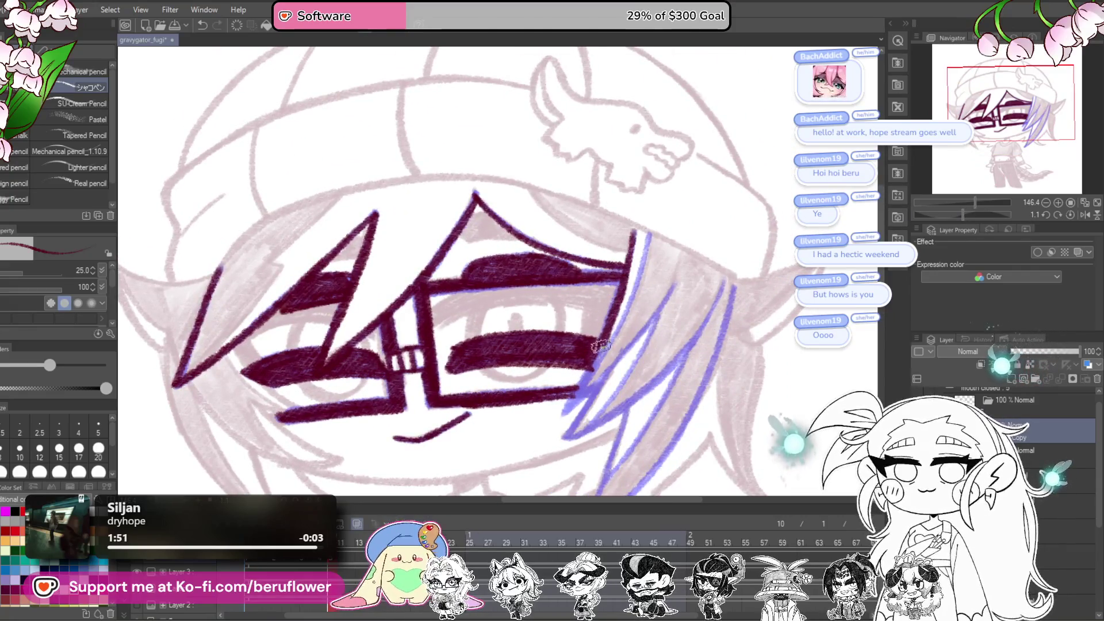
{"action": "left_click_drag", "start_coordinate": [601, 345], "coordinate": [556, 416]}
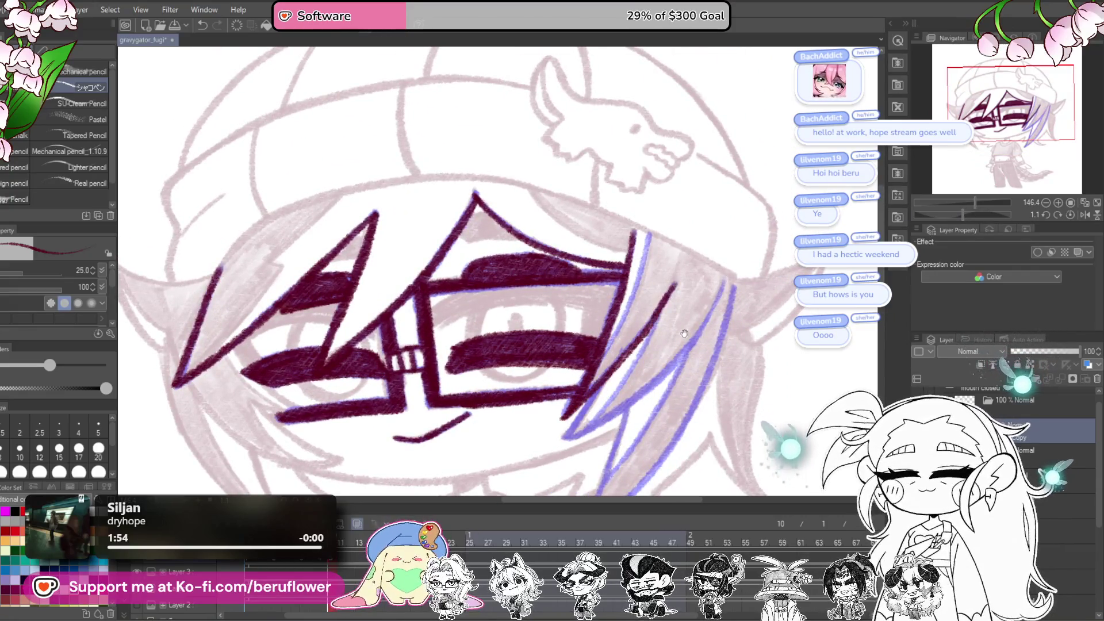
Step: Ink the right hair strand, then tint the previous lineart layer blue as a guide
{"action": "left_click_drag", "start_coordinate": [683, 333], "coordinate": [695, 279]}
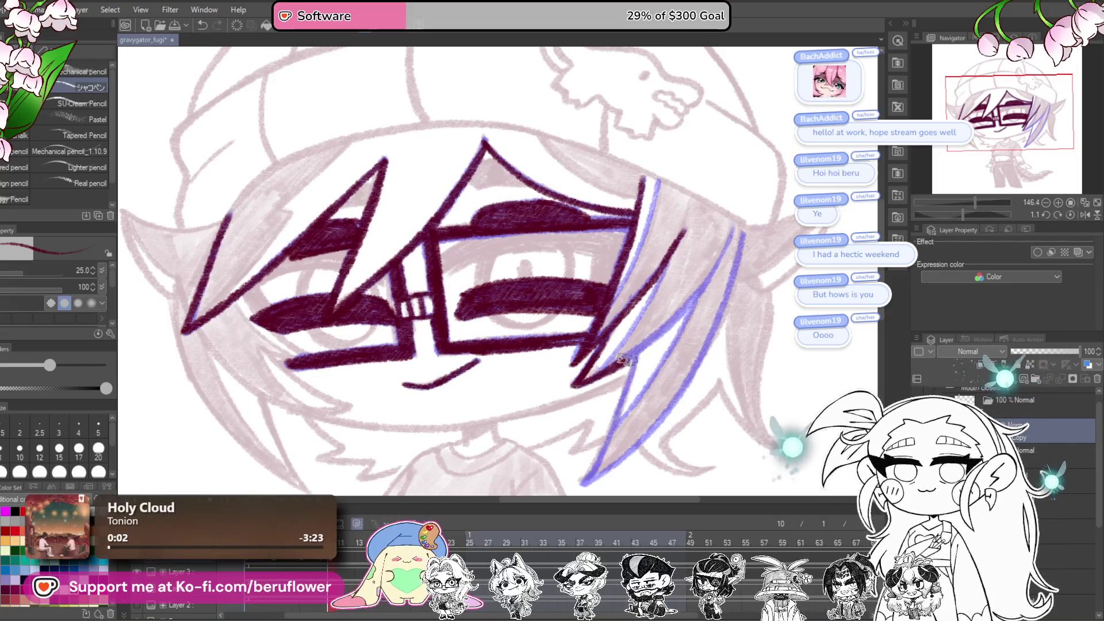
{"action": "left_click_drag", "start_coordinate": [634, 358], "coordinate": [644, 286]}
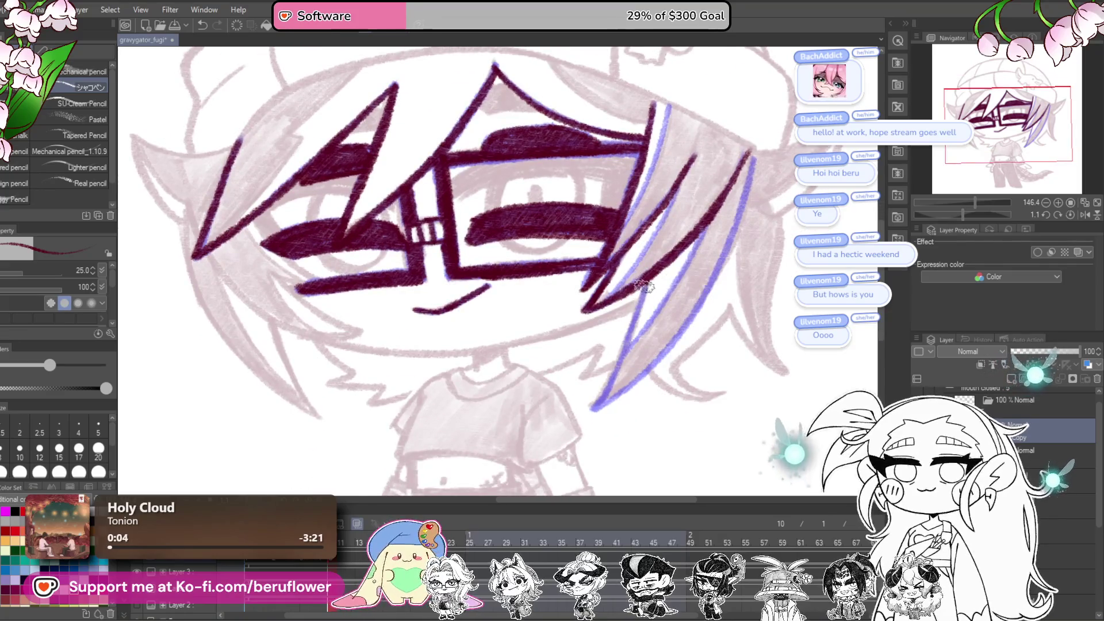
{"action": "left_click_drag", "start_coordinate": [633, 334], "coordinate": [605, 345]}
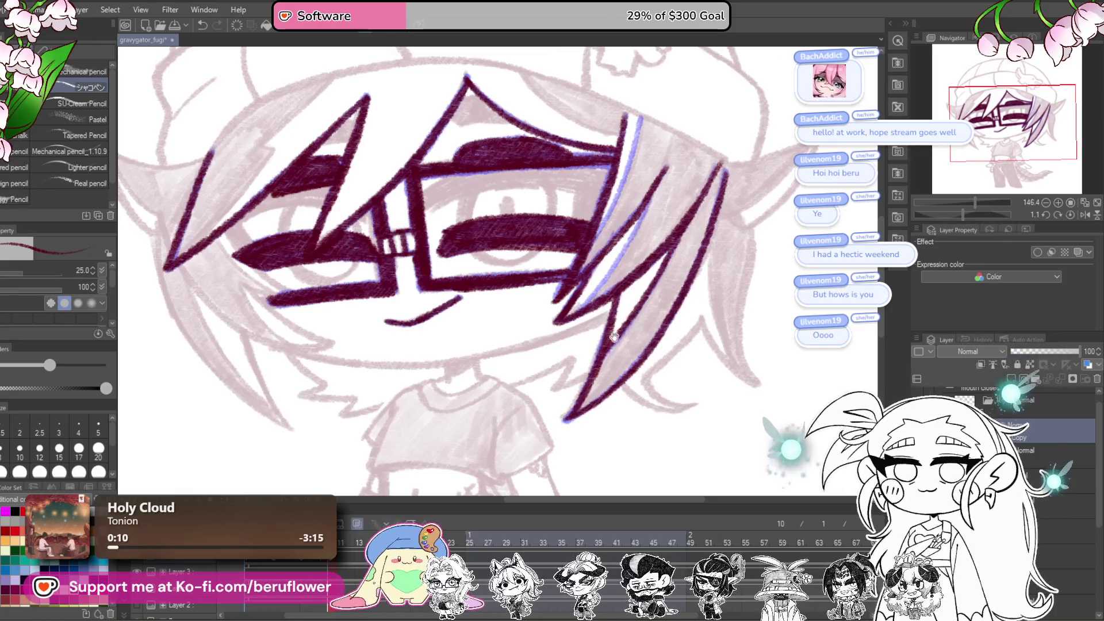
{"action": "left_click_drag", "start_coordinate": [614, 336], "coordinate": [614, 399]}
{"action": "left_click_drag", "start_coordinate": [608, 338], "coordinate": [570, 379]}
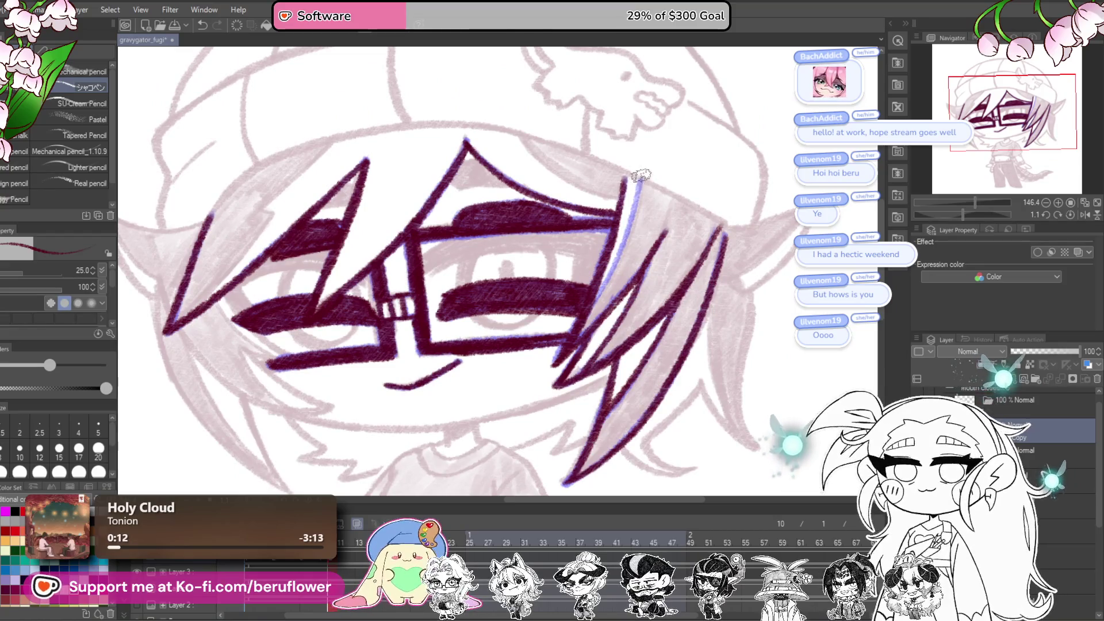
{"action": "mouse_move", "coordinate": [663, 352]}
{"action": "left_mouse_down"}
{"action": "mouse_move", "coordinate": [743, 301]}
{"action": "mouse_move", "coordinate": [662, 234]}
{"action": "mouse_move", "coordinate": [675, 202]}
{"action": "left_mouse_up"}
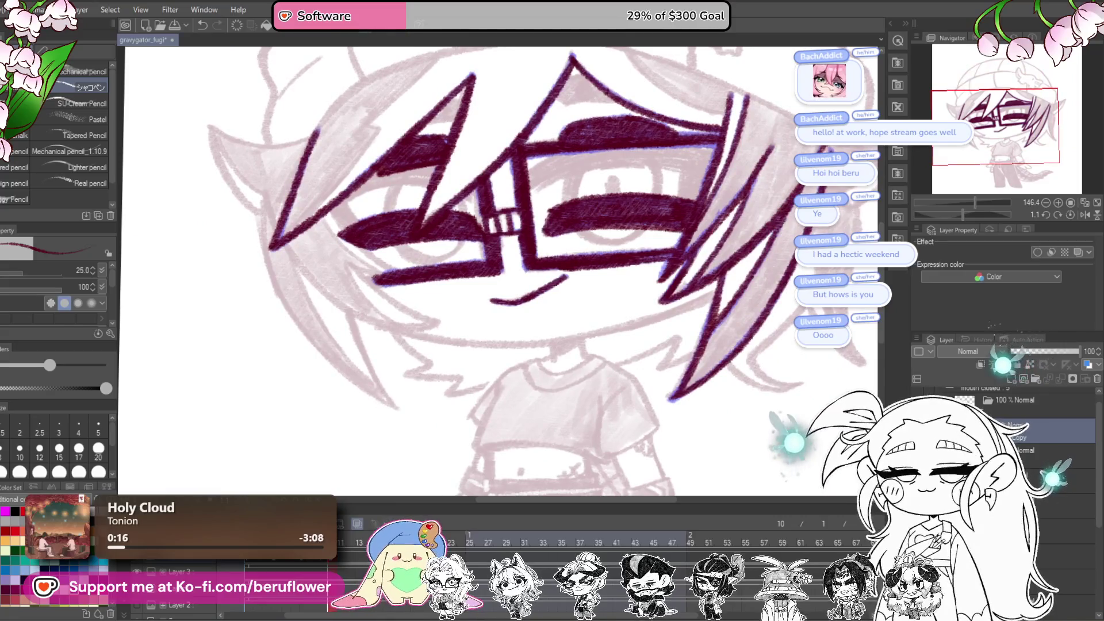
{"action": "left_click", "coordinate": [1079, 252]}
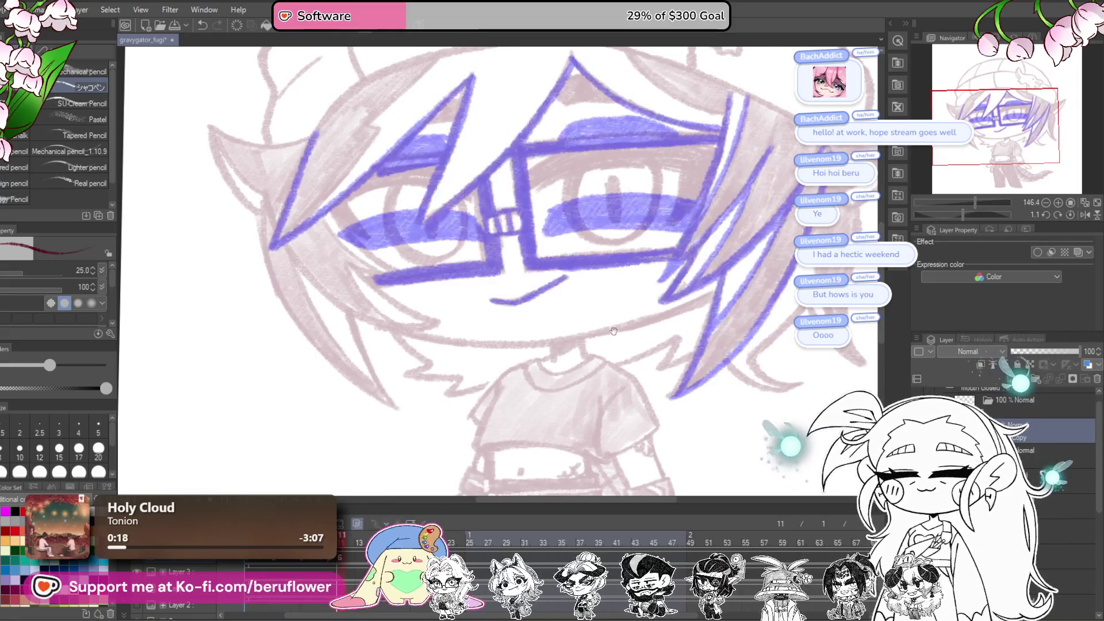
Step: Outline the left upper eyelid in maroon with the view tilted
{"action": "scroll", "coordinate": [495, 270], "scroll_direction": "up", "scroll_amount": 3}
{"action": "left_click_drag", "start_coordinate": [961, 213], "coordinate": [954, 211]}
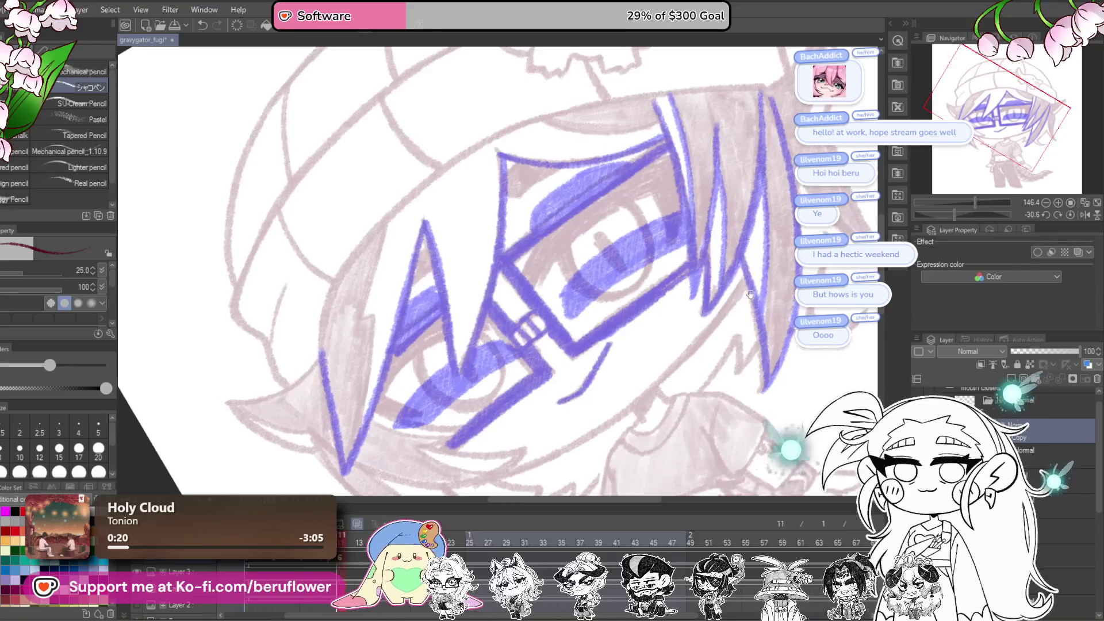
{"action": "scroll", "coordinate": [569, 312], "scroll_direction": "up", "scroll_amount": 1}
{"action": "scroll", "coordinate": [656, 341], "scroll_direction": "up", "scroll_amount": 1}
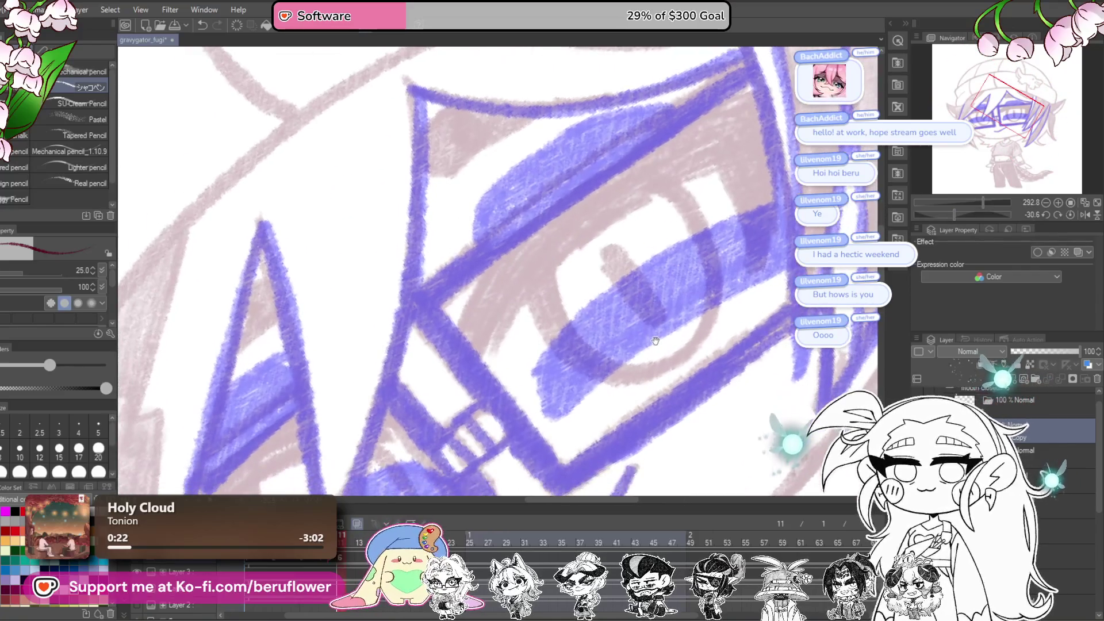
{"action": "left_click_drag", "start_coordinate": [611, 395], "coordinate": [618, 412]}
{"action": "left_click_drag", "start_coordinate": [740, 230], "coordinate": [557, 354]}
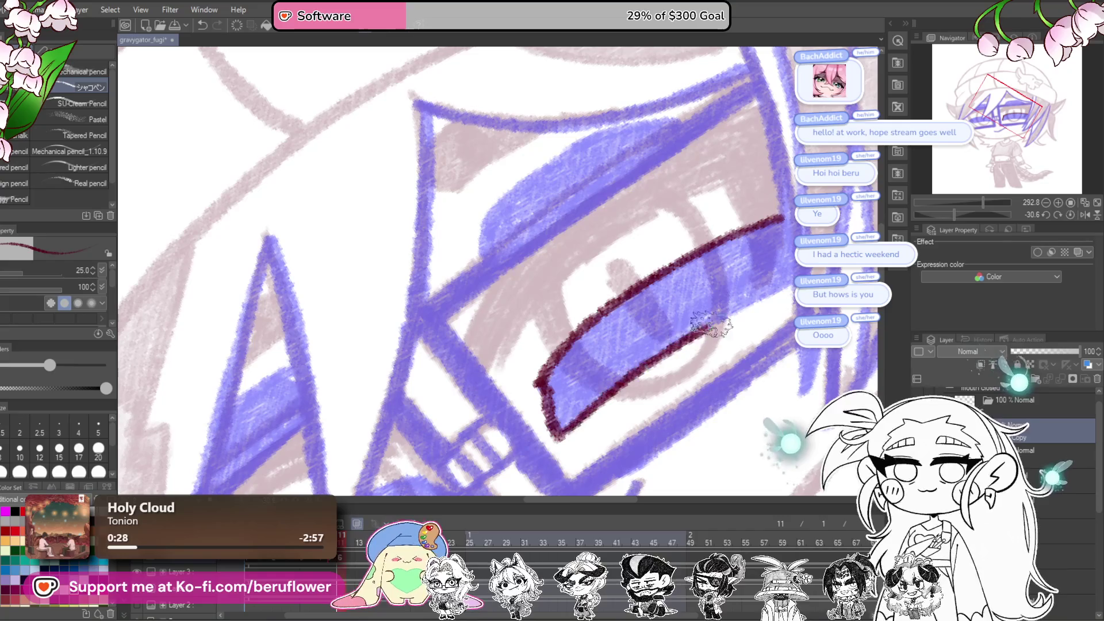
{"action": "mouse_move", "coordinate": [575, 368]}
{"action": "left_mouse_down"}
{"action": "mouse_move", "coordinate": [718, 270]}
{"action": "mouse_move", "coordinate": [650, 296]}
{"action": "mouse_move", "coordinate": [514, 432]}
{"action": "left_mouse_up"}
Step: Fill the left eyelid solidly in maroon, covering the blue lines
{"action": "left_click_drag", "start_coordinate": [639, 415], "coordinate": [596, 434]}
{"action": "left_click_drag", "start_coordinate": [506, 473], "coordinate": [736, 305]}
{"action": "mouse_move", "coordinate": [707, 276]}
{"action": "left_mouse_down"}
{"action": "mouse_move", "coordinate": [603, 319]}
{"action": "mouse_move", "coordinate": [639, 353]}
{"action": "mouse_move", "coordinate": [586, 368]}
{"action": "mouse_move", "coordinate": [575, 397]}
{"action": "mouse_move", "coordinate": [661, 333]}
{"action": "mouse_move", "coordinate": [632, 354]}
{"action": "mouse_move", "coordinate": [719, 271]}
{"action": "mouse_move", "coordinate": [611, 316]}
{"action": "mouse_move", "coordinate": [805, 207]}
{"action": "left_mouse_up"}
{"action": "mouse_move", "coordinate": [807, 241]}
{"action": "left_mouse_down"}
{"action": "mouse_move", "coordinate": [678, 322]}
{"action": "mouse_move", "coordinate": [748, 322]}
{"action": "mouse_move", "coordinate": [621, 373]}
{"action": "mouse_move", "coordinate": [569, 425]}
{"action": "left_mouse_up"}
{"action": "mouse_move", "coordinate": [569, 426]}
{"action": "left_mouse_down"}
{"action": "mouse_move", "coordinate": [751, 247]}
{"action": "mouse_move", "coordinate": [880, 198]}
{"action": "left_mouse_up"}
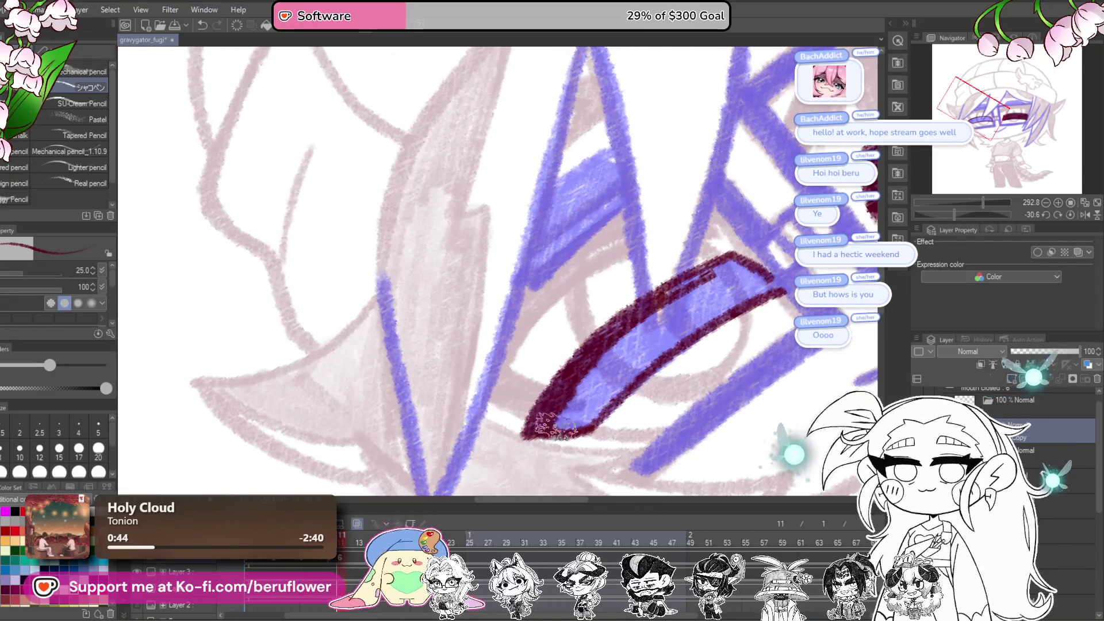
{"action": "mouse_move", "coordinate": [604, 403]}
{"action": "left_mouse_down"}
{"action": "mouse_move", "coordinate": [650, 345]}
{"action": "mouse_move", "coordinate": [575, 402]}
{"action": "mouse_move", "coordinate": [690, 310]}
{"action": "mouse_move", "coordinate": [630, 379]}
{"action": "mouse_move", "coordinate": [756, 292]}
{"action": "mouse_move", "coordinate": [716, 276]}
{"action": "left_mouse_up"}
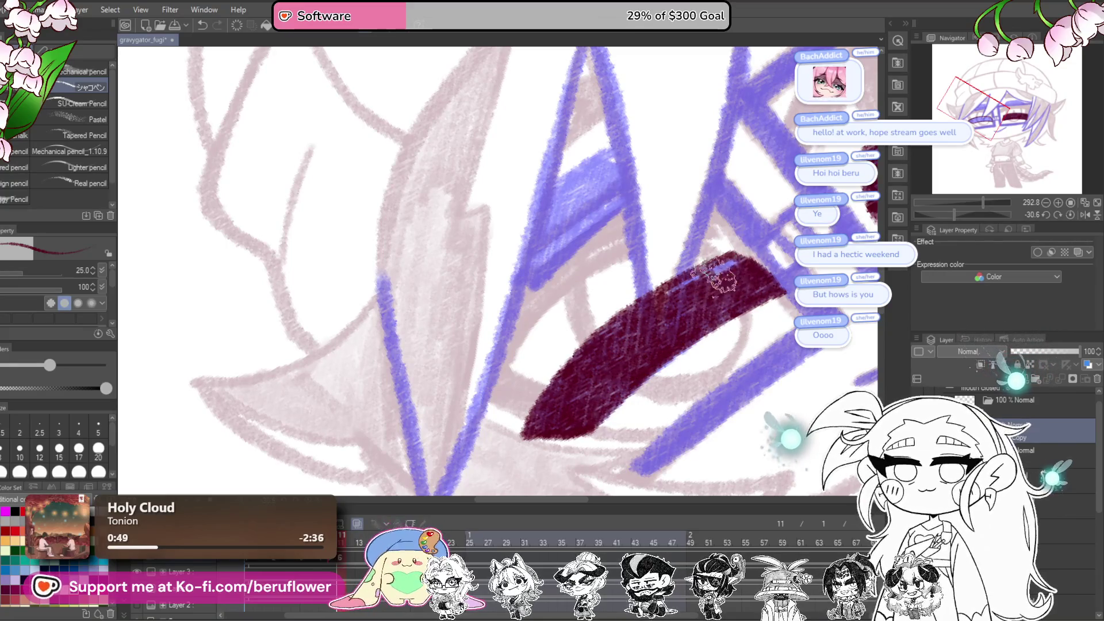
Step: Ink the hair strand from its tip down and the glasses frame edge in maroon
{"action": "left_click_drag", "start_coordinate": [661, 301], "coordinate": [633, 379]}
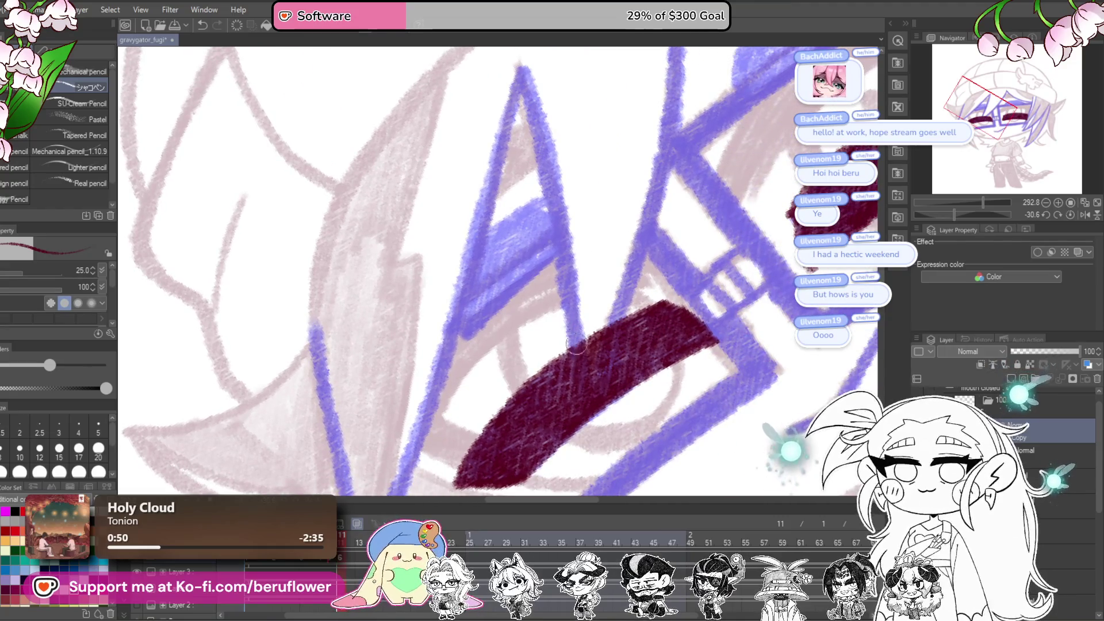
{"action": "left_click_drag", "start_coordinate": [591, 357], "coordinate": [593, 411]}
{"action": "left_click_drag", "start_coordinate": [524, 123], "coordinate": [586, 437]}
{"action": "mouse_move", "coordinate": [632, 380]}
{"action": "left_mouse_down"}
{"action": "mouse_move", "coordinate": [571, 495]}
{"action": "mouse_move", "coordinate": [577, 451]}
{"action": "left_mouse_up"}
{"action": "mouse_move", "coordinate": [615, 251]}
{"action": "left_mouse_down"}
{"action": "mouse_move", "coordinate": [566, 403]}
{"action": "mouse_move", "coordinate": [617, 208]}
{"action": "mouse_move", "coordinate": [582, 296]}
{"action": "left_mouse_up"}
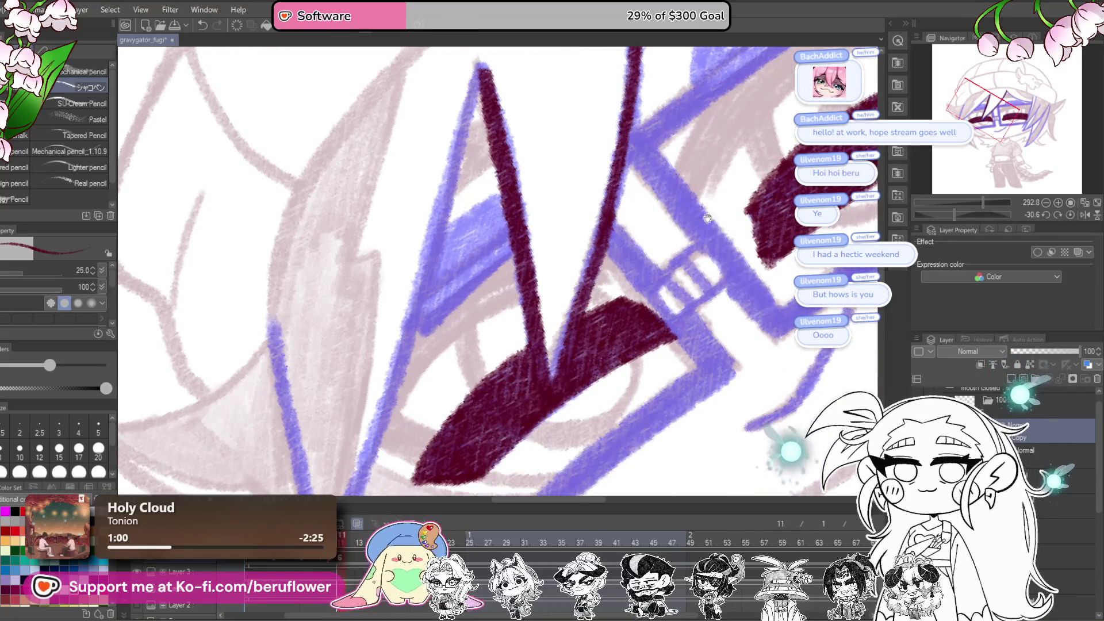
{"action": "left_click_drag", "start_coordinate": [707, 218], "coordinate": [621, 478]}
{"action": "left_click_drag", "start_coordinate": [966, 215], "coordinate": [984, 214]}
{"action": "mouse_move", "coordinate": [502, 112]}
{"action": "left_mouse_down"}
{"action": "mouse_move", "coordinate": [465, 221]}
{"action": "mouse_move", "coordinate": [452, 345]}
{"action": "mouse_move", "coordinate": [493, 430]}
{"action": "left_mouse_up"}
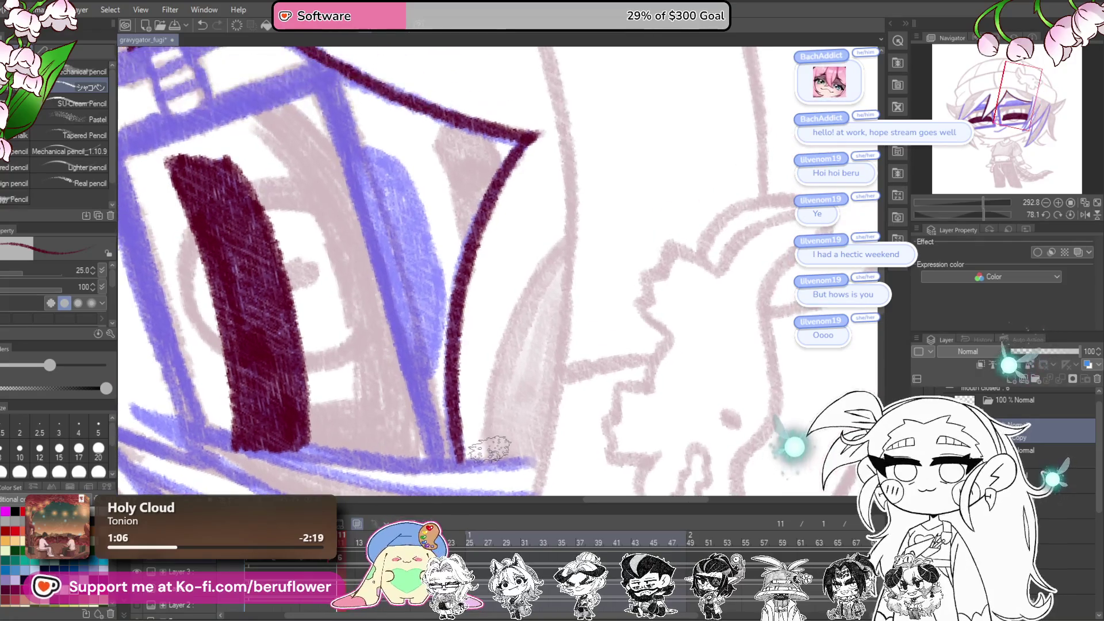
Step: Extend the side line down to the mouth corner, undoing a misplaced stroke
{"action": "left_click_drag", "start_coordinate": [503, 380], "coordinate": [727, 273]}
{"action": "left_click_drag", "start_coordinate": [985, 210], "coordinate": [962, 211]}
{"action": "mouse_move", "coordinate": [624, 26]}
{"action": "left_mouse_down"}
{"action": "mouse_move", "coordinate": [595, 89]}
{"action": "mouse_move", "coordinate": [560, 121]}
{"action": "left_mouse_up"}
{"action": "mouse_move", "coordinate": [536, 254]}
{"action": "left_mouse_down"}
{"action": "mouse_move", "coordinate": [495, 416]}
{"action": "mouse_move", "coordinate": [550, 262]}
{"action": "mouse_move", "coordinate": [561, 313]}
{"action": "mouse_move", "coordinate": [687, 86]}
{"action": "mouse_move", "coordinate": [601, 219]}
{"action": "mouse_move", "coordinate": [614, 181]}
{"action": "left_mouse_up"}
{"action": "left_click_drag", "start_coordinate": [526, 305], "coordinate": [445, 449]}
{"action": "mouse_move", "coordinate": [557, 377]}
{"action": "left_mouse_down"}
{"action": "mouse_move", "coordinate": [667, 250]}
{"action": "mouse_move", "coordinate": [745, 110]}
{"action": "mouse_move", "coordinate": [627, 290]}
{"action": "mouse_move", "coordinate": [526, 396]}
{"action": "mouse_move", "coordinate": [451, 454]}
{"action": "left_mouse_up"}
{"action": "key", "text": "ctrl+z"}
{"action": "mouse_move", "coordinate": [544, 424]}
{"action": "left_mouse_down"}
{"action": "mouse_move", "coordinate": [529, 206]}
{"action": "mouse_move", "coordinate": [460, 397]}
{"action": "mouse_move", "coordinate": [463, 426]}
{"action": "left_mouse_up"}
Step: Ink several maroon lines down the blue hair strand
{"action": "left_click_drag", "start_coordinate": [633, 190], "coordinate": [575, 402]}
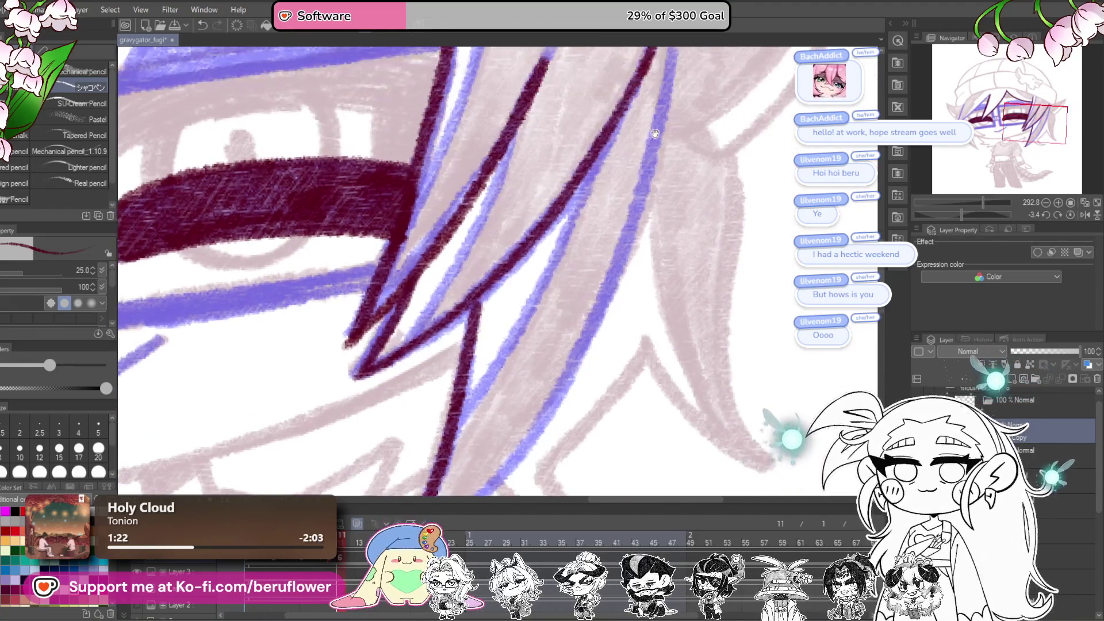
{"action": "left_click_drag", "start_coordinate": [626, 188], "coordinate": [561, 405]}
{"action": "mouse_move", "coordinate": [560, 405]}
{"action": "left_mouse_down"}
{"action": "mouse_move", "coordinate": [618, 198]}
{"action": "mouse_move", "coordinate": [673, 141]}
{"action": "left_mouse_up"}
{"action": "mouse_move", "coordinate": [710, 86]}
{"action": "left_mouse_down"}
{"action": "mouse_move", "coordinate": [613, 275]}
{"action": "mouse_move", "coordinate": [540, 378]}
{"action": "left_mouse_up"}
{"action": "scroll", "coordinate": [630, 174], "scroll_direction": "up", "scroll_amount": 3}
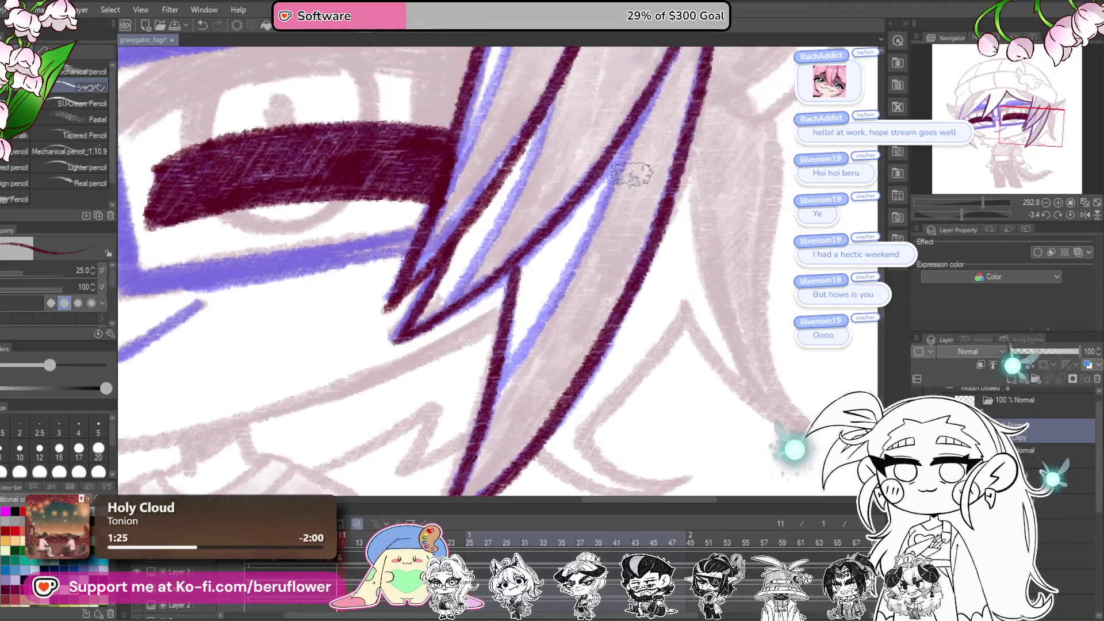
{"action": "left_click_drag", "start_coordinate": [632, 137], "coordinate": [521, 359]}
Step: Hatch maroon down the zigzag hair strand and ink the line through the glasses bridge
{"action": "mouse_move", "coordinate": [604, 318]}
{"action": "left_mouse_down"}
{"action": "mouse_move", "coordinate": [665, 353]}
{"action": "mouse_move", "coordinate": [615, 326]}
{"action": "mouse_move", "coordinate": [671, 315]}
{"action": "mouse_move", "coordinate": [683, 349]}
{"action": "mouse_move", "coordinate": [786, 431]}
{"action": "mouse_move", "coordinate": [598, 289]}
{"action": "left_mouse_up"}
{"action": "mouse_move", "coordinate": [410, 156]}
{"action": "left_mouse_down"}
{"action": "mouse_move", "coordinate": [426, 248]}
{"action": "mouse_move", "coordinate": [422, 231]}
{"action": "mouse_move", "coordinate": [440, 261]}
{"action": "left_mouse_up"}
{"action": "left_click_drag", "start_coordinate": [366, 265], "coordinate": [399, 262]}
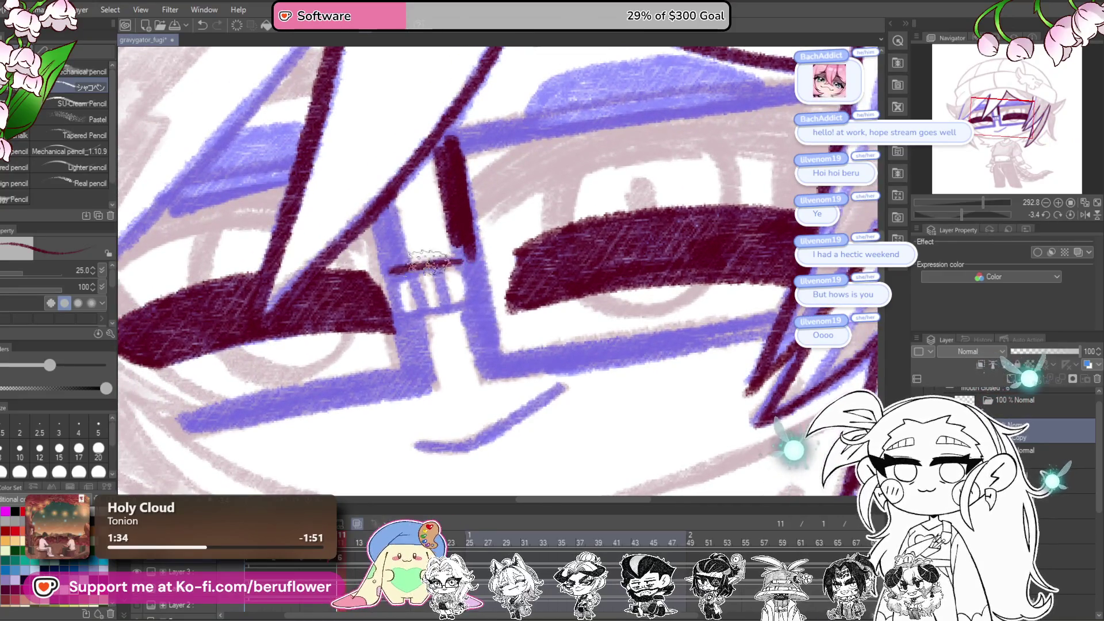
{"action": "left_click_drag", "start_coordinate": [451, 138], "coordinate": [463, 230]}
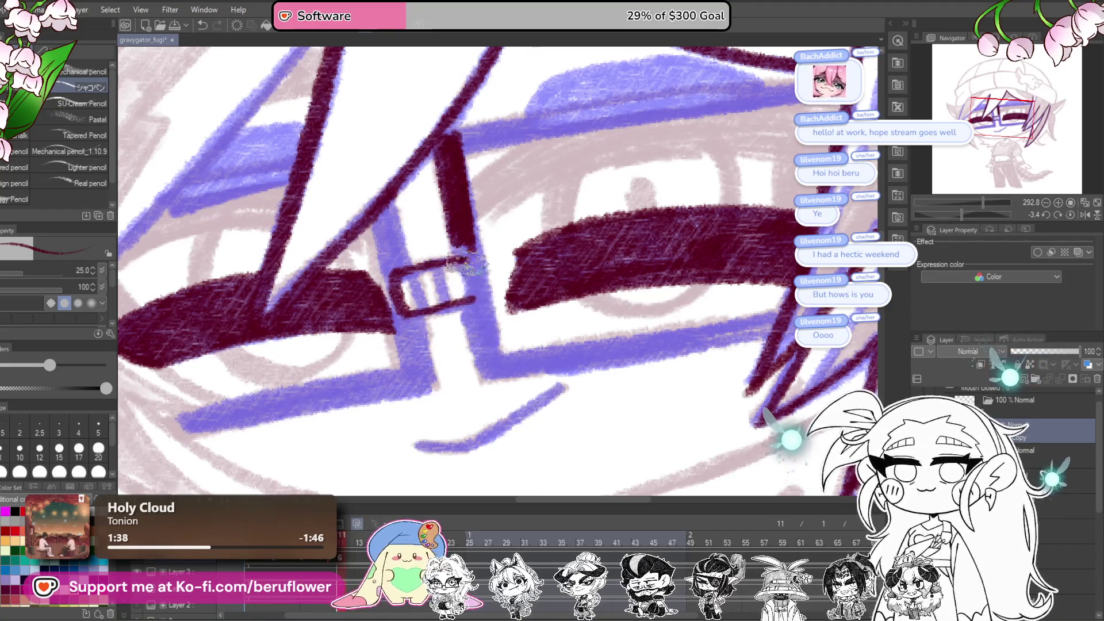
{"action": "mouse_move", "coordinate": [503, 326]}
{"action": "left_mouse_down"}
{"action": "mouse_move", "coordinate": [489, 291]}
{"action": "mouse_move", "coordinate": [477, 322]}
{"action": "mouse_move", "coordinate": [486, 351]}
{"action": "left_mouse_up"}
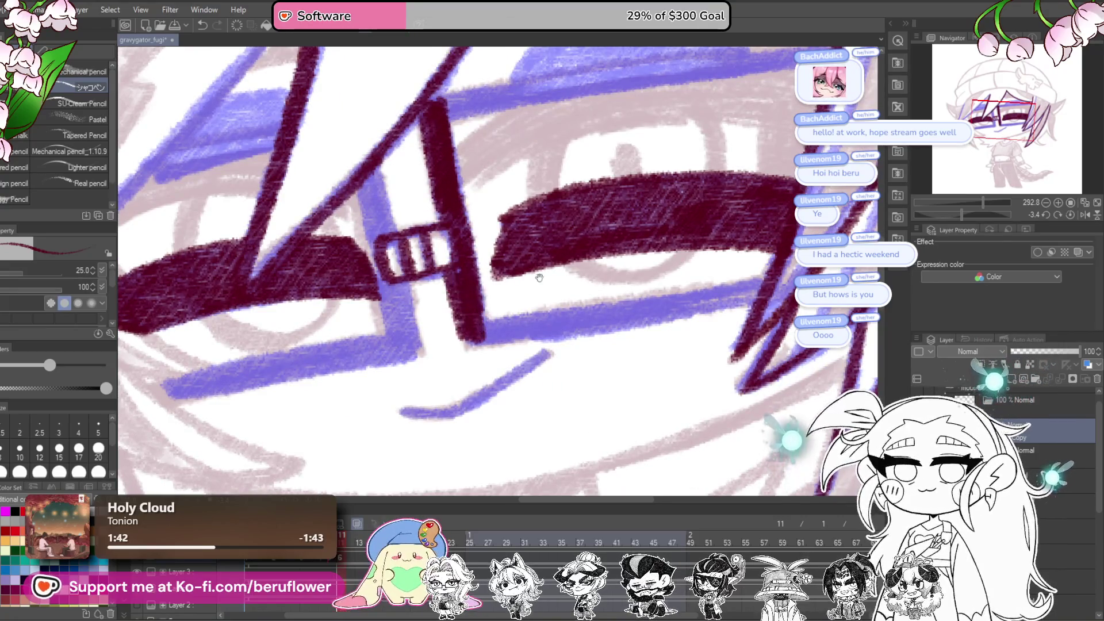
{"action": "left_click_drag", "start_coordinate": [518, 287], "coordinate": [460, 304]}
Step: Cover the diagonal glasses frame edge and the eyelid's lower edge in maroon
{"action": "left_click_drag", "start_coordinate": [980, 213], "coordinate": [954, 213]}
{"action": "left_click_drag", "start_coordinate": [432, 427], "coordinate": [613, 305]}
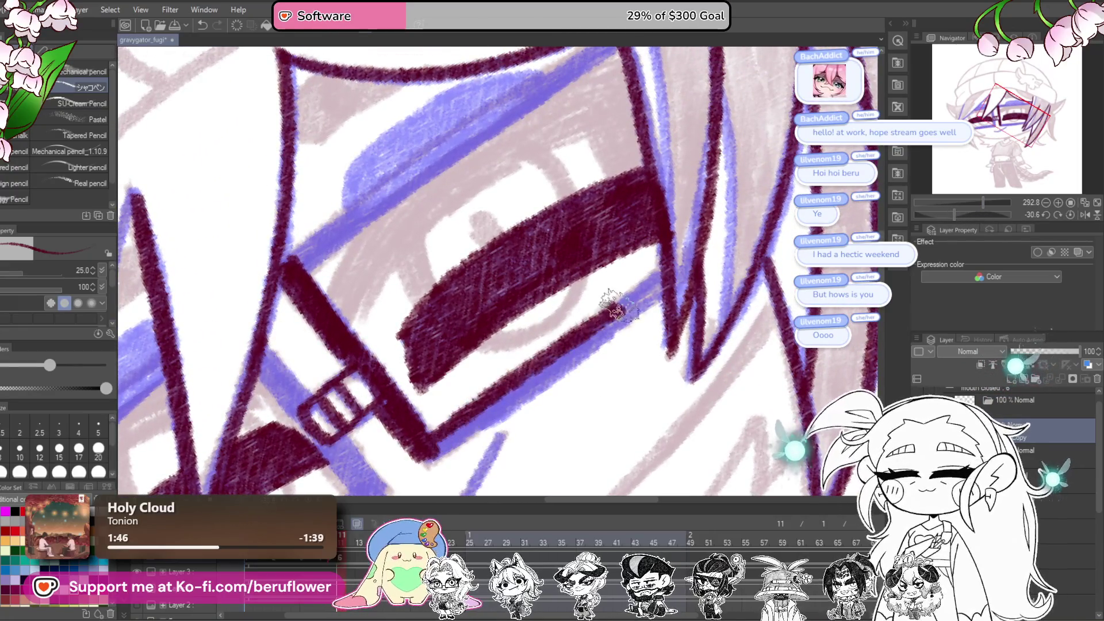
{"action": "left_click_drag", "start_coordinate": [426, 452], "coordinate": [664, 287]}
{"action": "scroll", "coordinate": [577, 349], "scroll_direction": "up", "scroll_amount": 3}
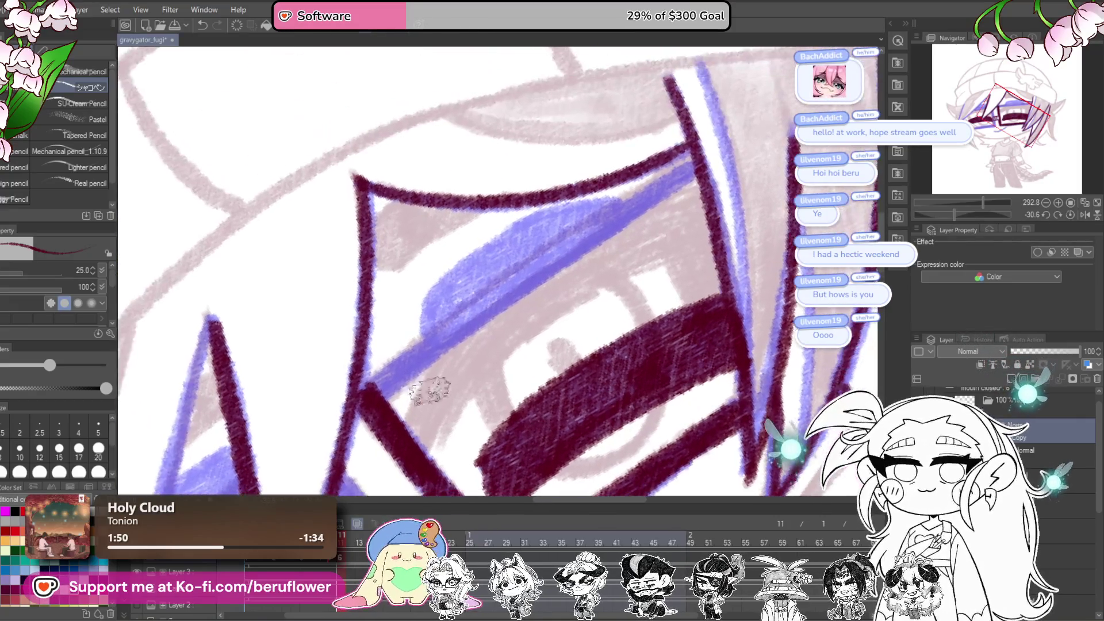
{"action": "mouse_move", "coordinate": [391, 371]}
{"action": "left_mouse_down"}
{"action": "mouse_move", "coordinate": [686, 162]}
{"action": "mouse_move", "coordinate": [382, 389]}
{"action": "mouse_move", "coordinate": [699, 167]}
{"action": "left_mouse_up"}
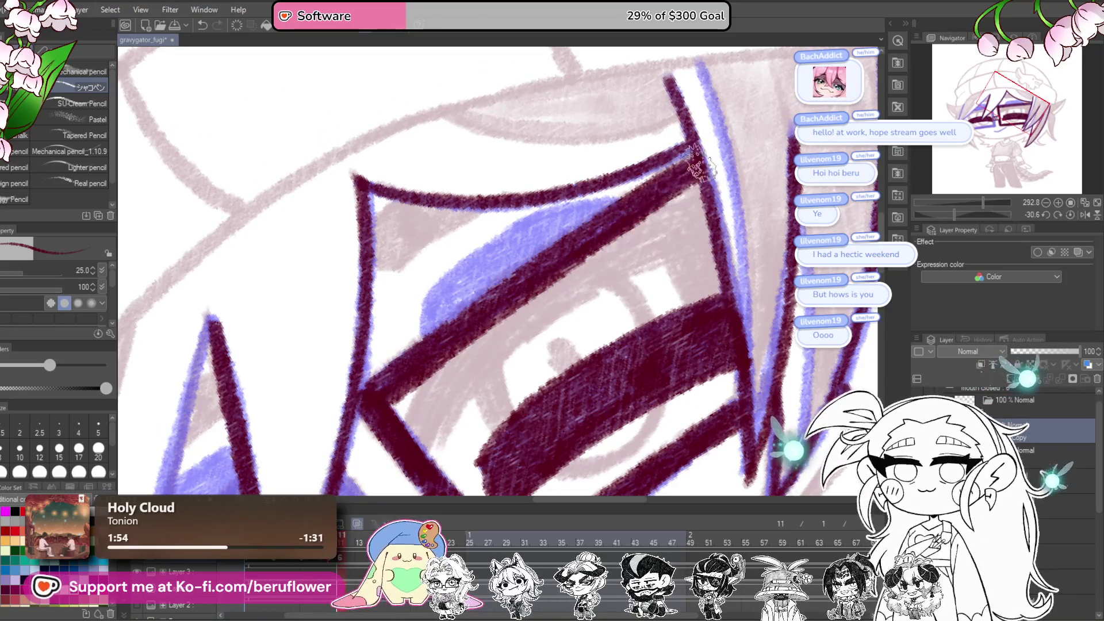
{"action": "scroll", "coordinate": [455, 333], "scroll_direction": "up", "scroll_amount": 2}
{"action": "mouse_move", "coordinate": [440, 354]}
{"action": "left_mouse_down"}
{"action": "mouse_move", "coordinate": [546, 236]}
{"action": "mouse_move", "coordinate": [636, 218]}
{"action": "left_mouse_up"}
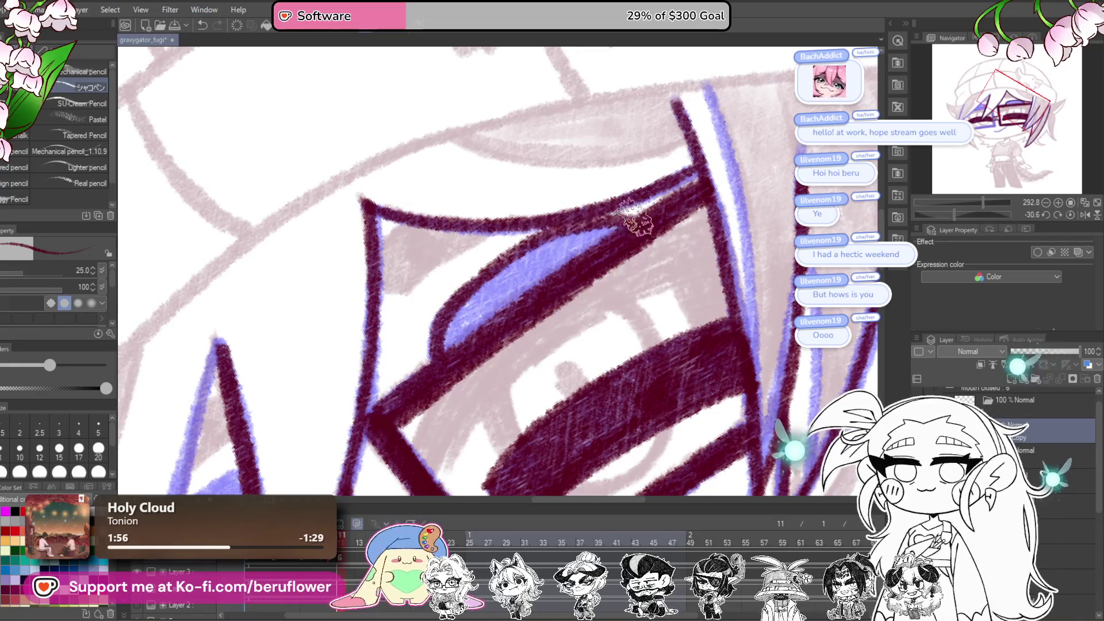
{"action": "left_click_drag", "start_coordinate": [452, 333], "coordinate": [480, 335]}
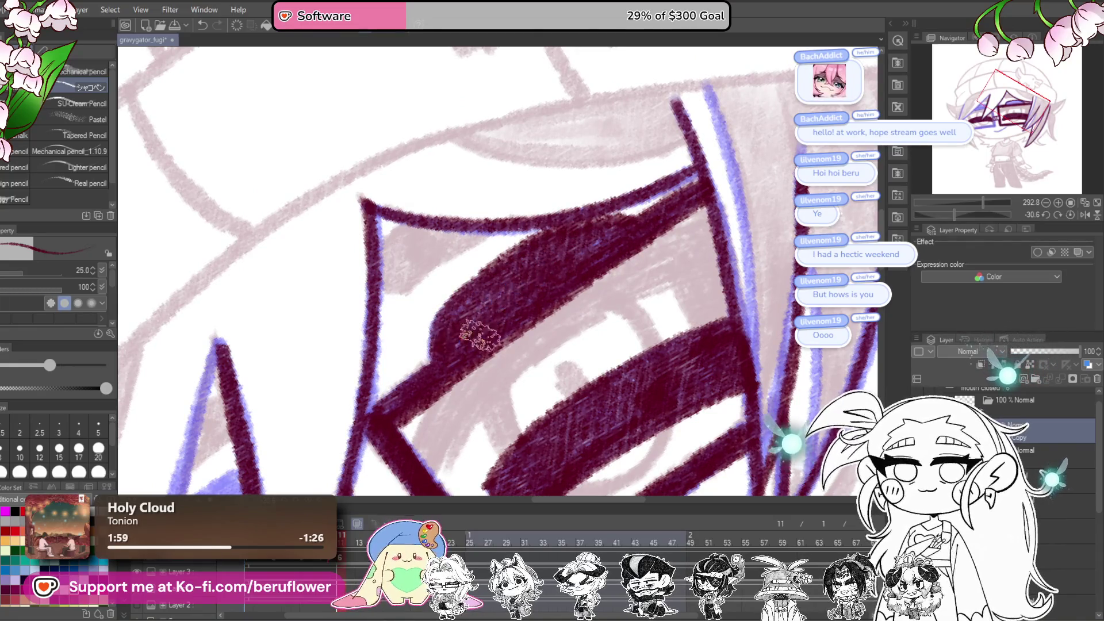
Step: Redraw the too-thick diagonal near the glasses as a thinner maroon line
{"action": "mouse_move", "coordinate": [627, 227]}
{"action": "left_mouse_down"}
{"action": "mouse_move", "coordinate": [303, 355]}
{"action": "mouse_move", "coordinate": [451, 318]}
{"action": "mouse_move", "coordinate": [451, 331]}
{"action": "left_mouse_up"}
{"action": "left_click_drag", "start_coordinate": [546, 265], "coordinate": [460, 345]}
{"action": "key", "text": "ctrl+z"}
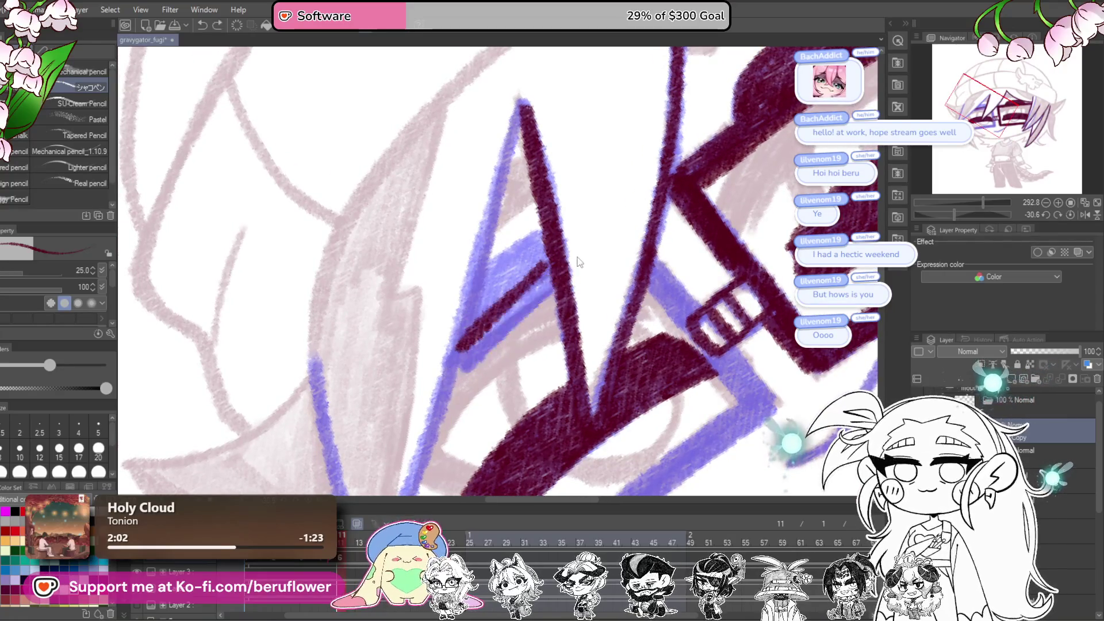
{"action": "left_click_drag", "start_coordinate": [550, 273], "coordinate": [454, 345]}
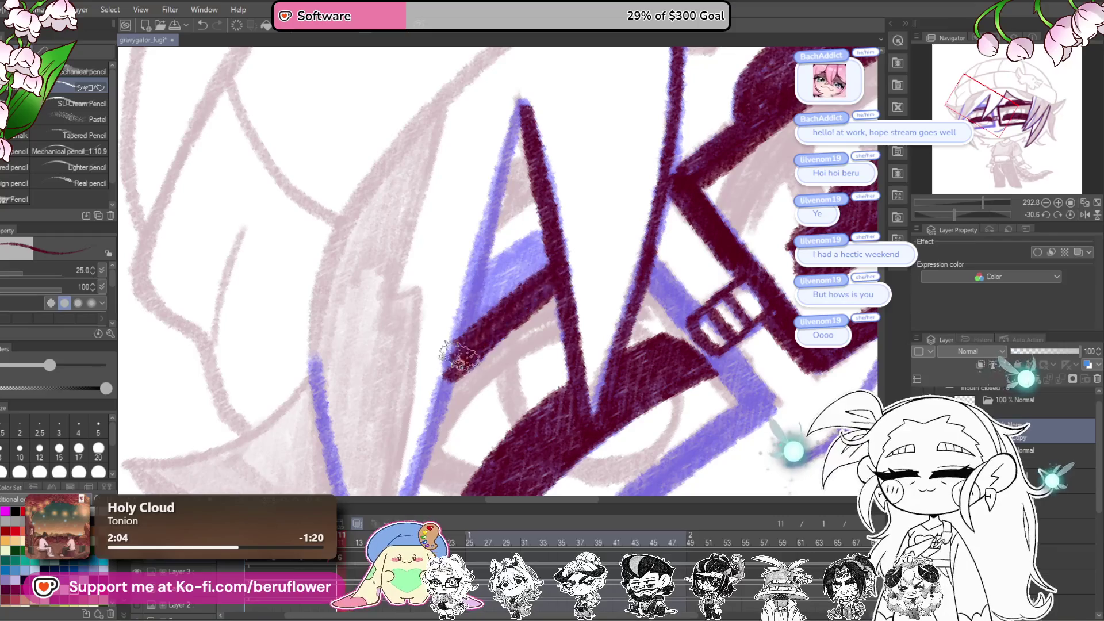
Step: Ink the left hair strands down from their tips to their points
{"action": "left_click_drag", "start_coordinate": [524, 303], "coordinate": [535, 340]}
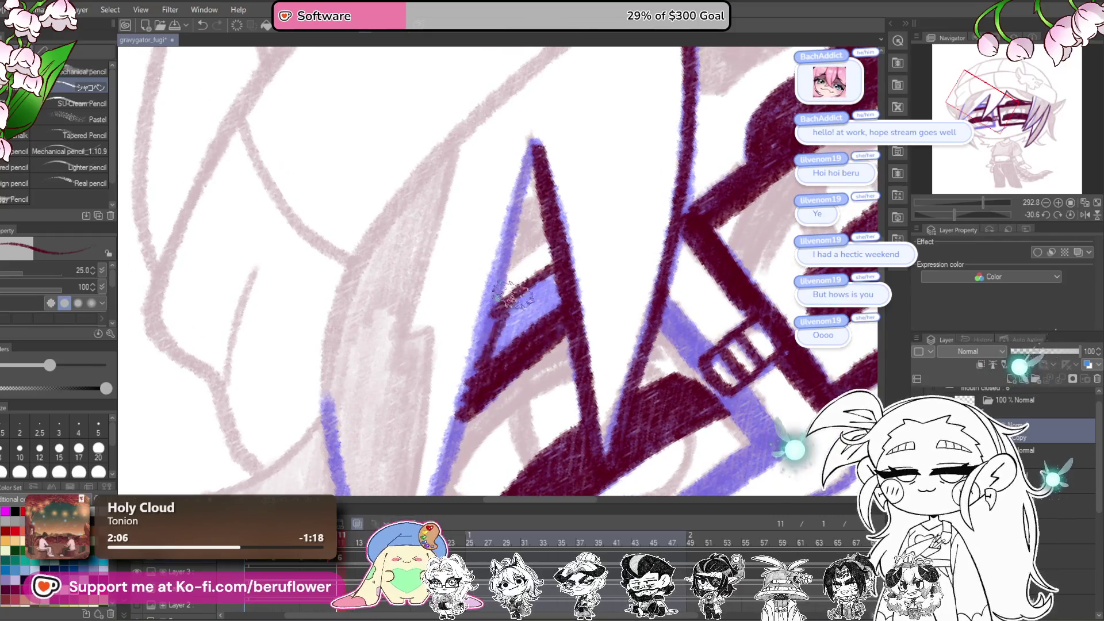
{"action": "left_click_drag", "start_coordinate": [556, 295], "coordinate": [552, 215]}
{"action": "mouse_move", "coordinate": [561, 87]}
{"action": "left_mouse_down"}
{"action": "mouse_move", "coordinate": [454, 428]}
{"action": "mouse_move", "coordinate": [470, 385]}
{"action": "left_mouse_up"}
{"action": "mouse_move", "coordinate": [538, 201]}
{"action": "left_mouse_down"}
{"action": "mouse_move", "coordinate": [487, 318]}
{"action": "mouse_move", "coordinate": [432, 397]}
{"action": "left_mouse_up"}
{"action": "left_click_drag", "start_coordinate": [390, 198], "coordinate": [428, 439]}
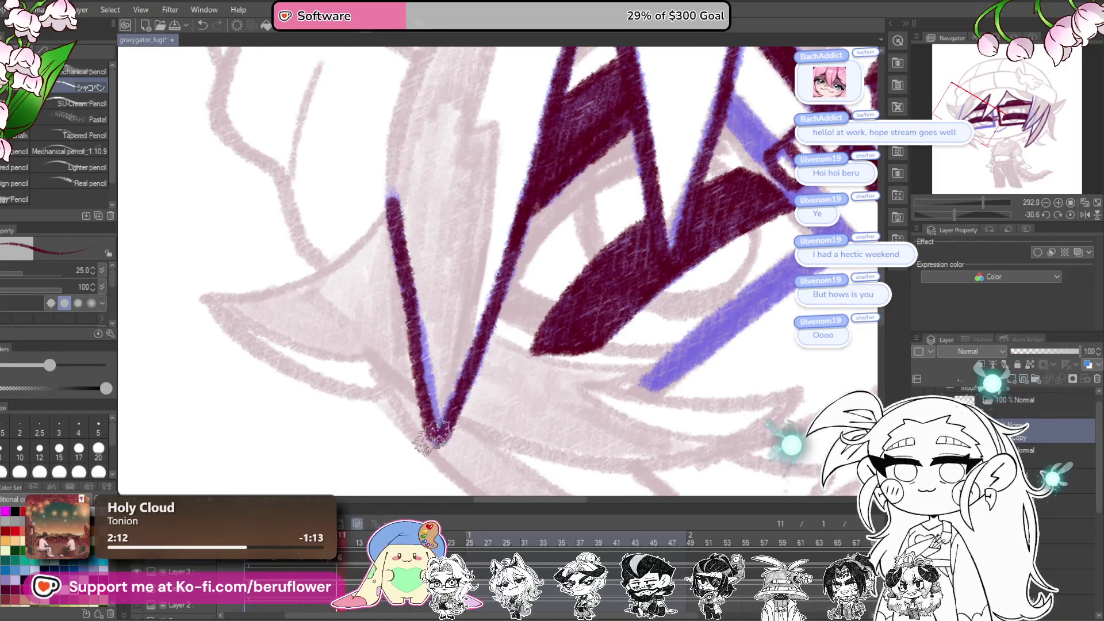
Step: Ink the lower lens frame band up to the bridge
{"action": "mouse_move", "coordinate": [573, 290]}
{"action": "left_mouse_down"}
{"action": "mouse_move", "coordinate": [633, 229]}
{"action": "mouse_move", "coordinate": [555, 293]}
{"action": "left_mouse_up"}
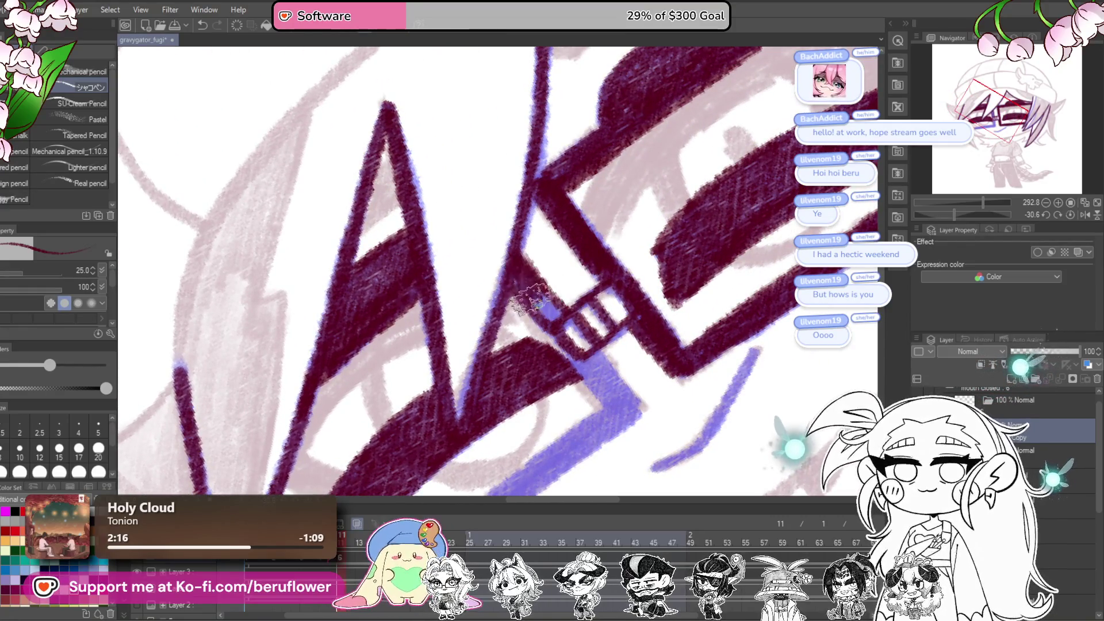
{"action": "mouse_move", "coordinate": [549, 334]}
{"action": "left_mouse_down"}
{"action": "mouse_move", "coordinate": [541, 256]}
{"action": "mouse_move", "coordinate": [649, 155]}
{"action": "mouse_move", "coordinate": [656, 230]}
{"action": "left_mouse_up"}
{"action": "mouse_move", "coordinate": [549, 311]}
{"action": "left_mouse_down"}
{"action": "mouse_move", "coordinate": [687, 215]}
{"action": "mouse_move", "coordinate": [621, 279]}
{"action": "mouse_move", "coordinate": [489, 371]}
{"action": "mouse_move", "coordinate": [586, 287]}
{"action": "mouse_move", "coordinate": [569, 314]}
{"action": "left_mouse_up"}
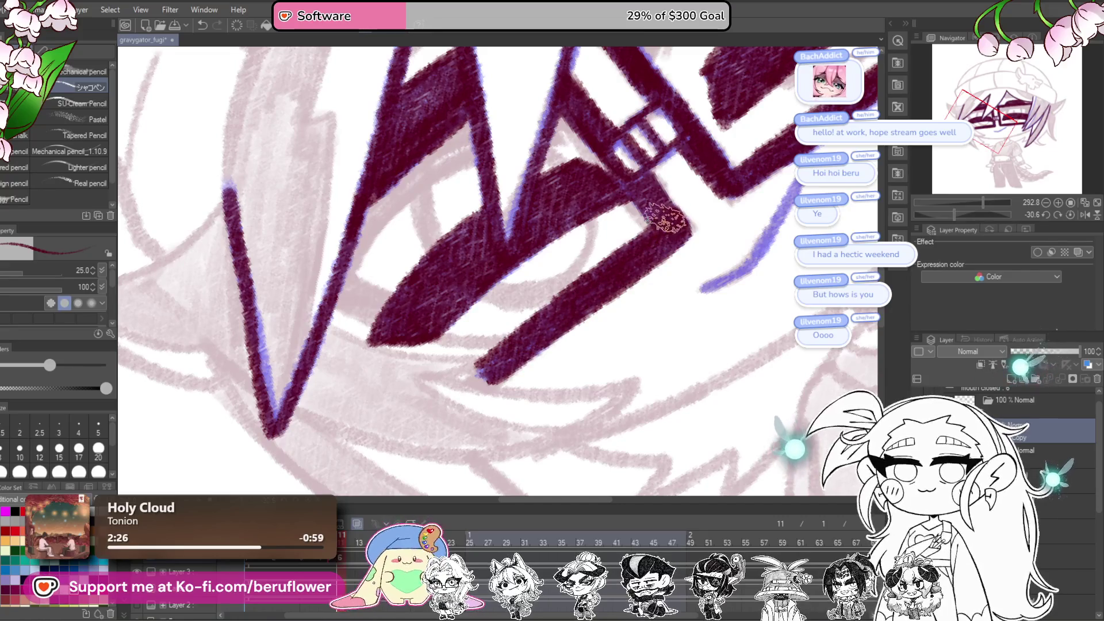
{"action": "scroll", "coordinate": [667, 219], "scroll_direction": "down", "scroll_amount": 5}
Step: Zoom out and rotate the view to check the inked face and glasses
{"action": "left_click_drag", "start_coordinate": [667, 241], "coordinate": [679, 354]}
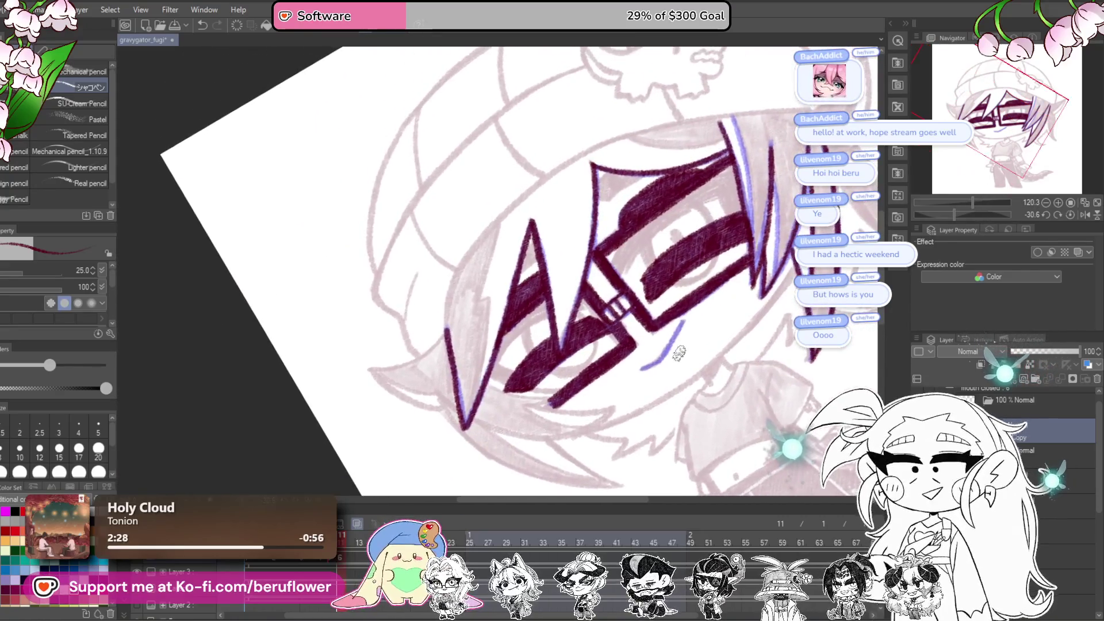
{"action": "scroll", "coordinate": [680, 353], "scroll_direction": "up", "scroll_amount": 4}
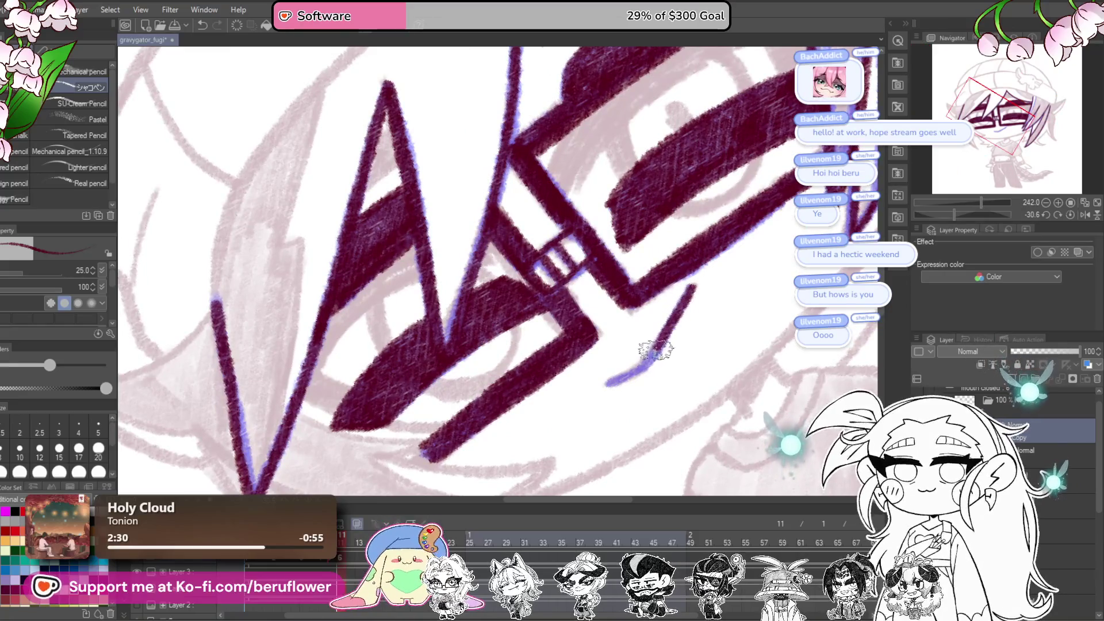
{"action": "scroll", "coordinate": [648, 361], "scroll_direction": "down", "scroll_amount": 4}
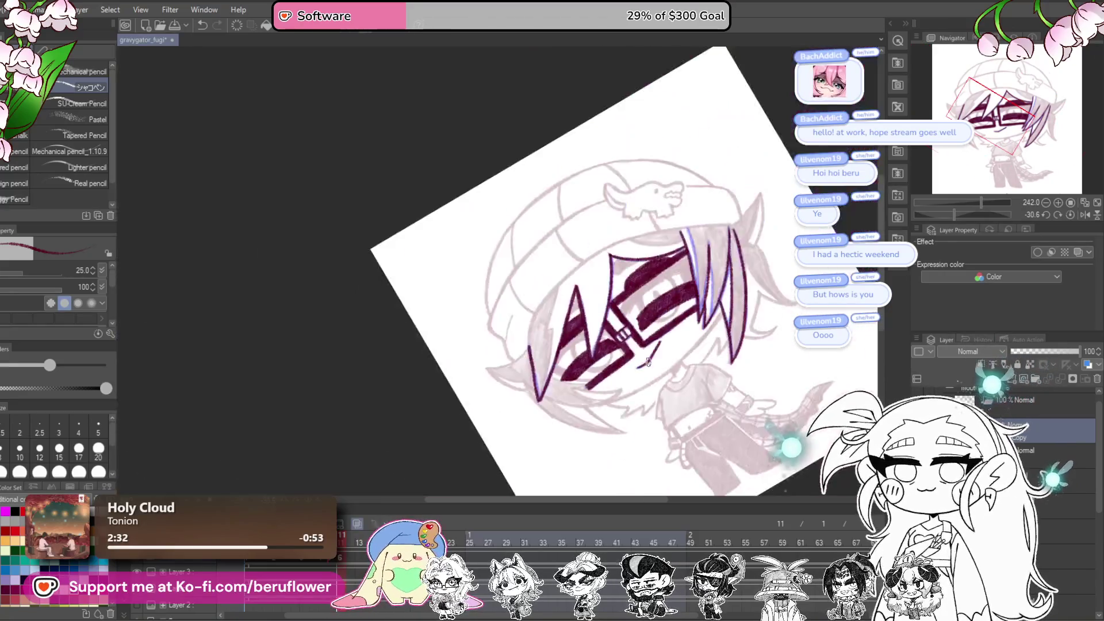
{"action": "scroll", "coordinate": [648, 361], "scroll_direction": "up", "scroll_amount": 2}
{"action": "mouse_move", "coordinate": [787, 373]}
{"action": "left_mouse_down"}
{"action": "mouse_move", "coordinate": [748, 315]}
{"action": "mouse_move", "coordinate": [684, 389]}
{"action": "mouse_move", "coordinate": [668, 430]}
{"action": "left_mouse_up"}
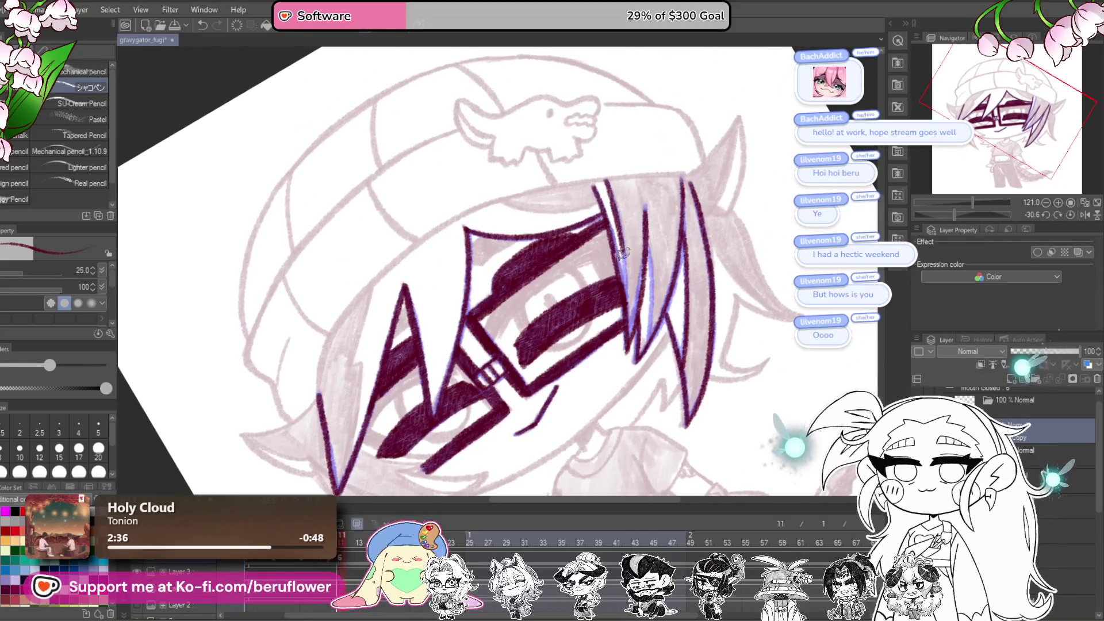
{"action": "left_click_drag", "start_coordinate": [639, 291], "coordinate": [566, 243]}
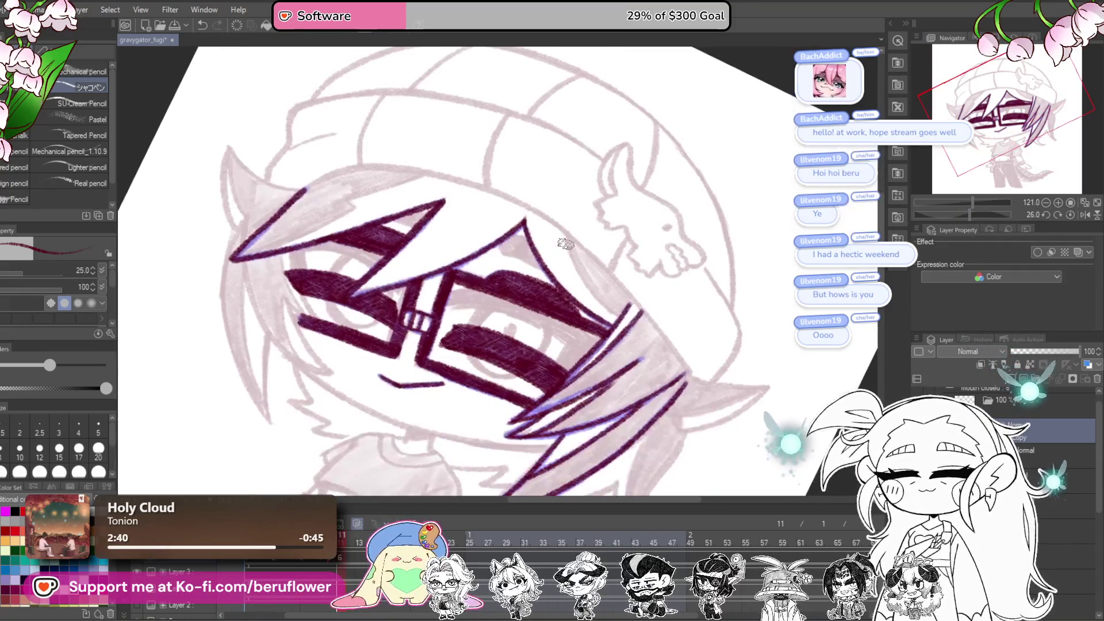
{"action": "left_click_drag", "start_coordinate": [605, 301], "coordinate": [686, 374]}
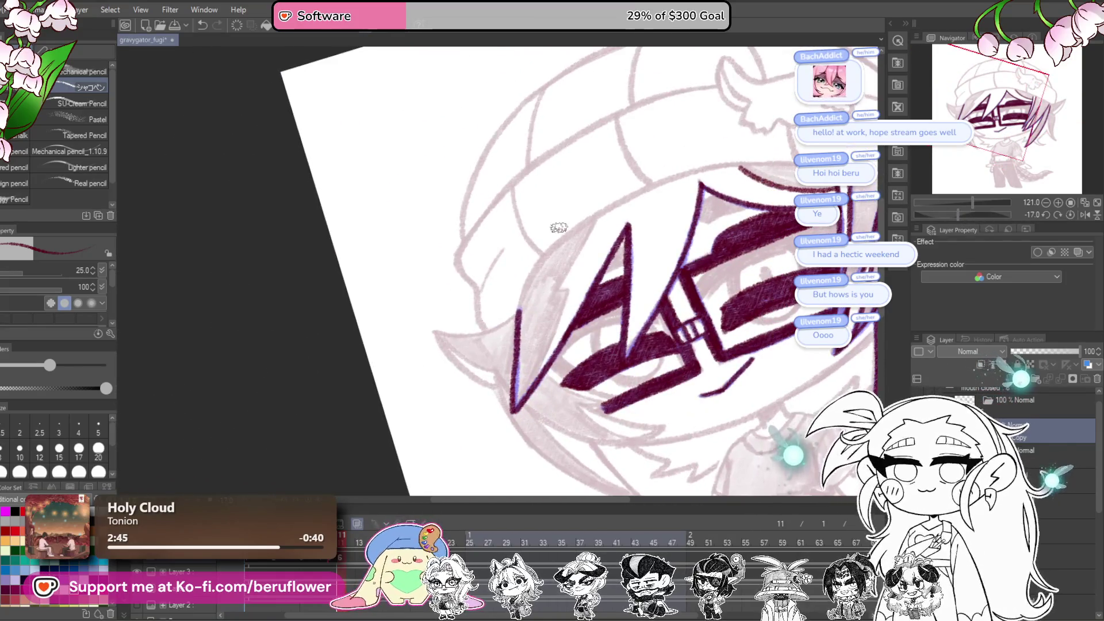
Step: Draw the zigzag lightning strand beside the glasses, extending its line down-left
{"action": "scroll", "coordinate": [612, 157], "scroll_direction": "up", "scroll_amount": 5}
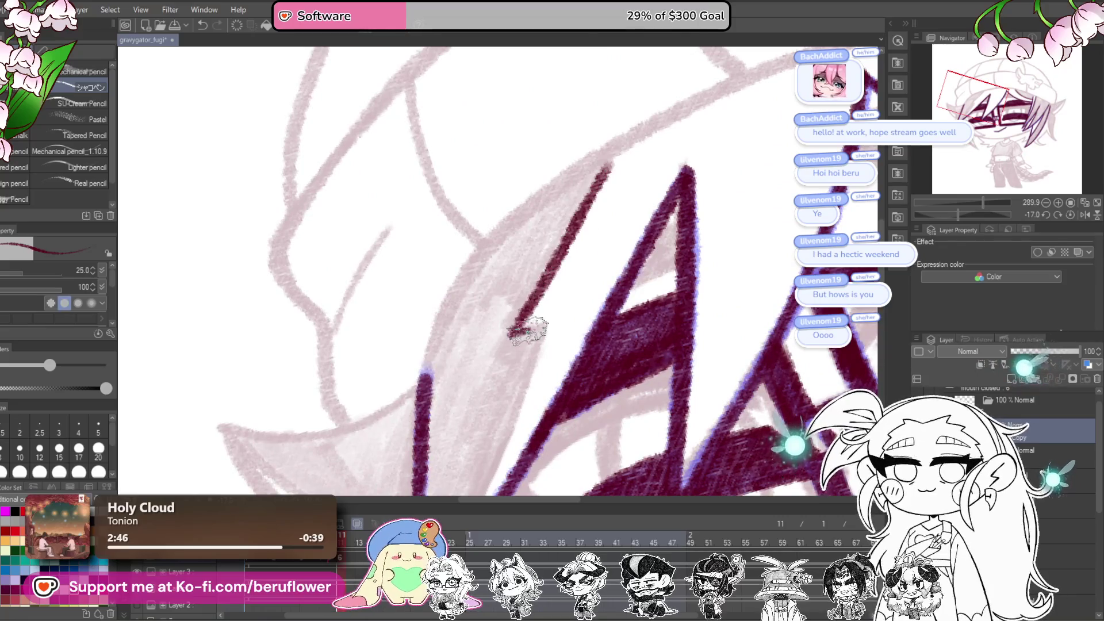
{"action": "scroll", "coordinate": [527, 325], "scroll_direction": "down", "scroll_amount": 3}
{"action": "left_click_drag", "start_coordinate": [506, 249], "coordinate": [543, 242]}
{"action": "scroll", "coordinate": [544, 247], "scroll_direction": "down", "scroll_amount": 3}
{"action": "left_click_drag", "start_coordinate": [558, 185], "coordinate": [444, 442]}
{"action": "scroll", "coordinate": [575, 345], "scroll_direction": "down", "scroll_amount": 10}
{"action": "mouse_move", "coordinate": [701, 443]}
{"action": "left_mouse_down"}
{"action": "mouse_move", "coordinate": [701, 332]}
{"action": "mouse_move", "coordinate": [726, 330]}
{"action": "mouse_move", "coordinate": [742, 345]}
{"action": "left_mouse_up"}
{"action": "scroll", "coordinate": [654, 312], "scroll_direction": "up", "scroll_amount": 5}
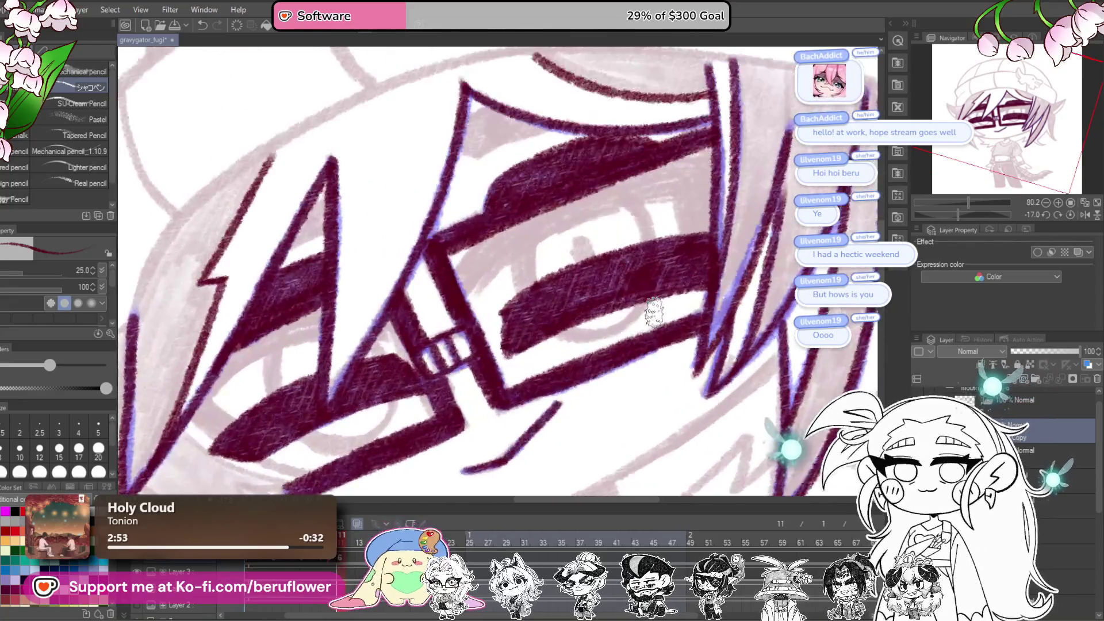
{"action": "left_click_drag", "start_coordinate": [653, 312], "coordinate": [686, 255]}
Step: Compare the left lens area on frame 11, then return to frame 10
{"action": "left_click_drag", "start_coordinate": [629, 211], "coordinate": [631, 232]}
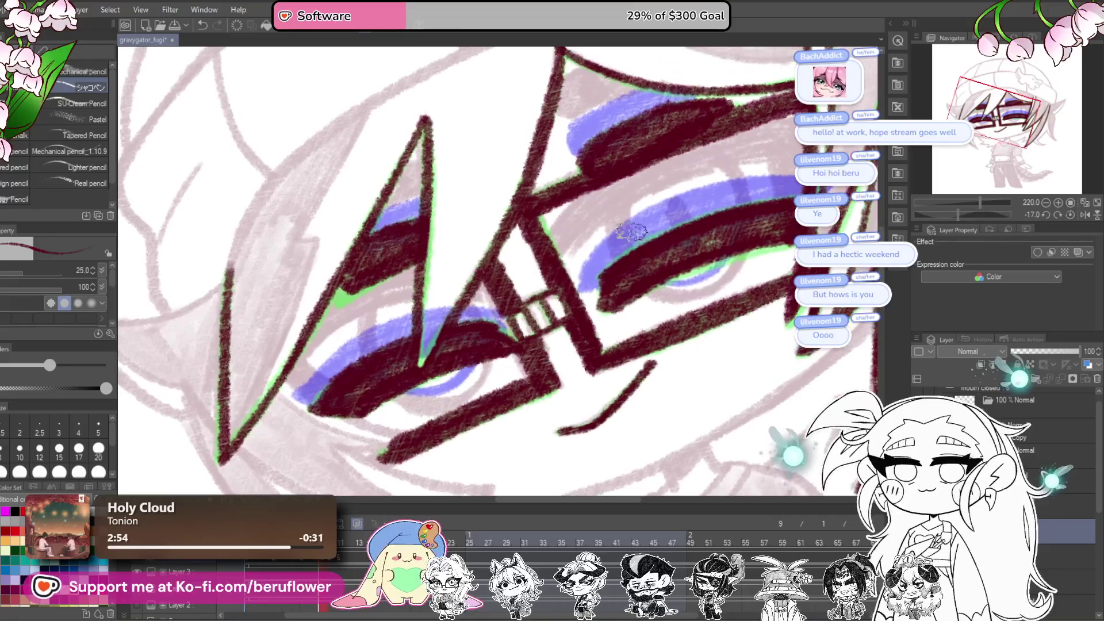
{"action": "left_click_drag", "start_coordinate": [404, 327], "coordinate": [586, 271]}
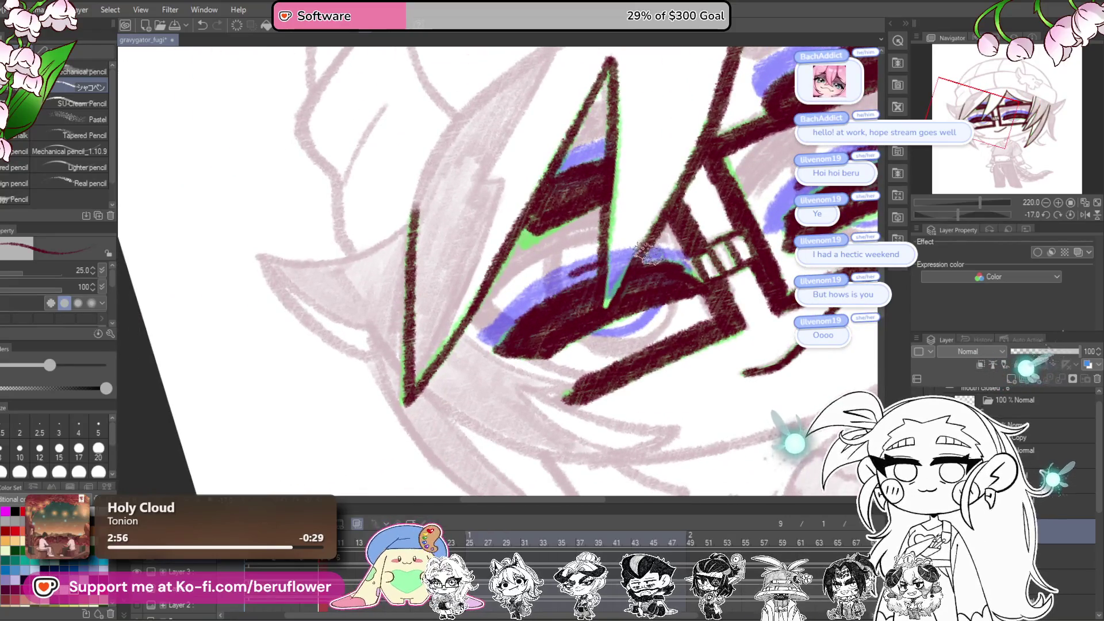
{"action": "mouse_move", "coordinate": [703, 303]}
{"action": "left_mouse_down"}
{"action": "mouse_move", "coordinate": [587, 304]}
{"action": "mouse_move", "coordinate": [655, 290]}
{"action": "left_mouse_up"}
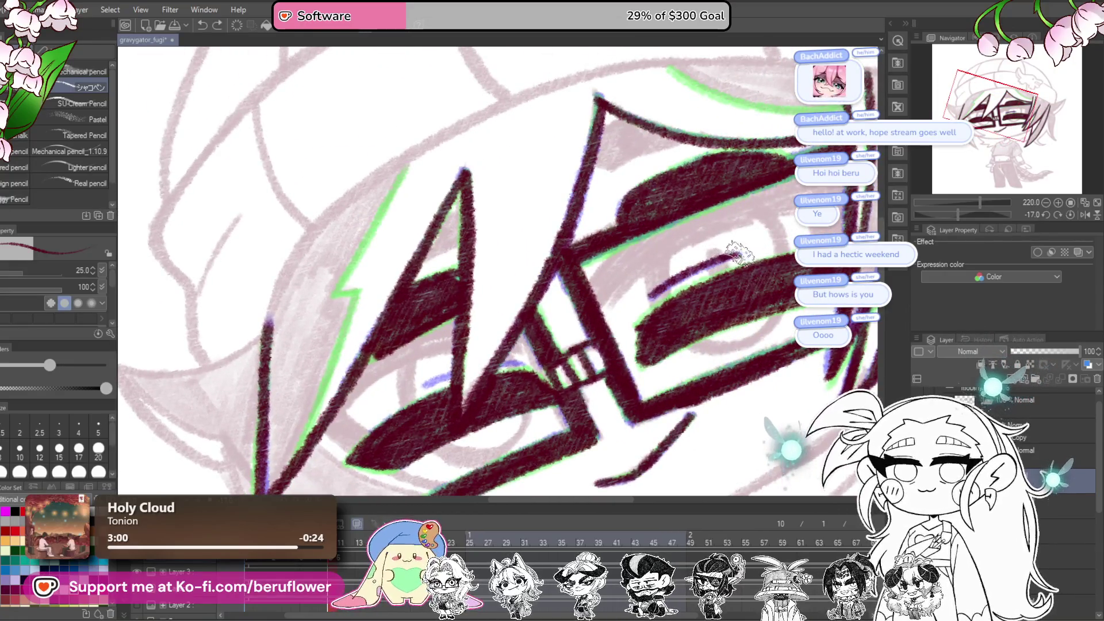
{"action": "left_click_drag", "start_coordinate": [579, 350], "coordinate": [696, 313]}
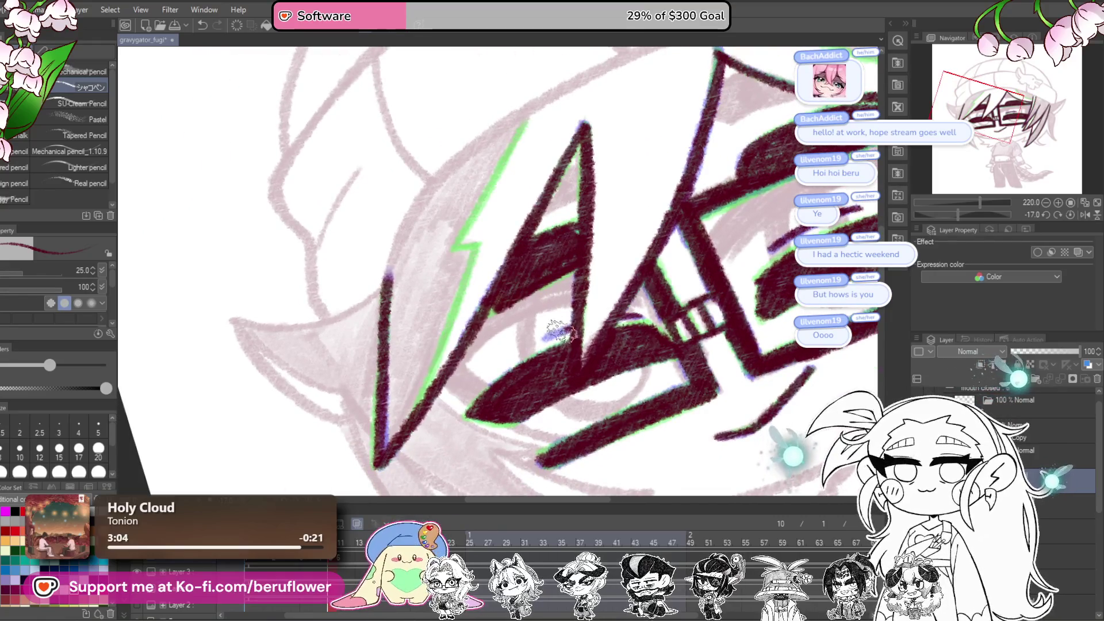
{"action": "left_click", "coordinate": [357, 542]}
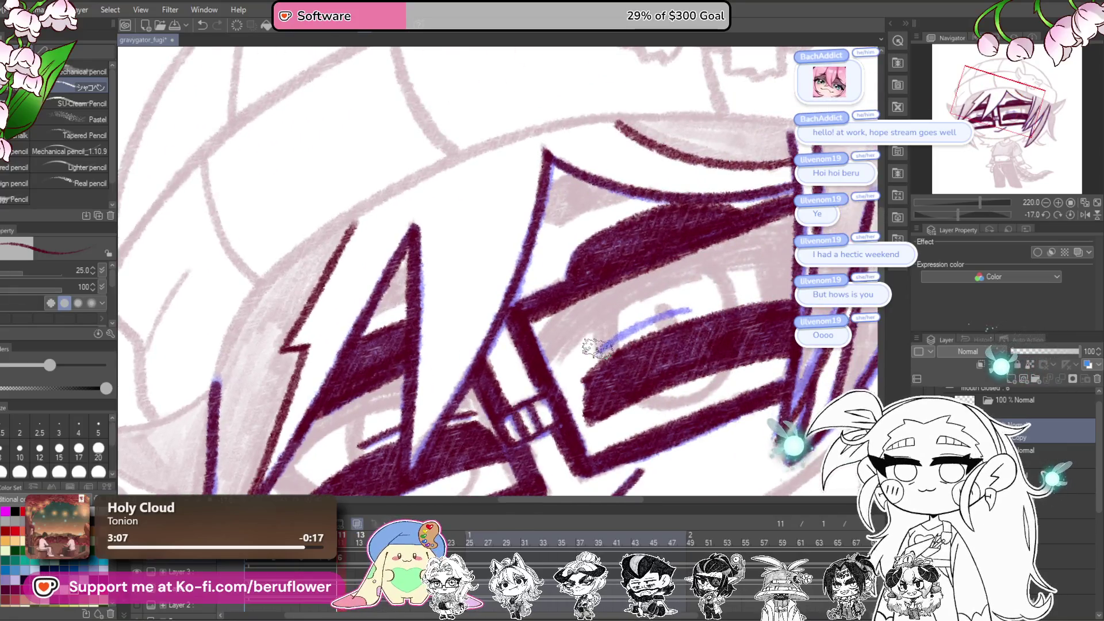
{"action": "left_click_drag", "start_coordinate": [593, 348], "coordinate": [680, 315]}
{"action": "scroll", "coordinate": [680, 315], "scroll_direction": "down", "scroll_amount": 5}
{"action": "mouse_move", "coordinate": [581, 493]}
{"action": "left_mouse_down"}
{"action": "mouse_move", "coordinate": [569, 476]}
{"action": "mouse_move", "coordinate": [520, 458]}
{"action": "left_mouse_up"}
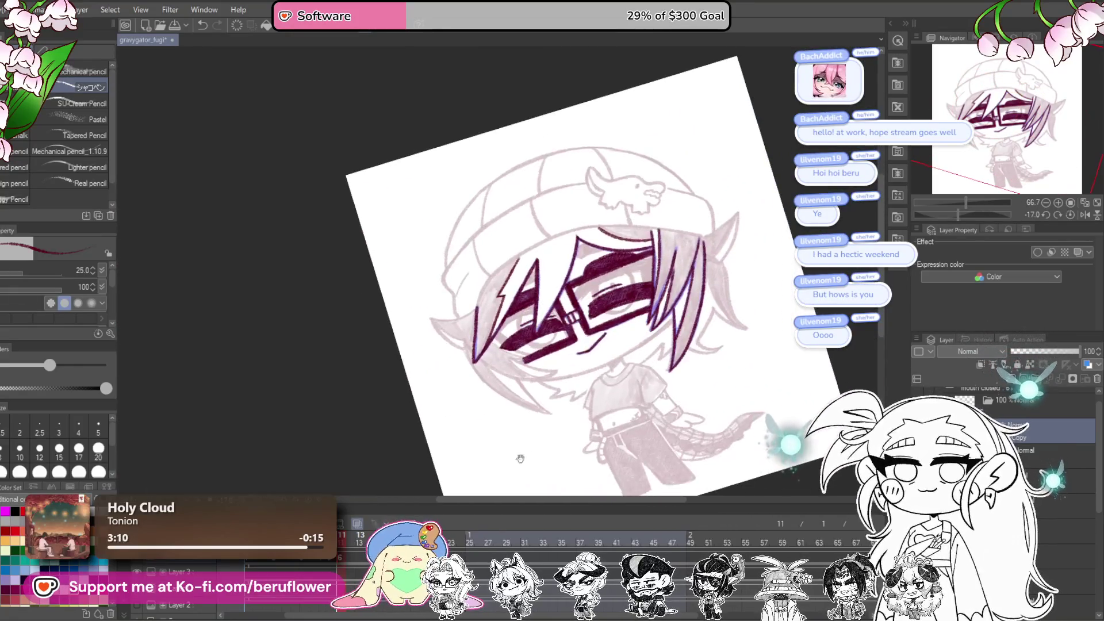
{"action": "left_click", "coordinate": [337, 564]}
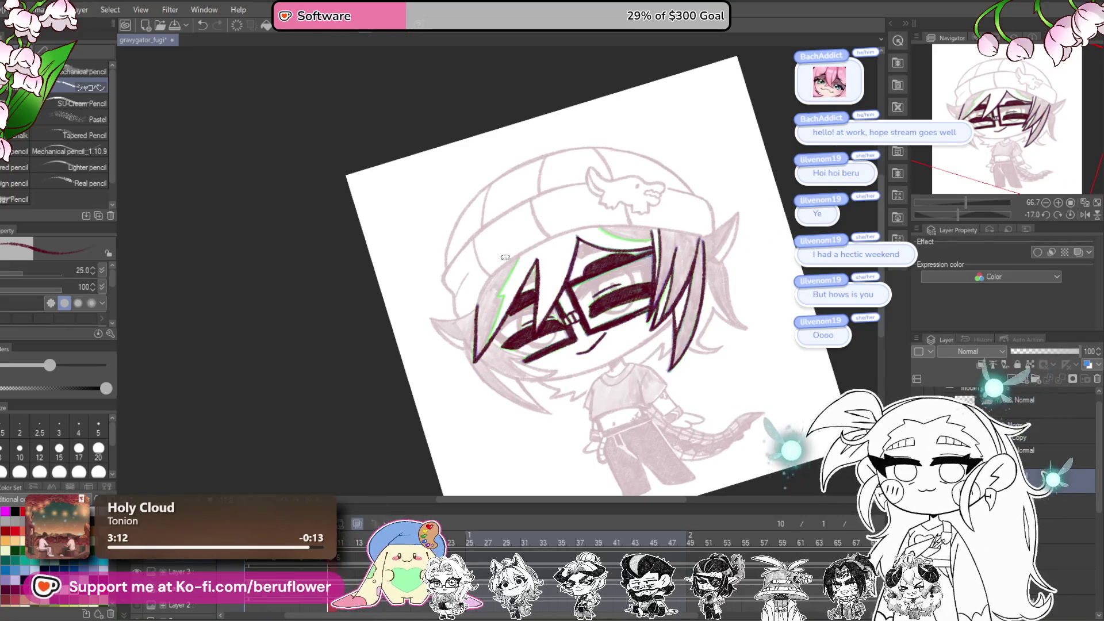
Step: Ink the lightning strand's left edge in maroon along the green guide
{"action": "scroll", "coordinate": [558, 302], "scroll_direction": "up", "scroll_amount": 5}
{"action": "left_click_drag", "start_coordinate": [559, 303], "coordinate": [544, 230]}
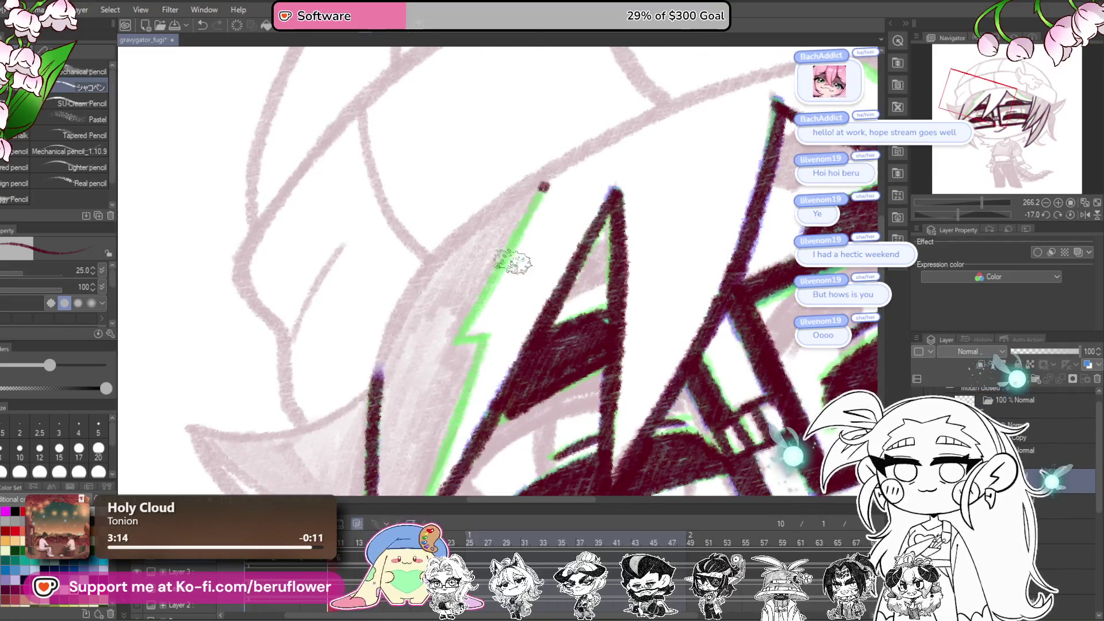
{"action": "mouse_move", "coordinate": [485, 333]}
{"action": "left_mouse_down"}
{"action": "mouse_move", "coordinate": [504, 220]}
{"action": "mouse_move", "coordinate": [482, 233]}
{"action": "mouse_move", "coordinate": [409, 409]}
{"action": "left_mouse_up"}
{"action": "left_click_drag", "start_coordinate": [647, 334], "coordinate": [563, 388]}
{"action": "left_click_drag", "start_coordinate": [957, 214], "coordinate": [971, 215]}
{"action": "mouse_move", "coordinate": [523, 175]}
{"action": "left_mouse_down"}
{"action": "mouse_move", "coordinate": [569, 311]}
{"action": "mouse_move", "coordinate": [627, 370]}
{"action": "left_mouse_up"}
Step: Reset the canvas rotation to upright and step back to frame 9
{"action": "scroll", "coordinate": [619, 363], "scroll_direction": "down", "scroll_amount": 3}
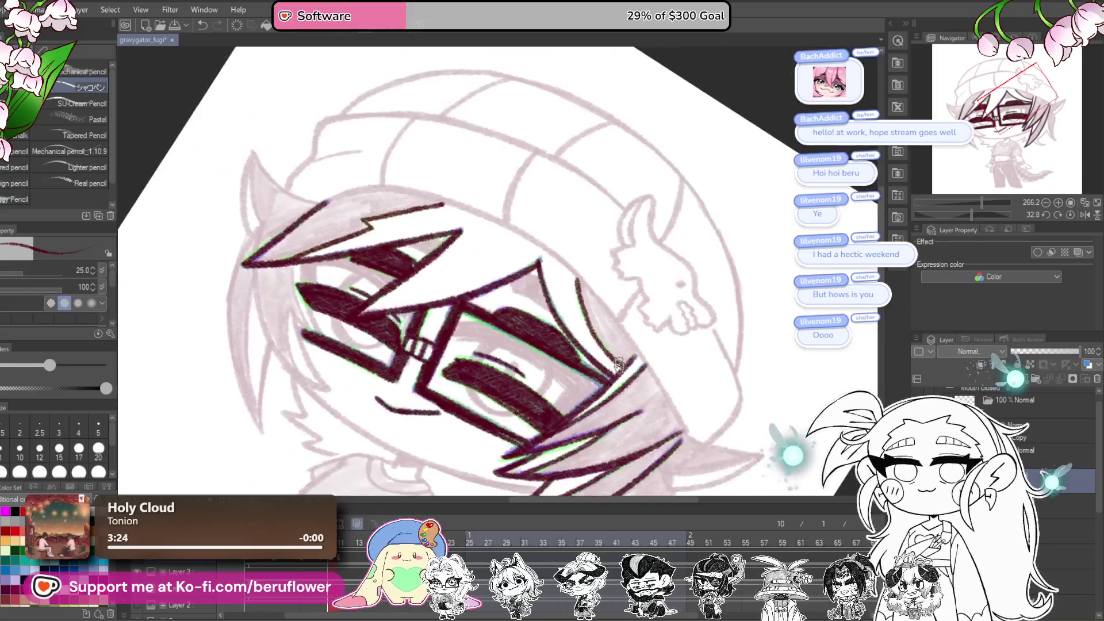
{"action": "left_click_drag", "start_coordinate": [972, 214], "coordinate": [964, 215]}
{"action": "left_click", "coordinate": [1070, 215]}
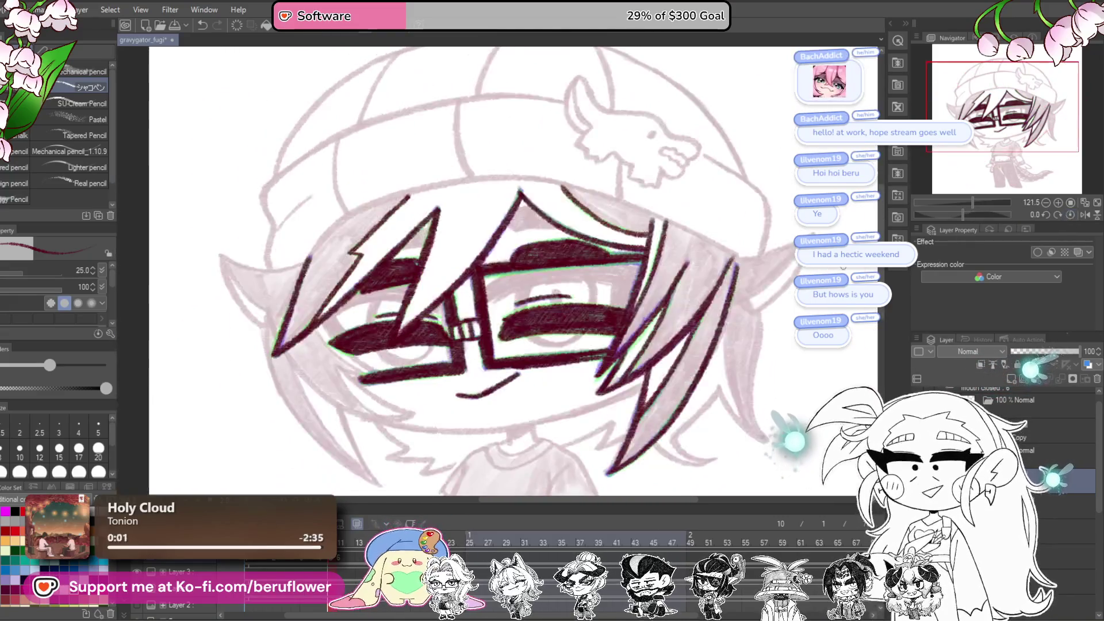
{"action": "key", "text": "Left"}
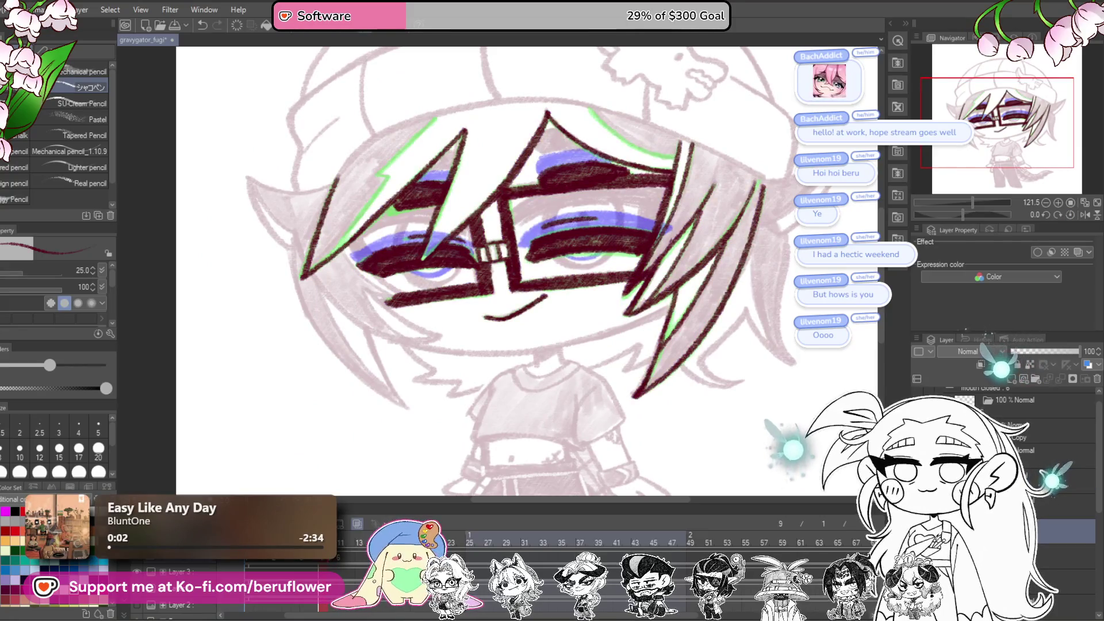
Step: Ink maroon lines along the upper left hair of frame 9
{"action": "mouse_move", "coordinate": [455, 132]}
{"action": "left_mouse_down"}
{"action": "mouse_move", "coordinate": [520, 195]}
{"action": "mouse_move", "coordinate": [541, 236]}
{"action": "left_mouse_up"}
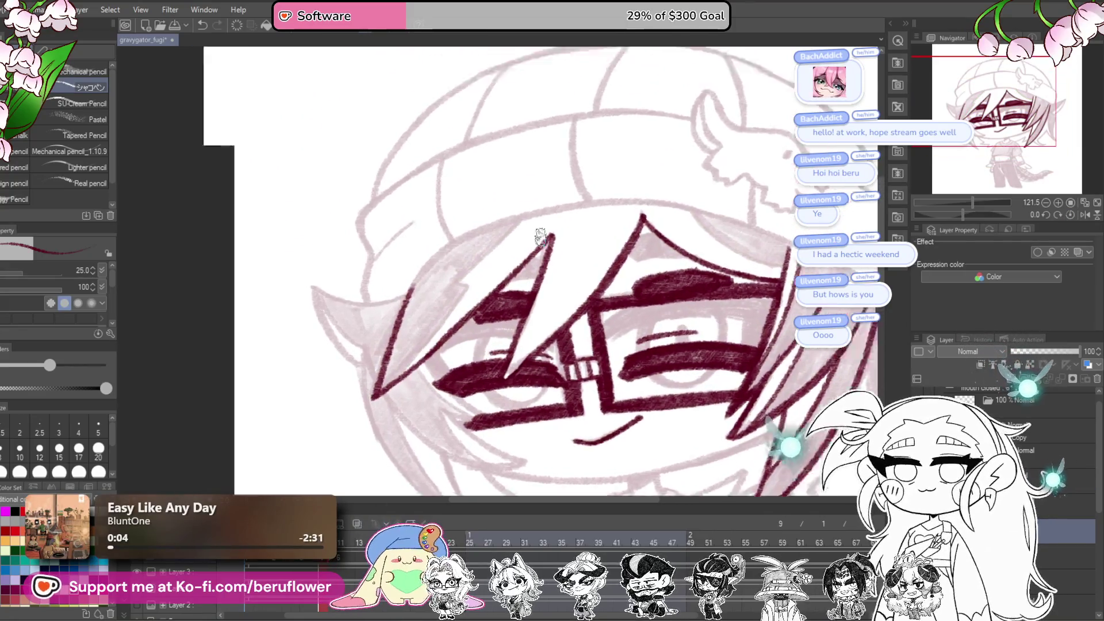
{"action": "scroll", "coordinate": [547, 222], "scroll_direction": "up", "scroll_amount": 4}
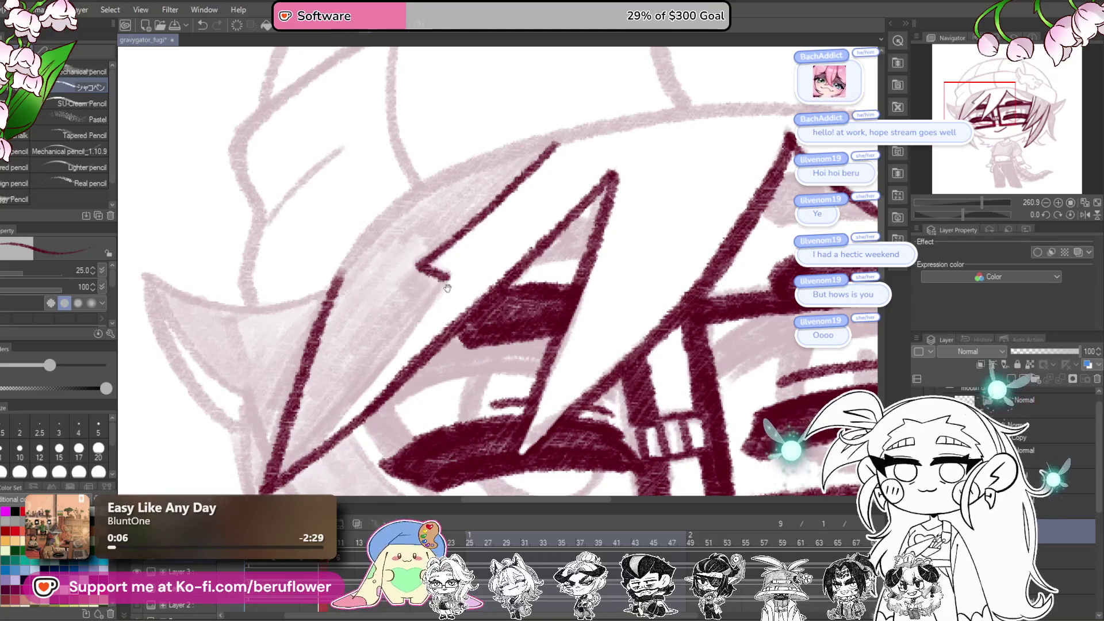
{"action": "left_click_drag", "start_coordinate": [447, 287], "coordinate": [525, 207]}
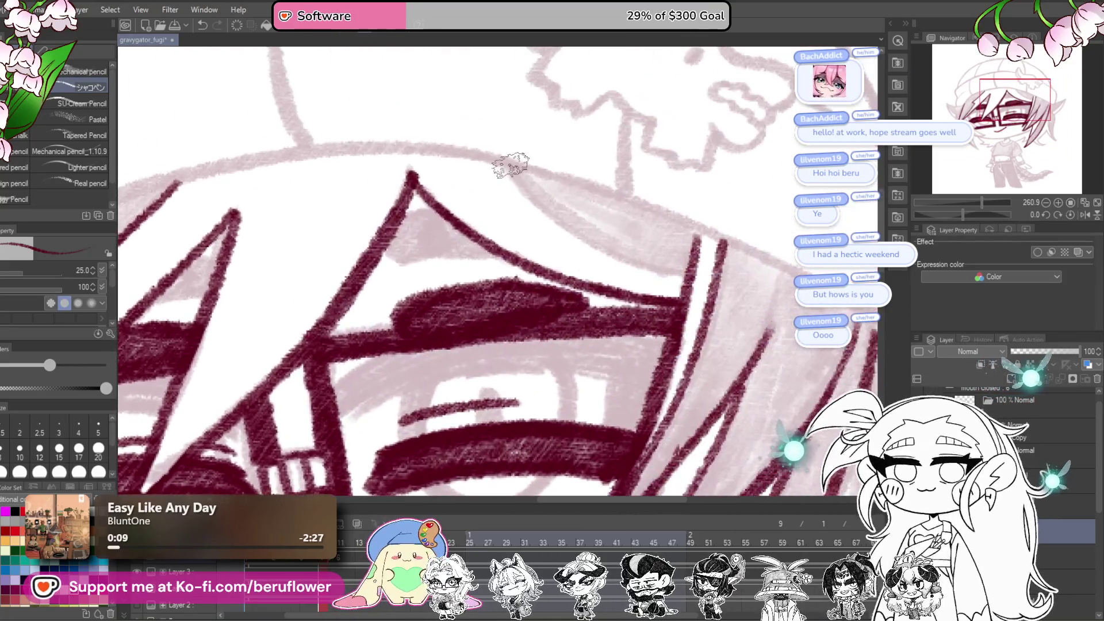
{"action": "mouse_move", "coordinate": [510, 165]}
{"action": "left_mouse_down"}
{"action": "mouse_move", "coordinate": [571, 230]}
{"action": "mouse_move", "coordinate": [707, 290]}
{"action": "left_mouse_up"}
{"action": "mouse_move", "coordinate": [734, 468]}
{"action": "left_mouse_down"}
{"action": "mouse_move", "coordinate": [677, 222]}
{"action": "mouse_move", "coordinate": [773, 308]}
{"action": "left_mouse_up"}
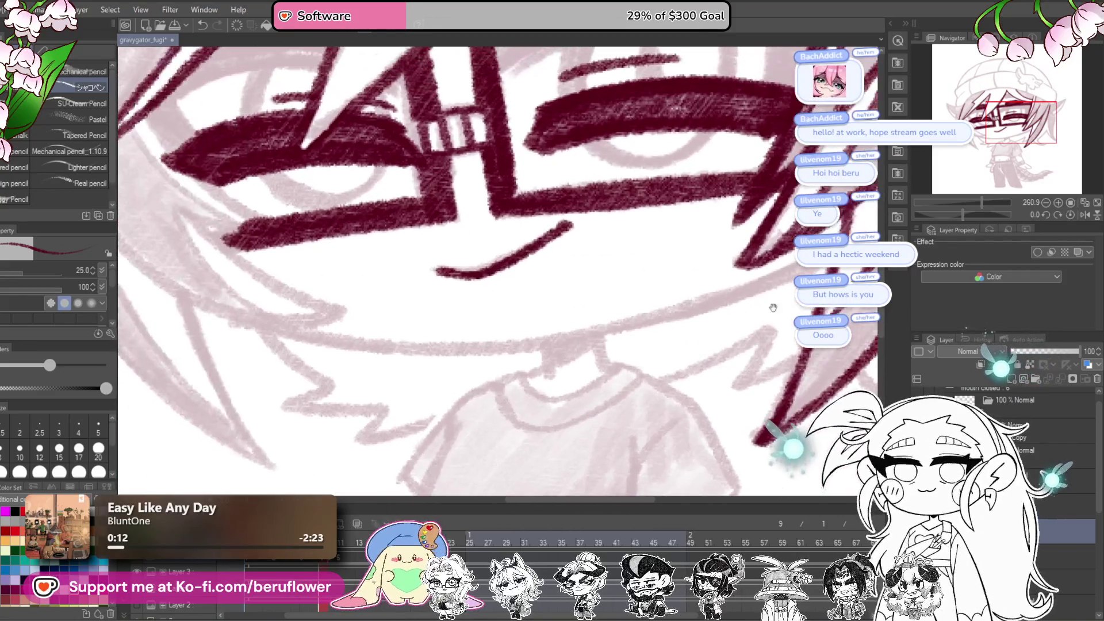
Step: Ink the zigzag strand over the left eye with edges and dark shading, then zoom to actual size
{"action": "left_click_drag", "start_coordinate": [958, 214], "coordinate": [981, 213]}
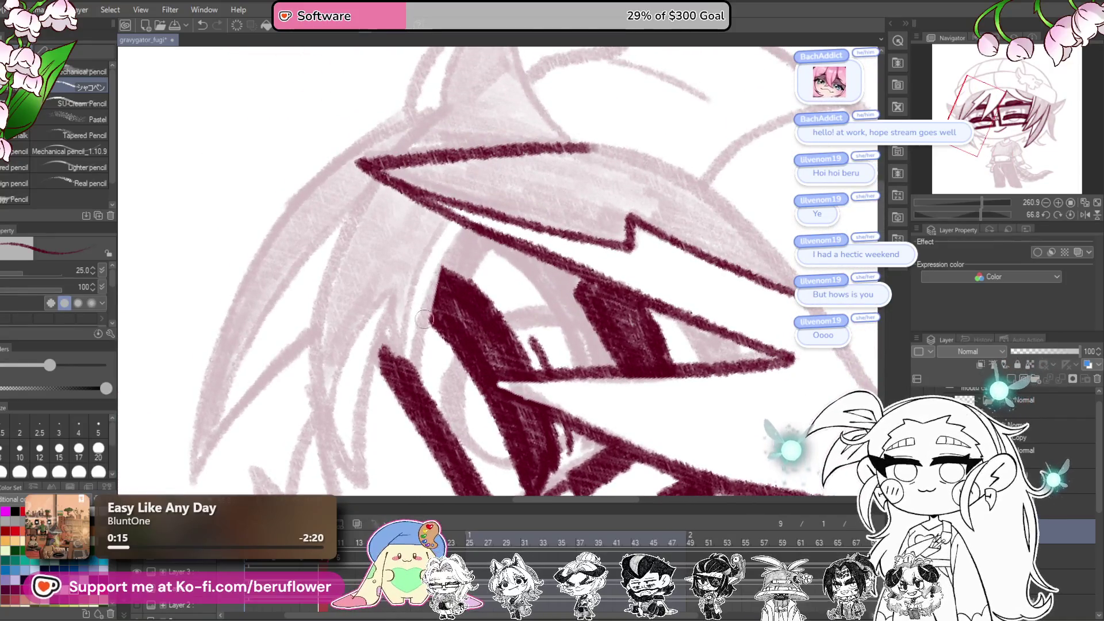
{"action": "mouse_move", "coordinate": [468, 229]}
{"action": "left_mouse_down"}
{"action": "mouse_move", "coordinate": [422, 325]}
{"action": "mouse_move", "coordinate": [413, 377]}
{"action": "mouse_move", "coordinate": [381, 297]}
{"action": "left_mouse_up"}
{"action": "mouse_move", "coordinate": [414, 380]}
{"action": "left_mouse_down"}
{"action": "mouse_move", "coordinate": [382, 288]}
{"action": "mouse_move", "coordinate": [454, 248]}
{"action": "mouse_move", "coordinate": [409, 369]}
{"action": "left_mouse_up"}
{"action": "mouse_move", "coordinate": [424, 177]}
{"action": "left_mouse_down"}
{"action": "mouse_move", "coordinate": [377, 292]}
{"action": "mouse_move", "coordinate": [400, 440]}
{"action": "left_mouse_up"}
{"action": "left_click_drag", "start_coordinate": [495, 338], "coordinate": [480, 365]}
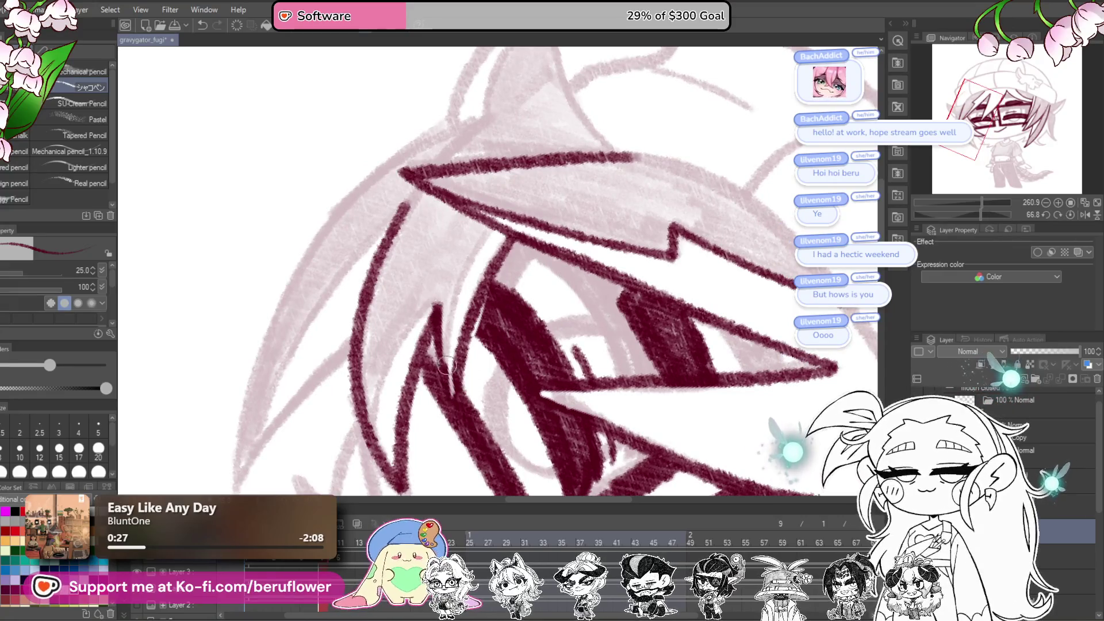
{"action": "left_click_drag", "start_coordinate": [478, 331], "coordinate": [497, 280]}
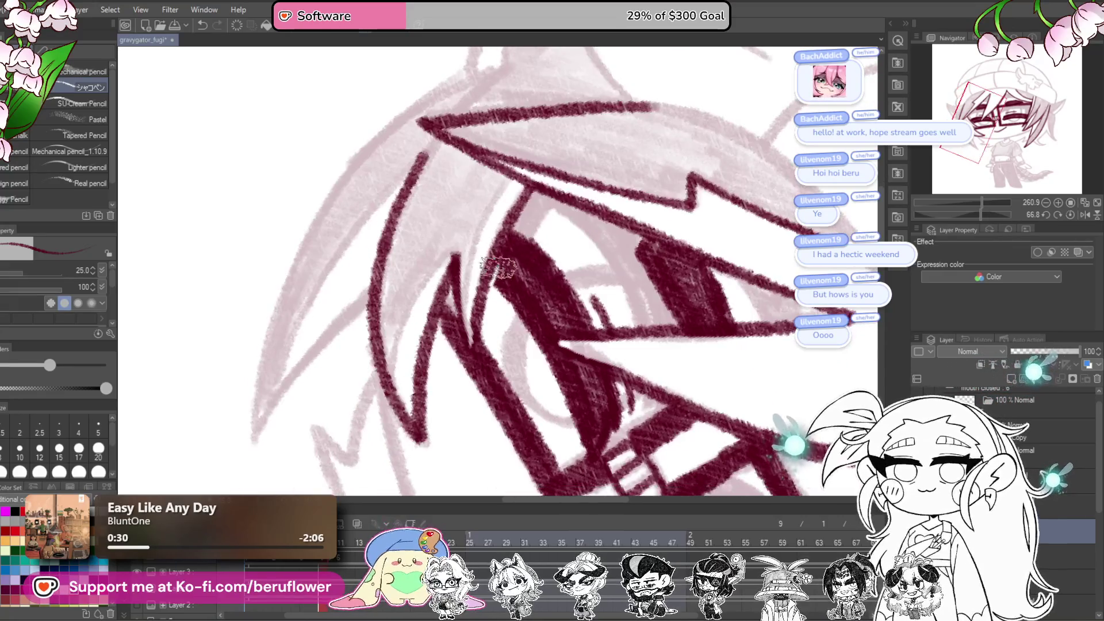
{"action": "mouse_move", "coordinate": [457, 319]}
{"action": "left_mouse_down"}
{"action": "mouse_move", "coordinate": [443, 400]}
{"action": "mouse_move", "coordinate": [493, 247]}
{"action": "mouse_move", "coordinate": [450, 406]}
{"action": "mouse_move", "coordinate": [498, 354]}
{"action": "left_mouse_up"}
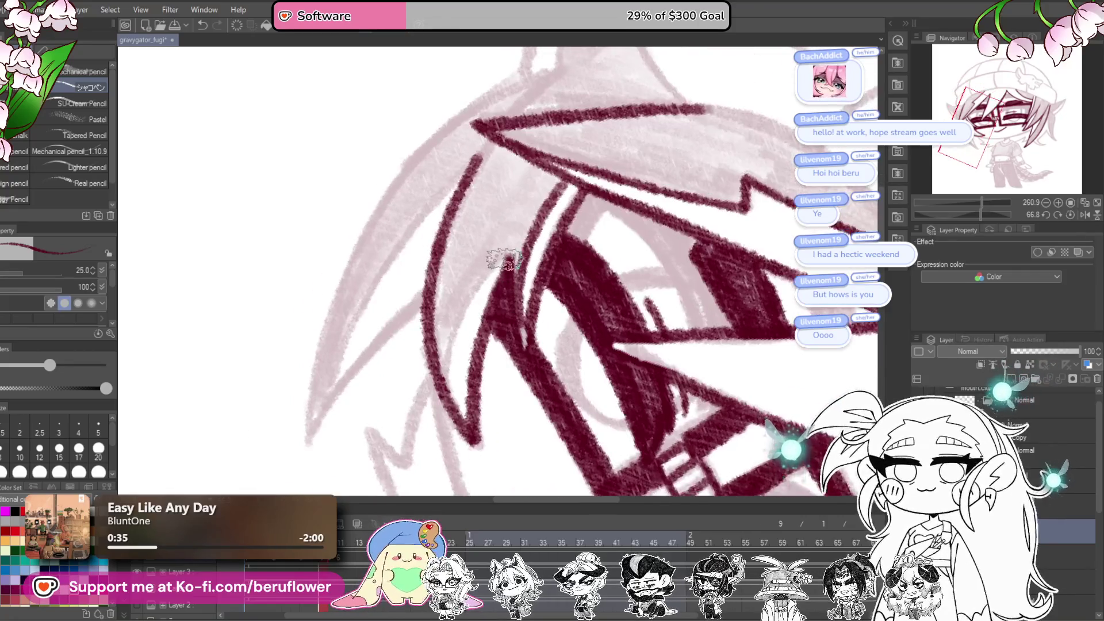
{"action": "left_click_drag", "start_coordinate": [448, 173], "coordinate": [447, 345]}
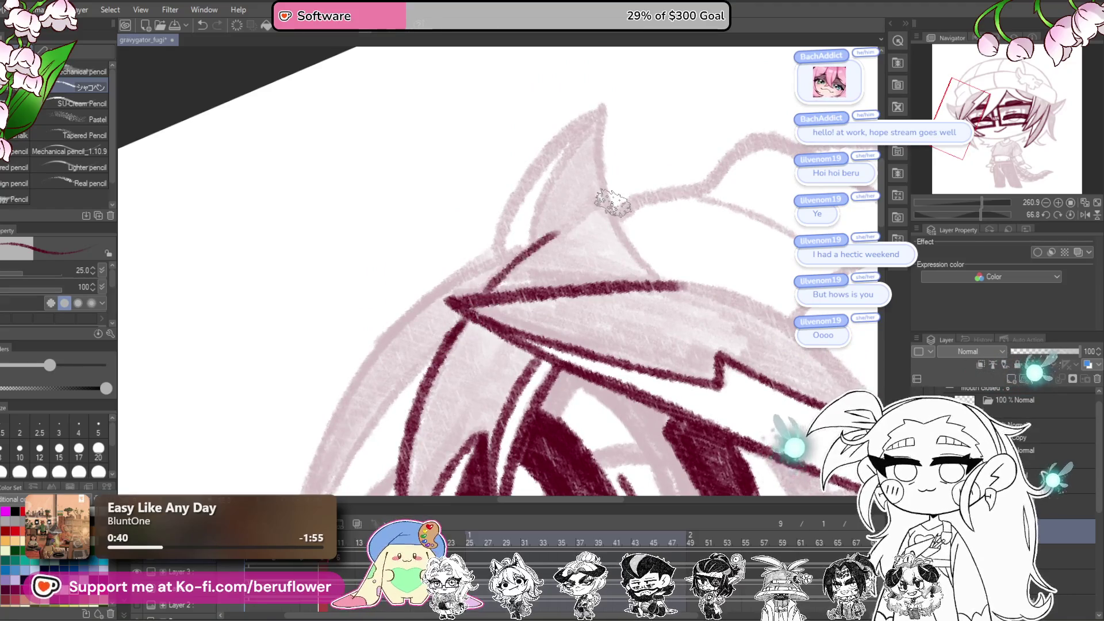
{"action": "key", "text": "ctrl+alt+0"}
Step: Outline the ear and the left hair strand in maroon, then straighten the canvas
{"action": "scroll", "coordinate": [613, 203], "scroll_direction": "up", "scroll_amount": 5}
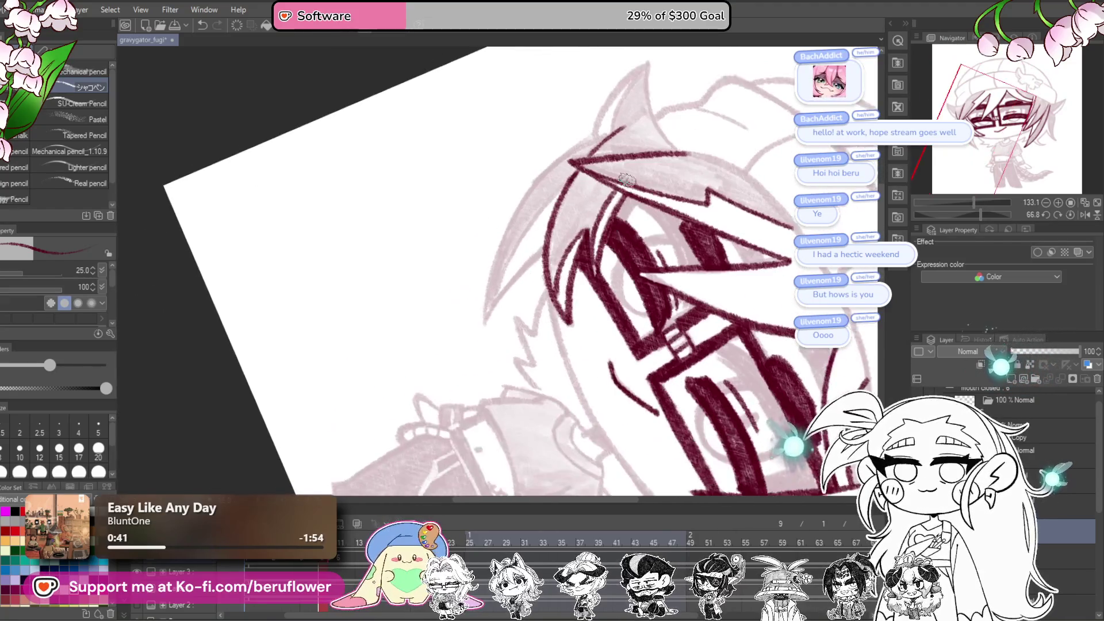
{"action": "mouse_move", "coordinate": [516, 234]}
{"action": "left_mouse_down"}
{"action": "mouse_move", "coordinate": [543, 322]}
{"action": "mouse_move", "coordinate": [572, 347]}
{"action": "left_mouse_up"}
{"action": "mouse_move", "coordinate": [545, 244]}
{"action": "left_mouse_down"}
{"action": "mouse_move", "coordinate": [469, 325]}
{"action": "mouse_move", "coordinate": [455, 361]}
{"action": "left_mouse_up"}
{"action": "mouse_move", "coordinate": [508, 292]}
{"action": "left_mouse_down"}
{"action": "mouse_move", "coordinate": [695, 165]}
{"action": "mouse_move", "coordinate": [546, 278]}
{"action": "mouse_move", "coordinate": [510, 419]}
{"action": "mouse_move", "coordinate": [624, 292]}
{"action": "left_mouse_up"}
{"action": "left_click_drag", "start_coordinate": [624, 292], "coordinate": [578, 335]}
{"action": "left_click_drag", "start_coordinate": [603, 241], "coordinate": [482, 423]}
{"action": "mouse_move", "coordinate": [759, 388]}
{"action": "left_mouse_down"}
{"action": "mouse_move", "coordinate": [575, 365]}
{"action": "mouse_move", "coordinate": [745, 259]}
{"action": "mouse_move", "coordinate": [632, 345]}
{"action": "mouse_move", "coordinate": [662, 339]}
{"action": "mouse_move", "coordinate": [660, 315]}
{"action": "mouse_move", "coordinate": [644, 334]}
{"action": "mouse_move", "coordinate": [624, 460]}
{"action": "left_mouse_up"}
{"action": "left_click", "coordinate": [1046, 215]}
Step: Ink the ear's edges, the hair below the ear and the zig-zag near the collar
{"action": "mouse_move", "coordinate": [565, 308]}
{"action": "left_mouse_down"}
{"action": "mouse_move", "coordinate": [676, 267]}
{"action": "mouse_move", "coordinate": [713, 190]}
{"action": "mouse_move", "coordinate": [695, 234]}
{"action": "mouse_move", "coordinate": [611, 323]}
{"action": "left_mouse_up"}
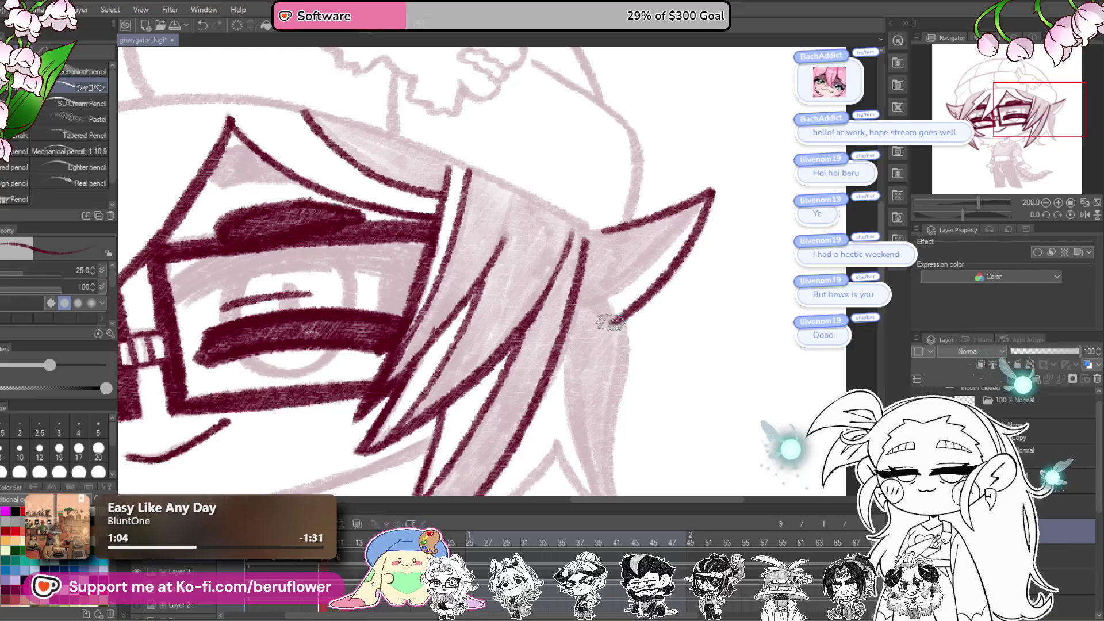
{"action": "left_click_drag", "start_coordinate": [712, 193], "coordinate": [613, 298]}
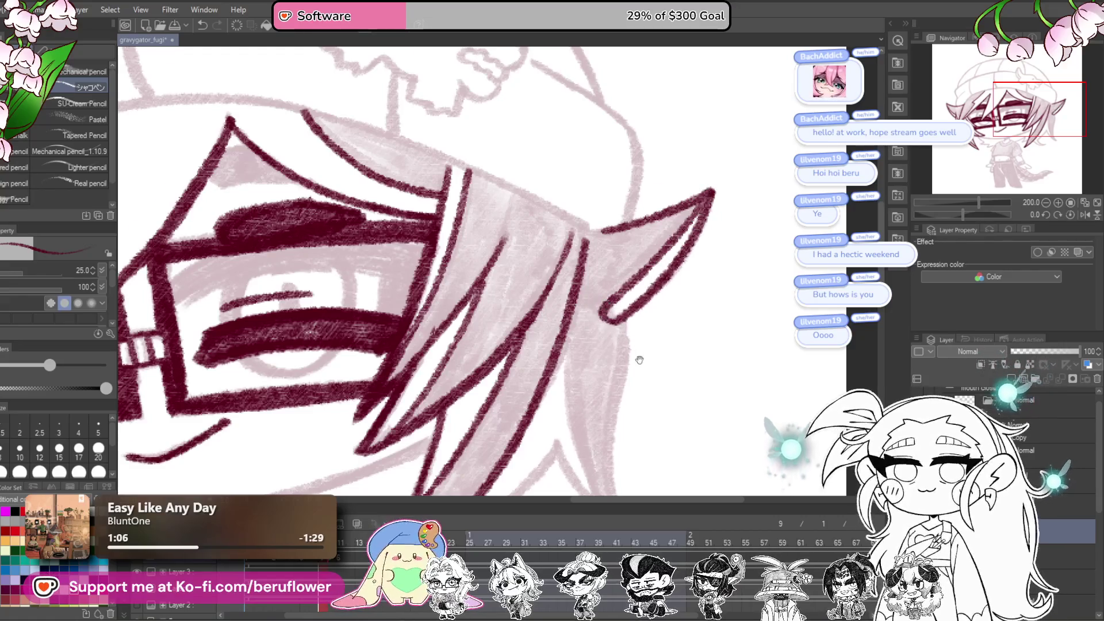
{"action": "left_click_drag", "start_coordinate": [639, 360], "coordinate": [645, 262]}
{"action": "mouse_move", "coordinate": [611, 217]}
{"action": "left_mouse_down"}
{"action": "mouse_move", "coordinate": [636, 428]}
{"action": "mouse_move", "coordinate": [652, 435]}
{"action": "left_mouse_up"}
{"action": "left_click_drag", "start_coordinate": [610, 403], "coordinate": [611, 396]}
{"action": "mouse_move", "coordinate": [573, 232]}
{"action": "left_mouse_down"}
{"action": "mouse_move", "coordinate": [572, 322]}
{"action": "mouse_move", "coordinate": [598, 402]}
{"action": "mouse_move", "coordinate": [694, 352]}
{"action": "left_mouse_up"}
{"action": "left_click_drag", "start_coordinate": [644, 269], "coordinate": [589, 333]}
{"action": "left_click_drag", "start_coordinate": [555, 381], "coordinate": [673, 376]}
{"action": "mouse_move", "coordinate": [598, 322]}
{"action": "left_mouse_down"}
{"action": "mouse_move", "coordinate": [569, 357]}
{"action": "mouse_move", "coordinate": [499, 367]}
{"action": "mouse_move", "coordinate": [603, 373]}
{"action": "left_mouse_up"}
Step: Ink a long hair strand down-left on a rotated canvas and the right side of the neck
{"action": "left_click_drag", "start_coordinate": [977, 214], "coordinate": [998, 216]}
{"action": "mouse_move", "coordinate": [528, 108]}
{"action": "left_mouse_down"}
{"action": "mouse_move", "coordinate": [397, 230]}
{"action": "mouse_move", "coordinate": [302, 388]}
{"action": "mouse_move", "coordinate": [269, 472]}
{"action": "mouse_move", "coordinate": [290, 442]}
{"action": "left_mouse_up"}
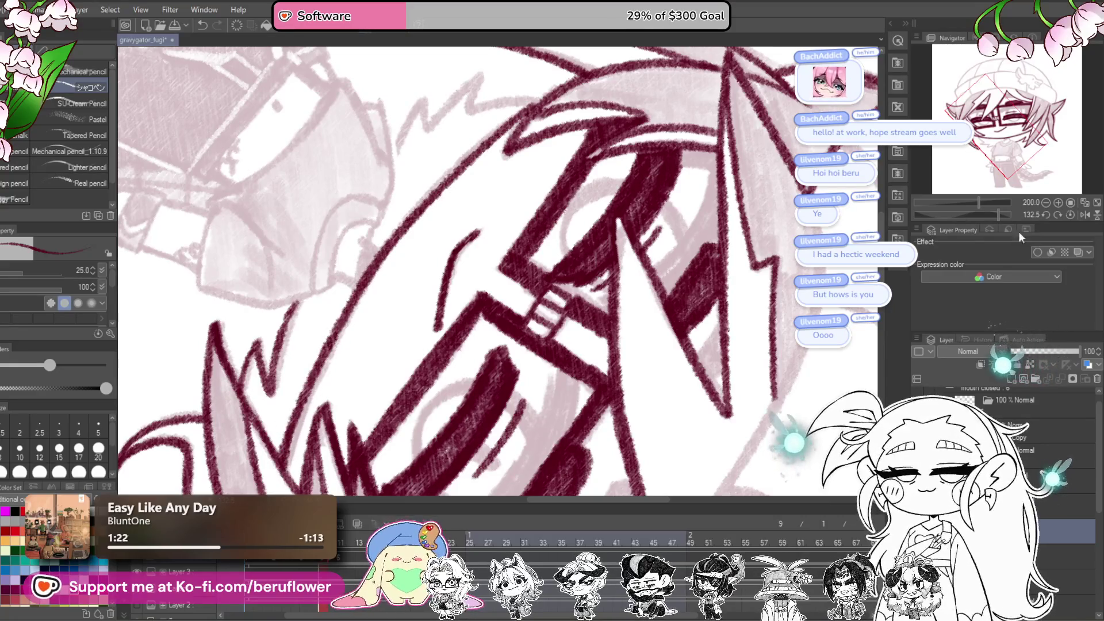
{"action": "left_click", "coordinate": [1068, 214]}
{"action": "mouse_move", "coordinate": [615, 345]}
{"action": "left_mouse_down"}
{"action": "mouse_move", "coordinate": [612, 332]}
{"action": "mouse_move", "coordinate": [552, 342]}
{"action": "mouse_move", "coordinate": [538, 332]}
{"action": "mouse_move", "coordinate": [572, 329]}
{"action": "mouse_move", "coordinate": [622, 300]}
{"action": "left_mouse_up"}
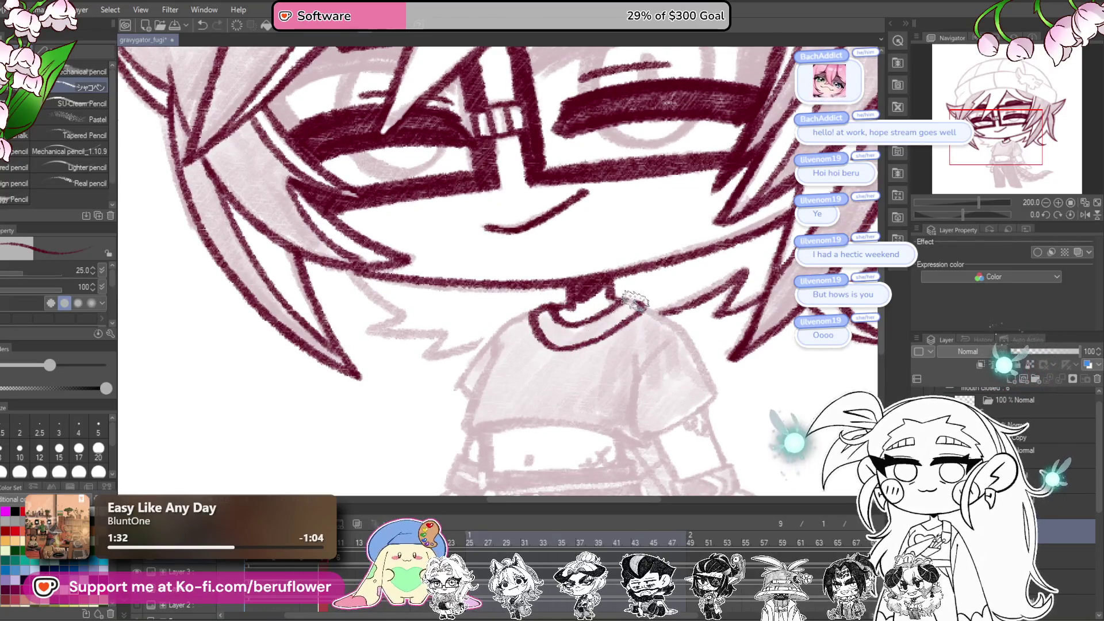
Step: Ink the shirt's shoulders from the collar and both sides in maroon
{"action": "left_click_drag", "start_coordinate": [636, 300], "coordinate": [672, 293]}
{"action": "mouse_move", "coordinate": [584, 292]}
{"action": "left_mouse_down"}
{"action": "mouse_move", "coordinate": [500, 359]}
{"action": "mouse_move", "coordinate": [509, 388]}
{"action": "mouse_move", "coordinate": [520, 350]}
{"action": "left_mouse_up"}
{"action": "mouse_move", "coordinate": [543, 294]}
{"action": "left_mouse_down"}
{"action": "mouse_move", "coordinate": [506, 328]}
{"action": "mouse_move", "coordinate": [489, 374]}
{"action": "mouse_move", "coordinate": [505, 396]}
{"action": "left_mouse_up"}
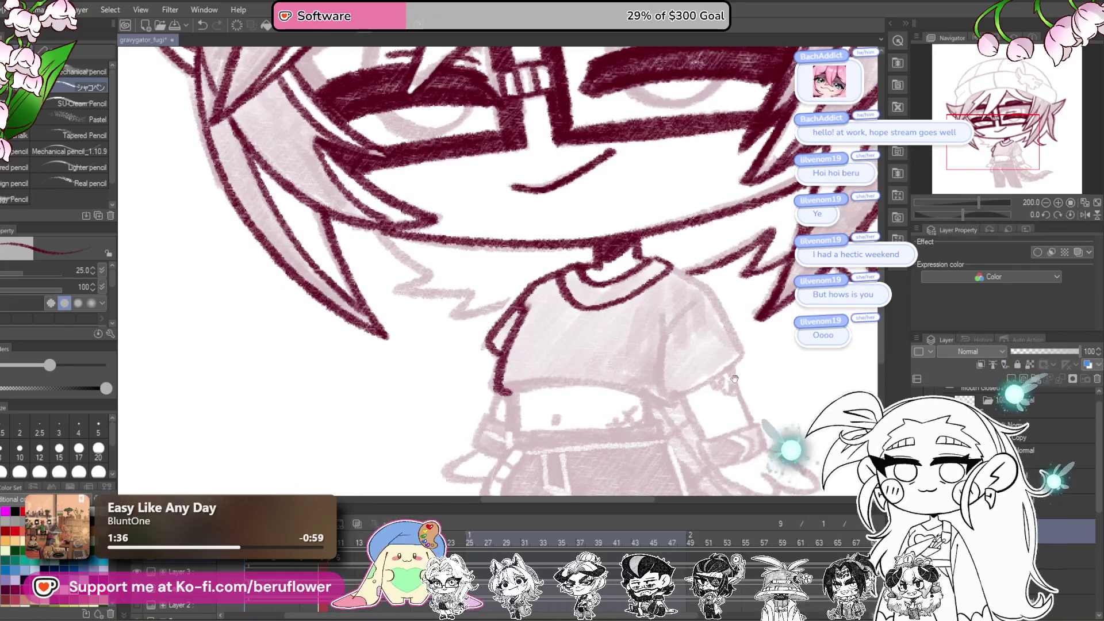
{"action": "left_click_drag", "start_coordinate": [734, 378], "coordinate": [587, 355]}
{"action": "left_click_drag", "start_coordinate": [515, 246], "coordinate": [563, 271]}
{"action": "mouse_move", "coordinate": [598, 337]}
{"action": "left_mouse_down"}
{"action": "mouse_move", "coordinate": [662, 304]}
{"action": "mouse_move", "coordinate": [648, 325]}
{"action": "left_mouse_up"}
{"action": "left_click_drag", "start_coordinate": [588, 265], "coordinate": [588, 349]}
{"action": "mouse_move", "coordinate": [431, 345]}
{"action": "left_mouse_down"}
{"action": "mouse_move", "coordinate": [469, 322]}
{"action": "mouse_move", "coordinate": [512, 316]}
{"action": "left_mouse_up"}
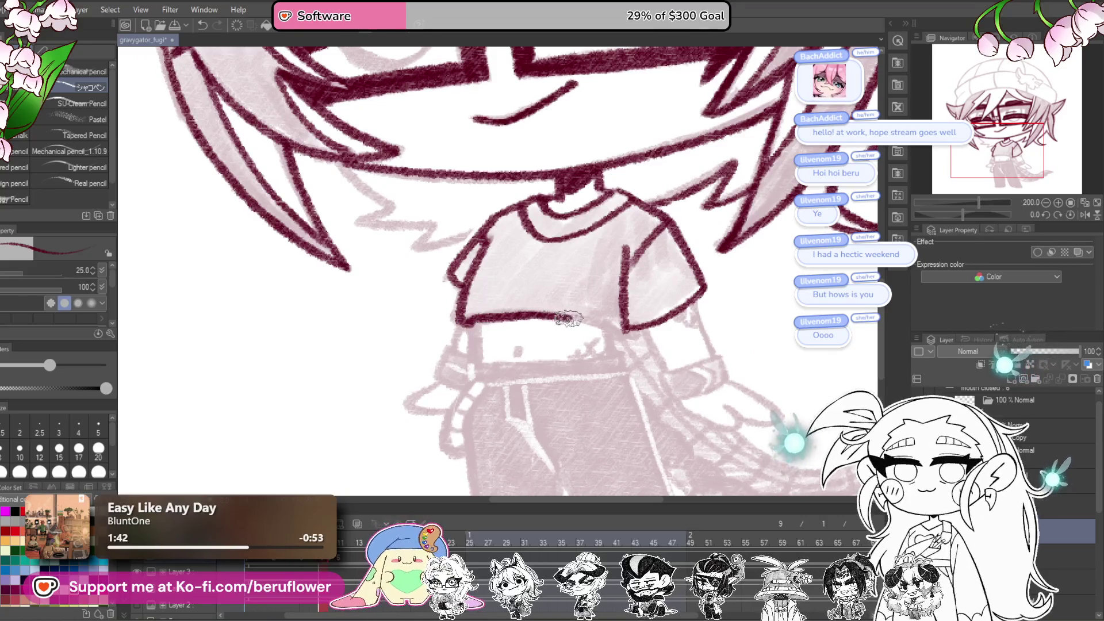
Step: Ink short lines below the shirt hem and, with a thinner brush, a mark on the belly
{"action": "left_click_drag", "start_coordinate": [613, 328], "coordinate": [620, 321]}
{"action": "left_click_drag", "start_coordinate": [482, 315], "coordinate": [490, 354]}
{"action": "left_click_drag", "start_coordinate": [611, 328], "coordinate": [608, 347]}
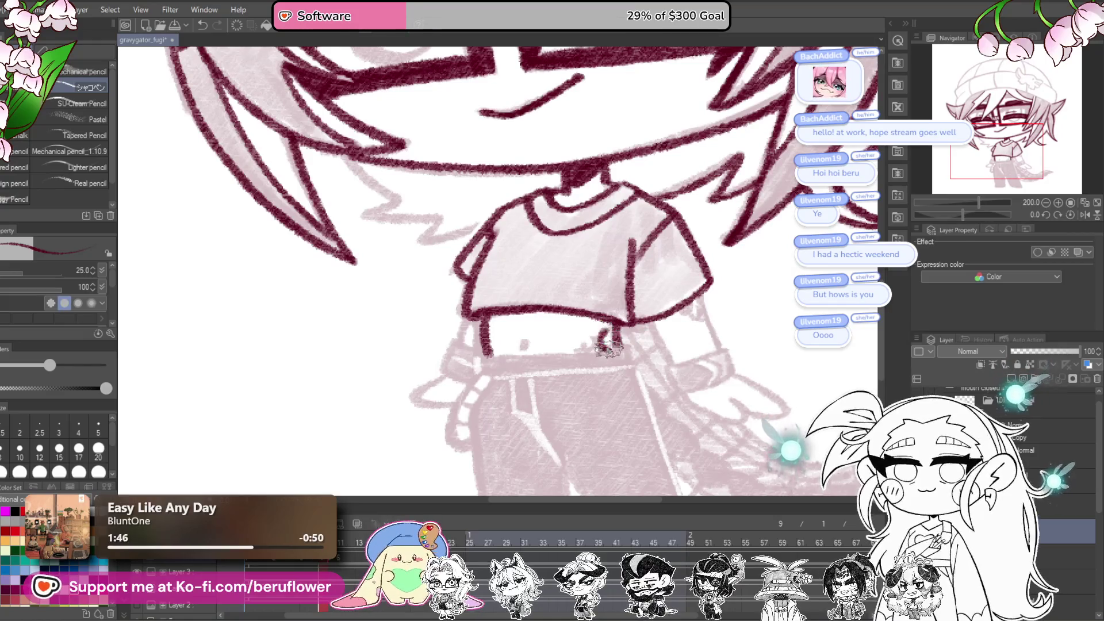
{"action": "left_click_drag", "start_coordinate": [700, 342], "coordinate": [688, 344]}
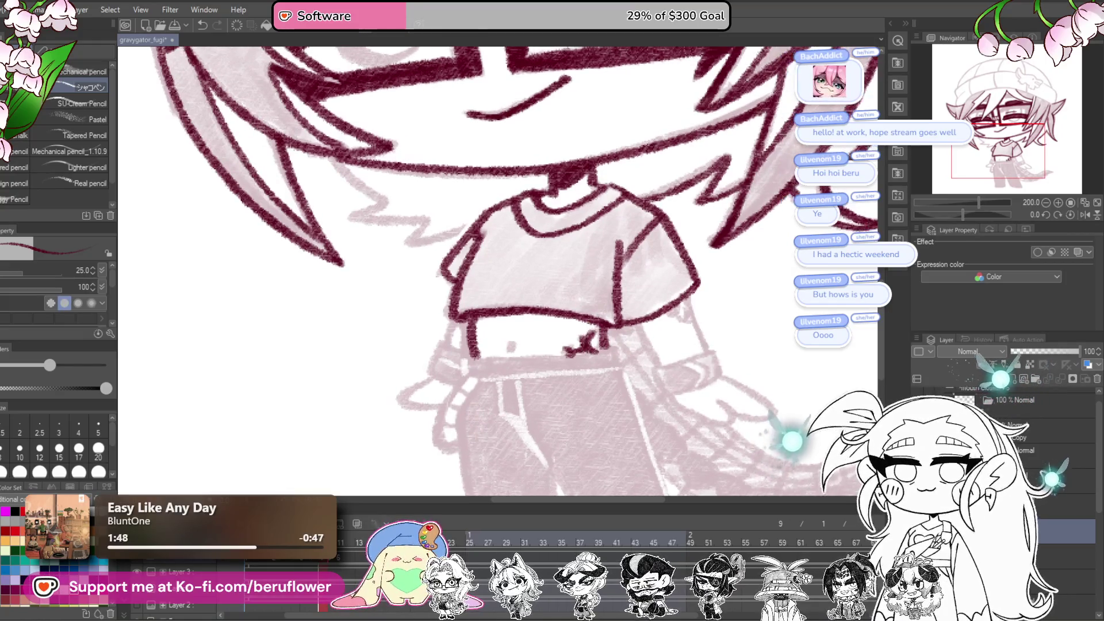
{"action": "left_click_drag", "start_coordinate": [587, 343], "coordinate": [575, 358]}
{"action": "key", "text": "bracketleft"}
{"action": "key", "text": "bracketleft"}
{"action": "key", "text": "bracketleft"}
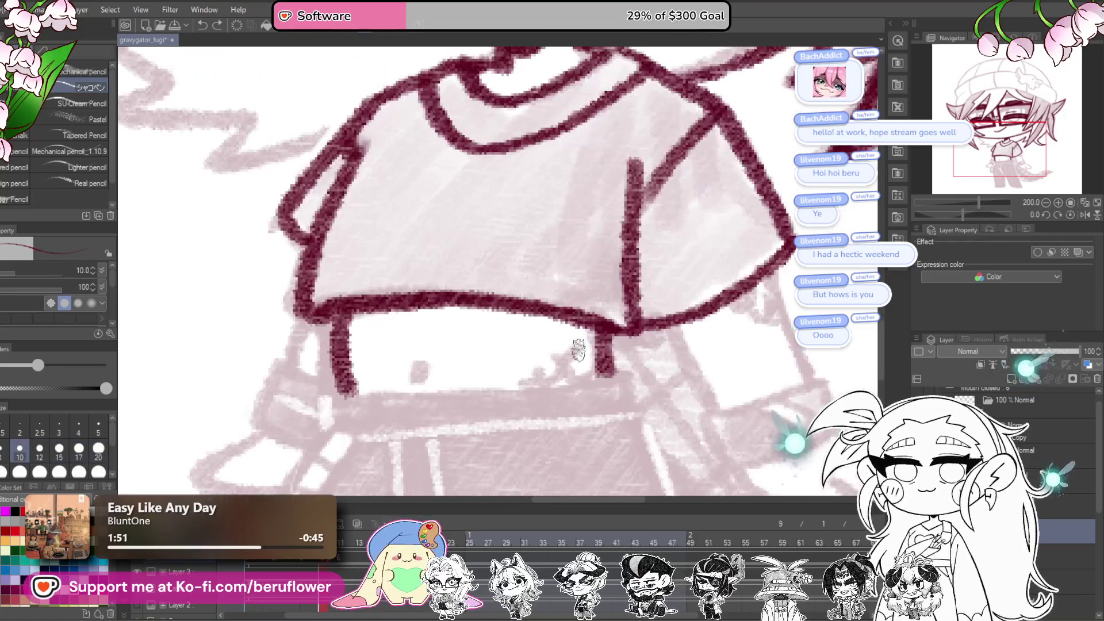
{"action": "scroll", "coordinate": [578, 349], "scroll_direction": "up", "scroll_amount": 2}
{"action": "mouse_move", "coordinate": [607, 317]}
{"action": "left_mouse_down"}
{"action": "mouse_move", "coordinate": [596, 333]}
{"action": "mouse_move", "coordinate": [604, 352]}
{"action": "left_mouse_up"}
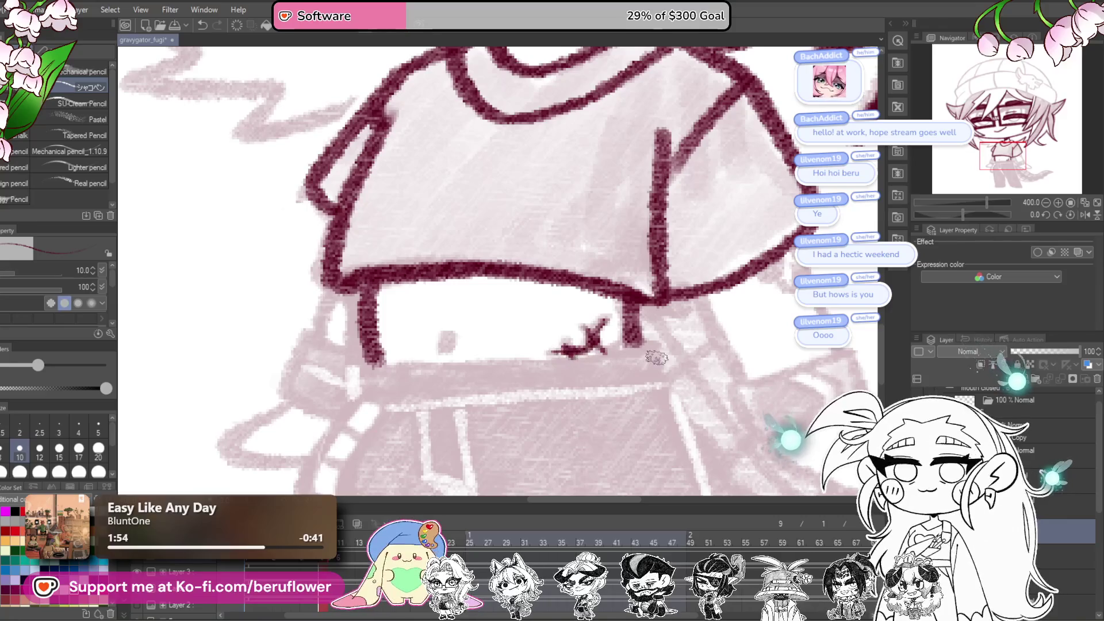
{"action": "scroll", "coordinate": [656, 357], "scroll_direction": "down", "scroll_amount": 4}
{"action": "scroll", "coordinate": [654, 358], "scroll_direction": "up", "scroll_amount": 2}
Step: Ink the waistband and the pants' left outline, then thicken the brush slightly
{"action": "left_click_drag", "start_coordinate": [975, 217], "coordinate": [956, 215]}
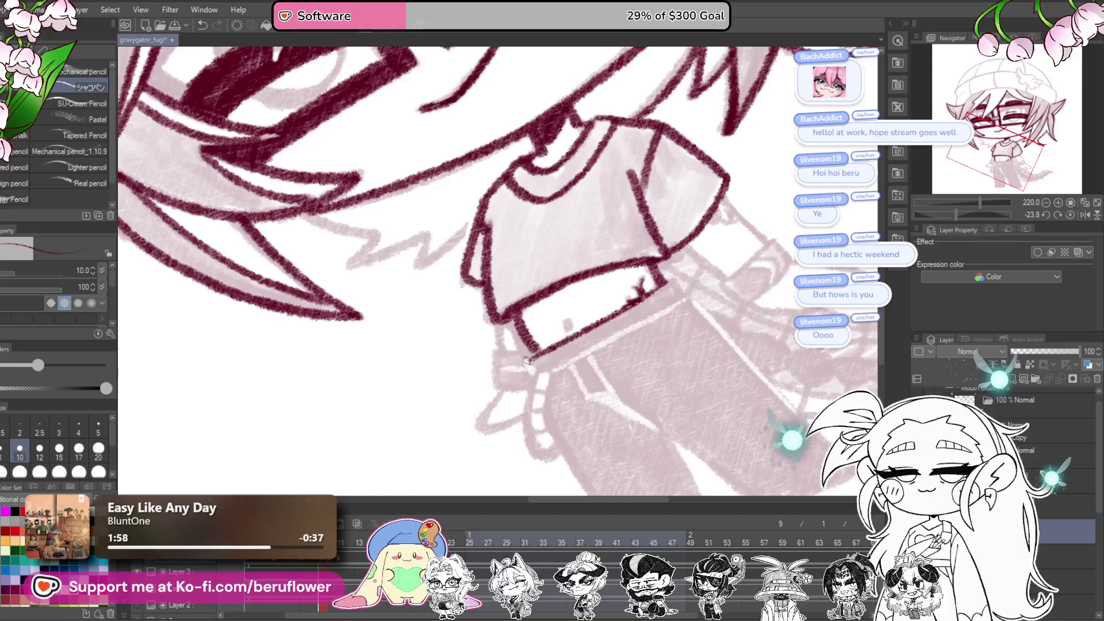
{"action": "left_click_drag", "start_coordinate": [734, 340], "coordinate": [692, 359]}
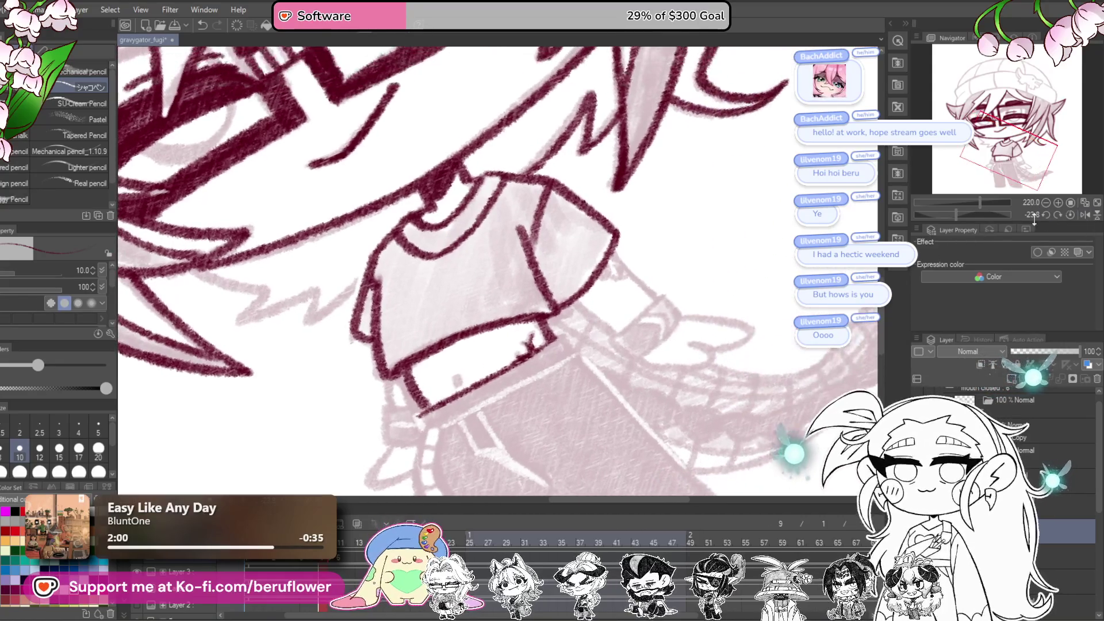
{"action": "left_click_drag", "start_coordinate": [956, 215], "coordinate": [962, 215]}
{"action": "mouse_move", "coordinate": [610, 332]}
{"action": "left_mouse_down"}
{"action": "mouse_move", "coordinate": [538, 296]}
{"action": "mouse_move", "coordinate": [514, 338]}
{"action": "left_mouse_up"}
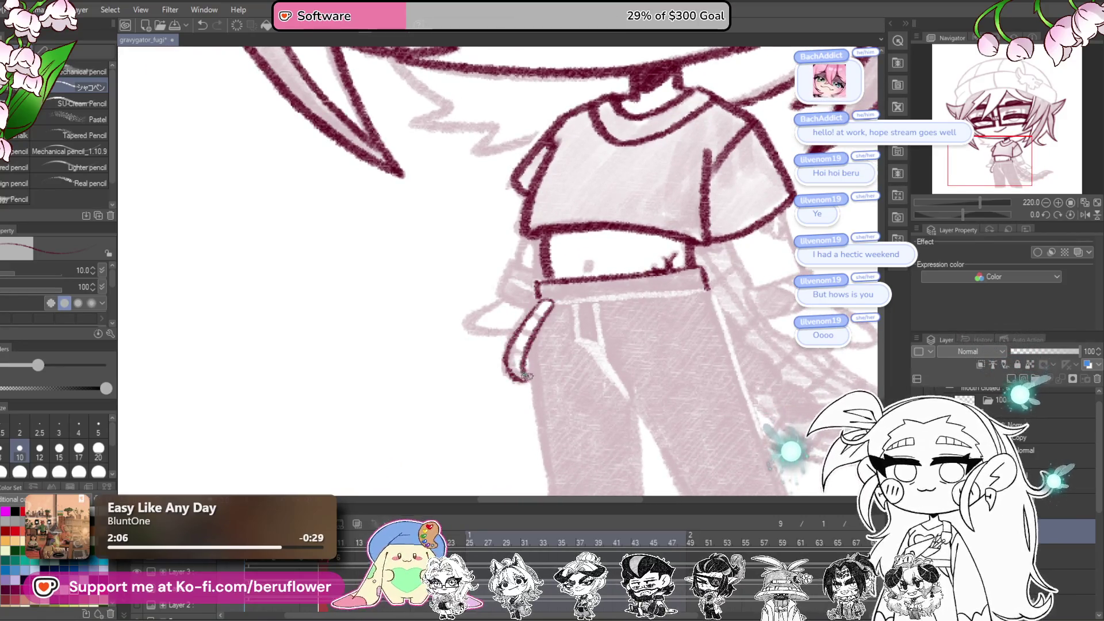
{"action": "mouse_move", "coordinate": [520, 380]}
{"action": "left_mouse_down"}
{"action": "mouse_move", "coordinate": [509, 246]}
{"action": "mouse_move", "coordinate": [531, 348]}
{"action": "left_mouse_up"}
{"action": "left_click_drag", "start_coordinate": [523, 245], "coordinate": [531, 300]}
{"action": "key", "text": "bracketright"}
{"action": "left_click_drag", "start_coordinate": [547, 357], "coordinate": [540, 278]}
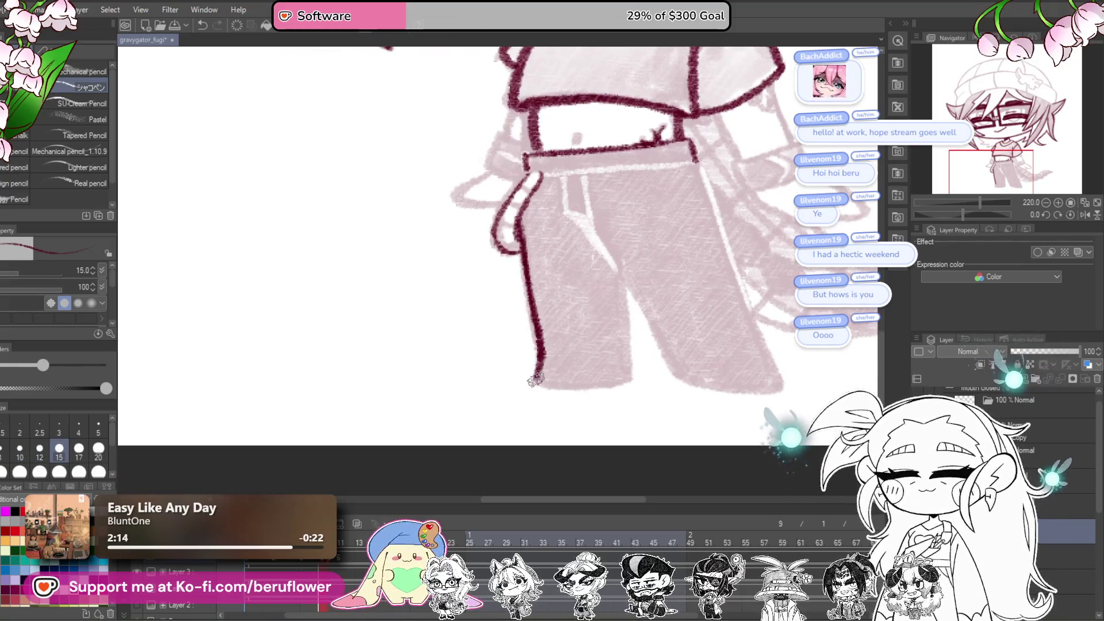
Step: Work over the pant legs, seam and fly on a tilted canvas, then straighten it and frame the waist and shirt
{"action": "left_click_drag", "start_coordinate": [535, 380], "coordinate": [518, 388]}
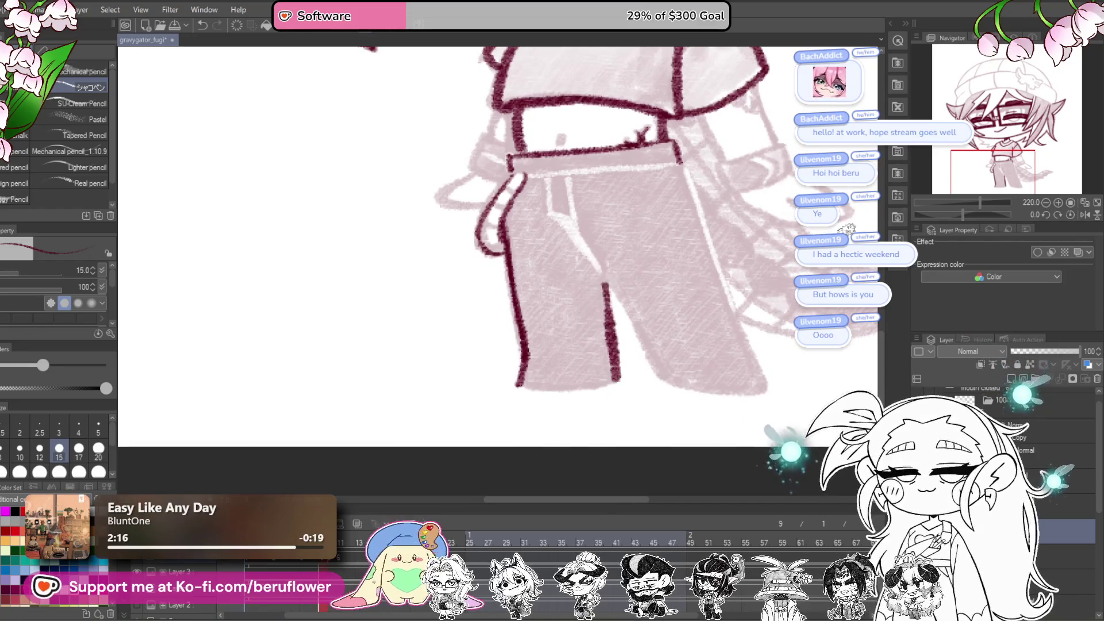
{"action": "left_click_drag", "start_coordinate": [972, 217], "coordinate": [952, 214]}
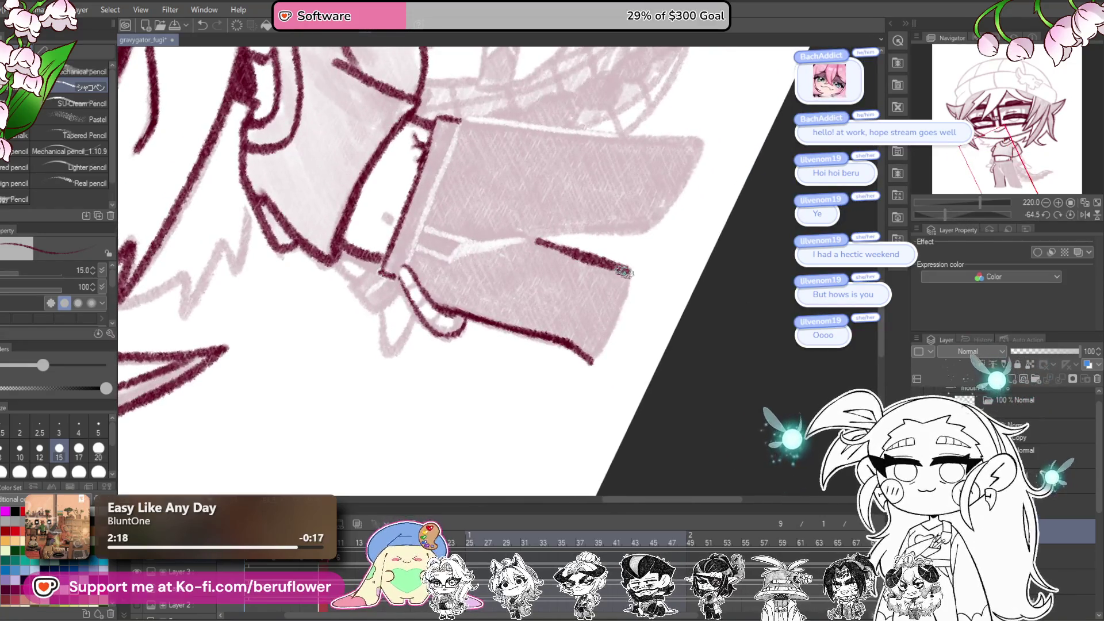
{"action": "mouse_move", "coordinate": [596, 344]}
{"action": "left_mouse_down"}
{"action": "mouse_move", "coordinate": [466, 225]}
{"action": "mouse_move", "coordinate": [544, 442]}
{"action": "mouse_move", "coordinate": [524, 418]}
{"action": "mouse_move", "coordinate": [552, 437]}
{"action": "left_mouse_up"}
{"action": "left_click_drag", "start_coordinate": [961, 210], "coordinate": [957, 214]}
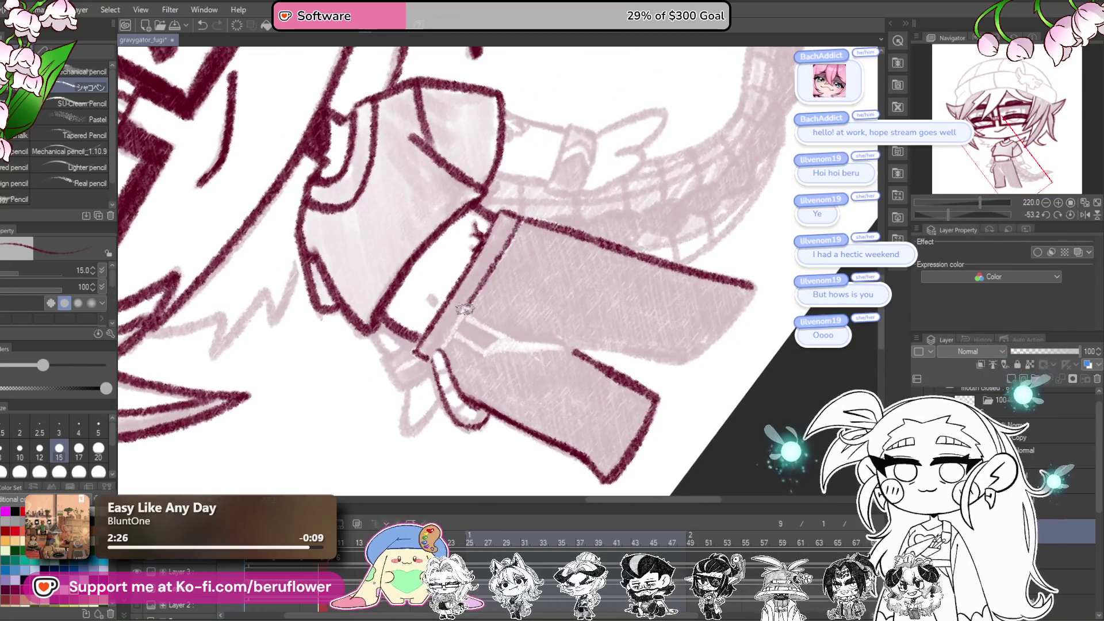
{"action": "left_click", "coordinate": [1070, 215]}
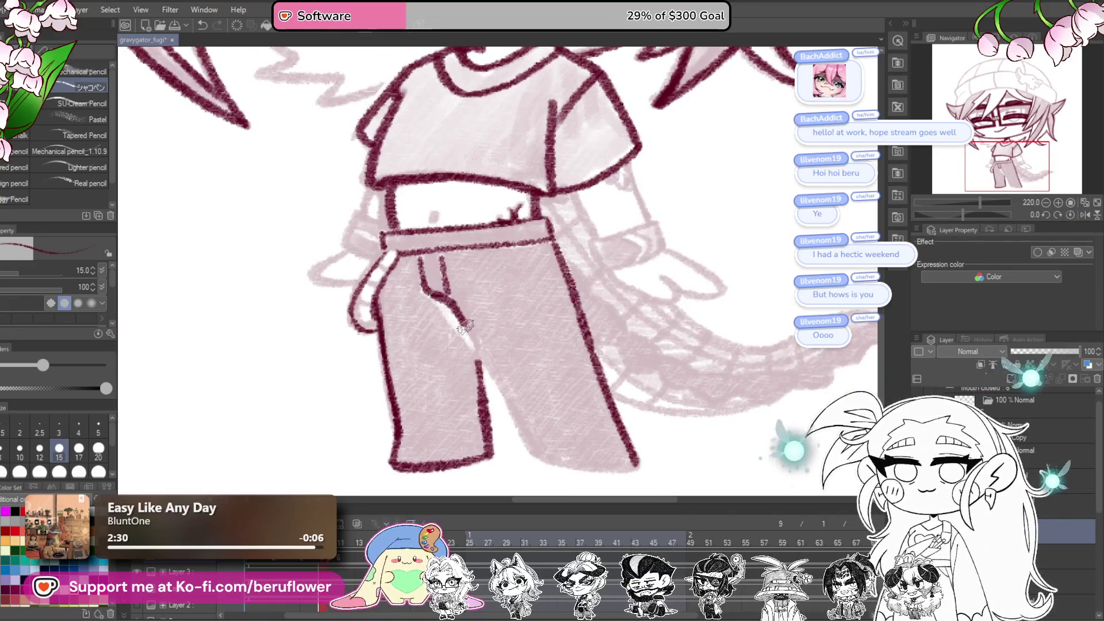
{"action": "scroll", "coordinate": [477, 359], "scroll_direction": "down", "scroll_amount": 3}
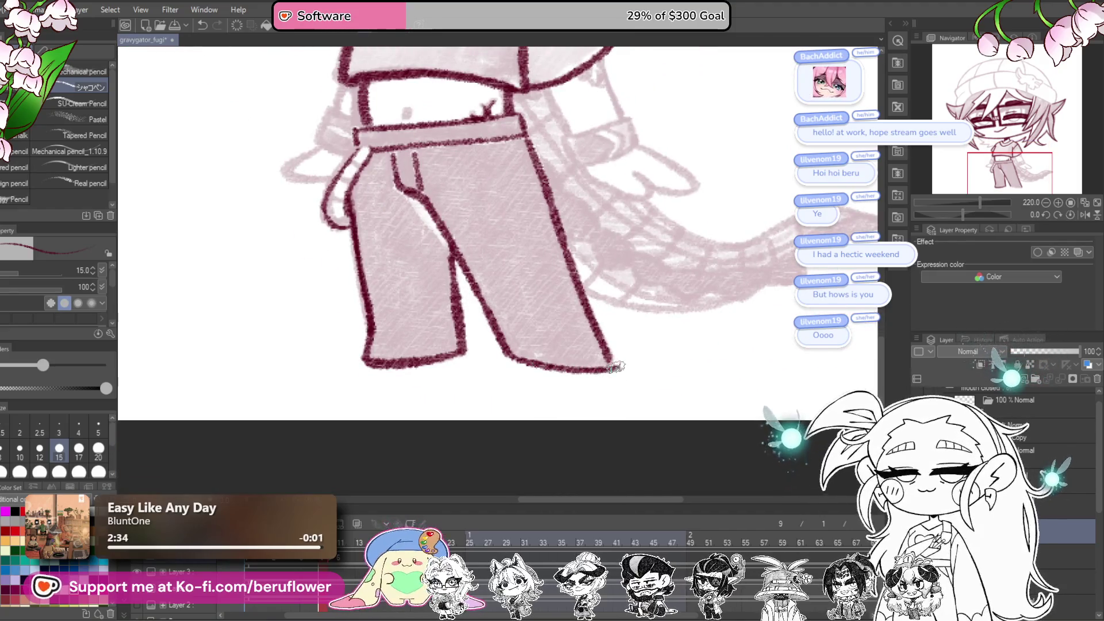
{"action": "left_click_drag", "start_coordinate": [624, 329], "coordinate": [627, 369]}
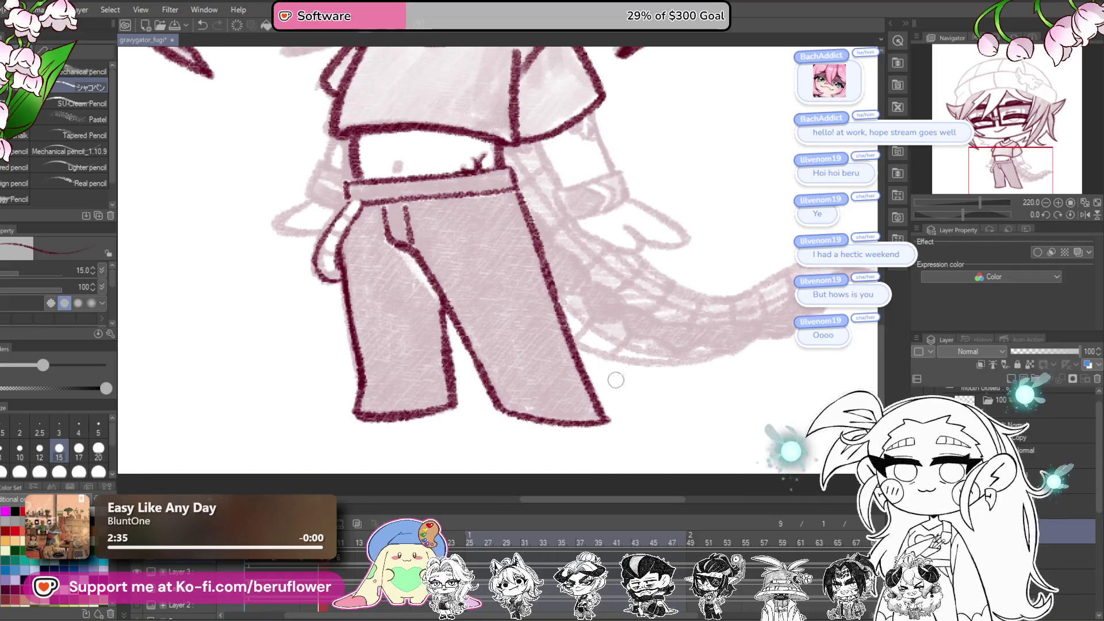
{"action": "mouse_move", "coordinate": [391, 171]}
{"action": "left_mouse_down"}
{"action": "mouse_move", "coordinate": [564, 326]}
{"action": "mouse_move", "coordinate": [333, 286]}
{"action": "left_mouse_up"}
{"action": "scroll", "coordinate": [575, 230], "scroll_direction": "up", "scroll_amount": 2}
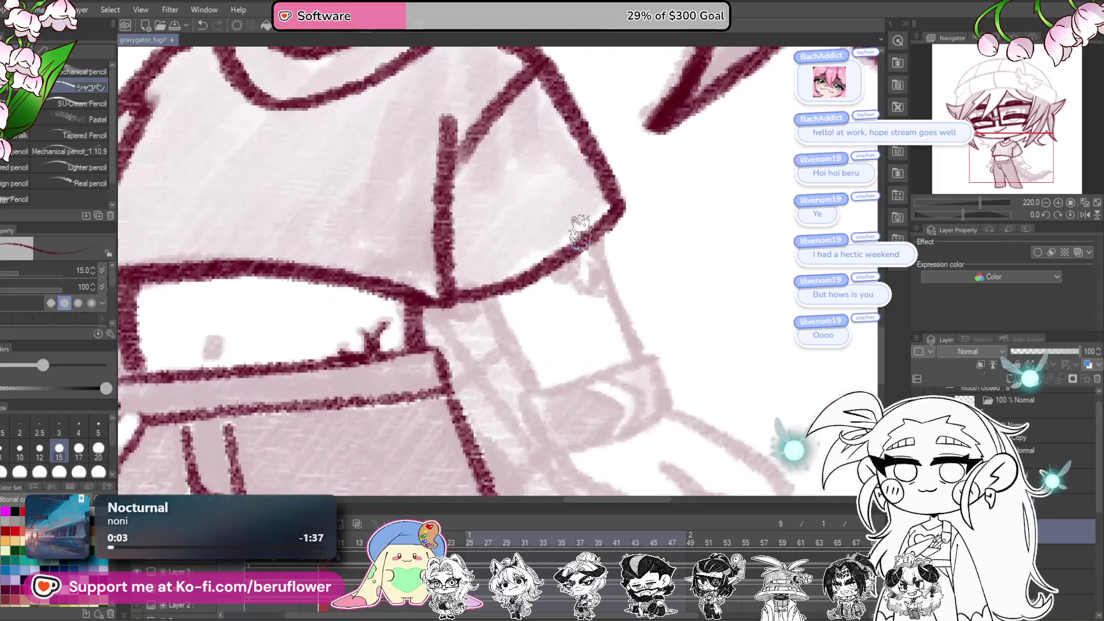
Step: Ink the sleeve's bottom and side edges in maroon
{"action": "mouse_move", "coordinate": [582, 272]}
{"action": "left_mouse_down"}
{"action": "mouse_move", "coordinate": [598, 264]}
{"action": "mouse_move", "coordinate": [581, 266]}
{"action": "mouse_move", "coordinate": [615, 283]}
{"action": "mouse_move", "coordinate": [651, 365]}
{"action": "left_mouse_up"}
{"action": "mouse_move", "coordinate": [497, 299]}
{"action": "left_mouse_down"}
{"action": "mouse_move", "coordinate": [544, 397]}
{"action": "mouse_move", "coordinate": [591, 261]}
{"action": "left_mouse_up"}
{"action": "scroll", "coordinate": [591, 261], "scroll_direction": "down", "scroll_amount": 2}
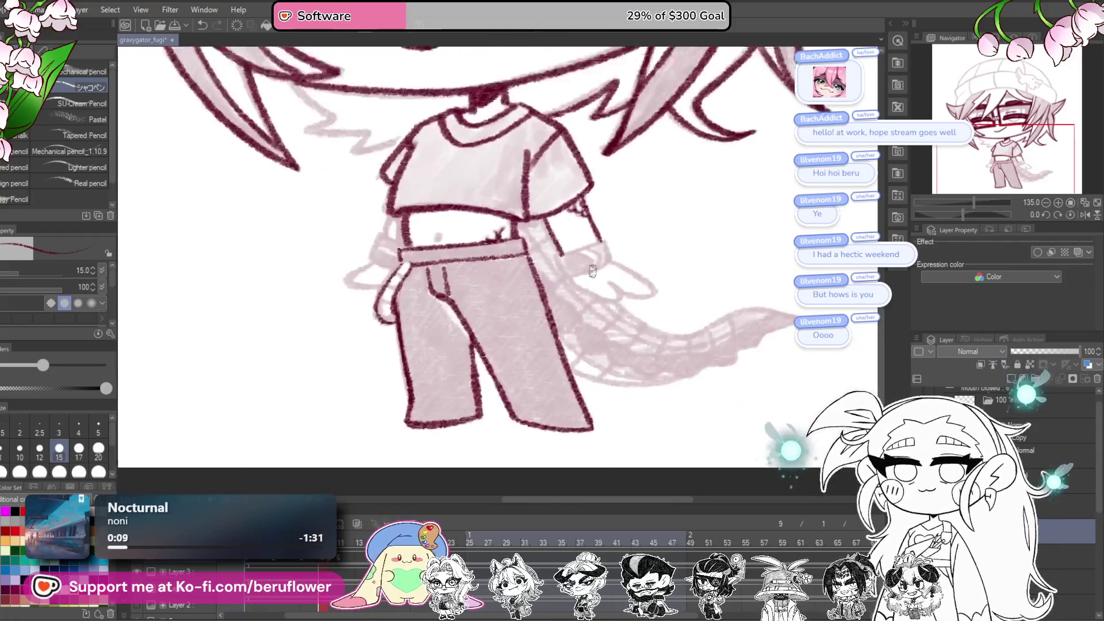
Step: On a tilted canvas, ink the wrist cuff, its inner detail and the hand outline
{"action": "left_click_drag", "start_coordinate": [964, 215], "coordinate": [948, 214]}
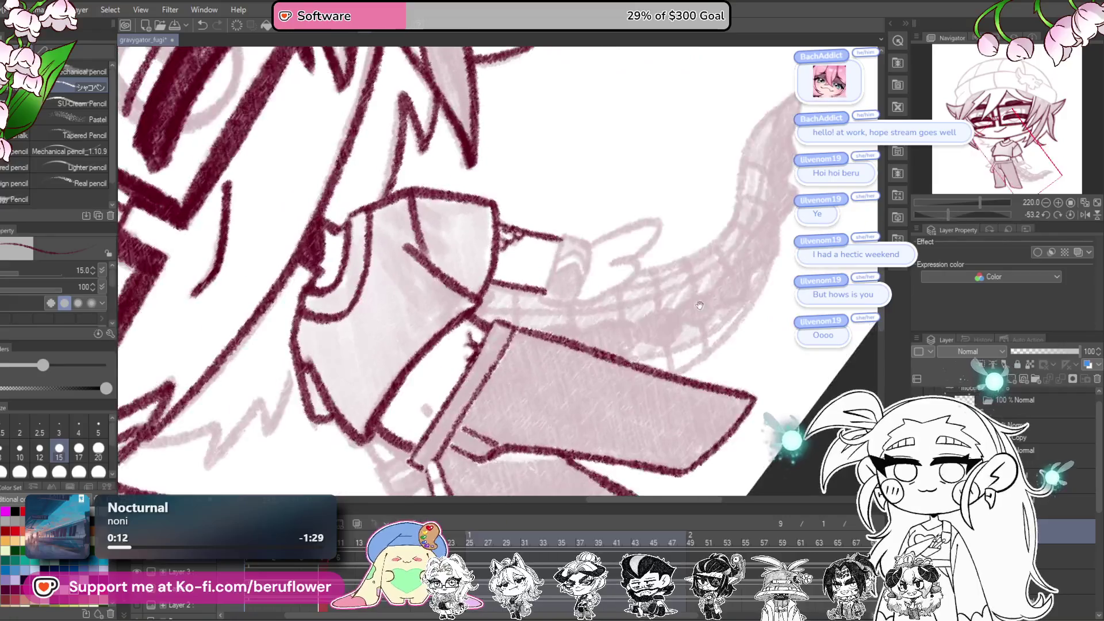
{"action": "scroll", "coordinate": [569, 297], "scroll_direction": "up", "scroll_amount": 4}
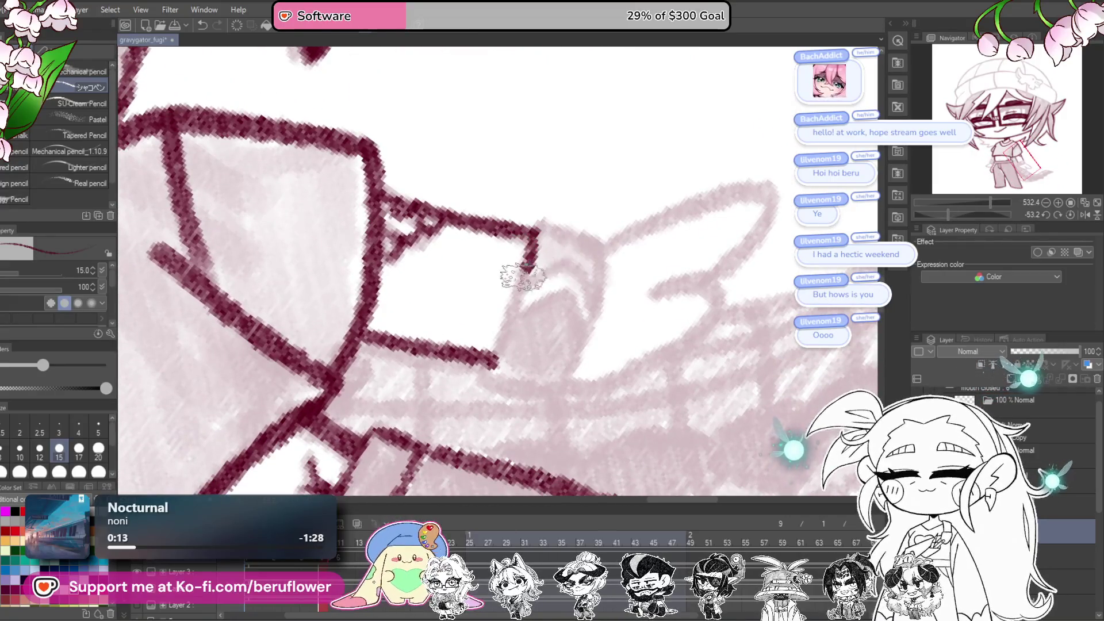
{"action": "mouse_move", "coordinate": [540, 217]}
{"action": "left_mouse_down"}
{"action": "mouse_move", "coordinate": [609, 252]}
{"action": "mouse_move", "coordinate": [561, 391]}
{"action": "left_mouse_up"}
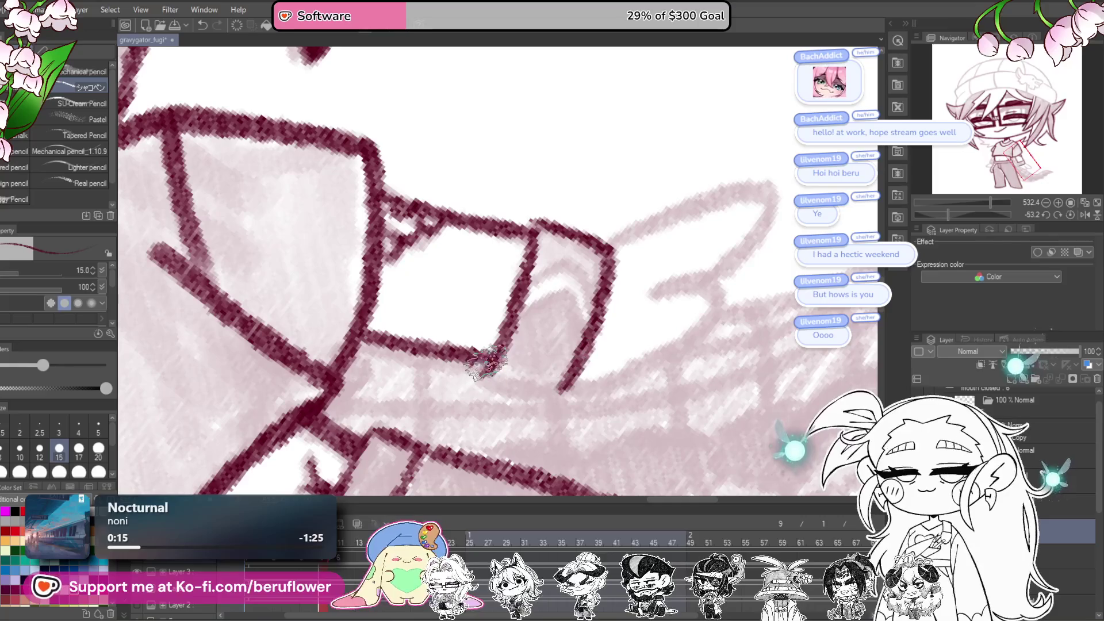
{"action": "left_click_drag", "start_coordinate": [481, 376], "coordinate": [575, 413]}
{"action": "left_click_drag", "start_coordinate": [598, 352], "coordinate": [558, 393]}
{"action": "mouse_move", "coordinate": [572, 291]}
{"action": "left_mouse_down"}
{"action": "mouse_move", "coordinate": [718, 230]}
{"action": "mouse_move", "coordinate": [661, 316]}
{"action": "left_mouse_up"}
{"action": "mouse_move", "coordinate": [610, 285]}
{"action": "left_mouse_down"}
{"action": "mouse_move", "coordinate": [626, 279]}
{"action": "mouse_move", "coordinate": [657, 313]}
{"action": "mouse_move", "coordinate": [567, 371]}
{"action": "mouse_move", "coordinate": [584, 363]}
{"action": "left_mouse_up"}
{"action": "mouse_move", "coordinate": [486, 301]}
{"action": "left_mouse_down"}
{"action": "mouse_move", "coordinate": [520, 269]}
{"action": "mouse_move", "coordinate": [581, 310]}
{"action": "mouse_move", "coordinate": [536, 291]}
{"action": "mouse_move", "coordinate": [558, 319]}
{"action": "mouse_move", "coordinate": [552, 287]}
{"action": "mouse_move", "coordinate": [575, 345]}
{"action": "left_mouse_up"}
{"action": "scroll", "coordinate": [554, 295], "scroll_direction": "down", "scroll_amount": 5}
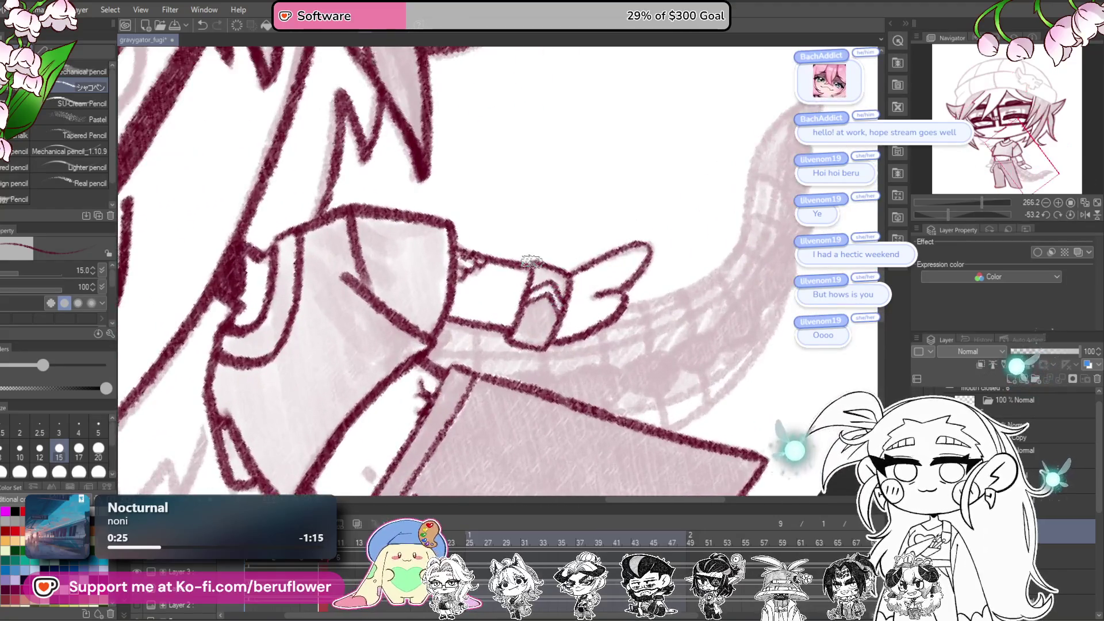
{"action": "scroll", "coordinate": [444, 371], "scroll_direction": "up", "scroll_amount": 3}
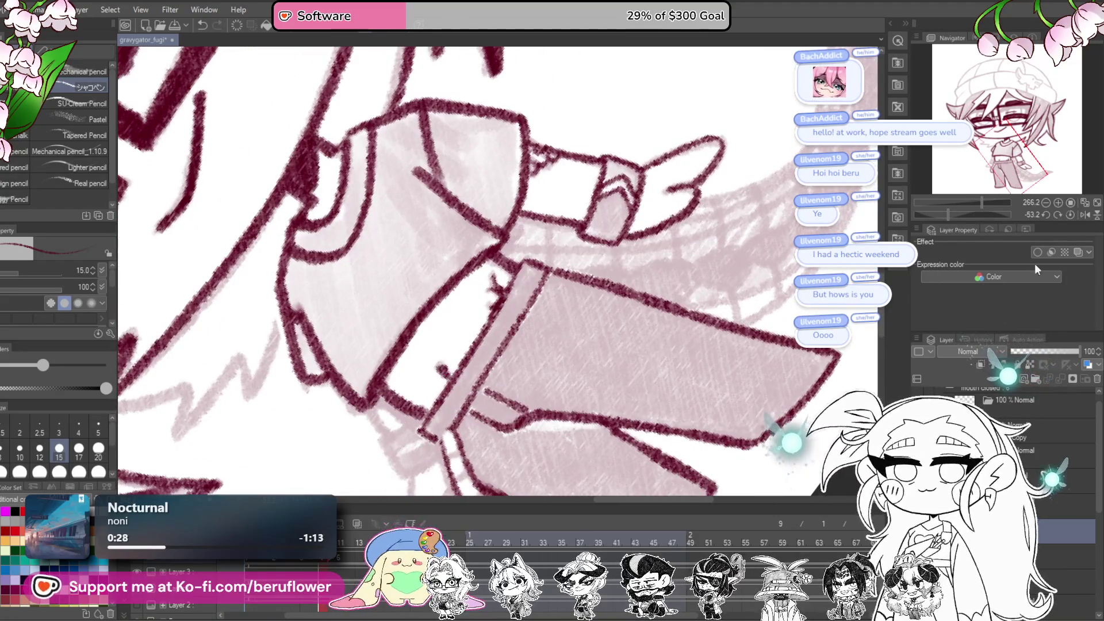
Step: Straighten the canvas, undo a stray stroke and outline the belt's dangling left end
{"action": "left_click", "coordinate": [1071, 214]}
{"action": "left_click_drag", "start_coordinate": [386, 289], "coordinate": [451, 315]}
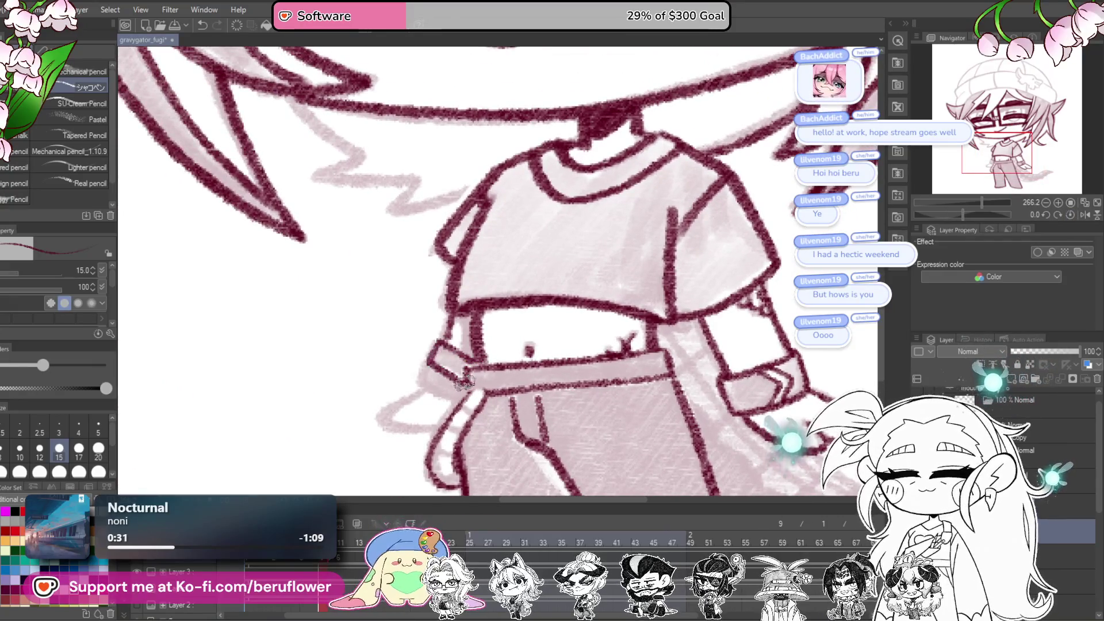
{"action": "key", "text": "ctrl+z"}
{"action": "scroll", "coordinate": [430, 365], "scroll_direction": "down", "scroll_amount": 3}
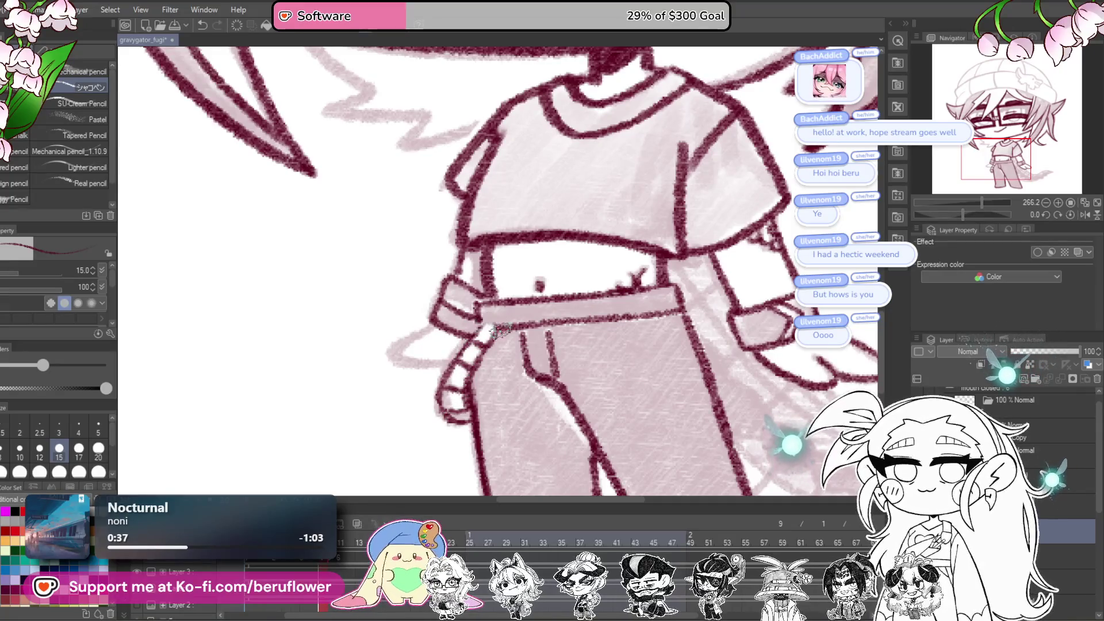
{"action": "mouse_move", "coordinate": [487, 326]}
{"action": "left_mouse_down"}
{"action": "mouse_move", "coordinate": [539, 319]}
{"action": "mouse_move", "coordinate": [459, 326]}
{"action": "mouse_move", "coordinate": [502, 348]}
{"action": "left_mouse_up"}
{"action": "scroll", "coordinate": [530, 325], "scroll_direction": "down", "scroll_amount": 10}
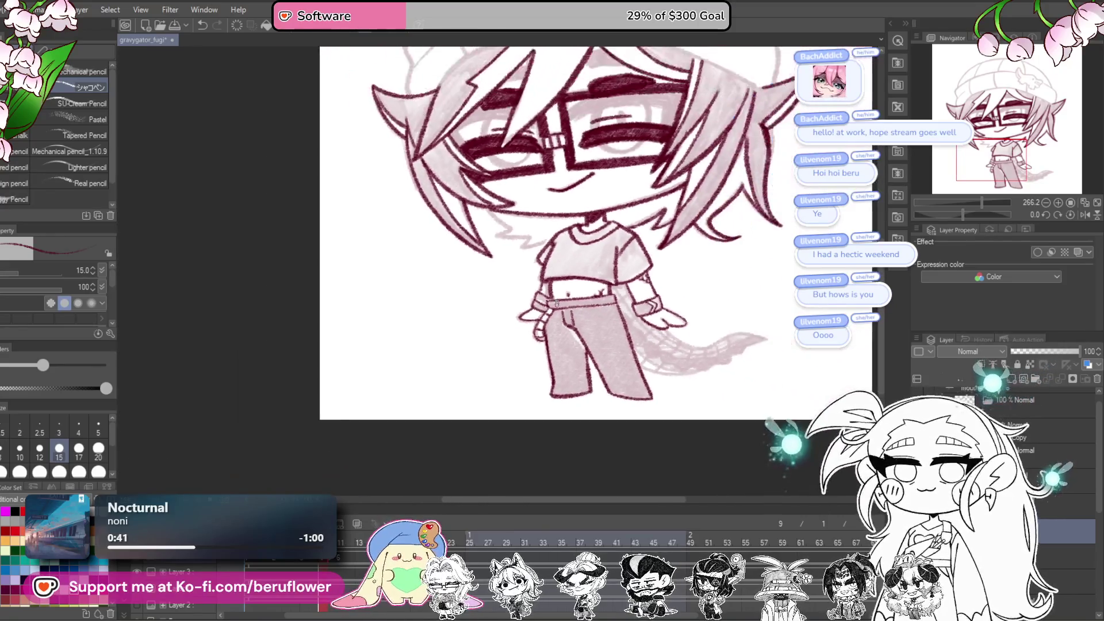
{"action": "scroll", "coordinate": [731, 265], "scroll_direction": "up", "scroll_amount": 2}
{"action": "scroll", "coordinate": [733, 307], "scroll_direction": "up", "scroll_amount": 3}
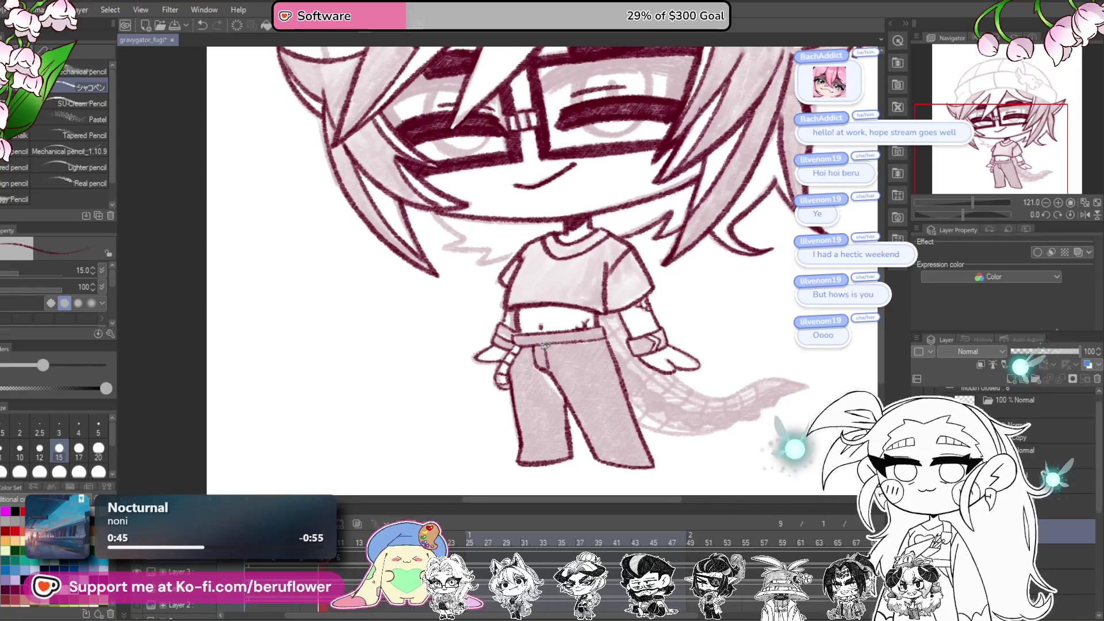
{"action": "scroll", "coordinate": [543, 346], "scroll_direction": "down", "scroll_amount": 4}
{"action": "scroll", "coordinate": [768, 389], "scroll_direction": "up", "scroll_amount": 2}
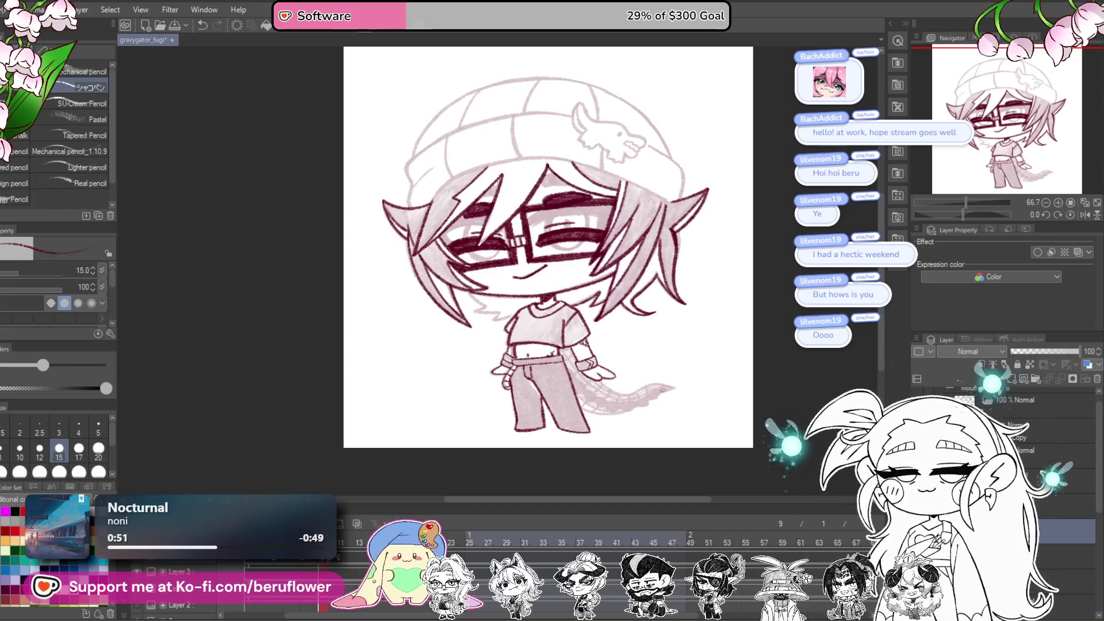
{"action": "scroll", "coordinate": [638, 385], "scroll_direction": "up", "scroll_amount": 3}
{"action": "scroll", "coordinate": [638, 384], "scroll_direction": "down", "scroll_amount": 2}
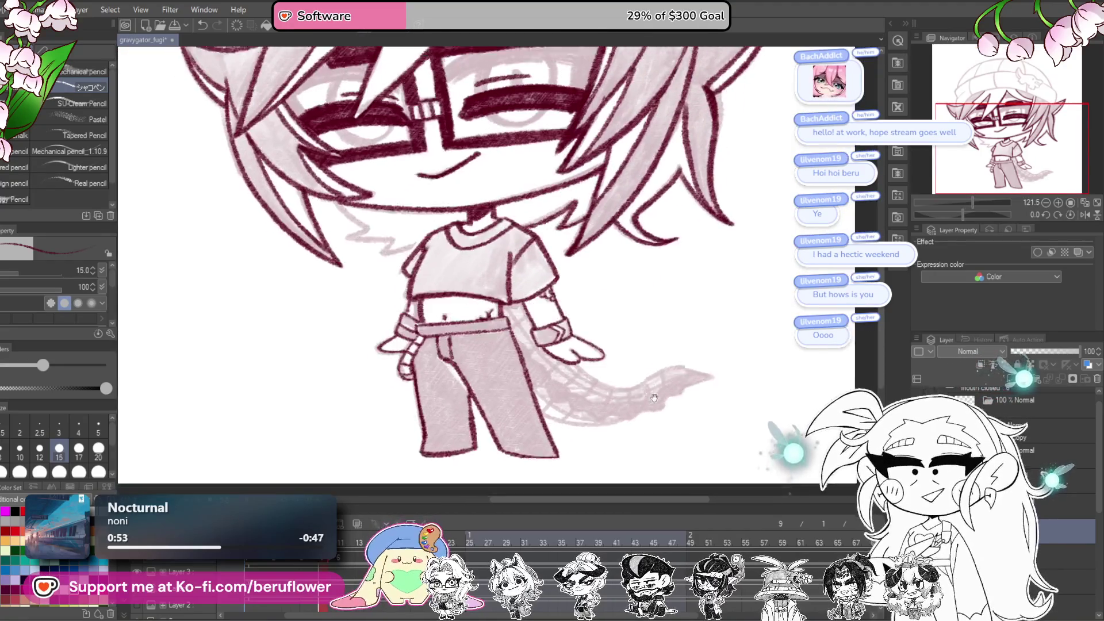
{"action": "left_click_drag", "start_coordinate": [638, 379], "coordinate": [642, 357]}
Step: On a rotated canvas, re-ink the pants edge in maroon down toward the tail base
{"action": "scroll", "coordinate": [642, 356], "scroll_direction": "up", "scroll_amount": 4}
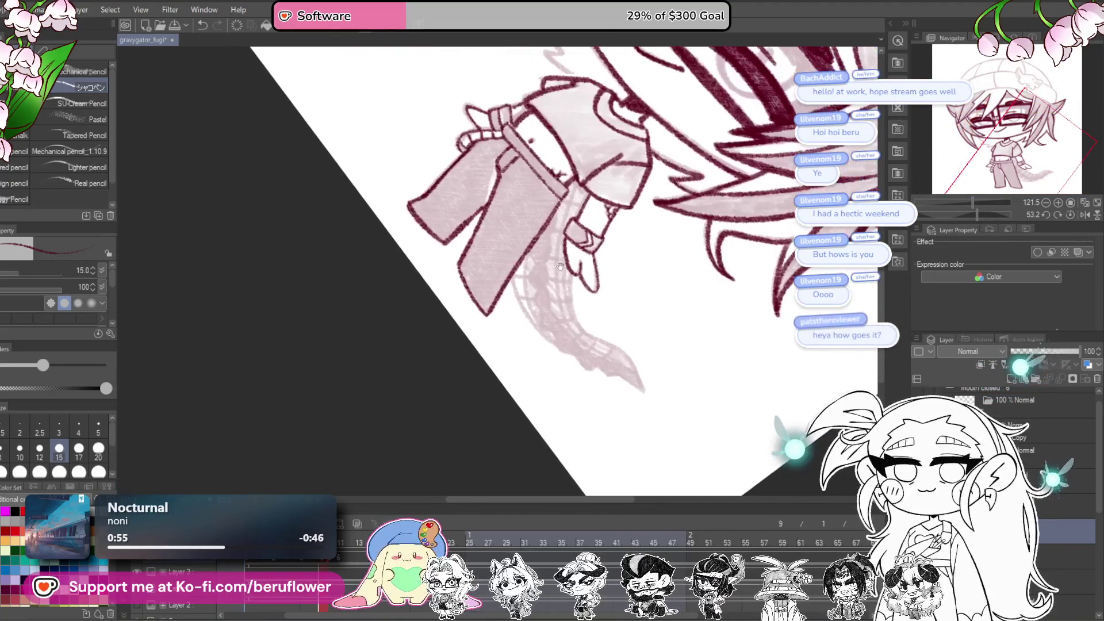
{"action": "left_click_drag", "start_coordinate": [590, 342], "coordinate": [582, 354]}
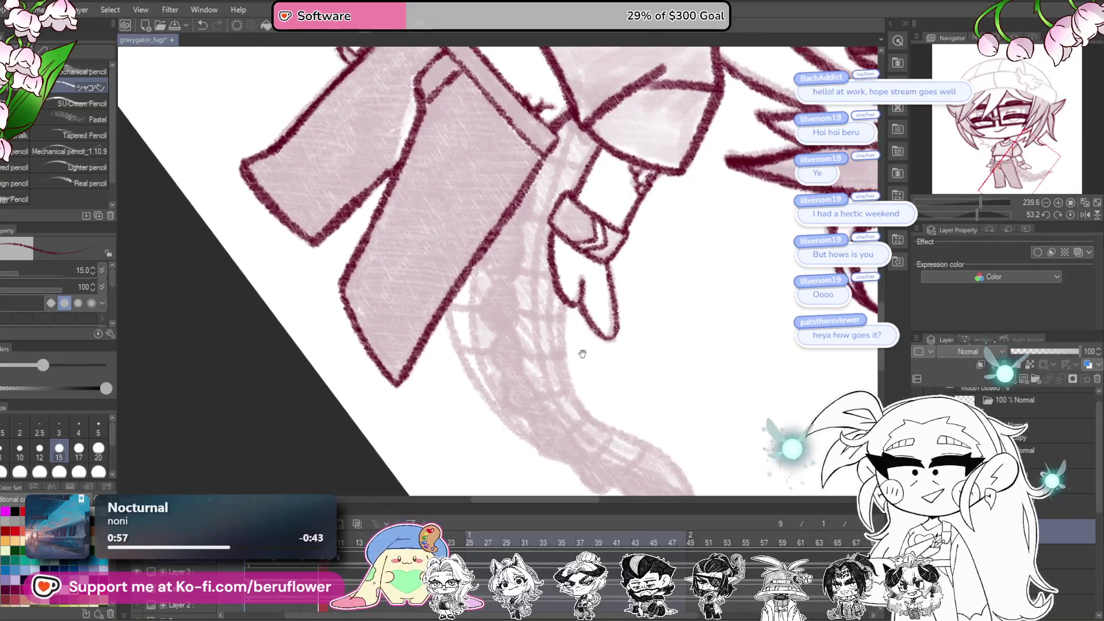
{"action": "scroll", "coordinate": [556, 337], "scroll_direction": "up", "scroll_amount": 4}
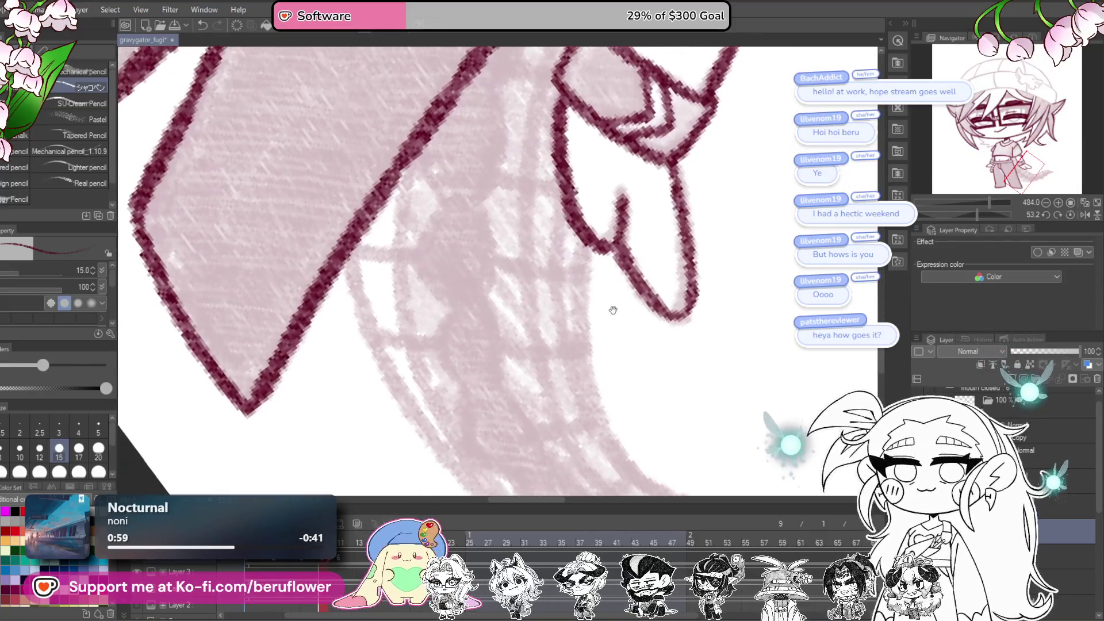
{"action": "mouse_move", "coordinate": [579, 308]}
{"action": "left_mouse_down"}
{"action": "mouse_move", "coordinate": [454, 219]}
{"action": "mouse_move", "coordinate": [423, 212]}
{"action": "mouse_move", "coordinate": [447, 288]}
{"action": "mouse_move", "coordinate": [528, 410]}
{"action": "left_mouse_up"}
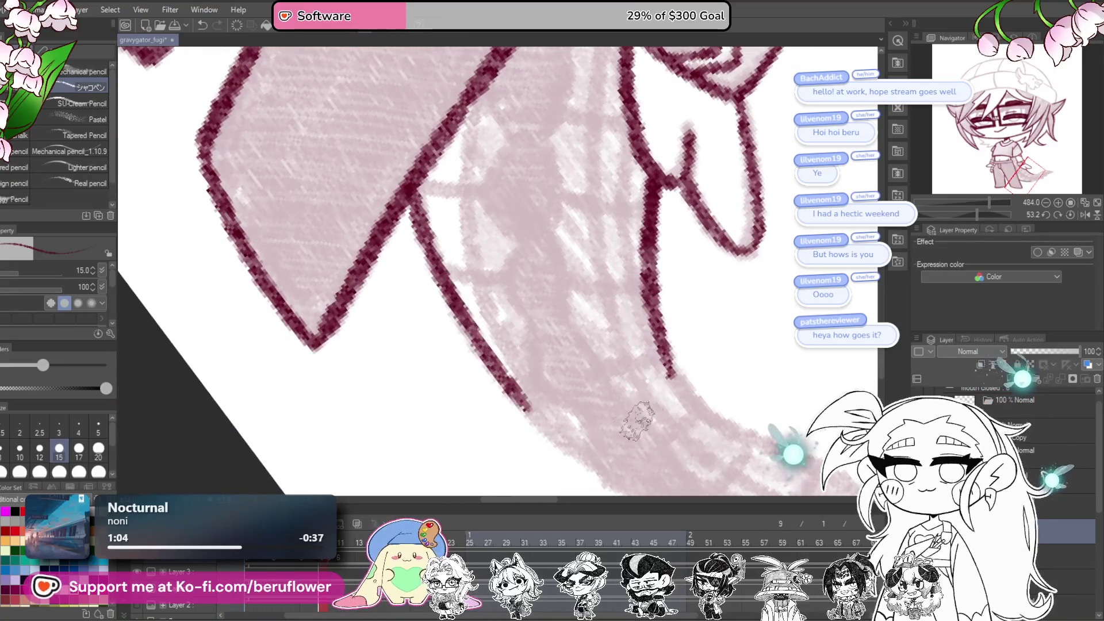
{"action": "left_click_drag", "start_coordinate": [976, 215], "coordinate": [950, 215]}
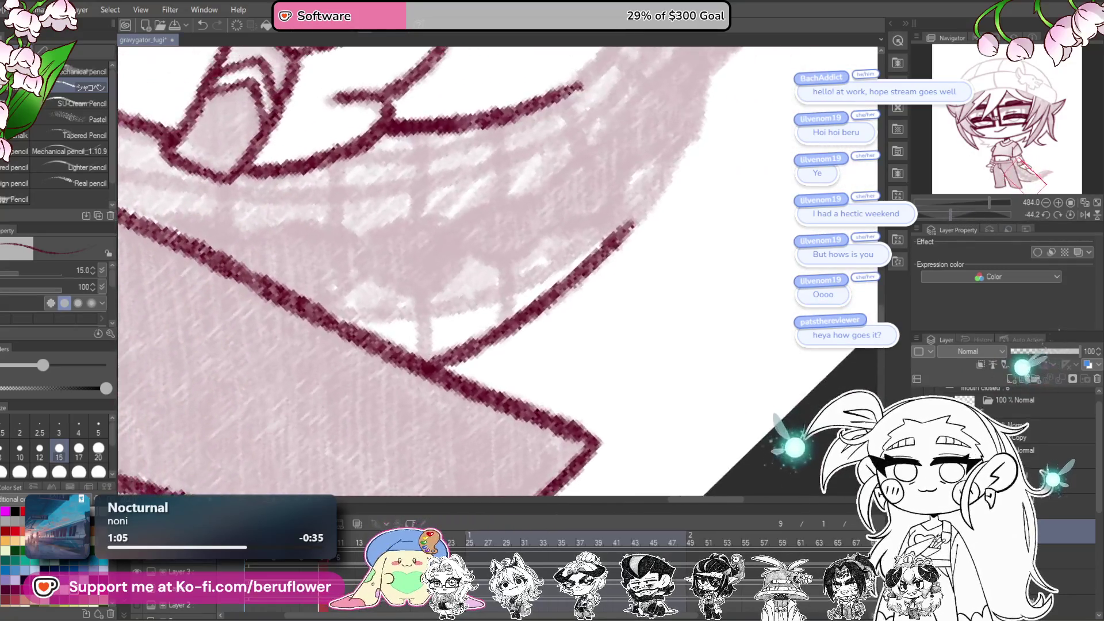
{"action": "left_click_drag", "start_coordinate": [661, 330], "coordinate": [665, 419]}
{"action": "mouse_move", "coordinate": [458, 423]}
{"action": "left_mouse_down"}
{"action": "mouse_move", "coordinate": [480, 405]}
{"action": "mouse_move", "coordinate": [501, 345]}
{"action": "mouse_move", "coordinate": [624, 141]}
{"action": "mouse_move", "coordinate": [713, 108]}
{"action": "mouse_move", "coordinate": [611, 313]}
{"action": "mouse_move", "coordinate": [722, 178]}
{"action": "mouse_move", "coordinate": [718, 230]}
{"action": "mouse_move", "coordinate": [657, 341]}
{"action": "mouse_move", "coordinate": [518, 439]}
{"action": "left_mouse_up"}
{"action": "mouse_move", "coordinate": [701, 268]}
{"action": "left_mouse_down"}
{"action": "mouse_move", "coordinate": [653, 279]}
{"action": "mouse_move", "coordinate": [602, 317]}
{"action": "mouse_move", "coordinate": [429, 374]}
{"action": "left_mouse_up"}
{"action": "left_click_drag", "start_coordinate": [409, 312], "coordinate": [518, 345]}
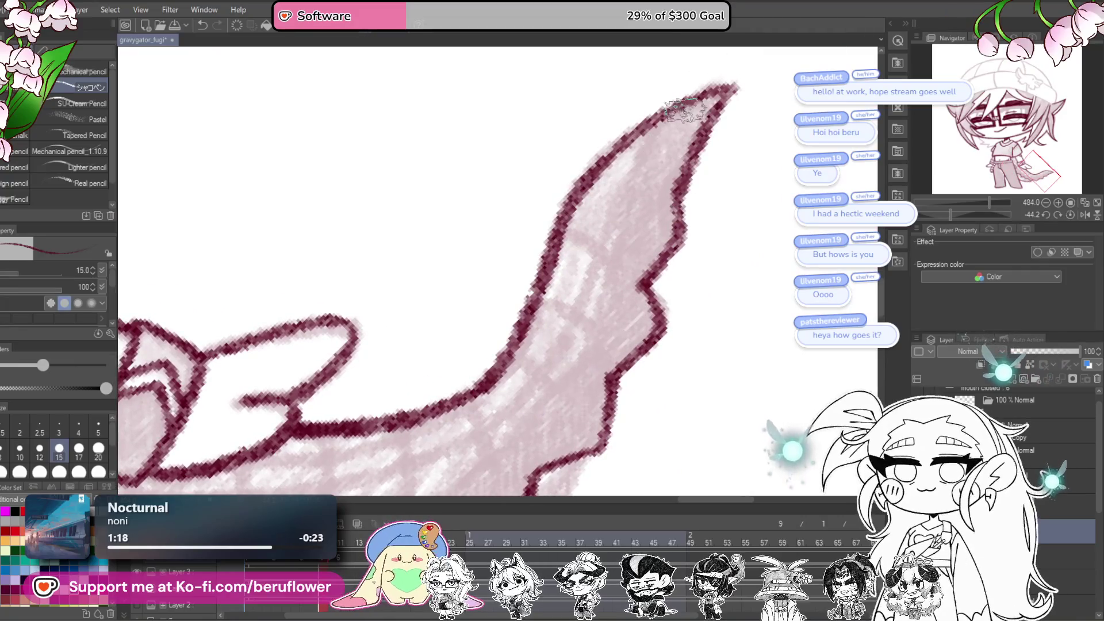
Step: Ink the tail's inner side in maroon from the base downward
{"action": "mouse_move", "coordinate": [660, 122]}
{"action": "left_mouse_down"}
{"action": "mouse_move", "coordinate": [607, 233]}
{"action": "mouse_move", "coordinate": [603, 317]}
{"action": "mouse_move", "coordinate": [687, 230]}
{"action": "left_mouse_up"}
{"action": "mouse_move", "coordinate": [704, 196]}
{"action": "left_mouse_down"}
{"action": "mouse_move", "coordinate": [570, 351]}
{"action": "mouse_move", "coordinate": [520, 388]}
{"action": "mouse_move", "coordinate": [414, 426]}
{"action": "mouse_move", "coordinate": [219, 443]}
{"action": "left_mouse_up"}
{"action": "scroll", "coordinate": [260, 399], "scroll_direction": "down", "scroll_amount": 5}
{"action": "scroll", "coordinate": [535, 371], "scroll_direction": "up", "scroll_amount": 4}
{"action": "left_click_drag", "start_coordinate": [550, 342], "coordinate": [717, 335]}
{"action": "left_click_drag", "start_coordinate": [368, 393], "coordinate": [377, 403]}
{"action": "left_click_drag", "start_coordinate": [558, 376], "coordinate": [566, 371]}
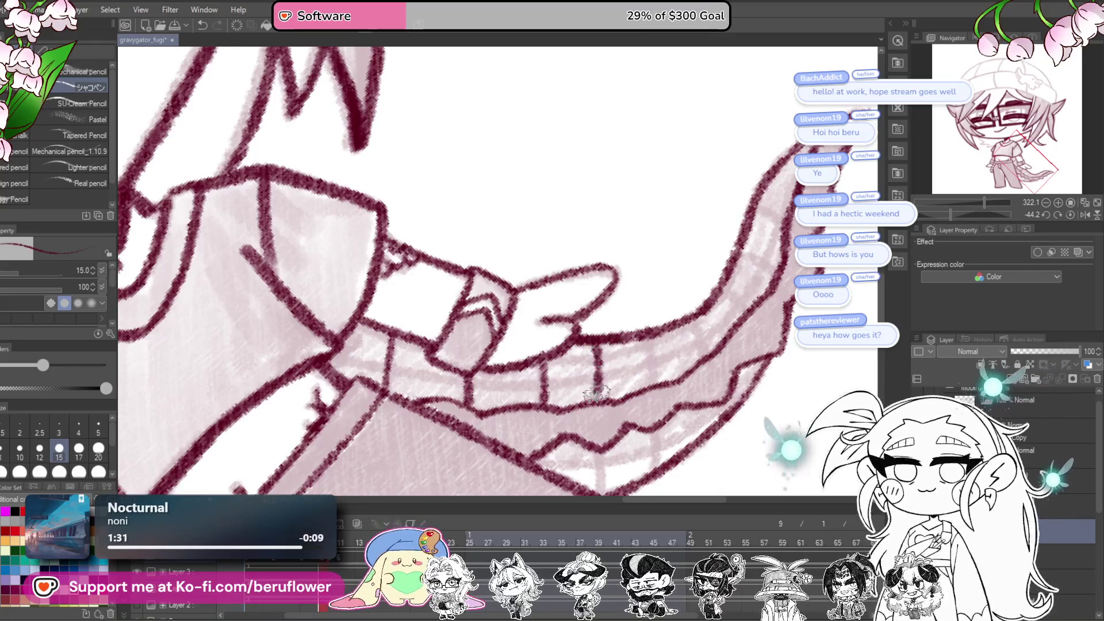
Step: Straighten the canvas and briefly preview another frame before returning to the lineart frame
{"action": "scroll", "coordinate": [596, 394], "scroll_direction": "up", "scroll_amount": 2}
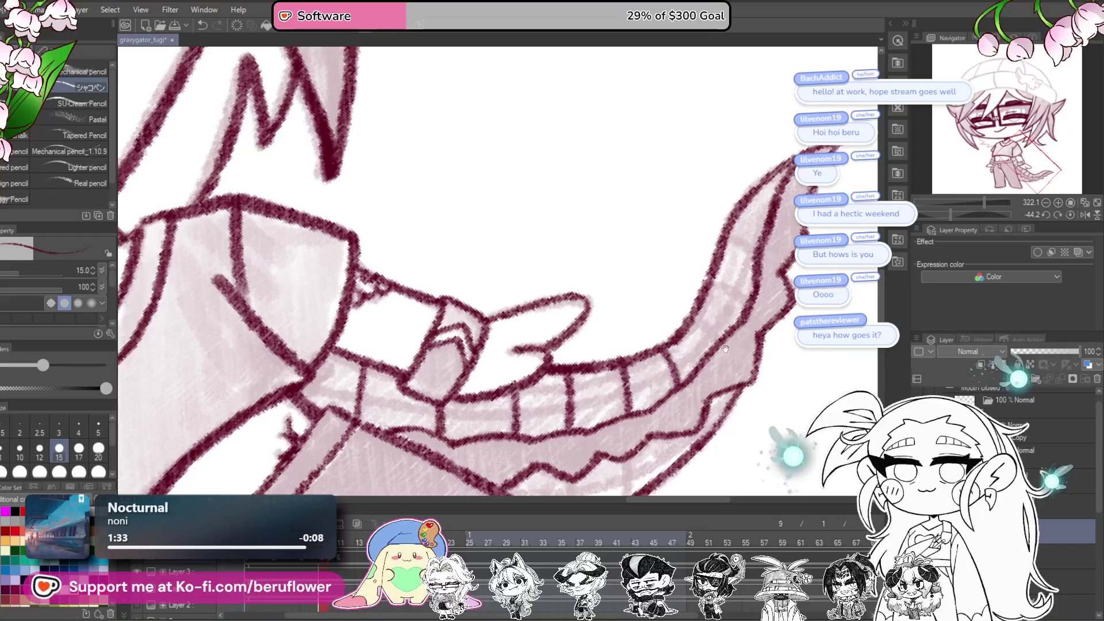
{"action": "scroll", "coordinate": [655, 353], "scroll_direction": "up", "scroll_amount": 3}
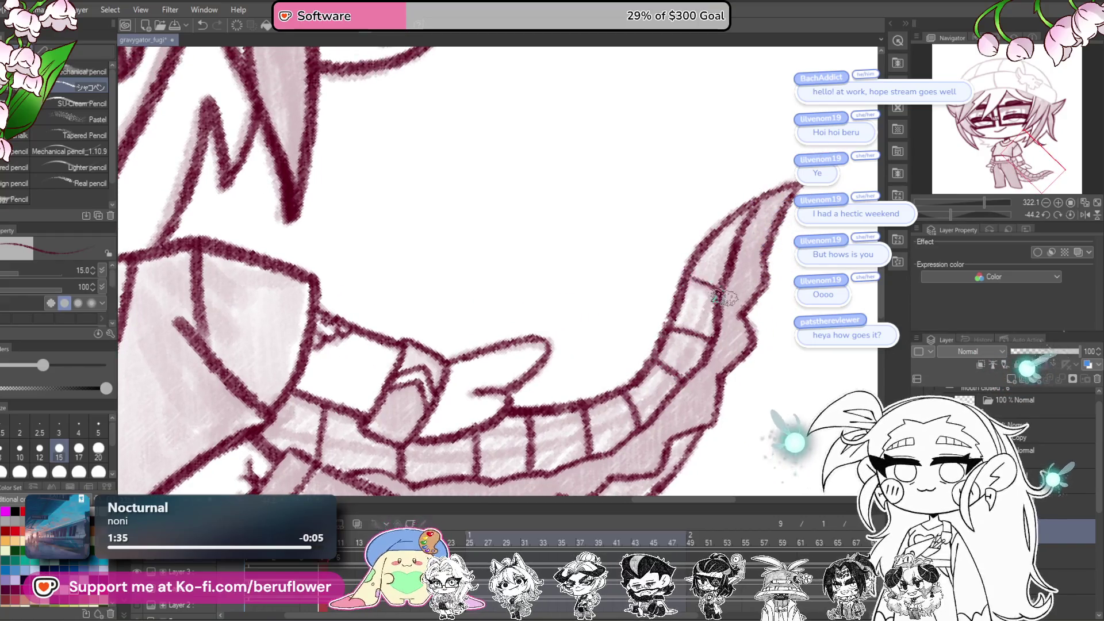
{"action": "scroll", "coordinate": [724, 297], "scroll_direction": "down", "scroll_amount": 1}
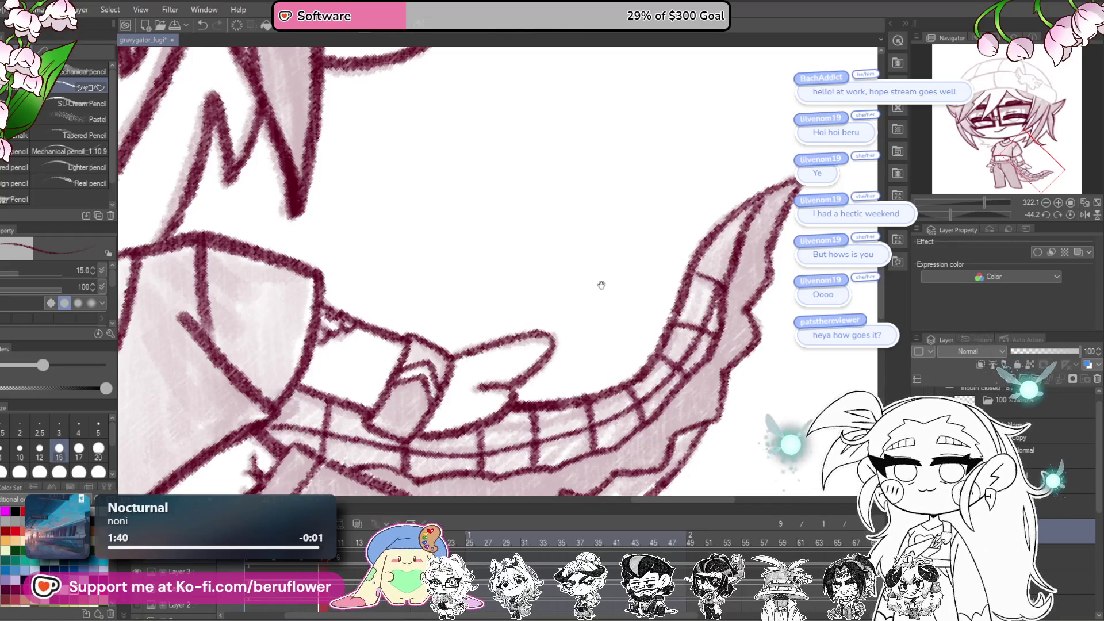
{"action": "left_click_drag", "start_coordinate": [601, 285], "coordinate": [687, 351]}
{"action": "left_click_drag", "start_coordinate": [467, 427], "coordinate": [503, 420]}
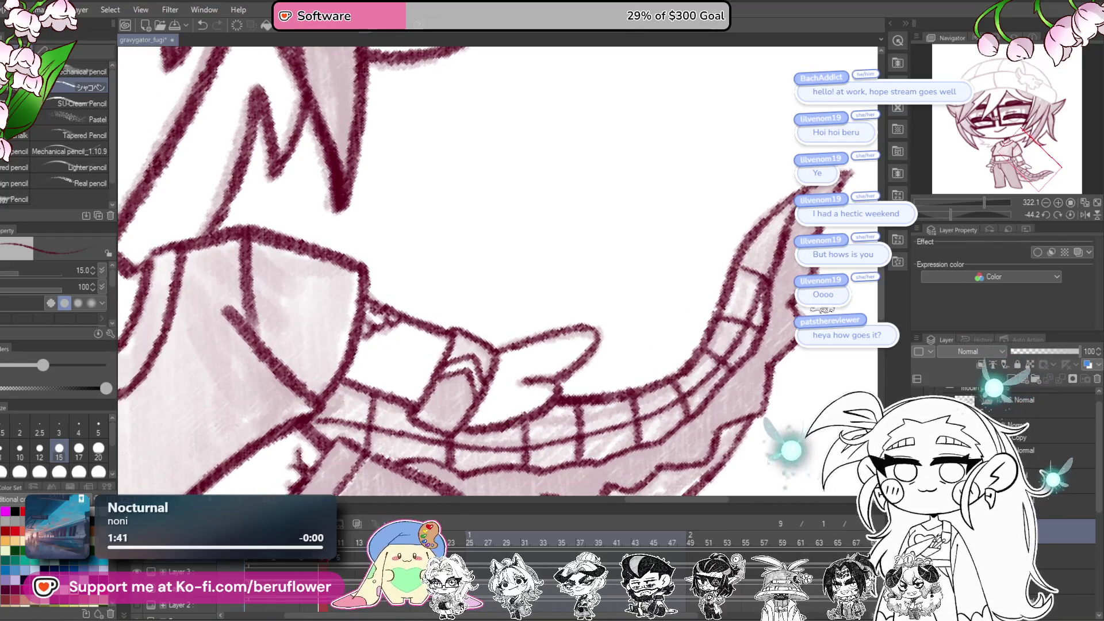
{"action": "left_click", "coordinate": [1071, 215]}
{"action": "key", "text": "Home"}
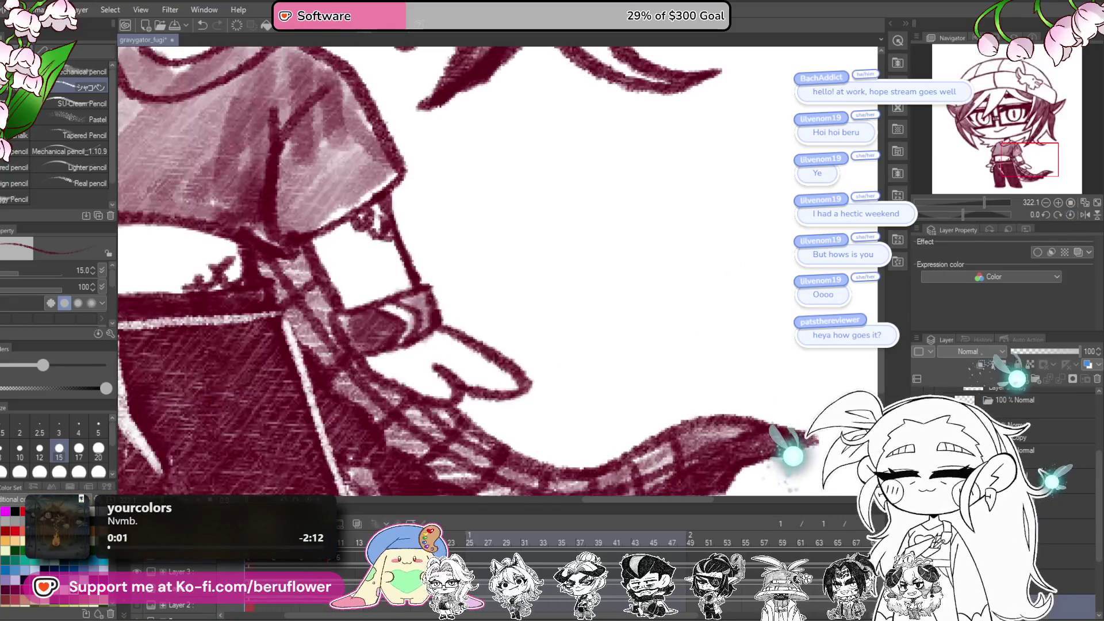
{"action": "key", "text": "space"}
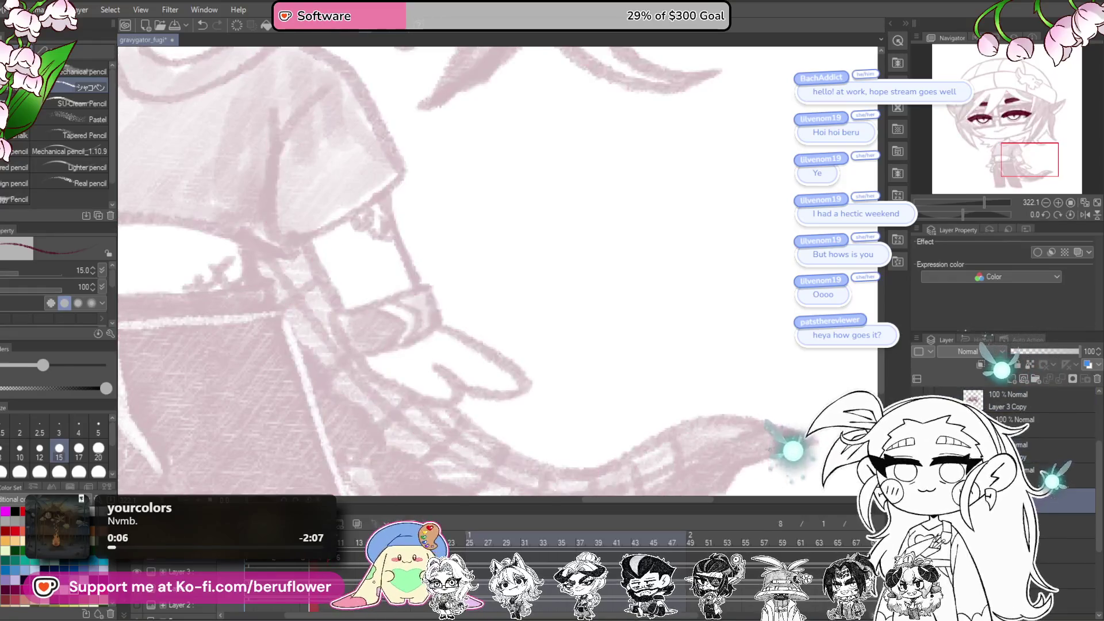
Step: Trace maroon scale lines along the tail on a rotated canvas, then set it upright
{"action": "left_click_drag", "start_coordinate": [964, 214], "coordinate": [989, 216]}
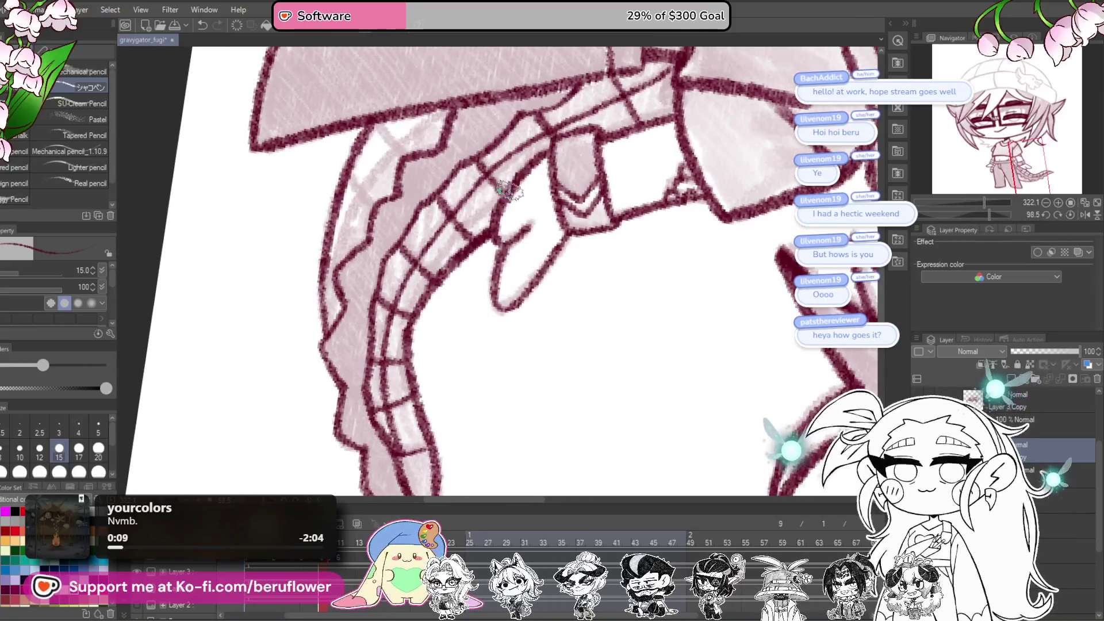
{"action": "left_click_drag", "start_coordinate": [509, 191], "coordinate": [444, 245]}
{"action": "mouse_move", "coordinate": [406, 326]}
{"action": "left_mouse_down"}
{"action": "mouse_move", "coordinate": [529, 382]}
{"action": "mouse_move", "coordinate": [526, 296]}
{"action": "left_mouse_up"}
{"action": "mouse_move", "coordinate": [435, 455]}
{"action": "left_mouse_down"}
{"action": "mouse_move", "coordinate": [454, 259]}
{"action": "mouse_move", "coordinate": [467, 366]}
{"action": "left_mouse_up"}
{"action": "left_click_drag", "start_coordinate": [509, 209], "coordinate": [511, 244]}
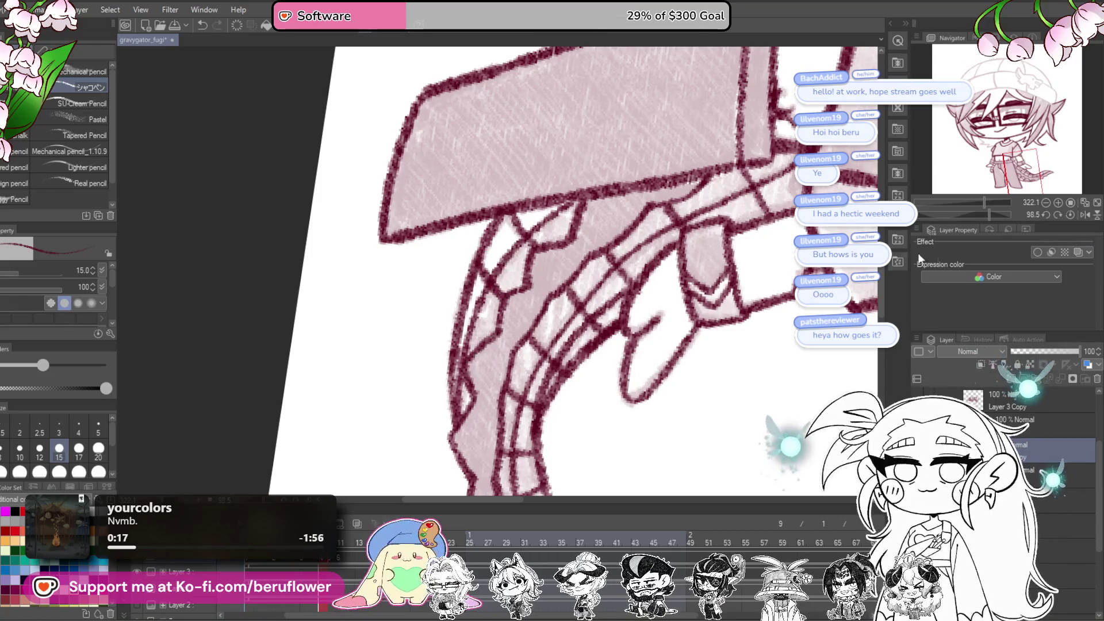
{"action": "left_click", "coordinate": [1070, 215]}
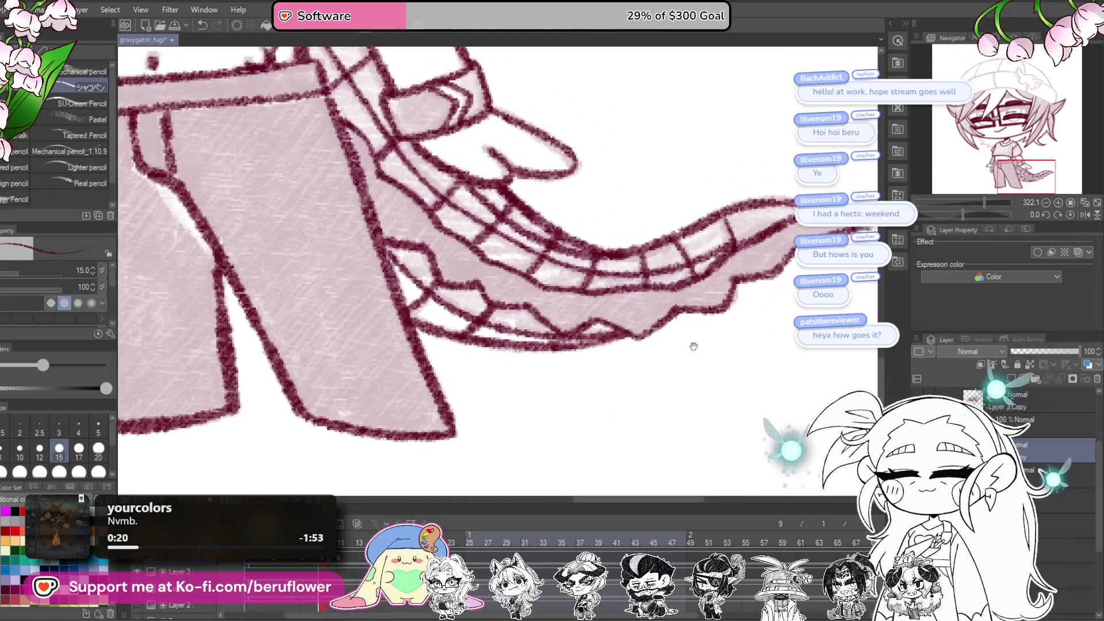
{"action": "scroll", "coordinate": [592, 333], "scroll_direction": "down", "scroll_amount": 5}
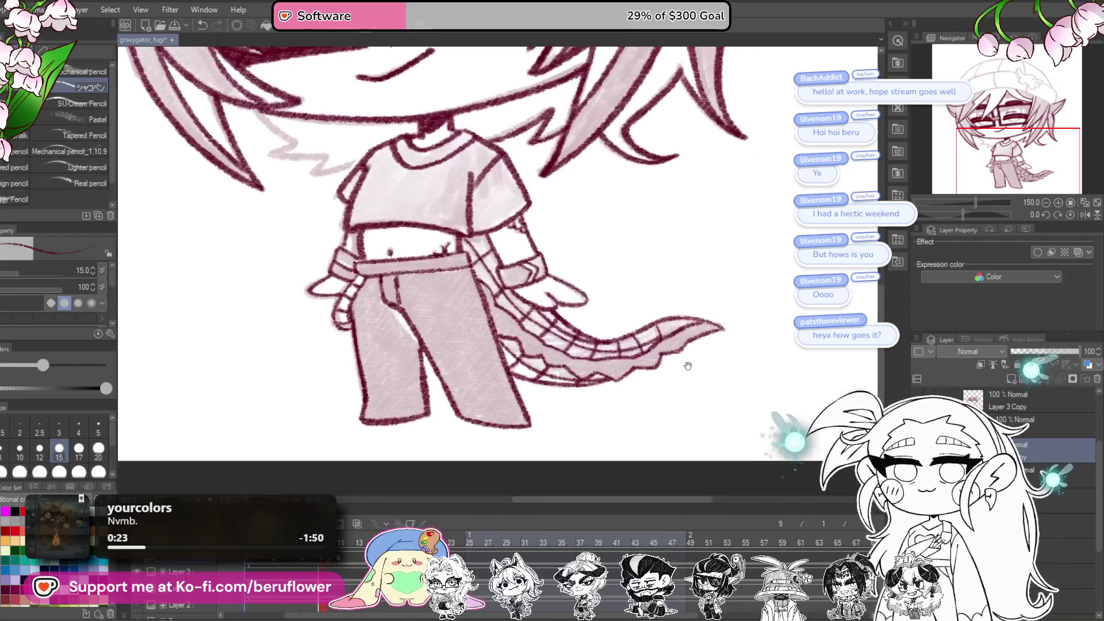
{"action": "scroll", "coordinate": [361, 290], "scroll_direction": "up", "scroll_amount": 5}
{"action": "scroll", "coordinate": [360, 291], "scroll_direction": "up", "scroll_amount": 3}
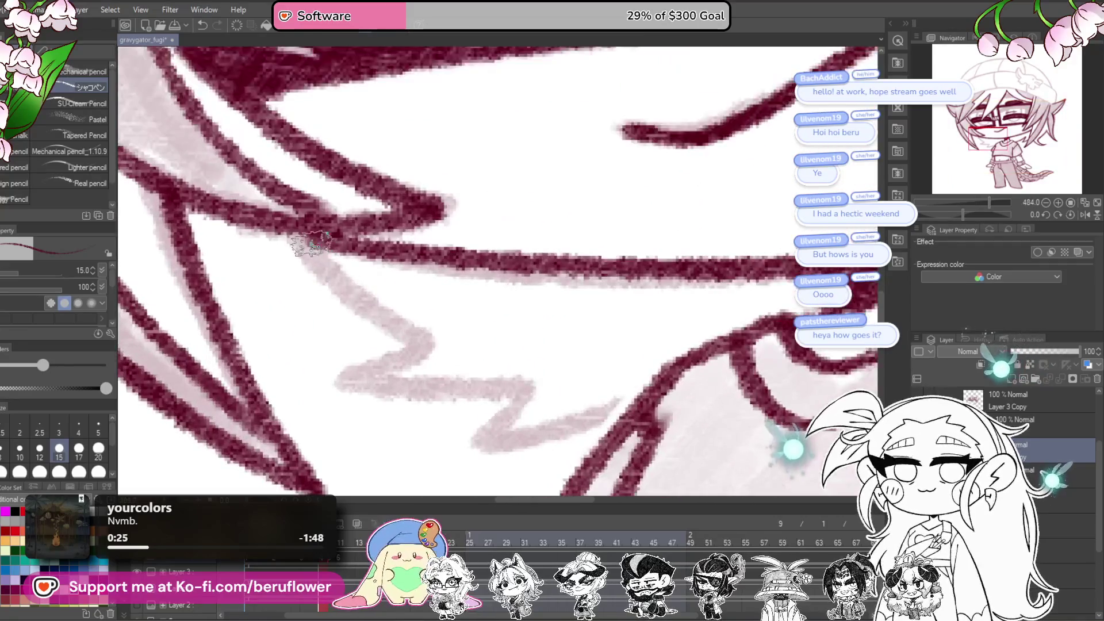
{"action": "left_click_drag", "start_coordinate": [962, 214], "coordinate": [988, 214]}
Step: Straighten the view, zoom onto the beanie pin, and ink the gator's eye in maroon
{"action": "mouse_move", "coordinate": [412, 110]}
{"action": "left_mouse_down"}
{"action": "mouse_move", "coordinate": [381, 278]}
{"action": "mouse_move", "coordinate": [320, 246]}
{"action": "mouse_move", "coordinate": [356, 406]}
{"action": "left_mouse_up"}
{"action": "scroll", "coordinate": [356, 406], "scroll_direction": "down", "scroll_amount": 5}
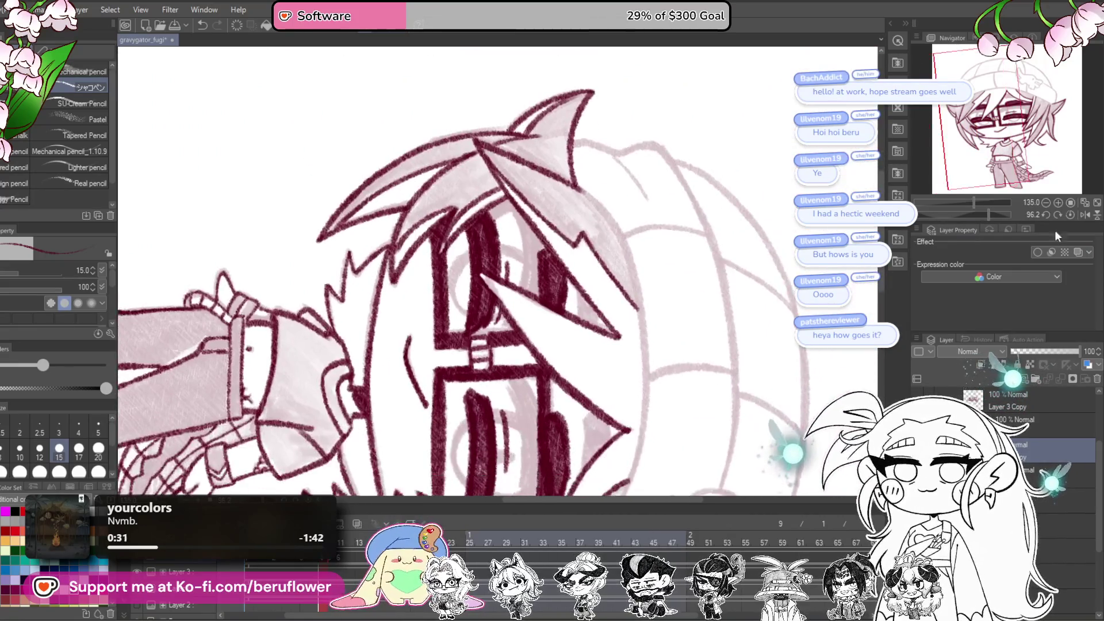
{"action": "left_click", "coordinate": [1070, 214]}
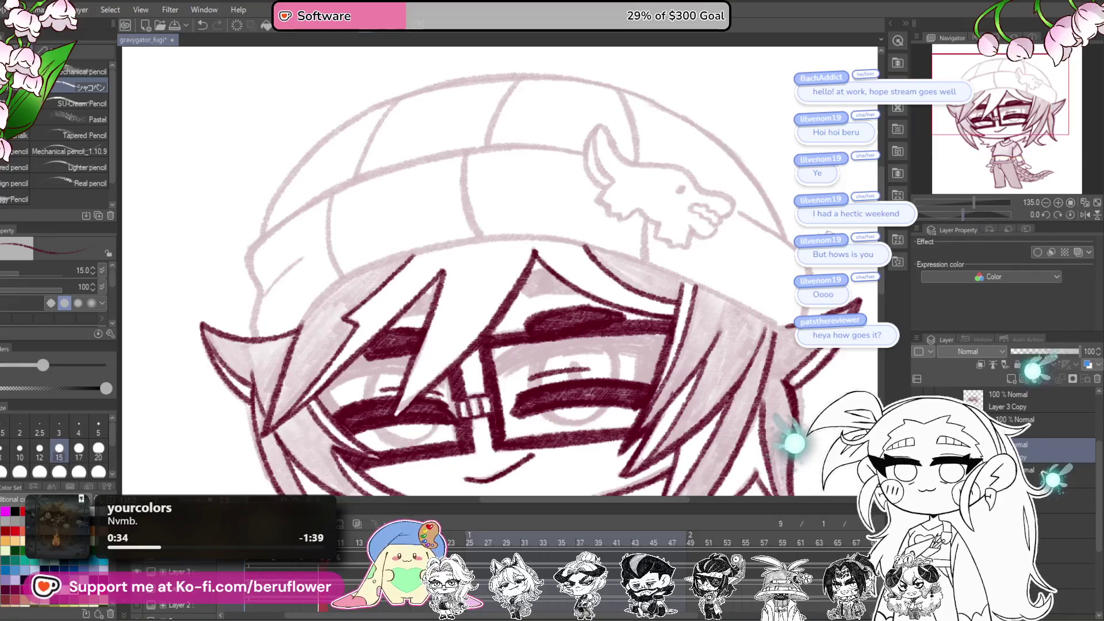
{"action": "left_click_drag", "start_coordinate": [557, 236], "coordinate": [557, 287]}
{"action": "scroll", "coordinate": [557, 287], "scroll_direction": "up", "scroll_amount": 5}
{"action": "mouse_move", "coordinate": [523, 253]}
{"action": "left_mouse_down"}
{"action": "mouse_move", "coordinate": [515, 270]}
{"action": "mouse_move", "coordinate": [515, 253]}
{"action": "left_mouse_up"}
{"action": "mouse_move", "coordinate": [641, 287]}
{"action": "left_mouse_down"}
{"action": "mouse_move", "coordinate": [628, 266]}
{"action": "mouse_move", "coordinate": [604, 314]}
{"action": "mouse_move", "coordinate": [577, 286]}
{"action": "left_mouse_up"}
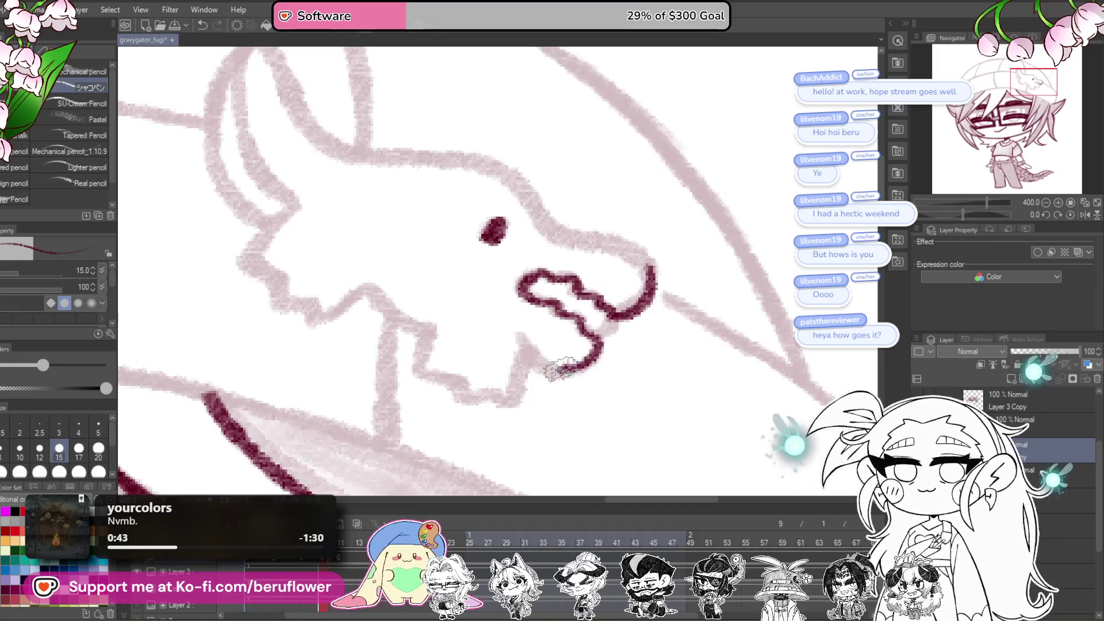
Step: Ink the gator pin's jaw line and its outer and inner ear outlines in maroon
{"action": "left_click_drag", "start_coordinate": [525, 352], "coordinate": [551, 333]}
{"action": "mouse_move", "coordinate": [546, 318]}
{"action": "left_mouse_down"}
{"action": "mouse_move", "coordinate": [548, 345]}
{"action": "mouse_move", "coordinate": [520, 381]}
{"action": "mouse_move", "coordinate": [477, 374]}
{"action": "mouse_move", "coordinate": [447, 342]}
{"action": "mouse_move", "coordinate": [455, 308]}
{"action": "left_mouse_up"}
{"action": "left_click_drag", "start_coordinate": [467, 311], "coordinate": [512, 345]}
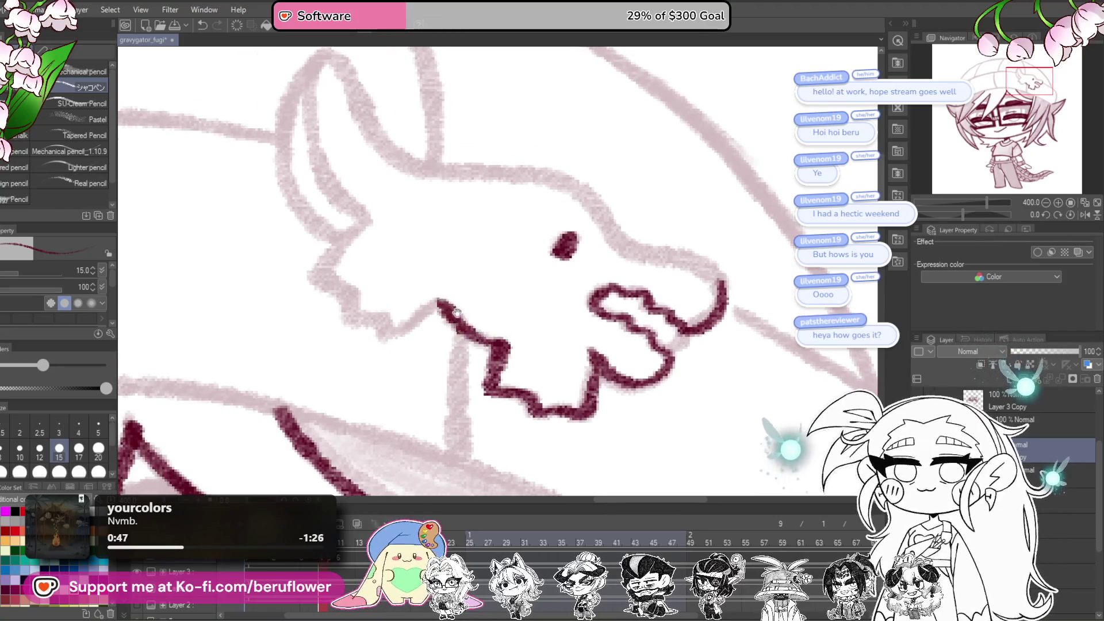
{"action": "left_click_drag", "start_coordinate": [456, 312], "coordinate": [511, 339]}
{"action": "mouse_move", "coordinate": [424, 337]}
{"action": "left_mouse_down"}
{"action": "mouse_move", "coordinate": [414, 296]}
{"action": "mouse_move", "coordinate": [449, 253]}
{"action": "left_mouse_up"}
{"action": "left_click_drag", "start_coordinate": [495, 231], "coordinate": [518, 345]}
{"action": "mouse_move", "coordinate": [415, 199]}
{"action": "left_mouse_down"}
{"action": "mouse_move", "coordinate": [369, 282]}
{"action": "mouse_move", "coordinate": [440, 380]}
{"action": "left_mouse_up"}
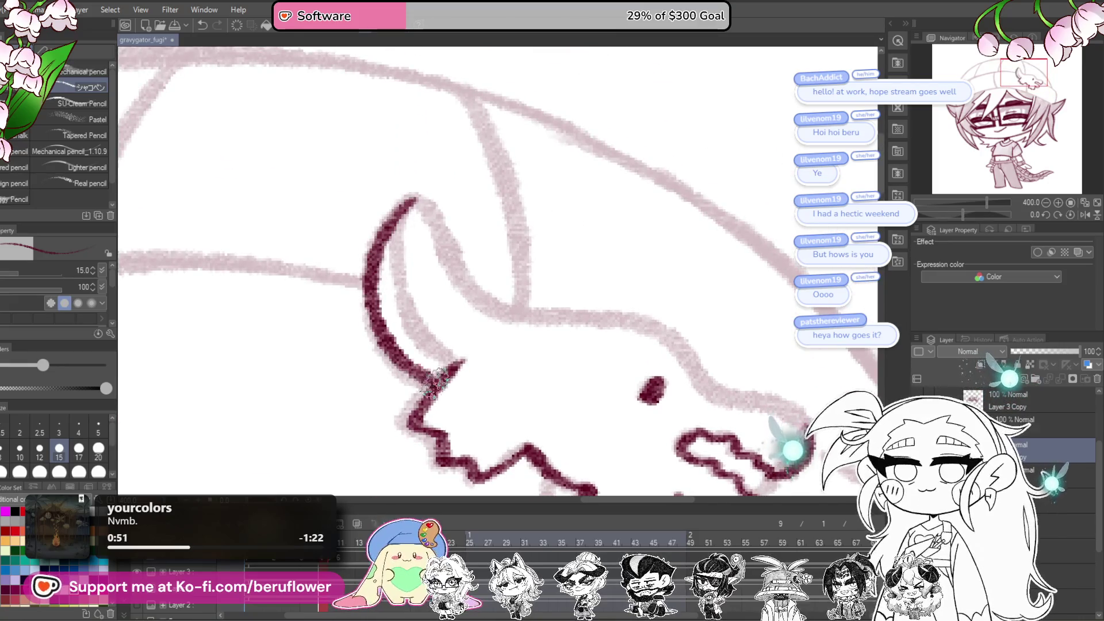
{"action": "mouse_move", "coordinate": [413, 201]}
{"action": "left_mouse_down"}
{"action": "mouse_move", "coordinate": [406, 278]}
{"action": "mouse_move", "coordinate": [458, 363]}
{"action": "left_mouse_up"}
Step: Reframe the view over the beanie and ink the gator pin's neck line
{"action": "mouse_move", "coordinate": [416, 215]}
{"action": "left_mouse_down"}
{"action": "mouse_move", "coordinate": [357, 178]}
{"action": "mouse_move", "coordinate": [432, 259]}
{"action": "mouse_move", "coordinate": [491, 285]}
{"action": "mouse_move", "coordinate": [595, 302]}
{"action": "mouse_move", "coordinate": [670, 364]}
{"action": "mouse_move", "coordinate": [716, 379]}
{"action": "left_mouse_up"}
{"action": "scroll", "coordinate": [747, 406], "scroll_direction": "down", "scroll_amount": 4}
{"action": "left_click_drag", "start_coordinate": [765, 529], "coordinate": [724, 370]}
{"action": "scroll", "coordinate": [645, 304], "scroll_direction": "up", "scroll_amount": 3}
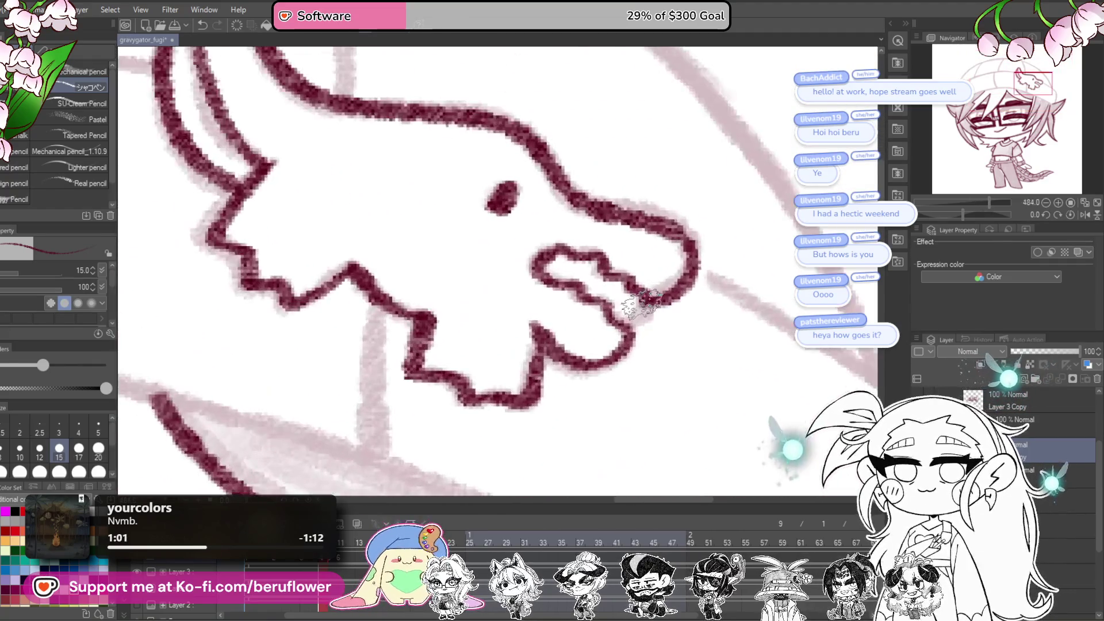
{"action": "scroll", "coordinate": [600, 324], "scroll_direction": "down", "scroll_amount": 5}
{"action": "scroll", "coordinate": [600, 323], "scroll_direction": "up", "scroll_amount": 4}
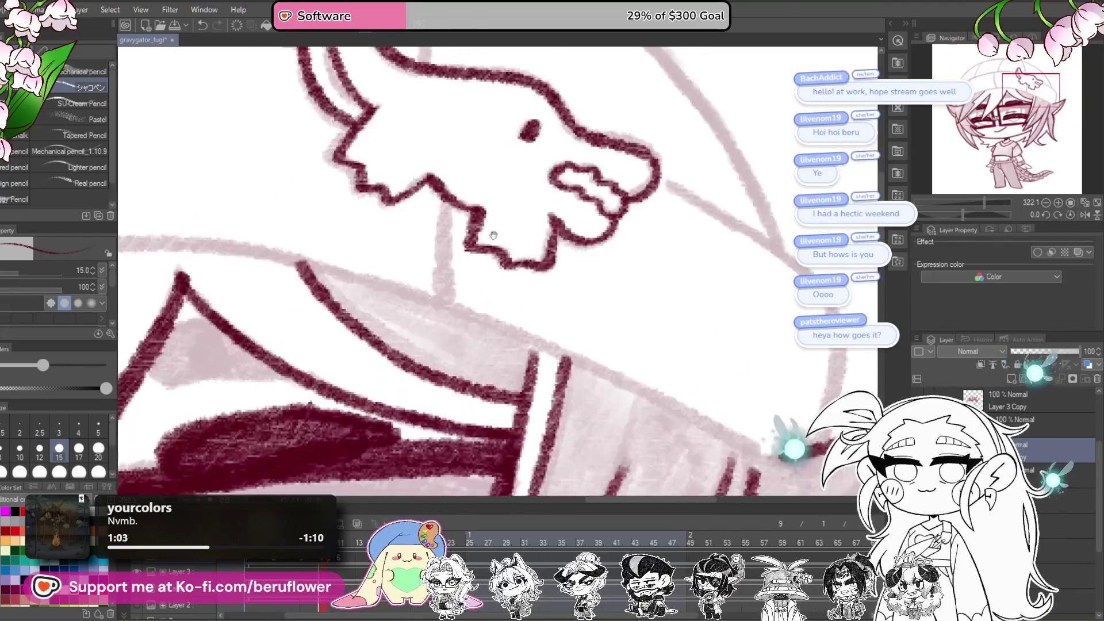
{"action": "left_click_drag", "start_coordinate": [497, 253], "coordinate": [500, 318]}
{"action": "scroll", "coordinate": [488, 353], "scroll_direction": "down", "scroll_amount": 5}
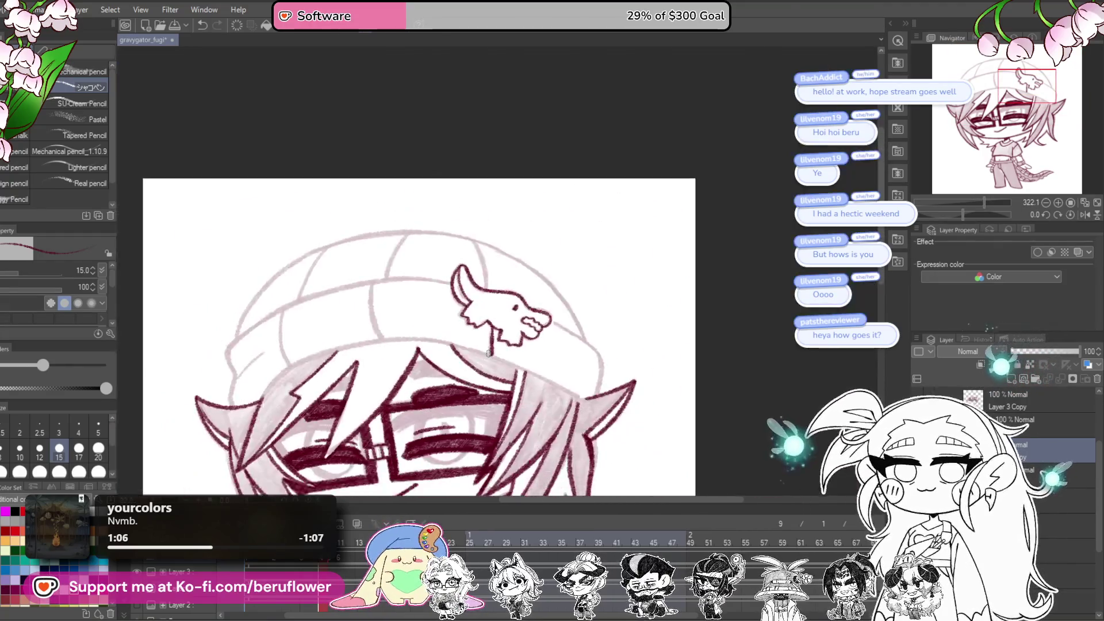
Step: Tilt the canvas toward the beanie and ink a maroon line along the brim
{"action": "left_click_drag", "start_coordinate": [962, 214], "coordinate": [955, 216]}
{"action": "scroll", "coordinate": [507, 355], "scroll_direction": "up", "scroll_amount": 4}
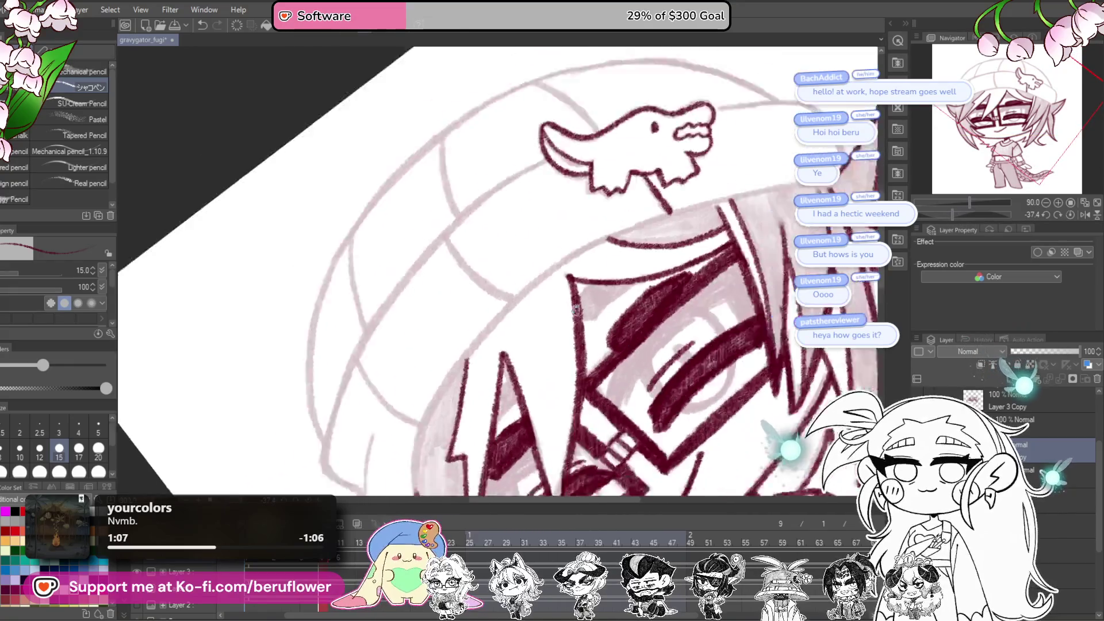
{"action": "mouse_move", "coordinate": [435, 379]}
{"action": "left_mouse_down"}
{"action": "mouse_move", "coordinate": [505, 203]}
{"action": "mouse_move", "coordinate": [587, 204]}
{"action": "mouse_move", "coordinate": [579, 190]}
{"action": "left_mouse_up"}
{"action": "left_click_drag", "start_coordinate": [517, 336], "coordinate": [616, 347]}
{"action": "left_click_drag", "start_coordinate": [946, 213], "coordinate": [951, 215]}
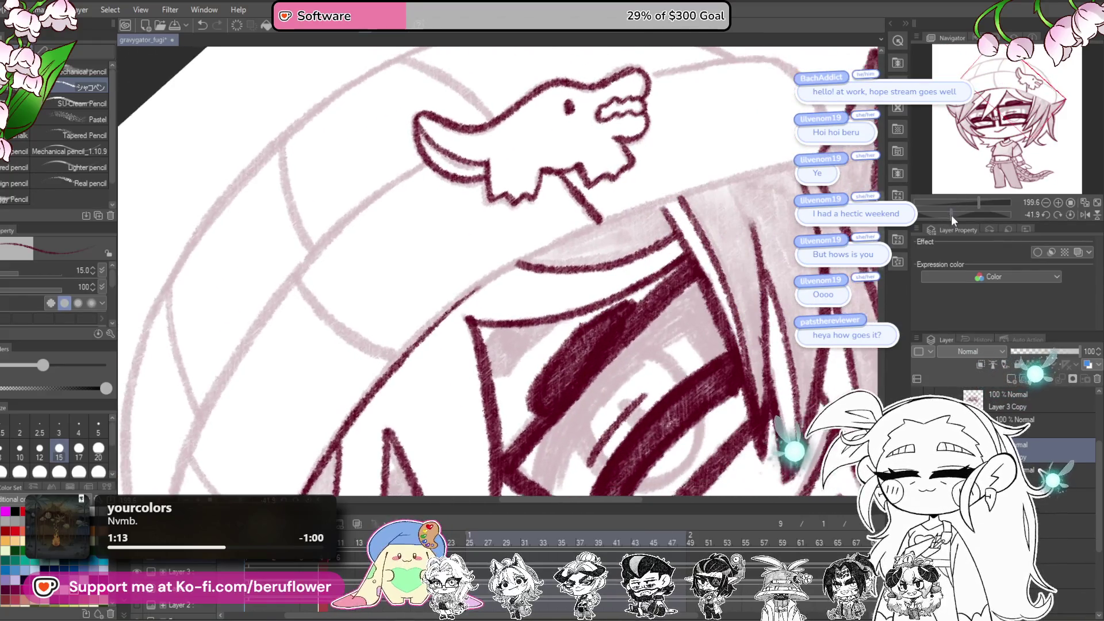
{"action": "left_click_drag", "start_coordinate": [592, 248], "coordinate": [675, 222]}
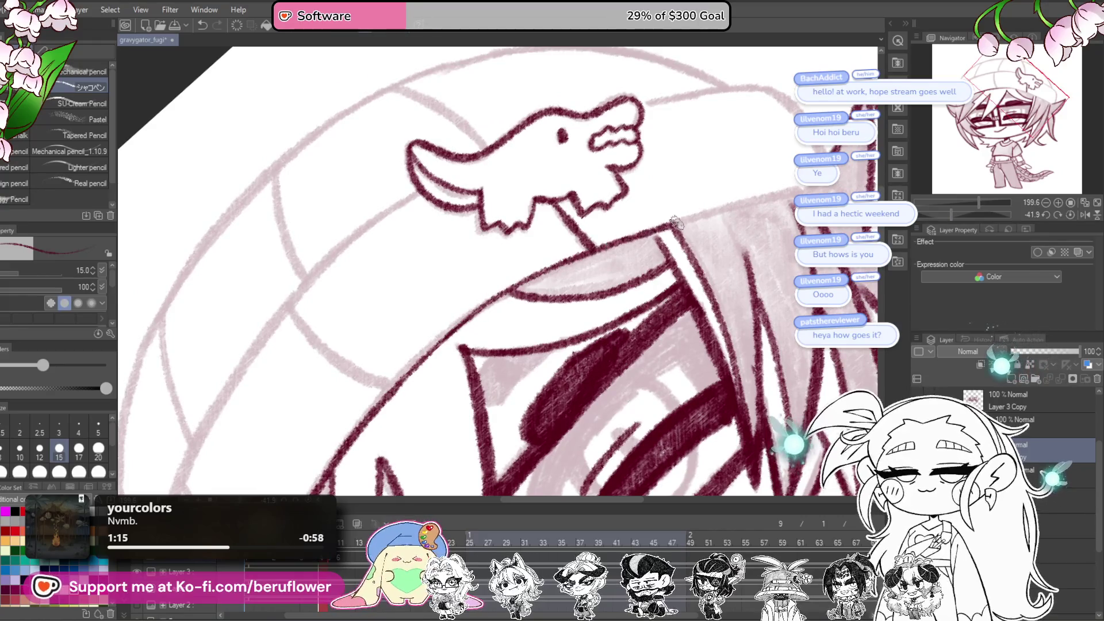
{"action": "mouse_move", "coordinate": [817, 179]}
{"action": "left_mouse_down"}
{"action": "mouse_move", "coordinate": [661, 288]}
{"action": "mouse_move", "coordinate": [678, 328]}
{"action": "left_mouse_up"}
Step: Ink maroon strokes beside the pin and down the hair's edge, then reset the rotation upright
{"action": "scroll", "coordinate": [659, 297], "scroll_direction": "up", "scroll_amount": 3}
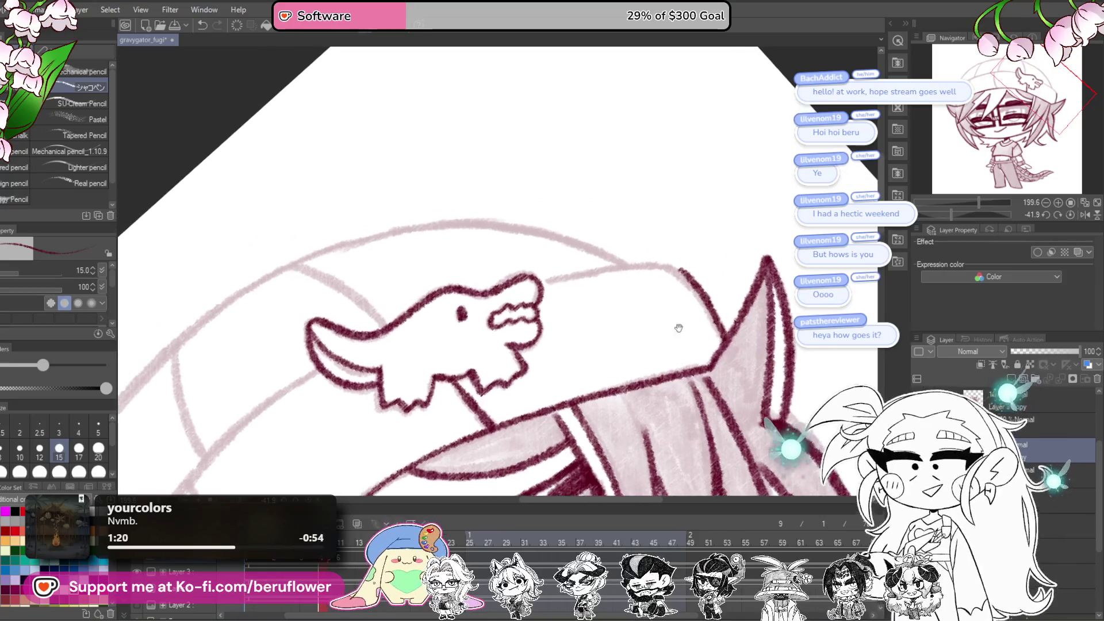
{"action": "left_click_drag", "start_coordinate": [972, 211], "coordinate": [940, 215]}
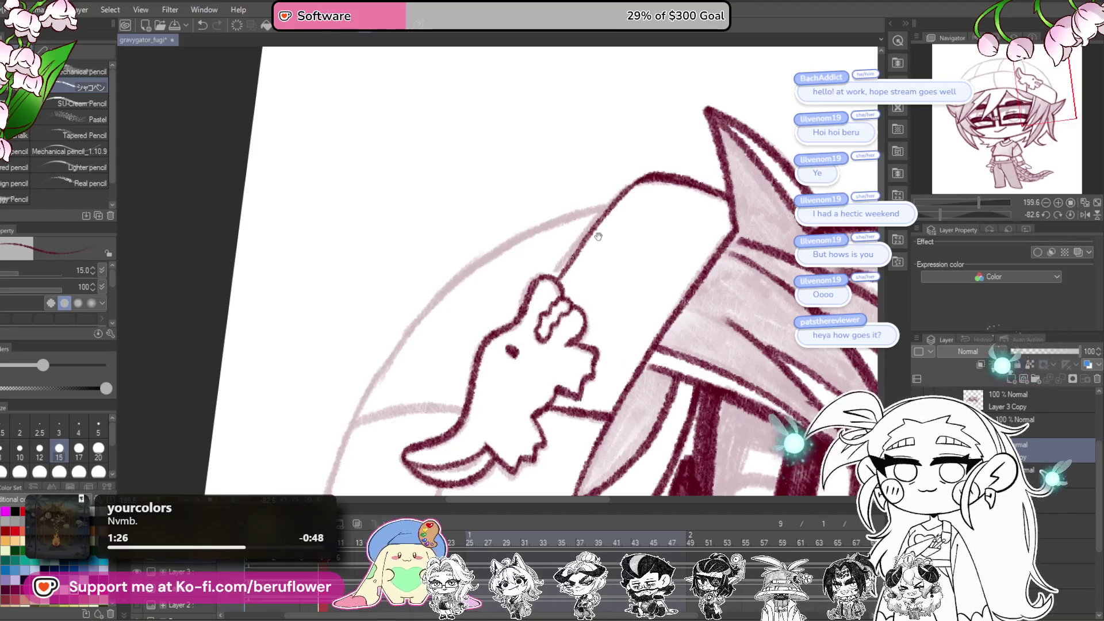
{"action": "scroll", "coordinate": [598, 236], "scroll_direction": "up", "scroll_amount": 3}
{"action": "scroll", "coordinate": [609, 232], "scroll_direction": "up", "scroll_amount": 3}
{"action": "mouse_move", "coordinate": [650, 161]}
{"action": "left_mouse_down"}
{"action": "mouse_move", "coordinate": [567, 221]}
{"action": "mouse_move", "coordinate": [468, 345]}
{"action": "left_mouse_up"}
{"action": "scroll", "coordinate": [468, 345], "scroll_direction": "down", "scroll_amount": 5}
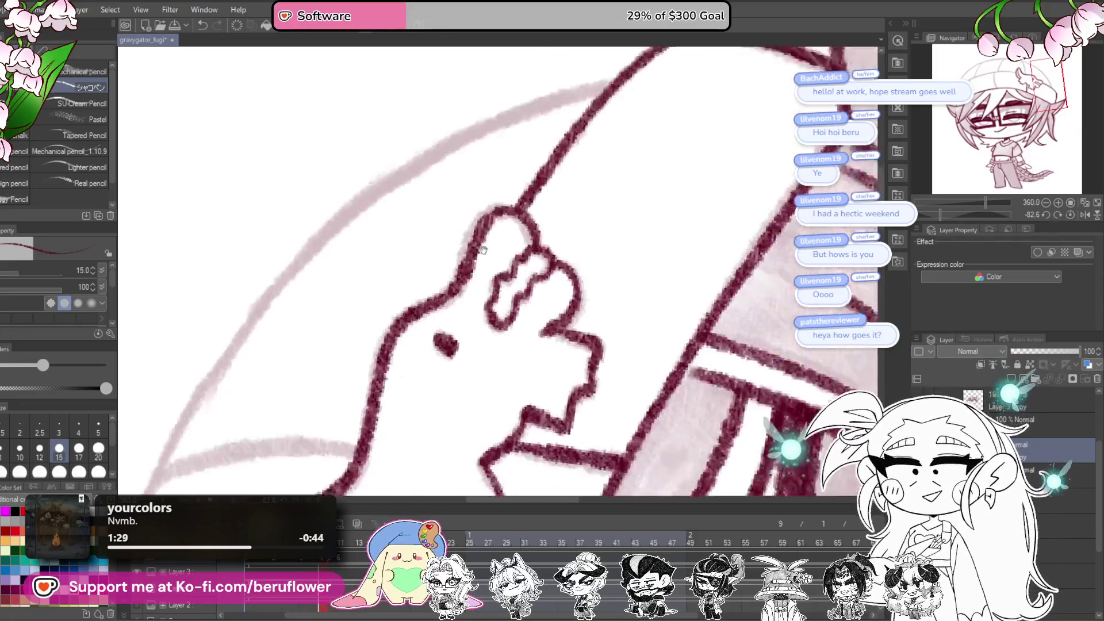
{"action": "scroll", "coordinate": [542, 185], "scroll_direction": "down", "scroll_amount": 3}
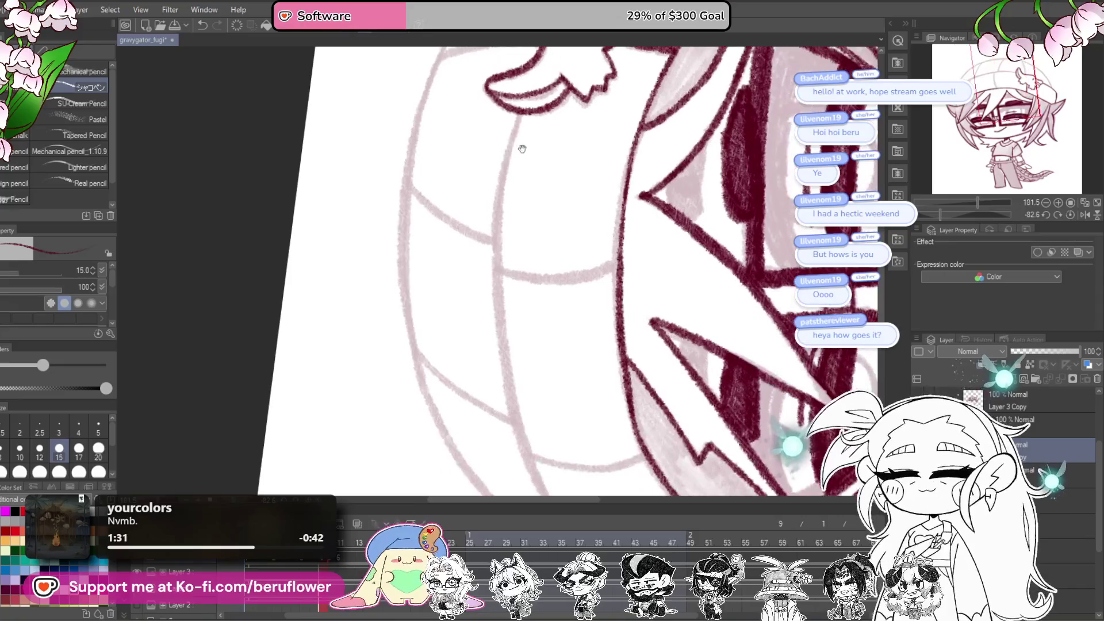
{"action": "left_click_drag", "start_coordinate": [513, 128], "coordinate": [495, 236]}
{"action": "mouse_move", "coordinate": [502, 340]}
{"action": "left_mouse_down"}
{"action": "mouse_move", "coordinate": [520, 440]}
{"action": "mouse_move", "coordinate": [463, 244]}
{"action": "left_mouse_up"}
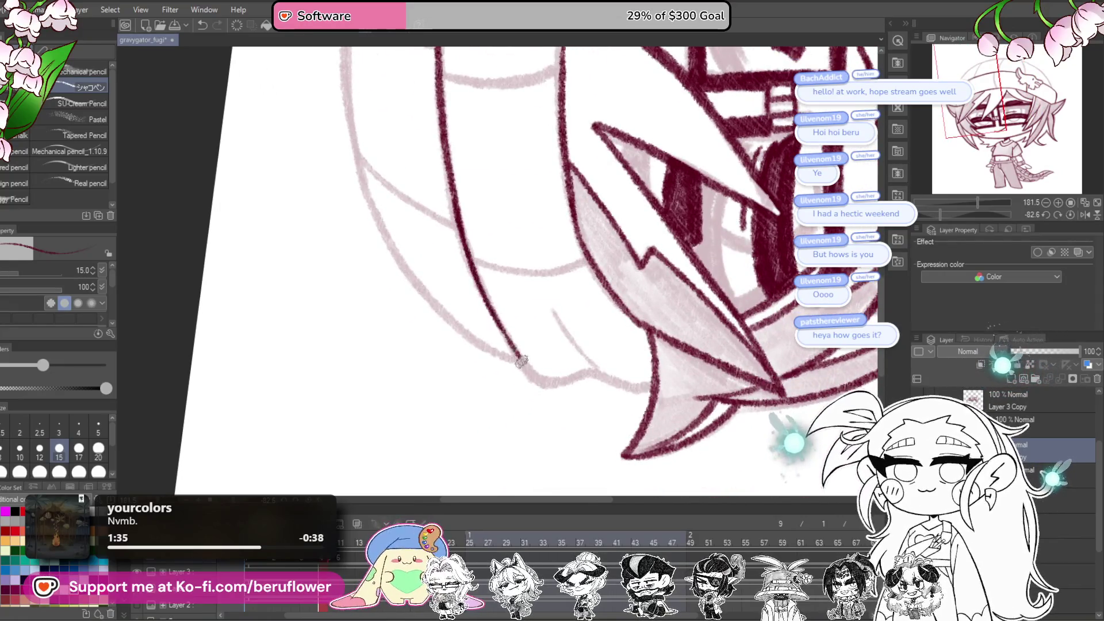
{"action": "left_click", "coordinate": [1070, 214]}
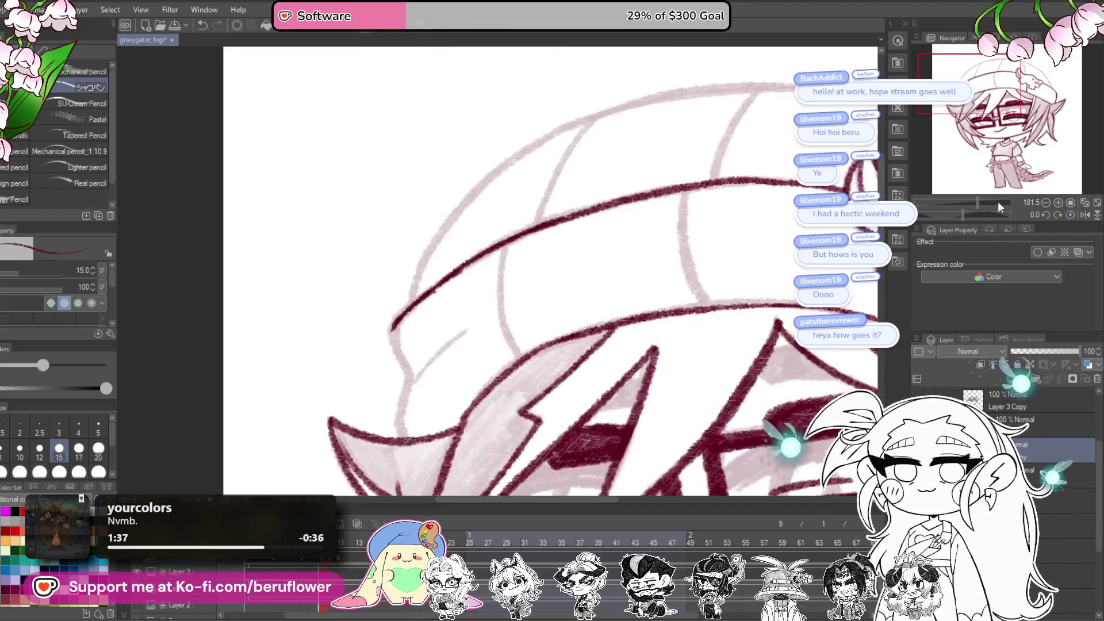
Step: Ink the beanie's edge and one panel seam in dark maroon over the sketch
{"action": "scroll", "coordinate": [449, 339], "scroll_direction": "up", "scroll_amount": 3}
{"action": "left_click_drag", "start_coordinate": [449, 339], "coordinate": [462, 304]}
{"action": "left_click_drag", "start_coordinate": [442, 271], "coordinate": [466, 367]}
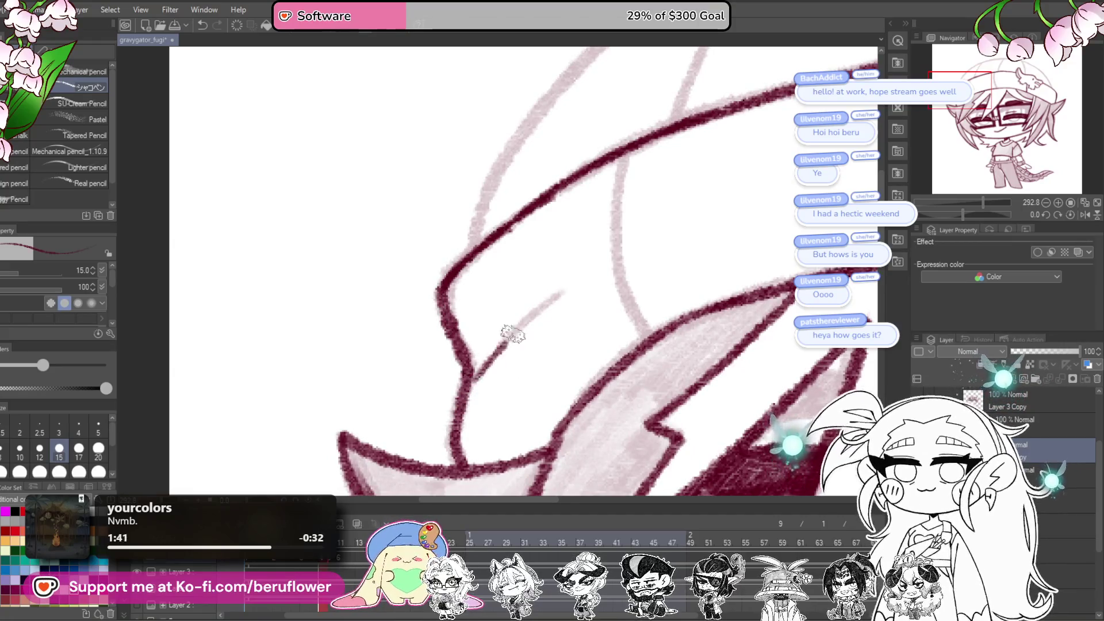
{"action": "left_click_drag", "start_coordinate": [512, 334], "coordinate": [531, 349]}
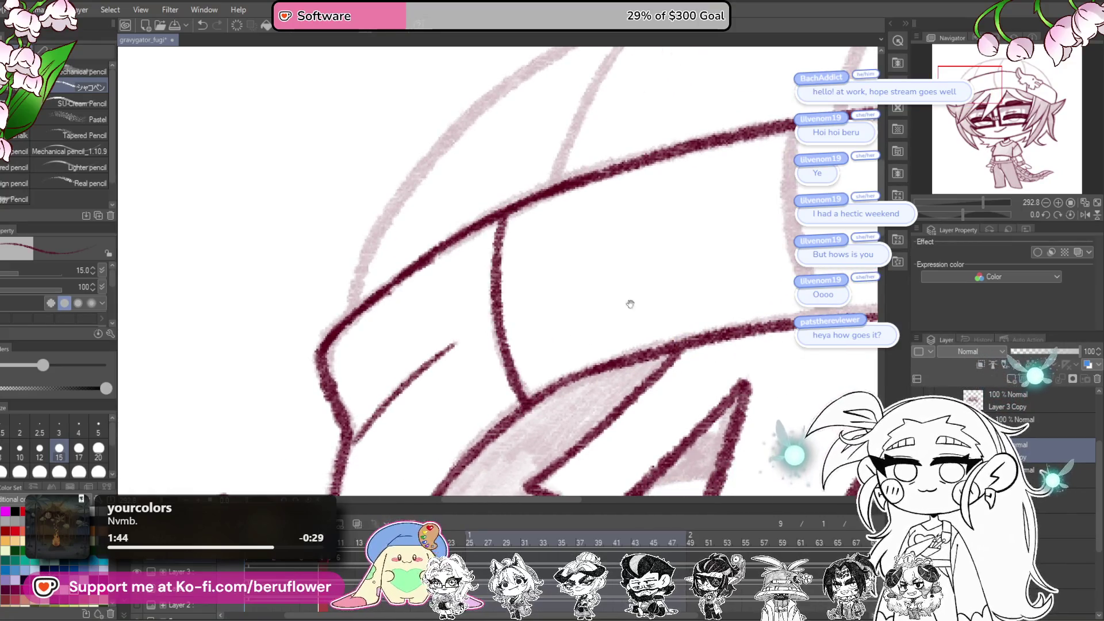
{"action": "left_click_drag", "start_coordinate": [631, 304], "coordinate": [472, 318]}
{"action": "left_click_drag", "start_coordinate": [513, 195], "coordinate": [546, 396]}
{"action": "mouse_move", "coordinate": [562, 338]}
{"action": "left_mouse_down"}
{"action": "mouse_move", "coordinate": [586, 298]}
{"action": "mouse_move", "coordinate": [701, 423]}
{"action": "mouse_move", "coordinate": [783, 291]}
{"action": "mouse_move", "coordinate": [486, 451]}
{"action": "mouse_move", "coordinate": [575, 403]}
{"action": "mouse_move", "coordinate": [704, 397]}
{"action": "mouse_move", "coordinate": [670, 384]}
{"action": "left_mouse_up"}
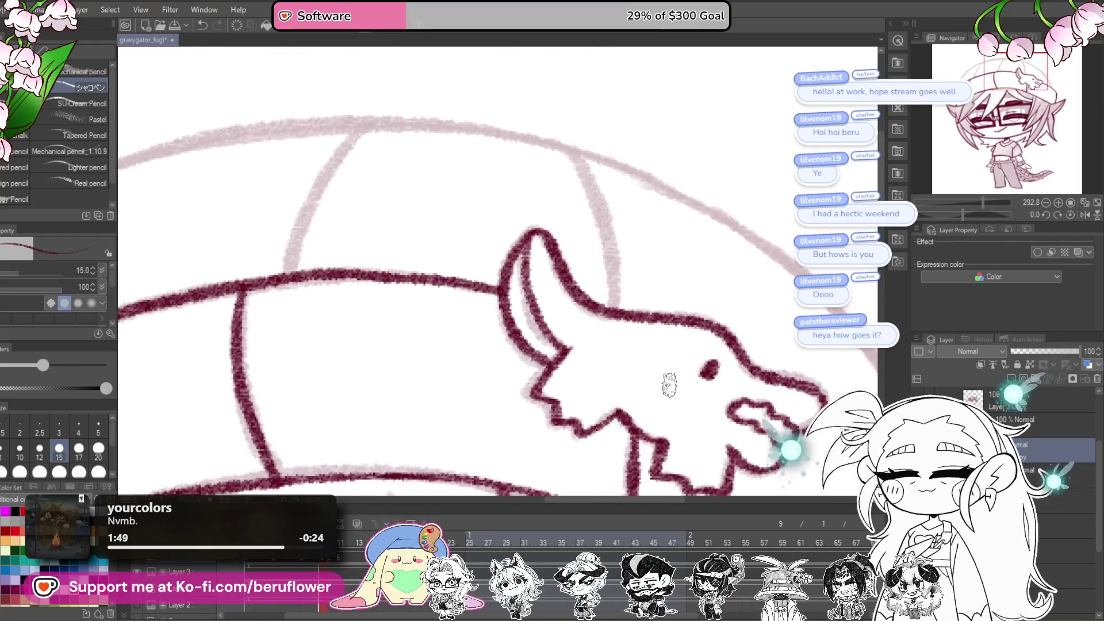
Step: Rotate the canvas about 45 degrees and ink the beanie's long outer and left contours
{"action": "left_click_drag", "start_coordinate": [967, 209], "coordinate": [950, 209]}
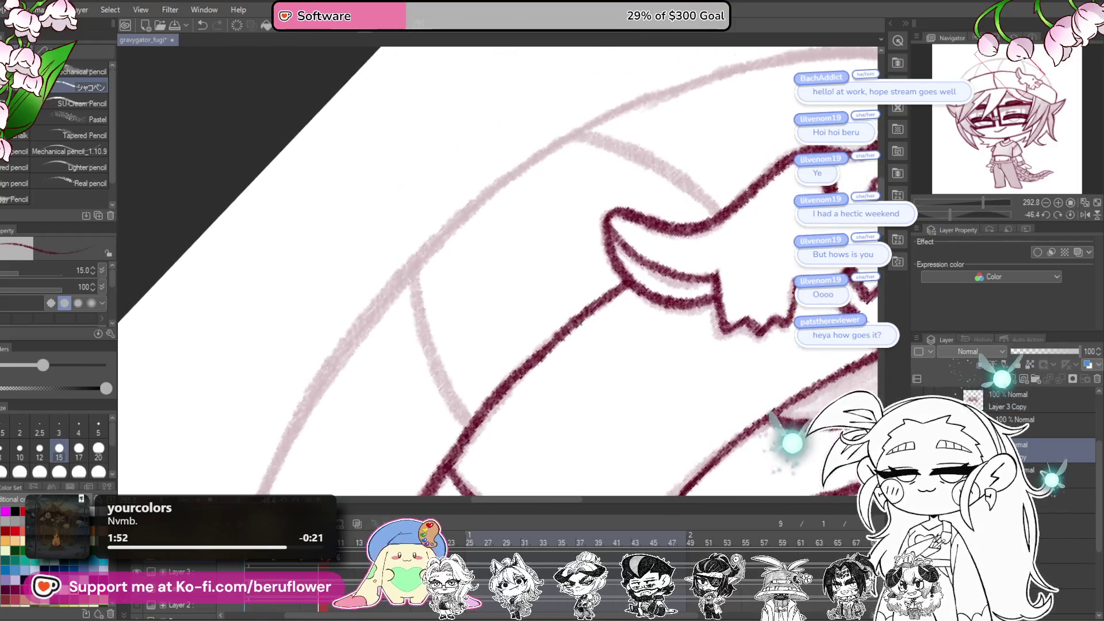
{"action": "mouse_move", "coordinate": [358, 433]}
{"action": "left_mouse_down"}
{"action": "mouse_move", "coordinate": [526, 253]}
{"action": "mouse_move", "coordinate": [675, 166]}
{"action": "mouse_move", "coordinate": [797, 135]}
{"action": "left_mouse_up"}
{"action": "left_click_drag", "start_coordinate": [535, 309], "coordinate": [630, 125]}
{"action": "mouse_move", "coordinate": [472, 224]}
{"action": "left_mouse_down"}
{"action": "mouse_move", "coordinate": [359, 430]}
{"action": "mouse_move", "coordinate": [428, 232]}
{"action": "mouse_move", "coordinate": [319, 311]}
{"action": "left_mouse_up"}
{"action": "mouse_move", "coordinate": [447, 103]}
{"action": "left_mouse_down"}
{"action": "mouse_move", "coordinate": [420, 194]}
{"action": "mouse_move", "coordinate": [429, 306]}
{"action": "mouse_move", "coordinate": [456, 404]}
{"action": "mouse_move", "coordinate": [452, 468]}
{"action": "left_mouse_up"}
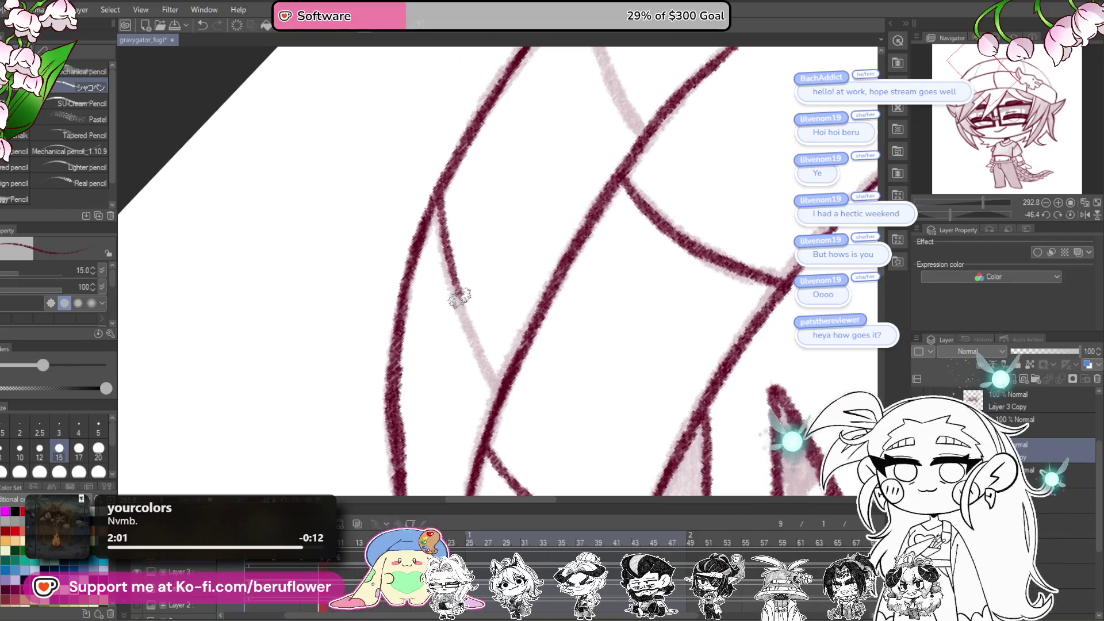
{"action": "left_click_drag", "start_coordinate": [495, 377], "coordinate": [499, 382]}
Step: Undo and redraw the diagonal seam in maroon, then ink the beanie's outer curve
{"action": "left_click_drag", "start_coordinate": [951, 215], "coordinate": [964, 216]}
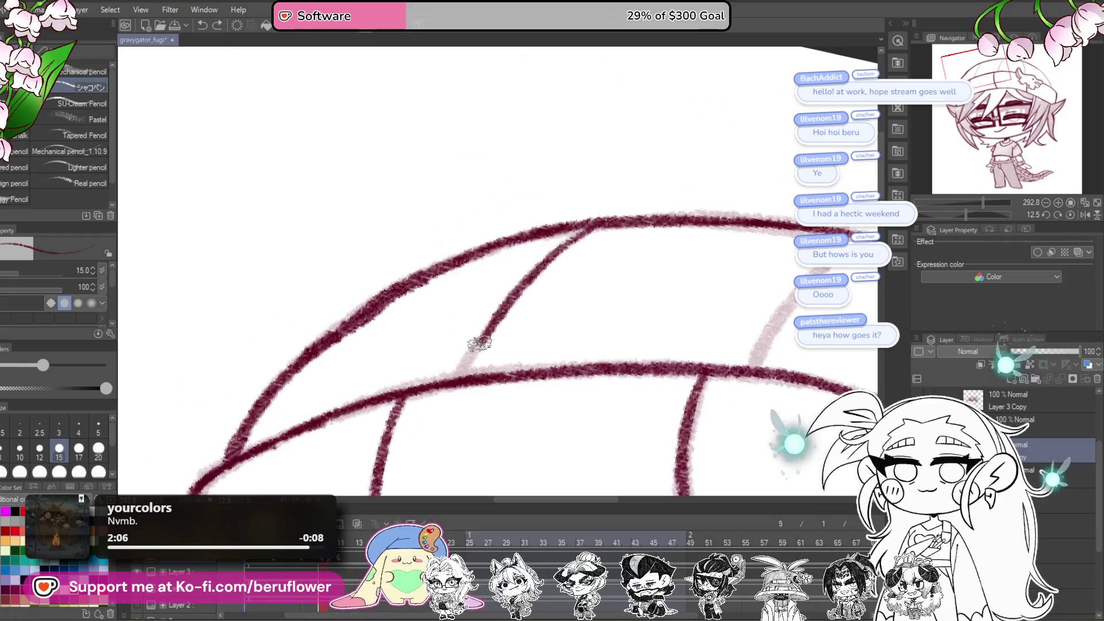
{"action": "key", "text": "ctrl+z"}
{"action": "mouse_move", "coordinate": [504, 324]}
{"action": "left_mouse_down"}
{"action": "mouse_move", "coordinate": [612, 305]}
{"action": "mouse_move", "coordinate": [592, 305]}
{"action": "left_mouse_up"}
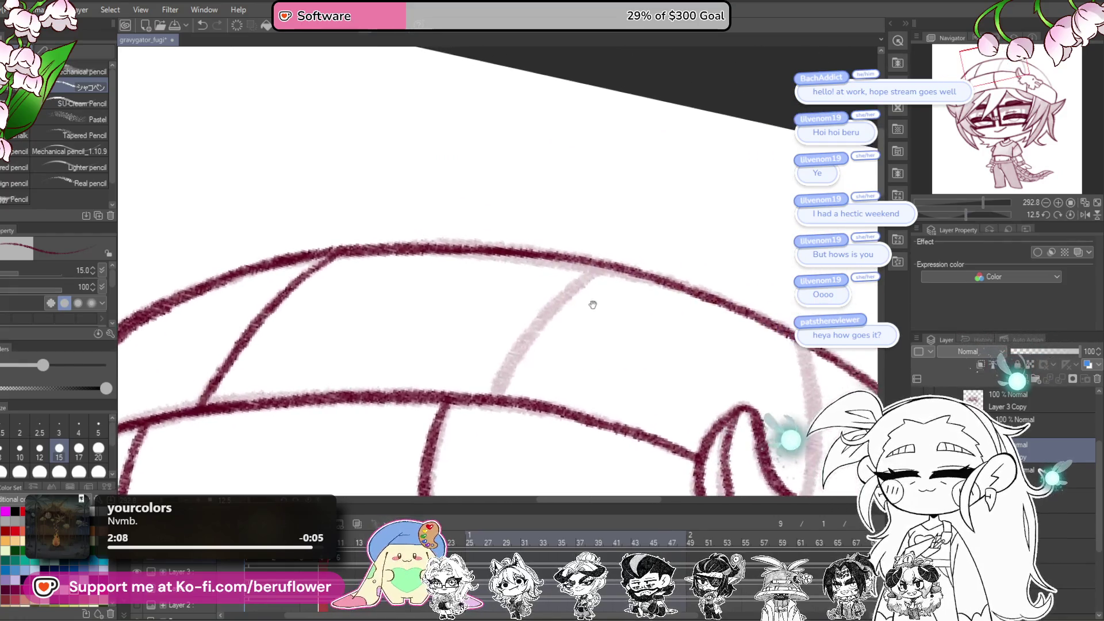
{"action": "left_click_drag", "start_coordinate": [606, 264], "coordinate": [518, 356]}
{"action": "left_click_drag", "start_coordinate": [498, 396], "coordinate": [285, 293]}
{"action": "left_click_drag", "start_coordinate": [598, 296], "coordinate": [597, 375]}
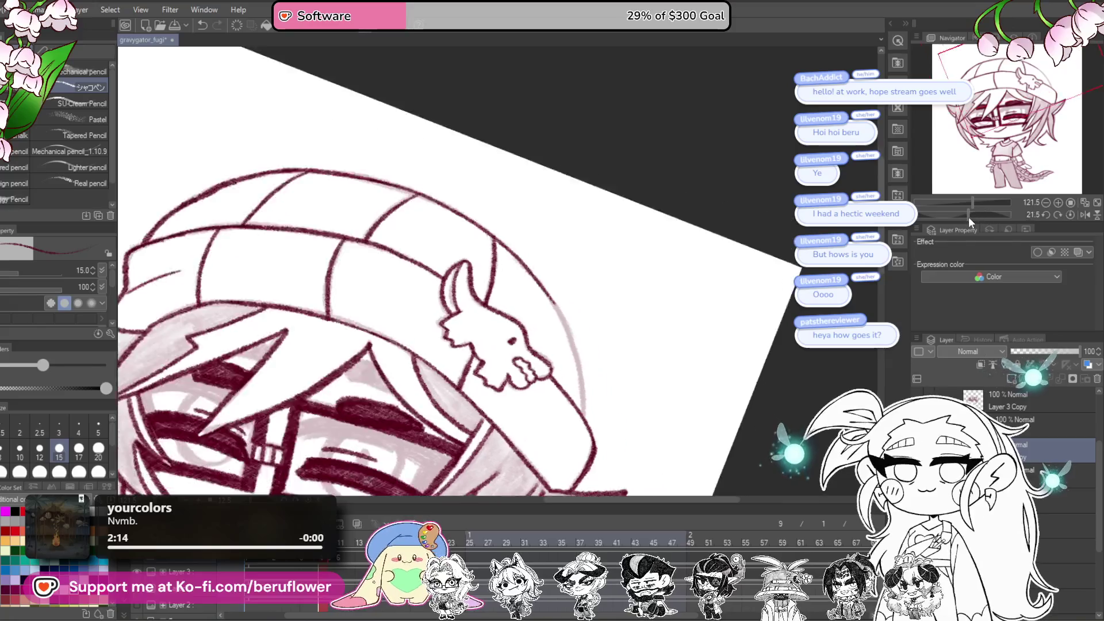
{"action": "left_click_drag", "start_coordinate": [968, 216], "coordinate": [940, 214]}
{"action": "scroll", "coordinate": [673, 249], "scroll_direction": "up", "scroll_amount": 5}
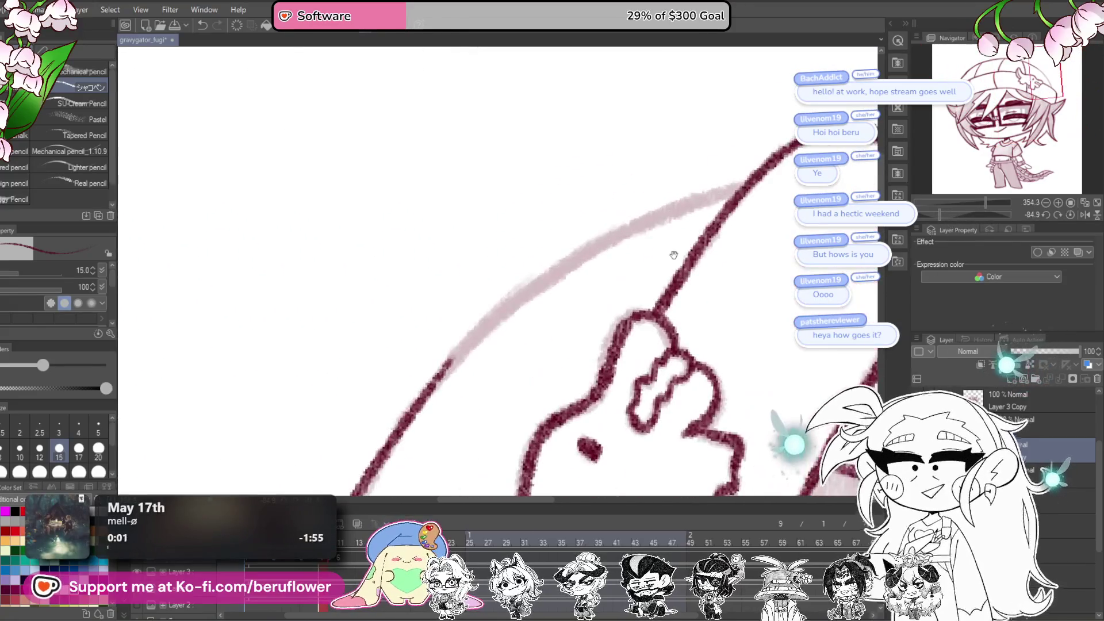
{"action": "mouse_move", "coordinate": [759, 173]}
{"action": "left_mouse_down"}
{"action": "mouse_move", "coordinate": [661, 209]}
{"action": "mouse_move", "coordinate": [518, 301]}
{"action": "mouse_move", "coordinate": [382, 452]}
{"action": "left_mouse_up"}
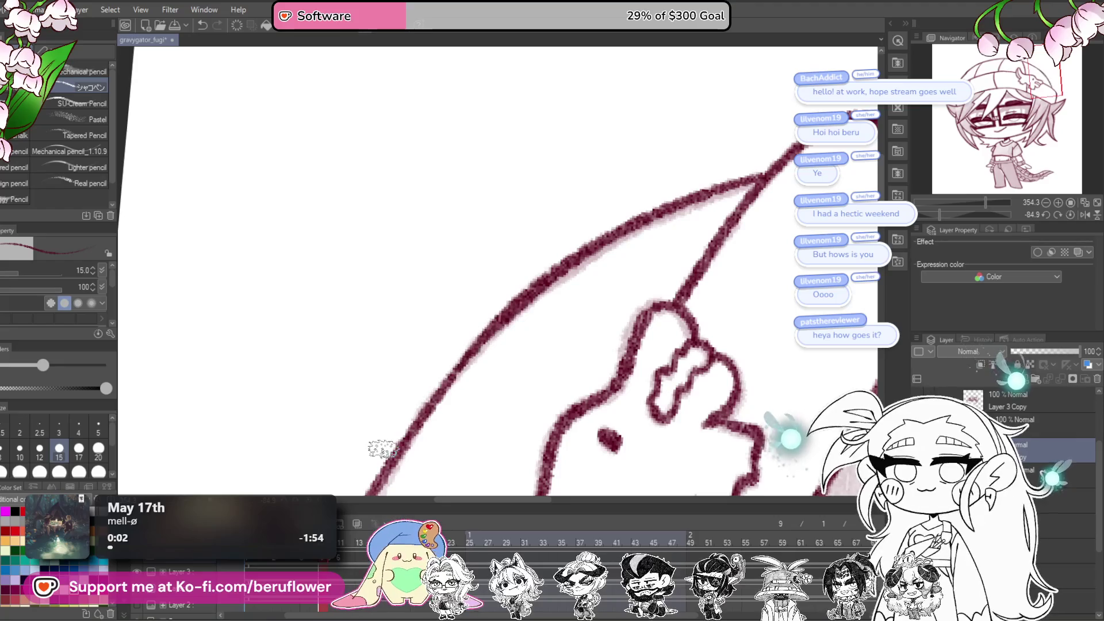
{"action": "scroll", "coordinate": [384, 449], "scroll_direction": "down", "scroll_amount": 4}
{"action": "scroll", "coordinate": [384, 449], "scroll_direction": "down", "scroll_amount": 3}
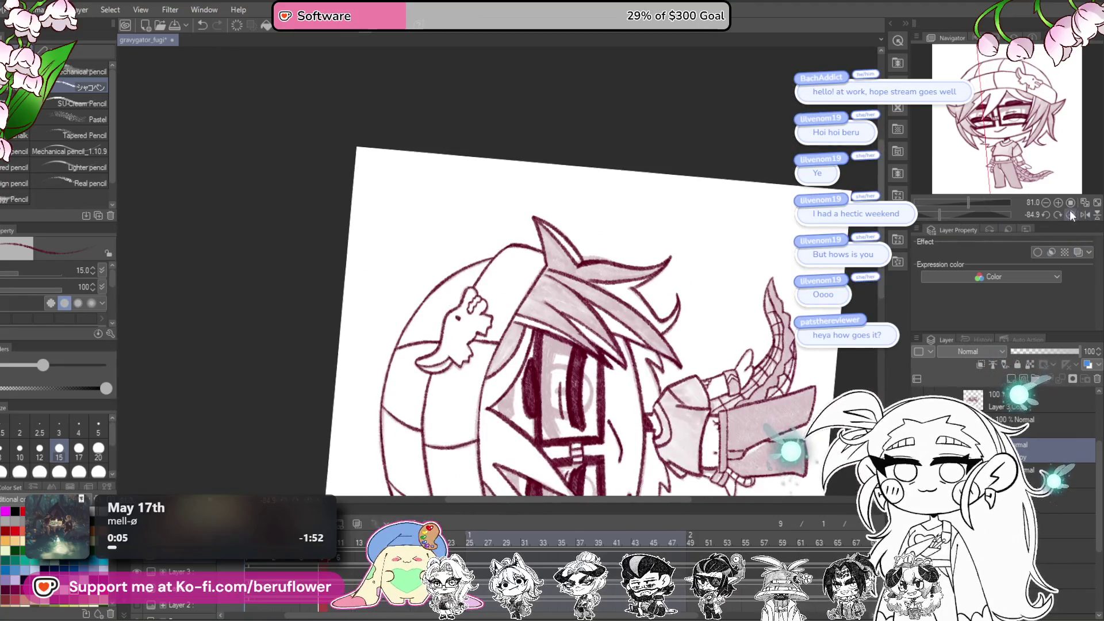
Step: Center the character and shade the tail tip and tail underside in dark maroon
{"action": "left_click", "coordinate": [1070, 215]}
{"action": "left_click_drag", "start_coordinate": [696, 429], "coordinate": [837, 346]}
{"action": "left_click_drag", "start_coordinate": [745, 391], "coordinate": [720, 362]}
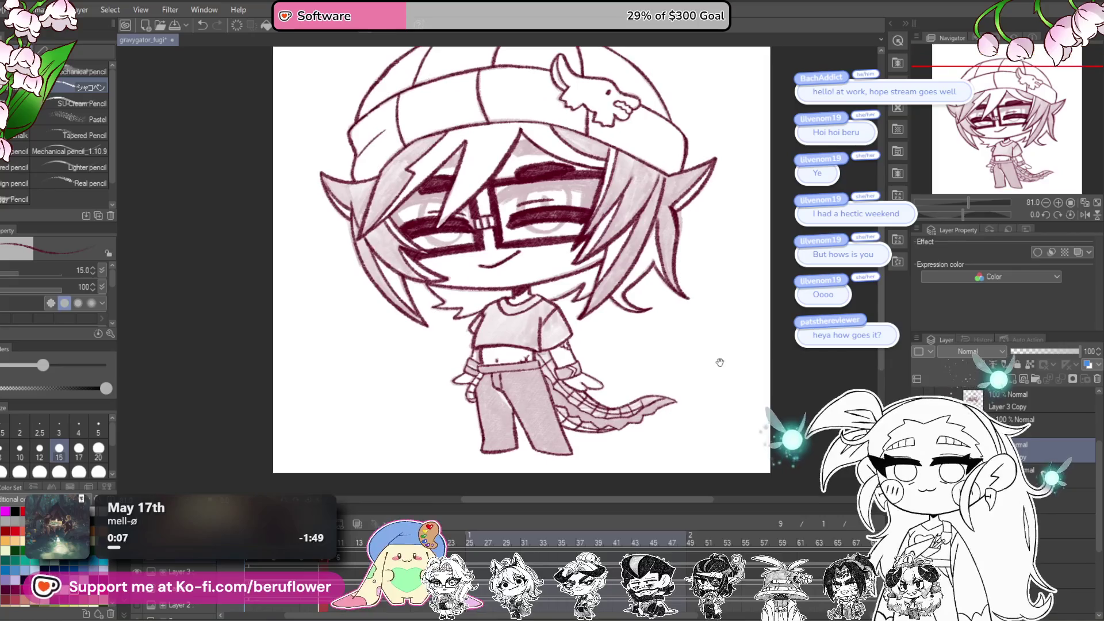
{"action": "scroll", "coordinate": [678, 363], "scroll_direction": "up", "scroll_amount": 5}
{"action": "left_click_drag", "start_coordinate": [756, 277], "coordinate": [774, 257]}
{"action": "mouse_move", "coordinate": [704, 302]}
{"action": "left_mouse_down"}
{"action": "mouse_move", "coordinate": [679, 325]}
{"action": "mouse_move", "coordinate": [711, 311]}
{"action": "mouse_move", "coordinate": [668, 330]}
{"action": "left_mouse_up"}
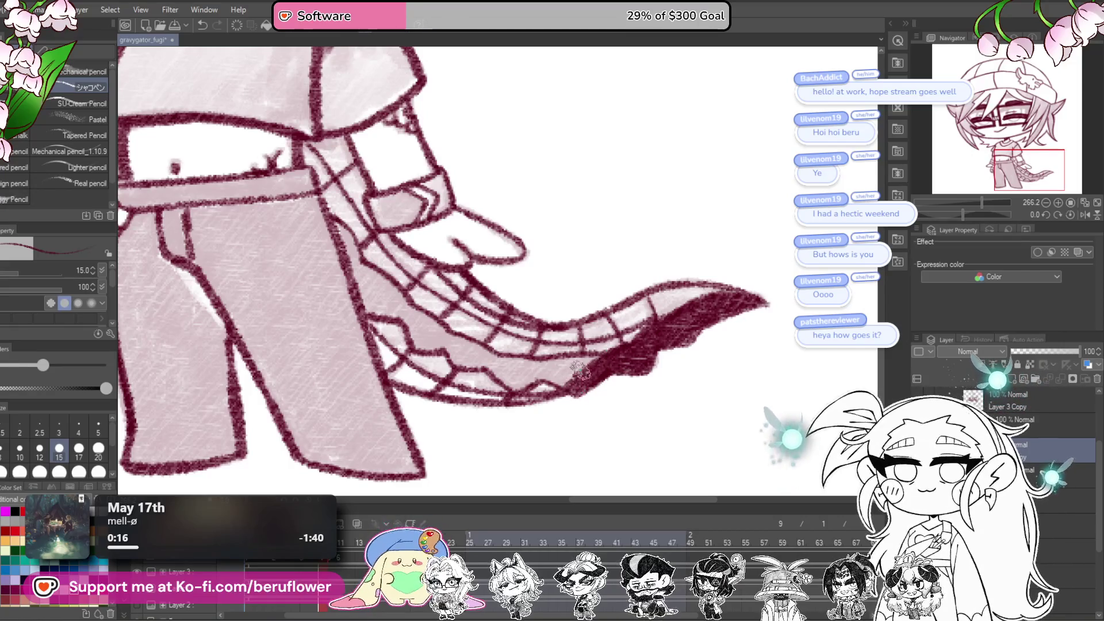
{"action": "left_click_drag", "start_coordinate": [560, 343], "coordinate": [663, 299]}
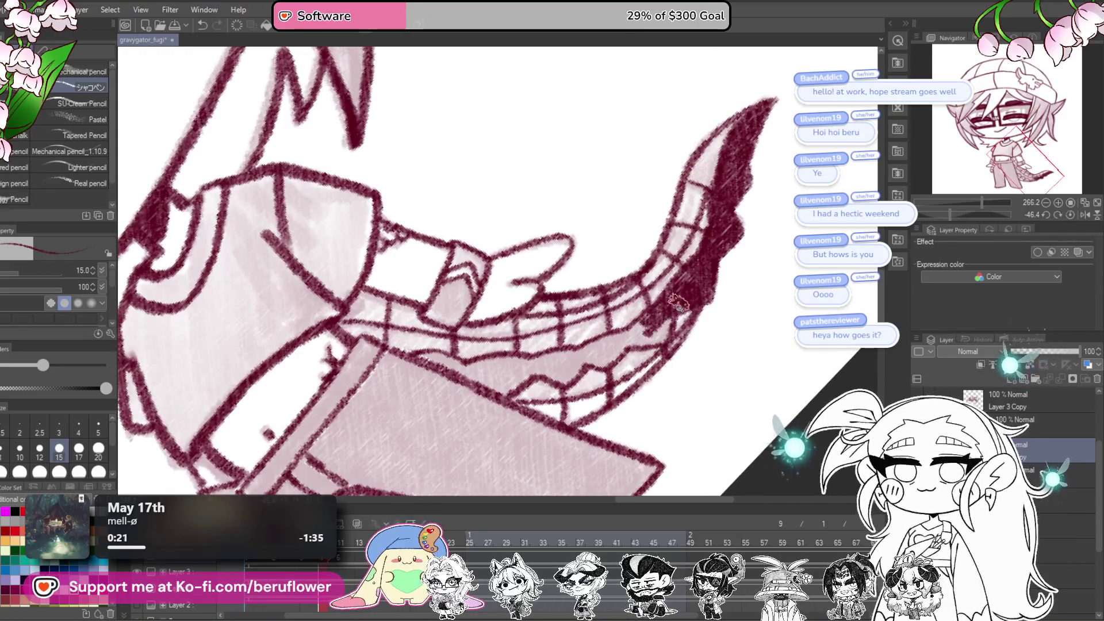
{"action": "left_click_drag", "start_coordinate": [651, 329], "coordinate": [694, 304]}
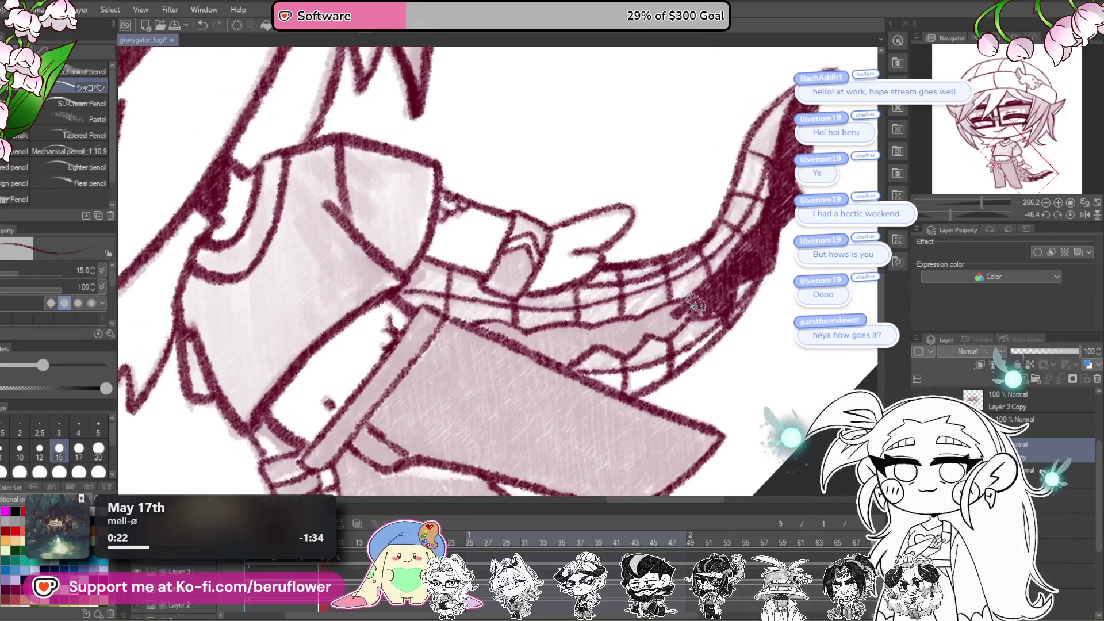
{"action": "mouse_move", "coordinate": [604, 332]}
{"action": "left_mouse_down"}
{"action": "mouse_move", "coordinate": [598, 339]}
{"action": "mouse_move", "coordinate": [621, 328]}
{"action": "mouse_move", "coordinate": [708, 333]}
{"action": "mouse_move", "coordinate": [672, 374]}
{"action": "mouse_move", "coordinate": [719, 379]}
{"action": "left_mouse_up"}
{"action": "left_click_drag", "start_coordinate": [673, 345], "coordinate": [630, 337]}
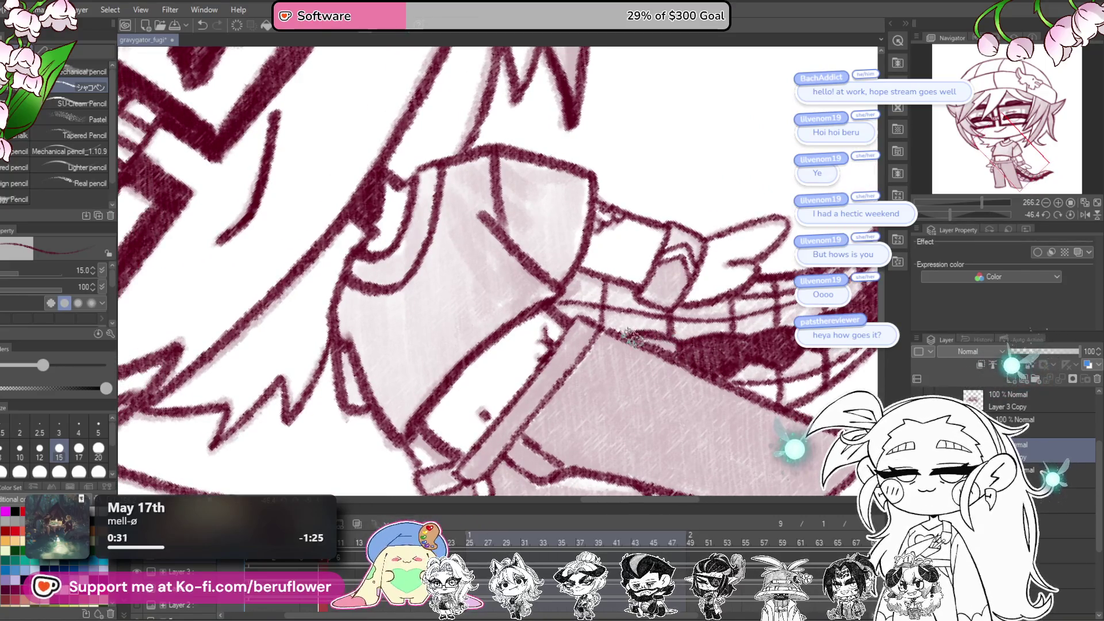
Step: Straighten the view and shade the diagonal strap across the belt
{"action": "mouse_move", "coordinate": [981, 202]}
{"action": "left_mouse_down"}
{"action": "mouse_move", "coordinate": [920, 203]}
{"action": "mouse_move", "coordinate": [972, 202]}
{"action": "left_mouse_up"}
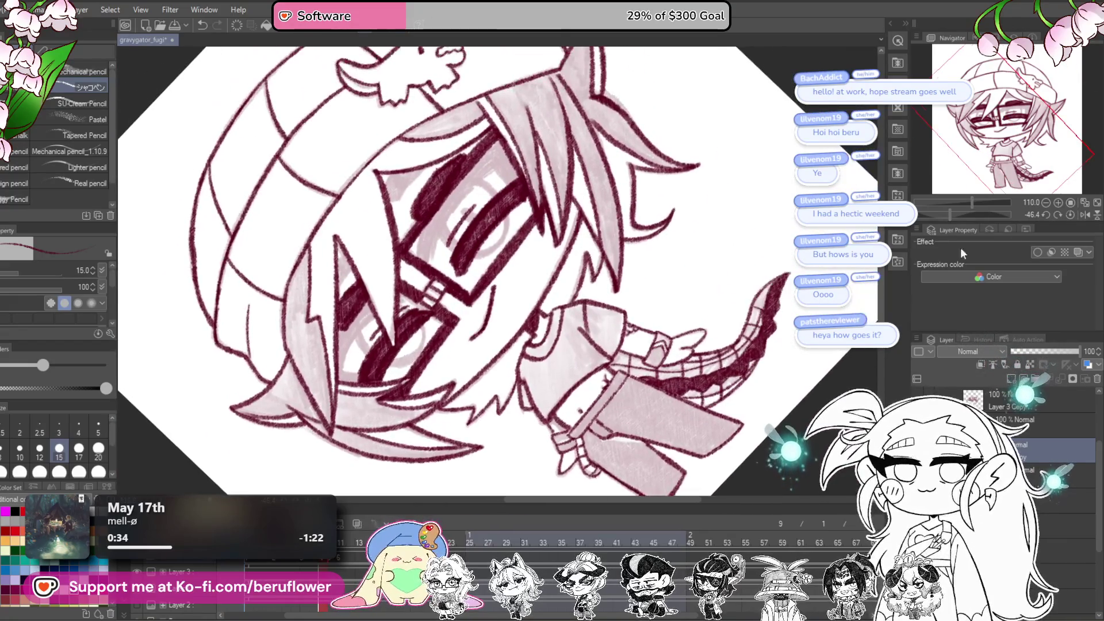
{"action": "left_click", "coordinate": [1070, 214]}
{"action": "scroll", "coordinate": [658, 389], "scroll_direction": "up", "scroll_amount": 5}
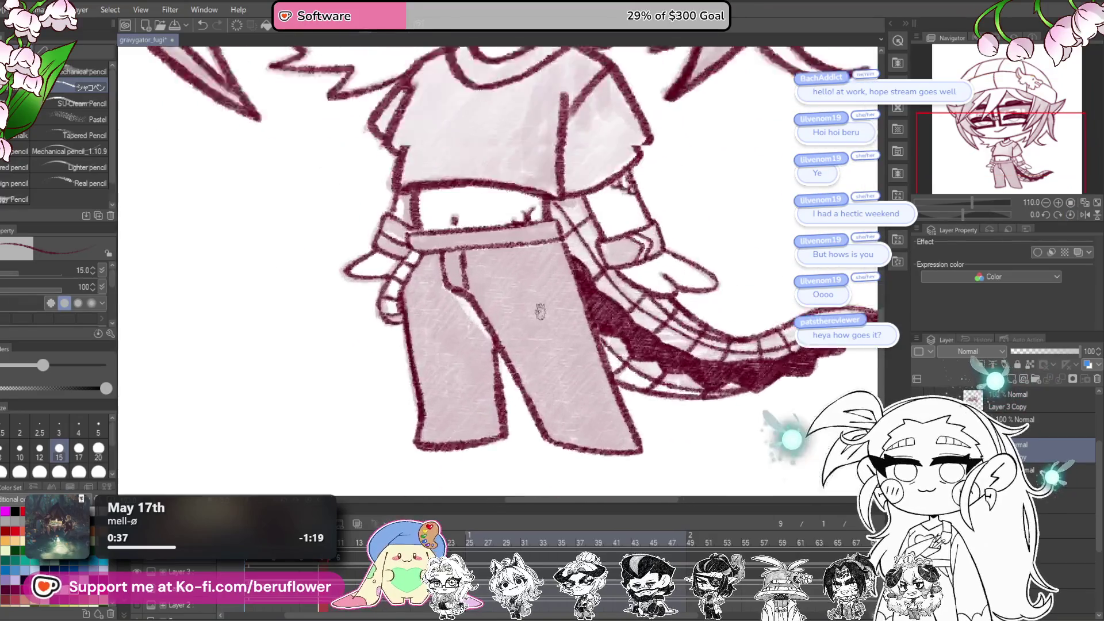
{"action": "left_click_drag", "start_coordinate": [681, 386], "coordinate": [578, 305]}
{"action": "left_click_drag", "start_coordinate": [533, 94], "coordinate": [536, 252]}
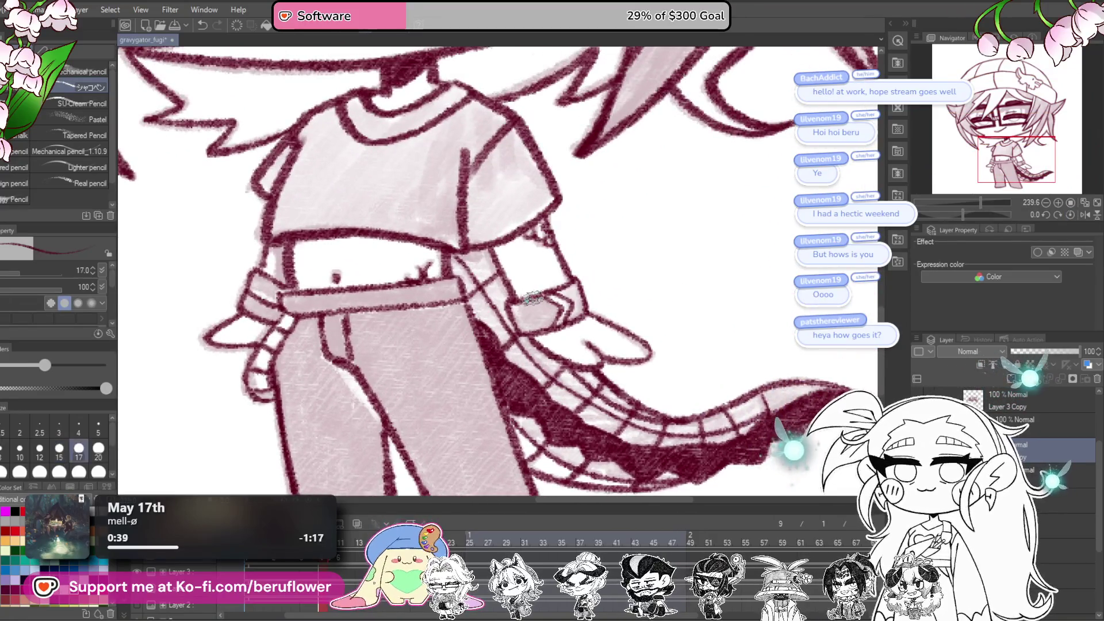
{"action": "mouse_move", "coordinate": [455, 273]}
{"action": "left_mouse_down"}
{"action": "mouse_move", "coordinate": [478, 270]}
{"action": "mouse_move", "coordinate": [495, 287]}
{"action": "mouse_move", "coordinate": [503, 342]}
{"action": "mouse_move", "coordinate": [549, 386]}
{"action": "mouse_move", "coordinate": [661, 456]}
{"action": "left_mouse_up"}
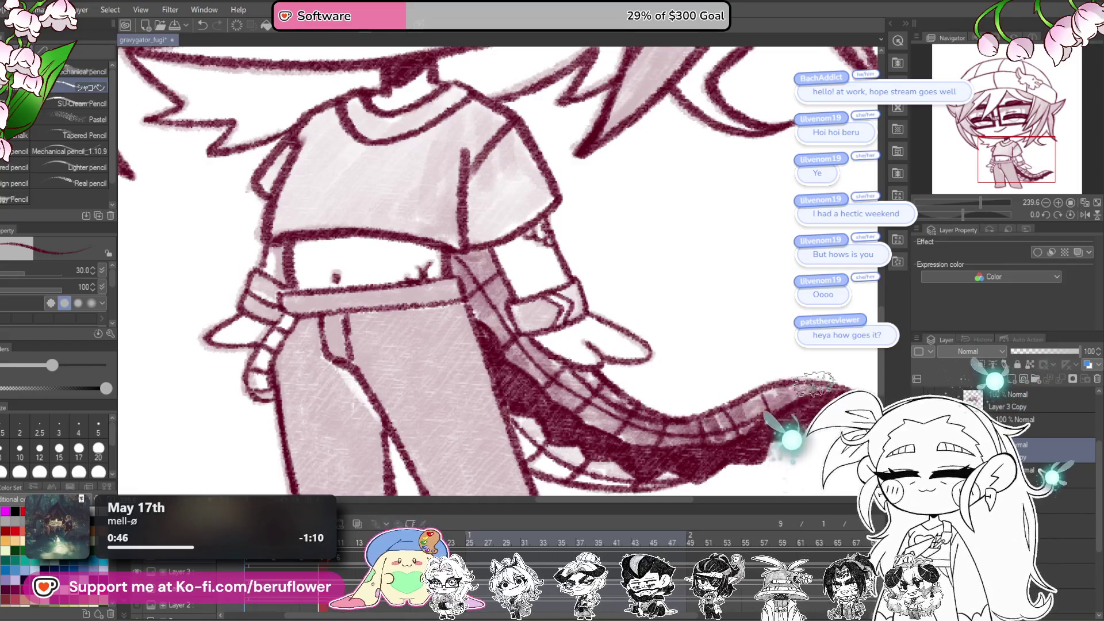
Step: Shade more of the tail underside and the belt's left end dark maroon
{"action": "left_click_drag", "start_coordinate": [693, 399], "coordinate": [745, 416]}
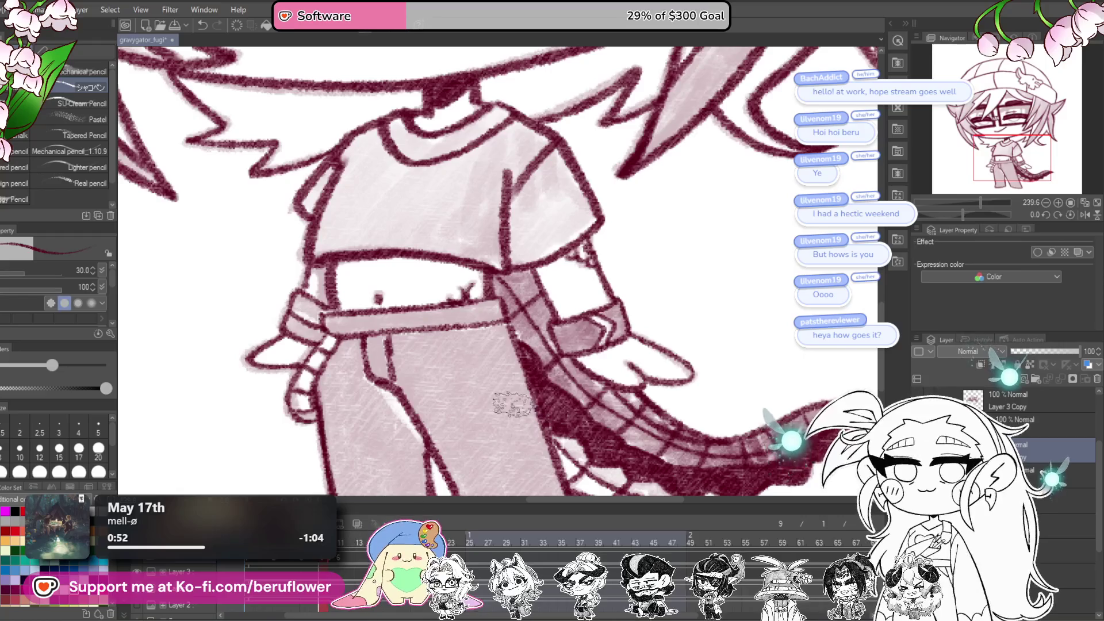
{"action": "left_click_drag", "start_coordinate": [630, 493], "coordinate": [587, 365]}
{"action": "mouse_move", "coordinate": [517, 314]}
{"action": "left_mouse_down"}
{"action": "mouse_move", "coordinate": [569, 357]}
{"action": "mouse_move", "coordinate": [595, 348]}
{"action": "mouse_move", "coordinate": [710, 368]}
{"action": "left_mouse_up"}
{"action": "left_click_drag", "start_coordinate": [606, 323], "coordinate": [709, 410]}
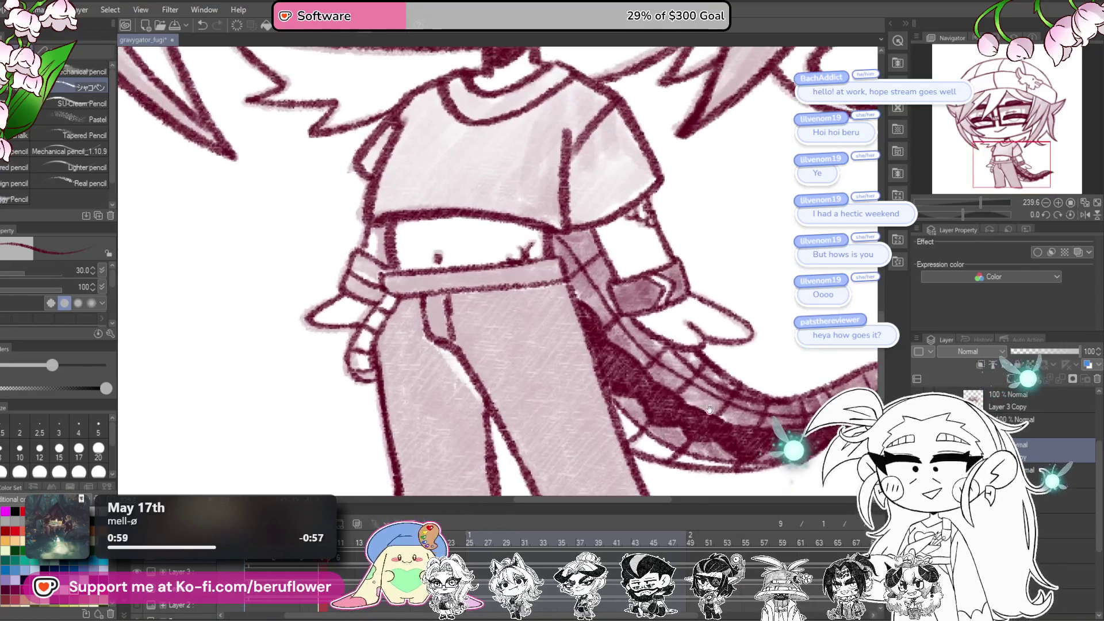
{"action": "left_click_drag", "start_coordinate": [727, 350], "coordinate": [768, 363]}
{"action": "mouse_move", "coordinate": [391, 270]}
{"action": "left_mouse_down"}
{"action": "mouse_move", "coordinate": [406, 296]}
{"action": "mouse_move", "coordinate": [413, 290]}
{"action": "left_mouse_up"}
Step: Fill the shirt with maroon shading from sleeve and collar across to the center-right
{"action": "scroll", "coordinate": [414, 272], "scroll_direction": "down", "scroll_amount": 2}
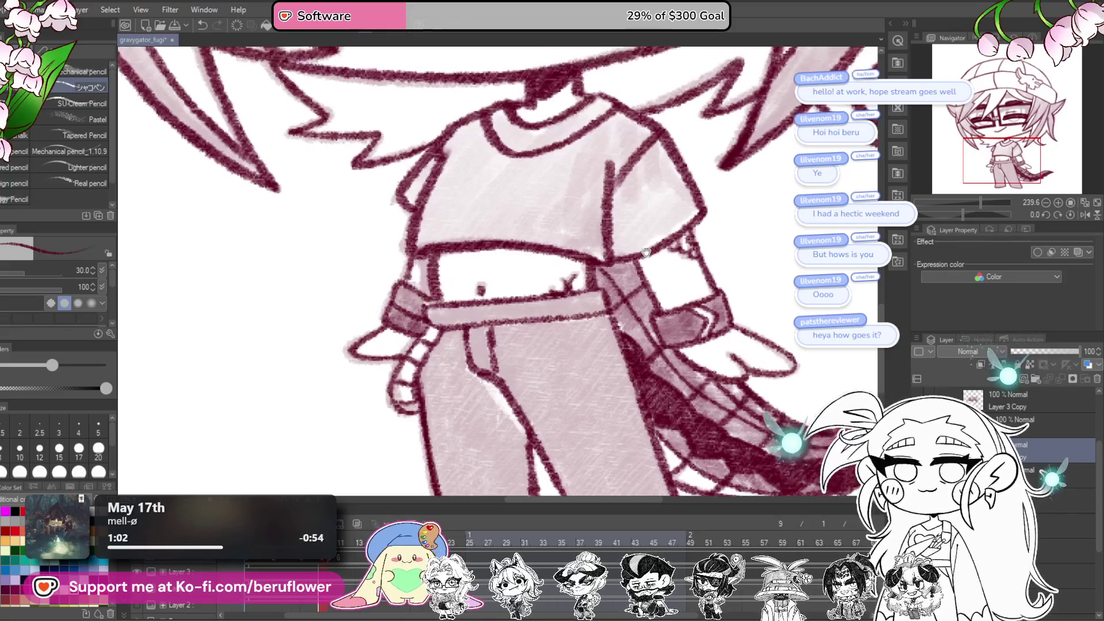
{"action": "scroll", "coordinate": [494, 305], "scroll_direction": "up", "scroll_amount": 2}
{"action": "mouse_move", "coordinate": [493, 305]}
{"action": "left_mouse_down"}
{"action": "mouse_move", "coordinate": [575, 253]}
{"action": "mouse_move", "coordinate": [599, 282]}
{"action": "mouse_move", "coordinate": [696, 230]}
{"action": "mouse_move", "coordinate": [690, 219]}
{"action": "mouse_move", "coordinate": [673, 242]}
{"action": "left_mouse_up"}
{"action": "left_click_drag", "start_coordinate": [779, 254], "coordinate": [659, 309]}
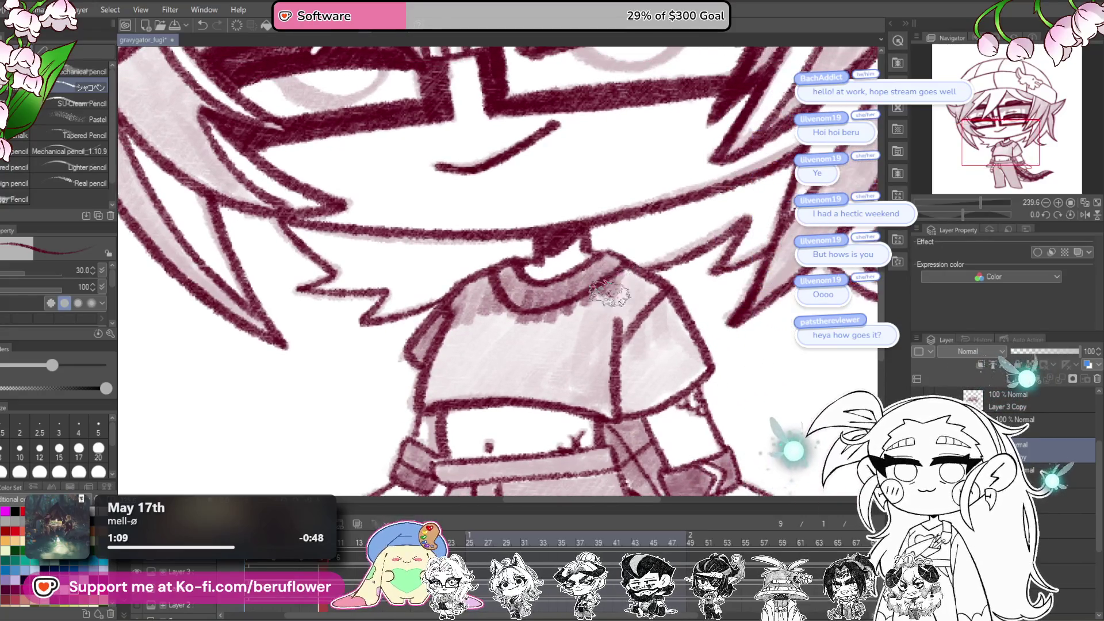
{"action": "mouse_move", "coordinate": [638, 267]}
{"action": "left_mouse_down"}
{"action": "mouse_move", "coordinate": [684, 359]}
{"action": "mouse_move", "coordinate": [675, 393]}
{"action": "mouse_move", "coordinate": [650, 368]}
{"action": "mouse_move", "coordinate": [672, 356]}
{"action": "mouse_move", "coordinate": [655, 323]}
{"action": "mouse_move", "coordinate": [621, 331]}
{"action": "mouse_move", "coordinate": [610, 295]}
{"action": "left_mouse_up"}
{"action": "mouse_move", "coordinate": [555, 323]}
{"action": "left_mouse_down"}
{"action": "mouse_move", "coordinate": [602, 377]}
{"action": "mouse_move", "coordinate": [581, 385]}
{"action": "mouse_move", "coordinate": [521, 324]}
{"action": "mouse_move", "coordinate": [497, 347]}
{"action": "mouse_move", "coordinate": [477, 339]}
{"action": "mouse_move", "coordinate": [455, 356]}
{"action": "mouse_move", "coordinate": [427, 404]}
{"action": "mouse_move", "coordinate": [460, 377]}
{"action": "mouse_move", "coordinate": [488, 394]}
{"action": "mouse_move", "coordinate": [503, 377]}
{"action": "left_mouse_up"}
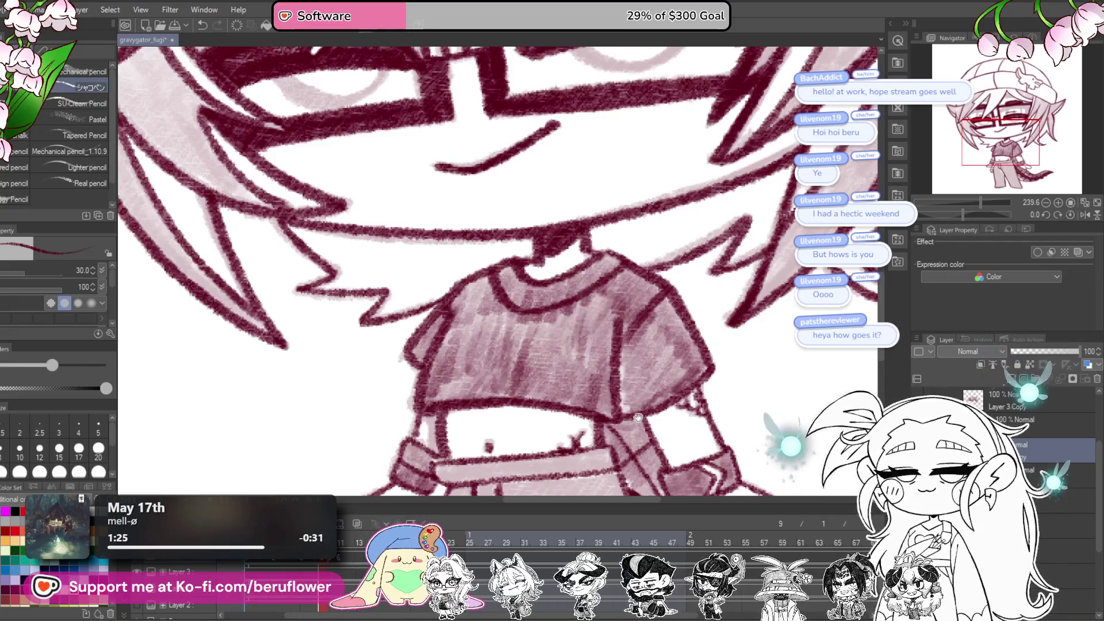
Step: Shade the belt and upper left pants leg dark, redoing one stroke after an undo
{"action": "scroll", "coordinate": [582, 293], "scroll_direction": "down", "scroll_amount": 5}
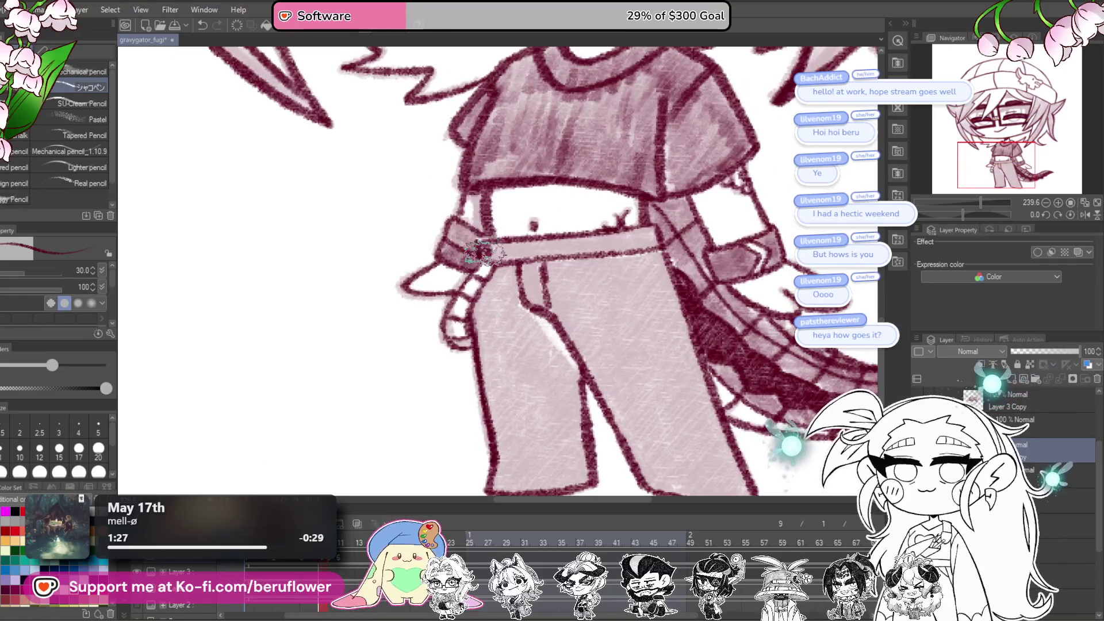
{"action": "left_click_drag", "start_coordinate": [534, 241], "coordinate": [569, 253]}
{"action": "left_click_drag", "start_coordinate": [979, 215], "coordinate": [955, 214]}
{"action": "mouse_move", "coordinate": [685, 276]}
{"action": "left_mouse_down"}
{"action": "mouse_move", "coordinate": [615, 328]}
{"action": "mouse_move", "coordinate": [690, 282]}
{"action": "mouse_move", "coordinate": [609, 356]}
{"action": "mouse_move", "coordinate": [598, 351]}
{"action": "left_mouse_up"}
{"action": "scroll", "coordinate": [575, 322], "scroll_direction": "down", "scroll_amount": 3}
{"action": "mouse_move", "coordinate": [555, 299]}
{"action": "left_mouse_down"}
{"action": "mouse_move", "coordinate": [575, 368]}
{"action": "mouse_move", "coordinate": [604, 357]}
{"action": "mouse_move", "coordinate": [627, 368]}
{"action": "mouse_move", "coordinate": [643, 345]}
{"action": "left_mouse_up"}
{"action": "key", "text": "ctrl+z"}
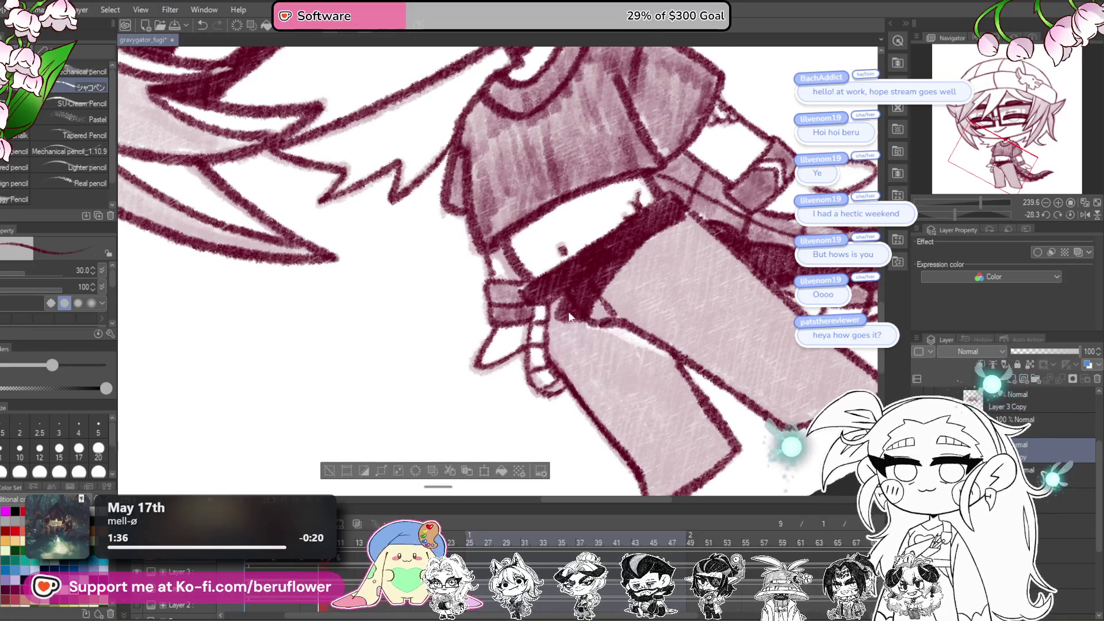
{"action": "mouse_move", "coordinate": [570, 305]}
{"action": "left_mouse_down"}
{"action": "mouse_move", "coordinate": [552, 328]}
{"action": "mouse_move", "coordinate": [575, 345]}
{"action": "mouse_move", "coordinate": [632, 345]}
{"action": "mouse_move", "coordinate": [644, 368]}
{"action": "left_mouse_up"}
Step: Shade the belt and right pants leg dark, straighten the view, and advance to the next frame
{"action": "left_click_drag", "start_coordinate": [951, 217], "coordinate": [965, 213]}
{"action": "mouse_move", "coordinate": [540, 288]}
{"action": "left_mouse_down"}
{"action": "mouse_move", "coordinate": [598, 251]}
{"action": "mouse_move", "coordinate": [667, 253]}
{"action": "mouse_move", "coordinate": [662, 345]}
{"action": "mouse_move", "coordinate": [669, 290]}
{"action": "mouse_move", "coordinate": [616, 322]}
{"action": "left_mouse_up"}
{"action": "mouse_move", "coordinate": [652, 278]}
{"action": "left_mouse_down"}
{"action": "mouse_move", "coordinate": [717, 268]}
{"action": "mouse_move", "coordinate": [678, 356]}
{"action": "mouse_move", "coordinate": [690, 299]}
{"action": "mouse_move", "coordinate": [633, 299]}
{"action": "mouse_move", "coordinate": [677, 431]}
{"action": "mouse_move", "coordinate": [654, 357]}
{"action": "mouse_move", "coordinate": [726, 395]}
{"action": "mouse_move", "coordinate": [730, 322]}
{"action": "mouse_move", "coordinate": [713, 242]}
{"action": "mouse_move", "coordinate": [736, 374]}
{"action": "mouse_move", "coordinate": [707, 379]}
{"action": "mouse_move", "coordinate": [679, 345]}
{"action": "mouse_move", "coordinate": [664, 276]}
{"action": "mouse_move", "coordinate": [696, 290]}
{"action": "mouse_move", "coordinate": [624, 285]}
{"action": "mouse_move", "coordinate": [632, 356]}
{"action": "mouse_move", "coordinate": [621, 399]}
{"action": "mouse_move", "coordinate": [636, 394]}
{"action": "mouse_move", "coordinate": [598, 408]}
{"action": "mouse_move", "coordinate": [569, 403]}
{"action": "mouse_move", "coordinate": [578, 276]}
{"action": "mouse_move", "coordinate": [552, 325]}
{"action": "mouse_move", "coordinate": [598, 362]}
{"action": "mouse_move", "coordinate": [581, 371]}
{"action": "mouse_move", "coordinate": [611, 301]}
{"action": "mouse_move", "coordinate": [672, 262]}
{"action": "left_mouse_up"}
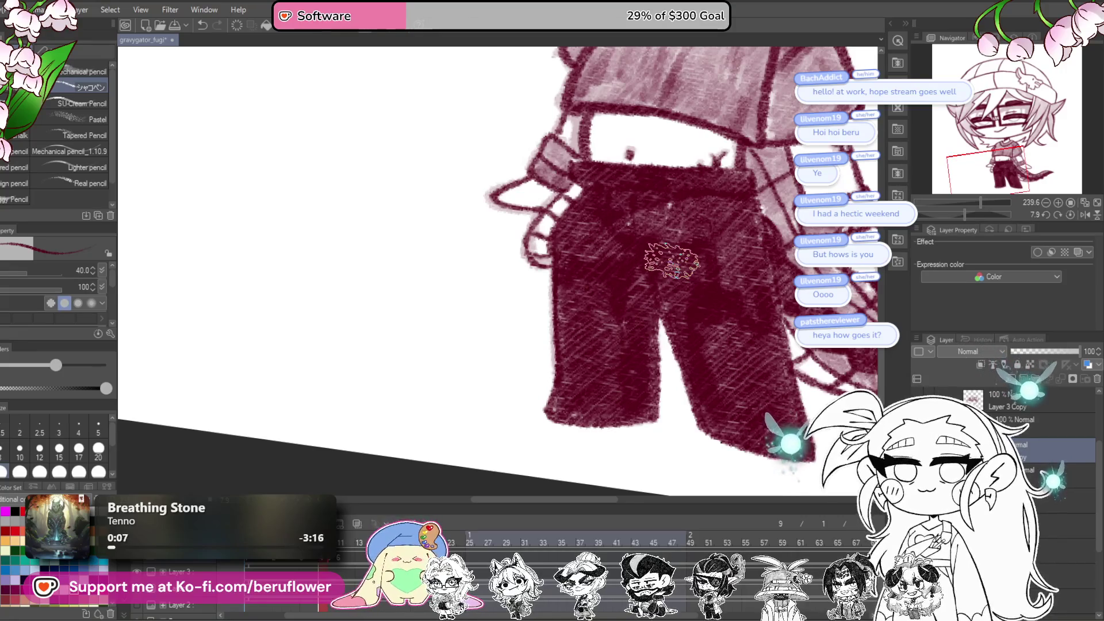
{"action": "scroll", "coordinate": [671, 262], "scroll_direction": "down", "scroll_amount": 5}
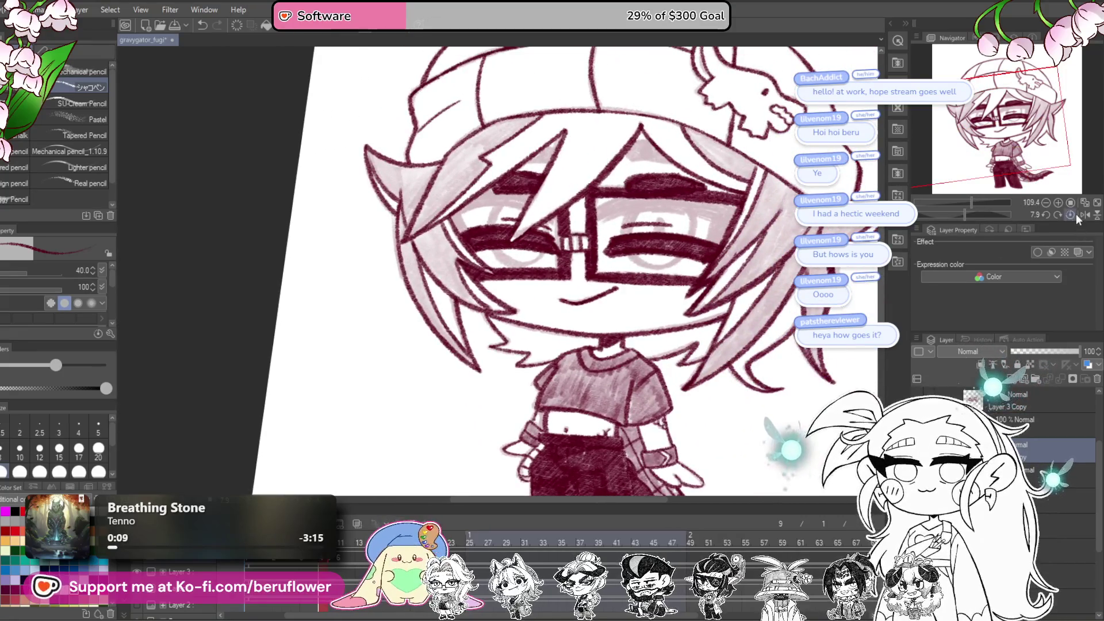
{"action": "left_click", "coordinate": [1074, 214]}
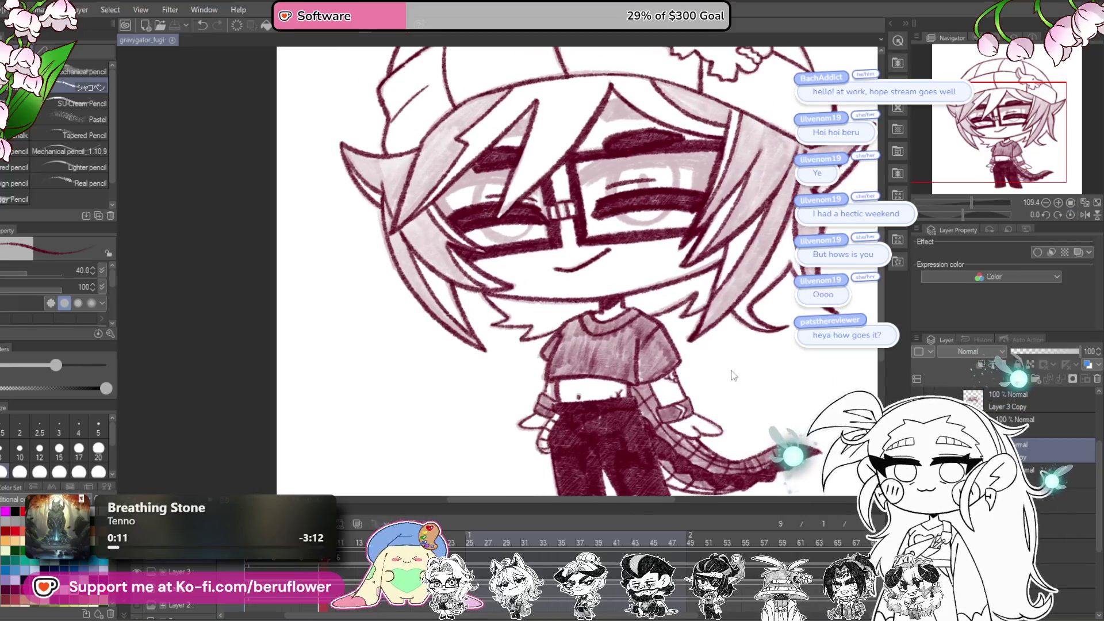
{"action": "scroll", "coordinate": [727, 388], "scroll_direction": "down", "scroll_amount": 4}
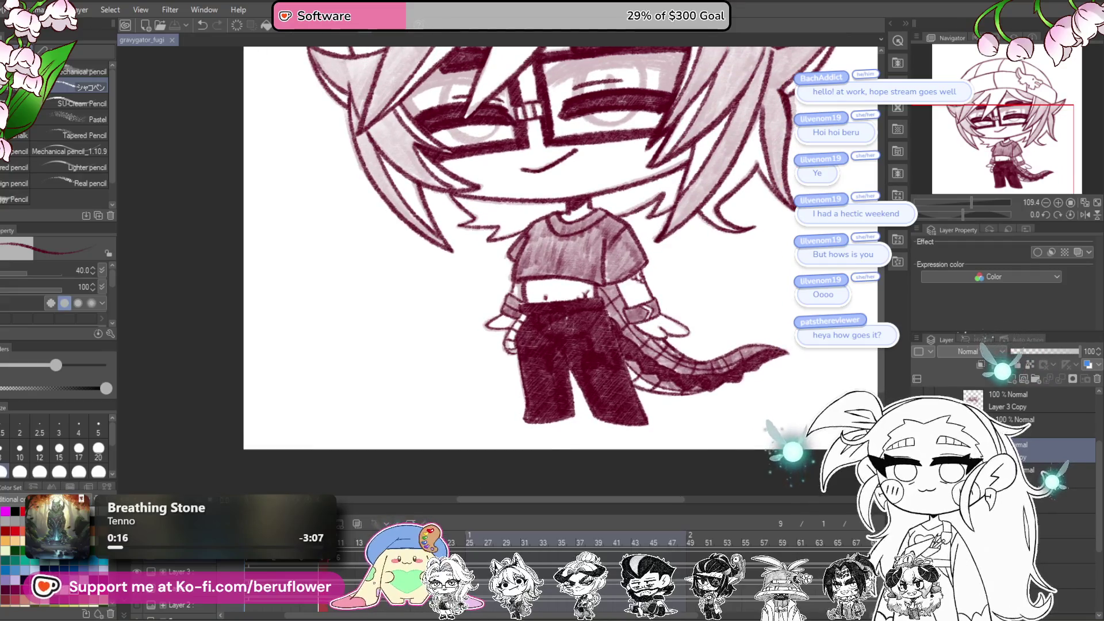
{"action": "key", "text": "Right"}
Step: Rotate the canvas, set the pencil to size 15, and ink long maroon hair-strand lines
{"action": "scroll", "coordinate": [561, 270], "scroll_direction": "up", "scroll_amount": 5}
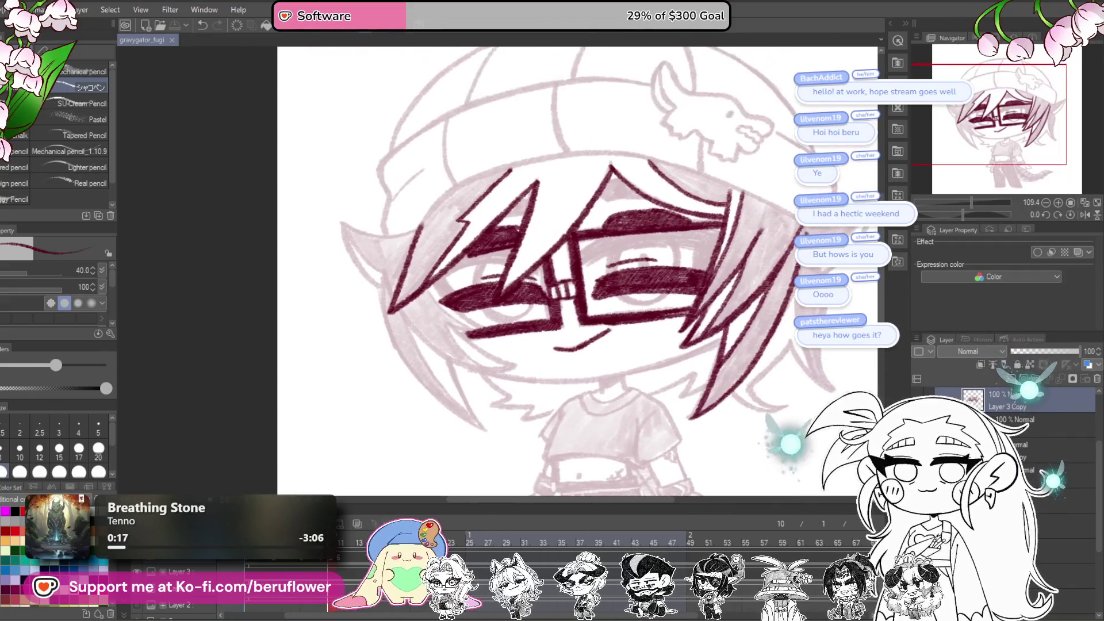
{"action": "left_click_drag", "start_coordinate": [962, 214], "coordinate": [990, 214]}
{"action": "scroll", "coordinate": [530, 313], "scroll_direction": "up", "scroll_amount": 6}
{"action": "key", "text": "bracketleft"}
{"action": "key", "text": "bracketleft"}
{"action": "key", "text": "bracketleft"}
{"action": "key", "text": "bracketleft"}
{"action": "mouse_move", "coordinate": [543, 153]}
{"action": "left_mouse_down"}
{"action": "mouse_move", "coordinate": [499, 227]}
{"action": "mouse_move", "coordinate": [454, 384]}
{"action": "mouse_move", "coordinate": [522, 134]}
{"action": "mouse_move", "coordinate": [478, 342]}
{"action": "left_mouse_up"}
{"action": "left_click_drag", "start_coordinate": [508, 465], "coordinate": [479, 299]}
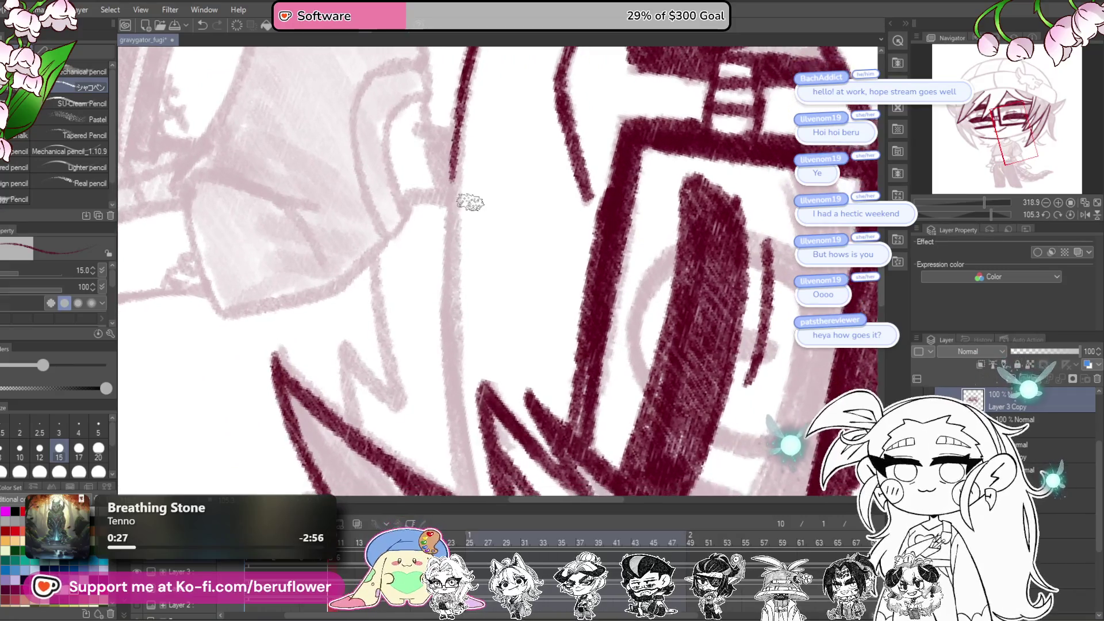
{"action": "left_click_drag", "start_coordinate": [451, 214], "coordinate": [460, 457]}
{"action": "mouse_move", "coordinate": [456, 416]}
{"action": "left_mouse_down"}
{"action": "mouse_move", "coordinate": [445, 297]}
{"action": "mouse_move", "coordinate": [455, 377]}
{"action": "left_mouse_up"}
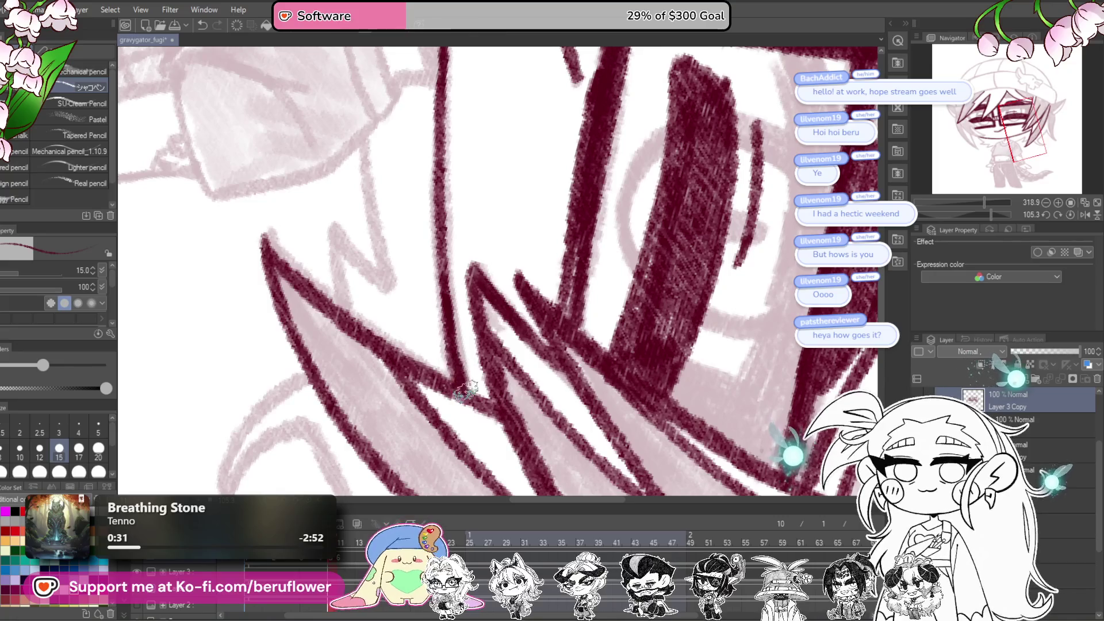
Step: Zoom out, reset the canvas rotation, and reframe the view over the face
{"action": "key", "text": "ctrl+0"}
{"action": "left_click", "coordinate": [1070, 215]}
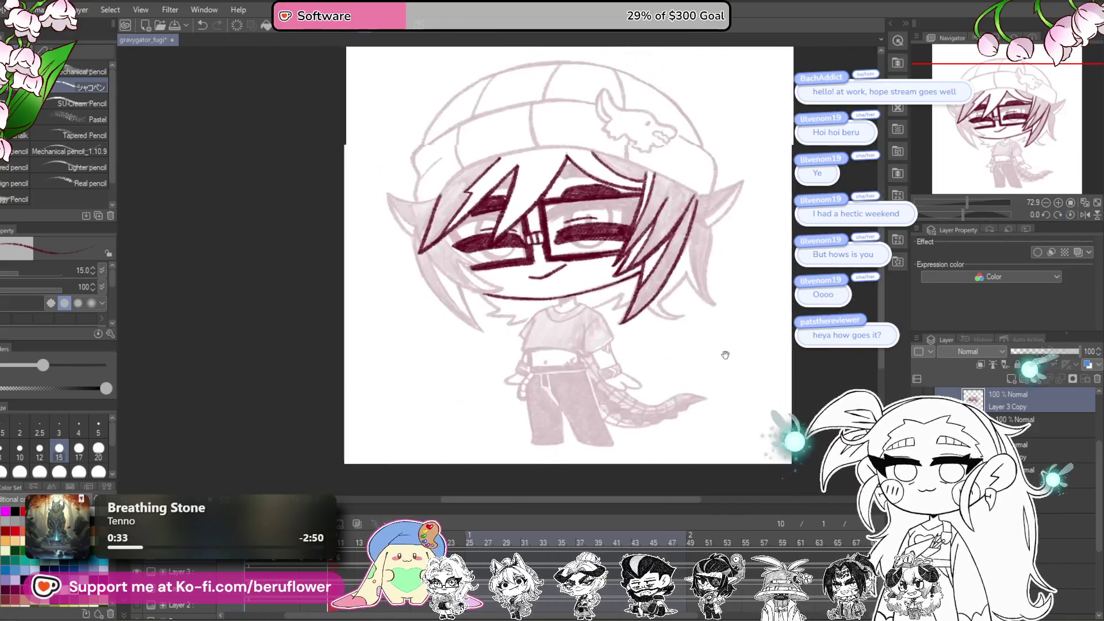
{"action": "scroll", "coordinate": [591, 296], "scroll_direction": "up", "scroll_amount": 5}
{"action": "left_click_drag", "start_coordinate": [571, 396], "coordinate": [568, 379]}
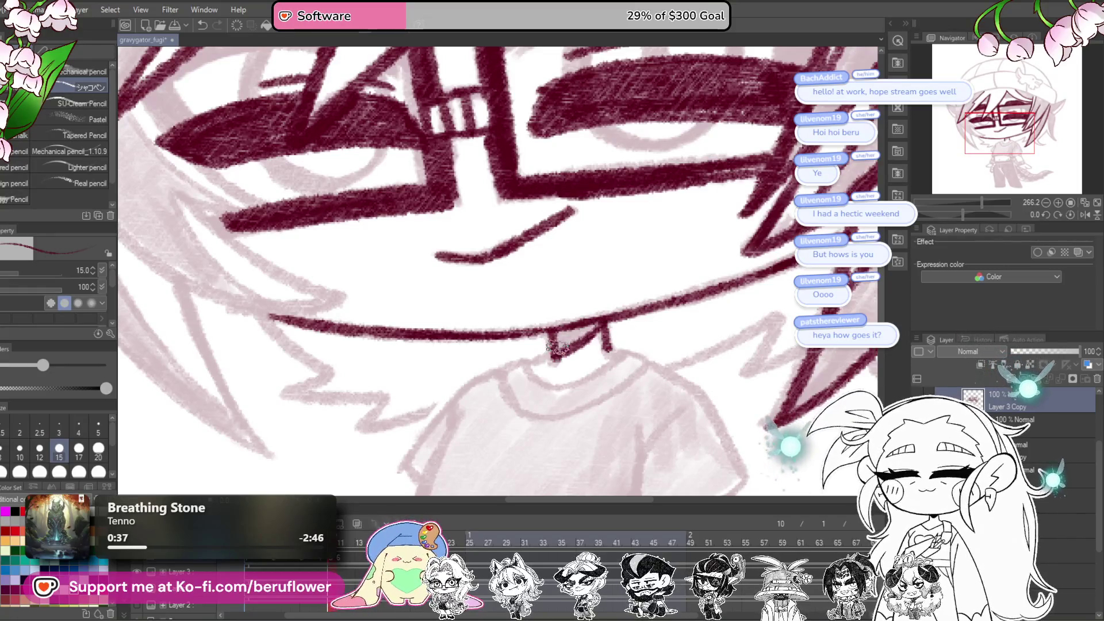
{"action": "scroll", "coordinate": [572, 318], "scroll_direction": "down", "scroll_amount": 5}
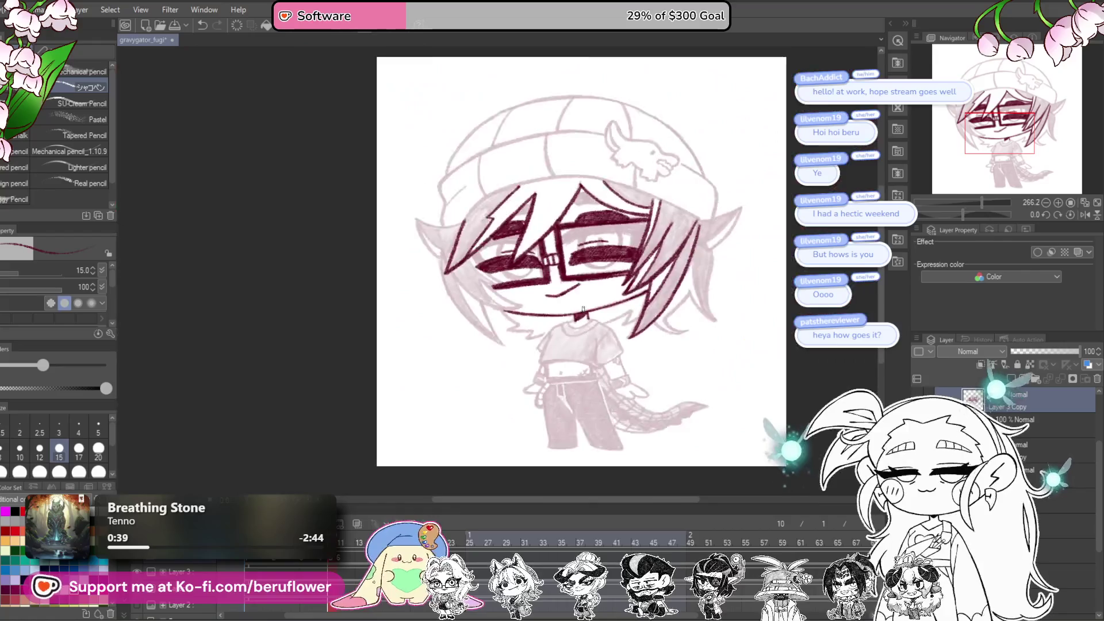
{"action": "scroll", "coordinate": [535, 358], "scroll_direction": "up", "scroll_amount": 6}
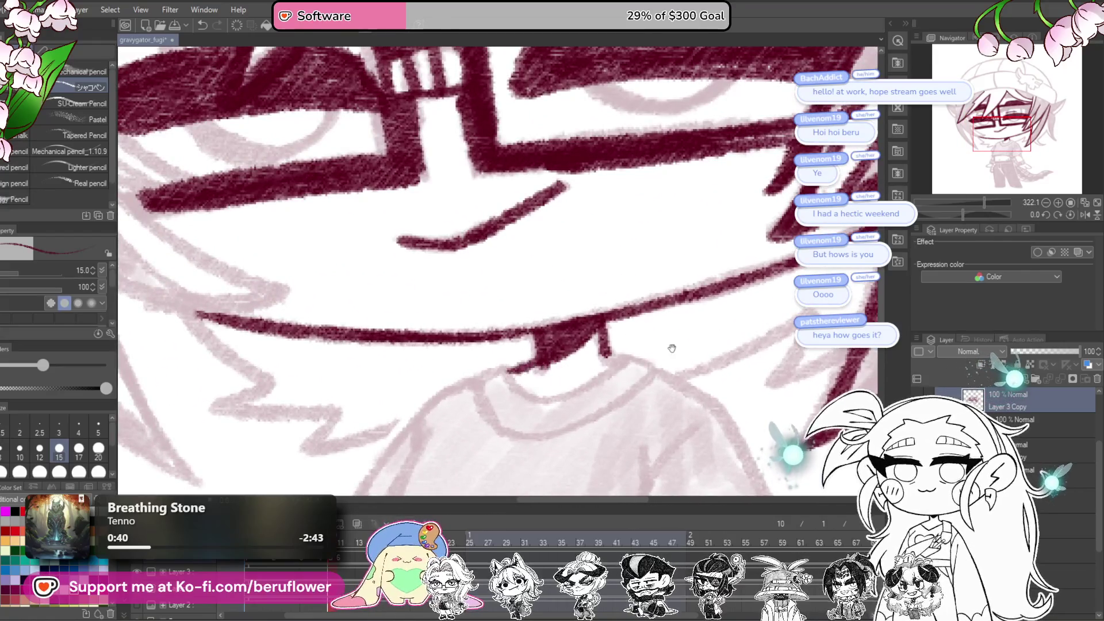
Step: Ink the shirt collar edge and left shoulder outline in maroon, adding a V-shaped sleeve fold
{"action": "left_click_drag", "start_coordinate": [671, 348], "coordinate": [667, 345]}
{"action": "mouse_move", "coordinate": [618, 382]}
{"action": "left_mouse_down"}
{"action": "mouse_move", "coordinate": [654, 370]}
{"action": "mouse_move", "coordinate": [648, 316]}
{"action": "mouse_move", "coordinate": [681, 310]}
{"action": "left_mouse_up"}
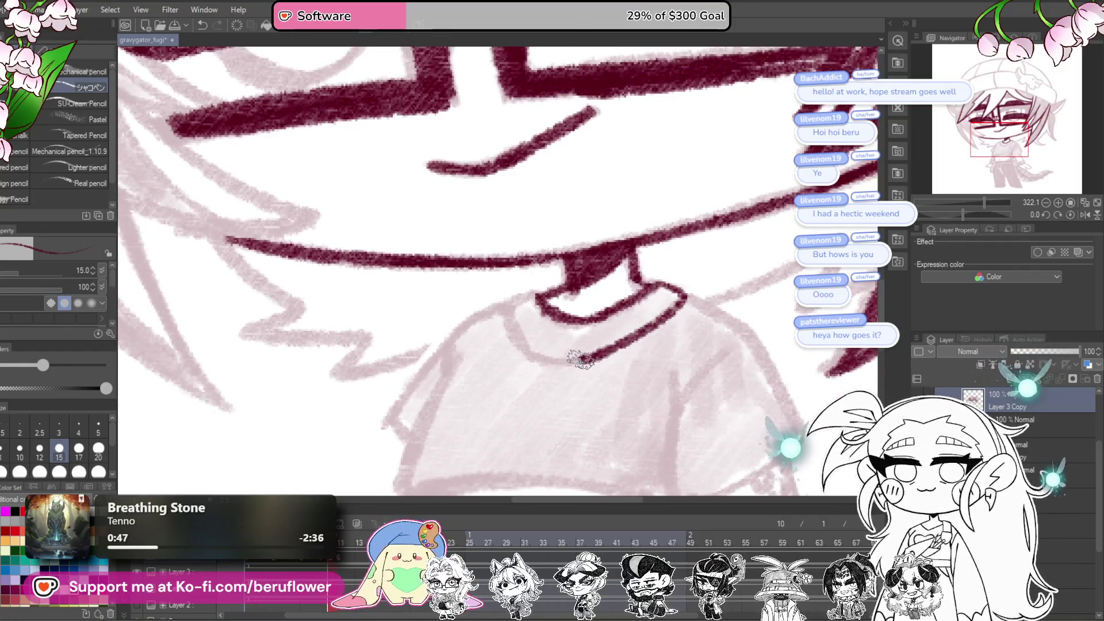
{"action": "left_click_drag", "start_coordinate": [537, 318], "coordinate": [630, 314]}
{"action": "mouse_move", "coordinate": [629, 260]}
{"action": "left_mouse_down"}
{"action": "mouse_move", "coordinate": [566, 294]}
{"action": "mouse_move", "coordinate": [509, 368]}
{"action": "left_mouse_up"}
{"action": "scroll", "coordinate": [526, 395], "scroll_direction": "down", "scroll_amount": 2}
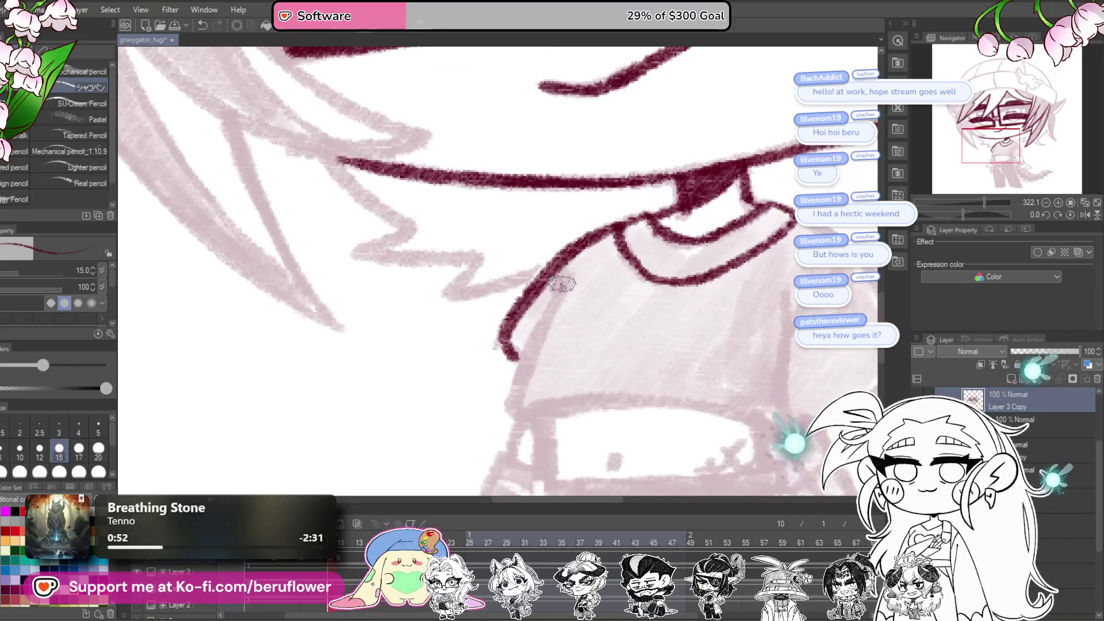
{"action": "mouse_move", "coordinate": [571, 275]}
{"action": "left_mouse_down"}
{"action": "mouse_move", "coordinate": [510, 402]}
{"action": "mouse_move", "coordinate": [452, 372]}
{"action": "mouse_move", "coordinate": [389, 438]}
{"action": "left_mouse_up"}
{"action": "mouse_move", "coordinate": [598, 359]}
{"action": "left_mouse_down"}
{"action": "mouse_move", "coordinate": [676, 284]}
{"action": "mouse_move", "coordinate": [604, 271]}
{"action": "left_mouse_up"}
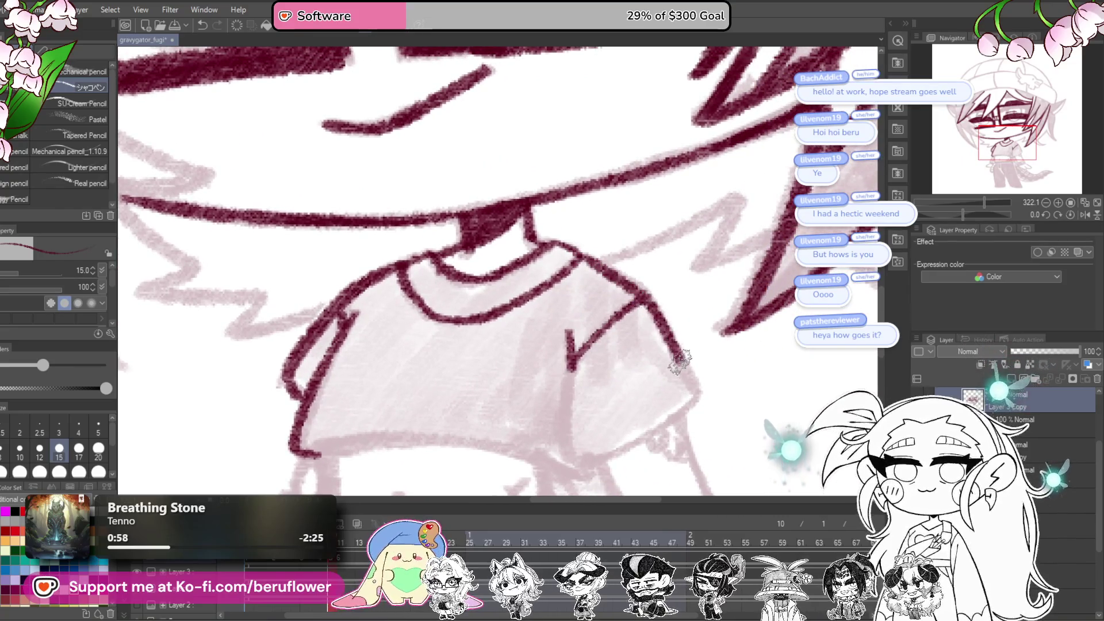
Step: Extend the sleeve fold and ink the right sleeve outline down toward the arm
{"action": "left_click_drag", "start_coordinate": [686, 423], "coordinate": [719, 334]}
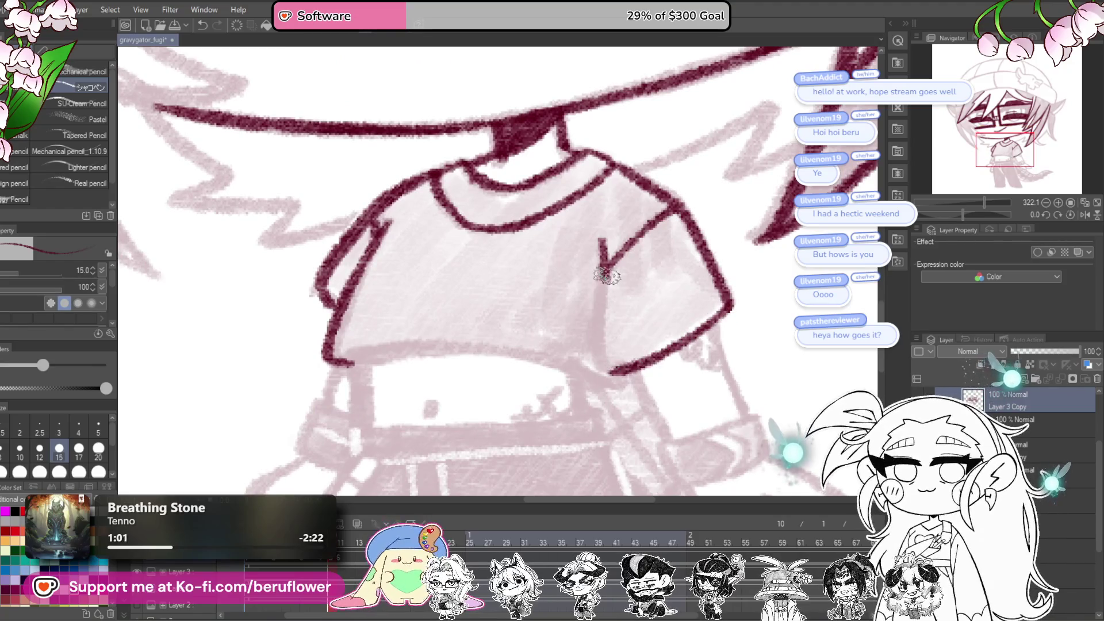
{"action": "left_click_drag", "start_coordinate": [605, 275], "coordinate": [598, 349]}
{"action": "mouse_move", "coordinate": [657, 367]}
{"action": "left_mouse_down"}
{"action": "mouse_move", "coordinate": [565, 257]}
{"action": "mouse_move", "coordinate": [582, 332]}
{"action": "left_mouse_up"}
{"action": "left_click_drag", "start_coordinate": [654, 309], "coordinate": [663, 346]}
{"action": "mouse_move", "coordinate": [649, 297]}
{"action": "left_mouse_down"}
{"action": "mouse_move", "coordinate": [656, 312]}
{"action": "mouse_move", "coordinate": [761, 278]}
{"action": "mouse_move", "coordinate": [772, 363]}
{"action": "left_mouse_up"}
{"action": "left_click_drag", "start_coordinate": [962, 214], "coordinate": [953, 214]}
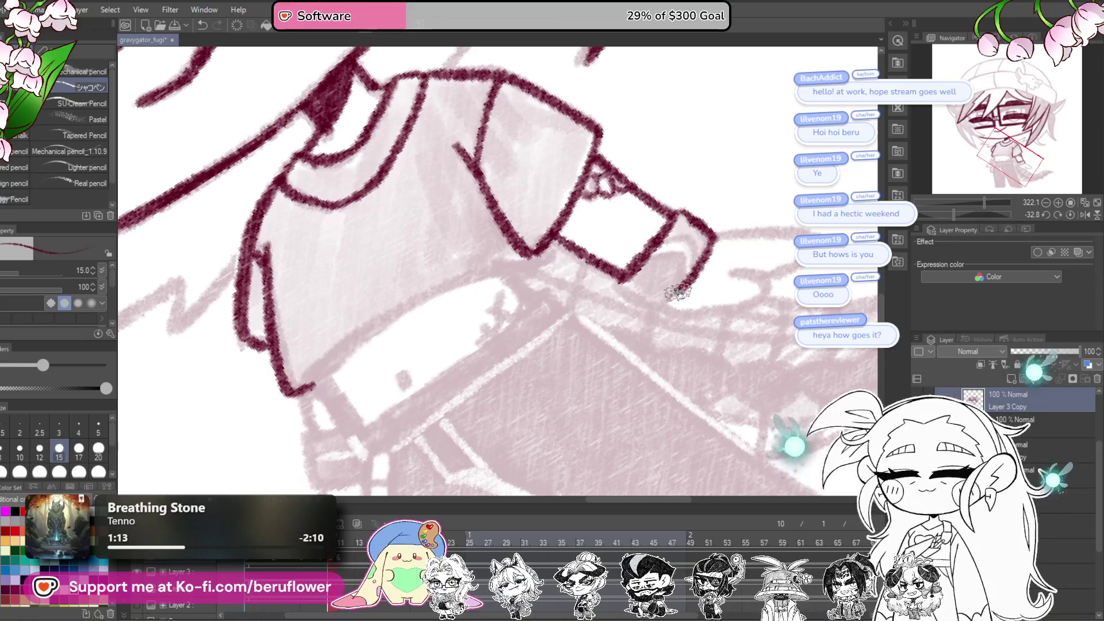
{"action": "left_click_drag", "start_coordinate": [630, 273], "coordinate": [652, 308]}
{"action": "left_click", "coordinate": [1070, 213]}
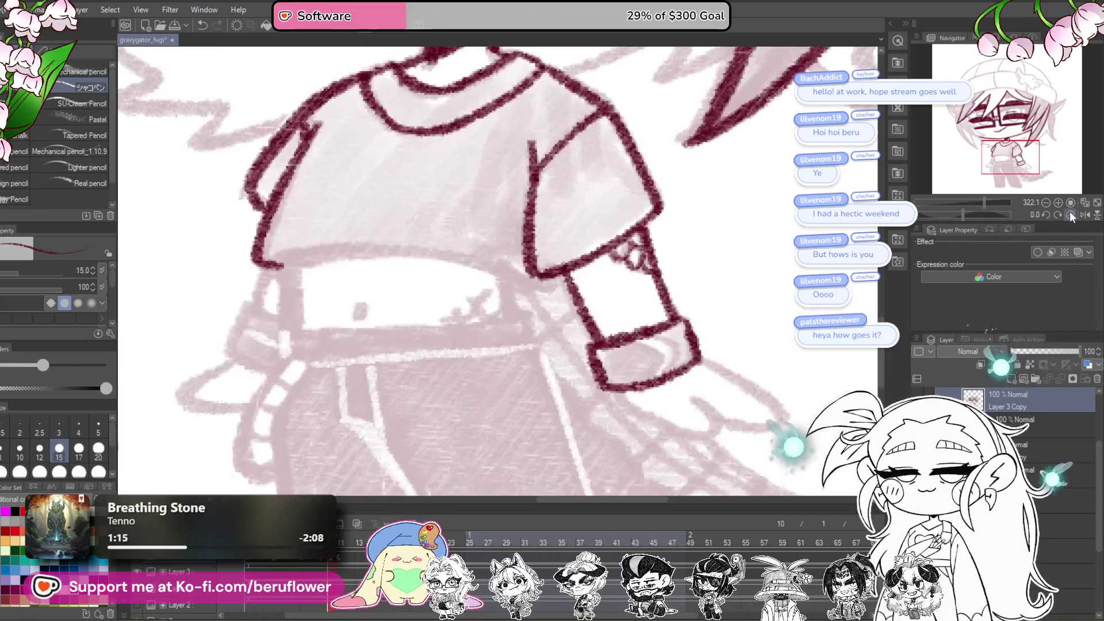
Step: Outline the hooked hand and cuff at the end of the sleeve
{"action": "left_click_drag", "start_coordinate": [647, 366], "coordinate": [562, 303]}
{"action": "left_click_drag", "start_coordinate": [635, 345], "coordinate": [638, 308]}
{"action": "left_click_drag", "start_coordinate": [835, 225], "coordinate": [720, 247]}
{"action": "left_click_drag", "start_coordinate": [968, 212], "coordinate": [975, 213]}
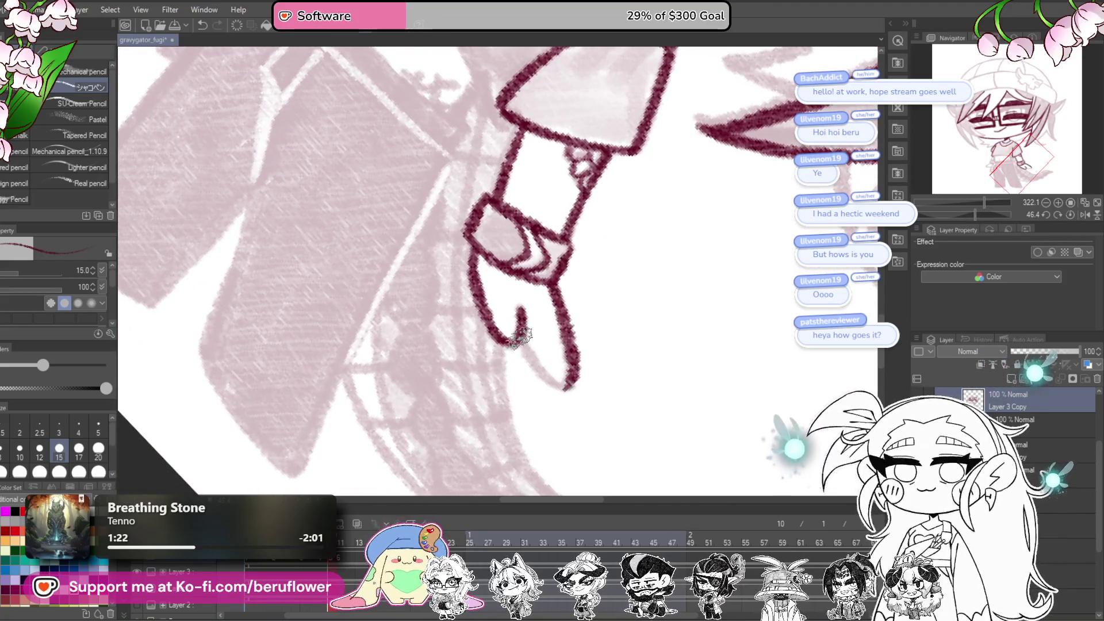
{"action": "left_click", "coordinate": [1069, 214]}
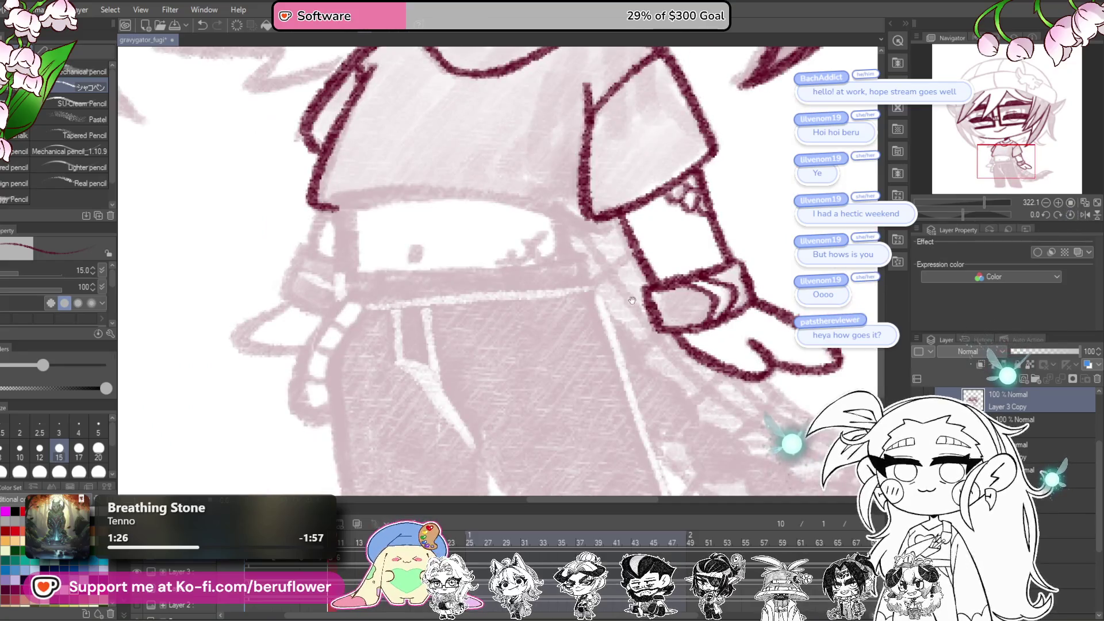
Step: Add the navel dot on the belly and ink the shirt's left side outline
{"action": "left_click_drag", "start_coordinate": [632, 300], "coordinate": [655, 419]}
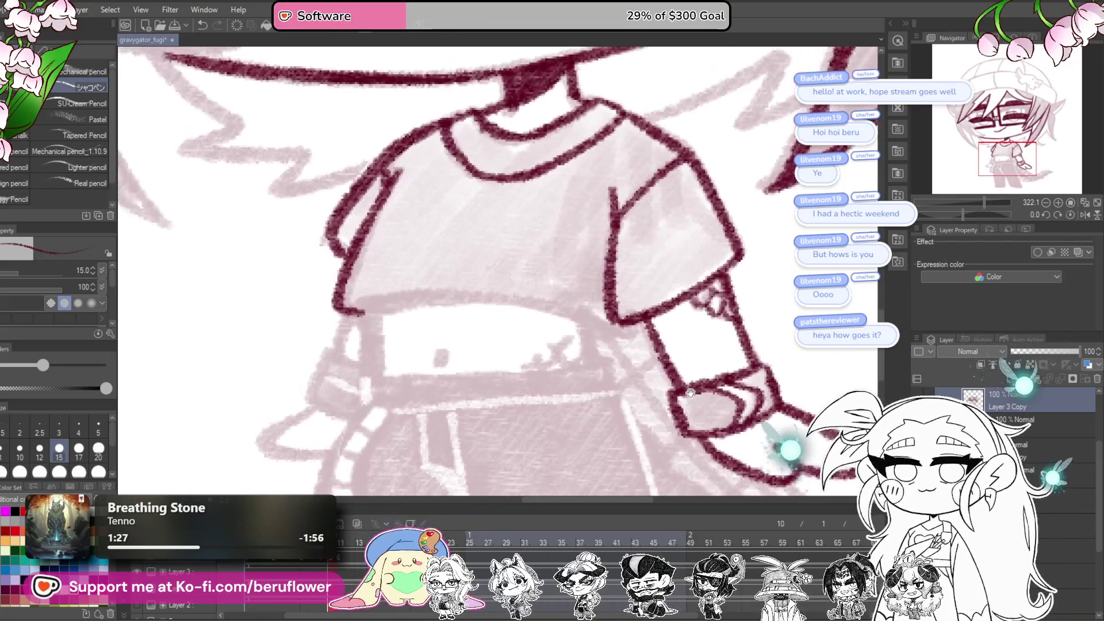
{"action": "left_click_drag", "start_coordinate": [967, 213], "coordinate": [949, 213]}
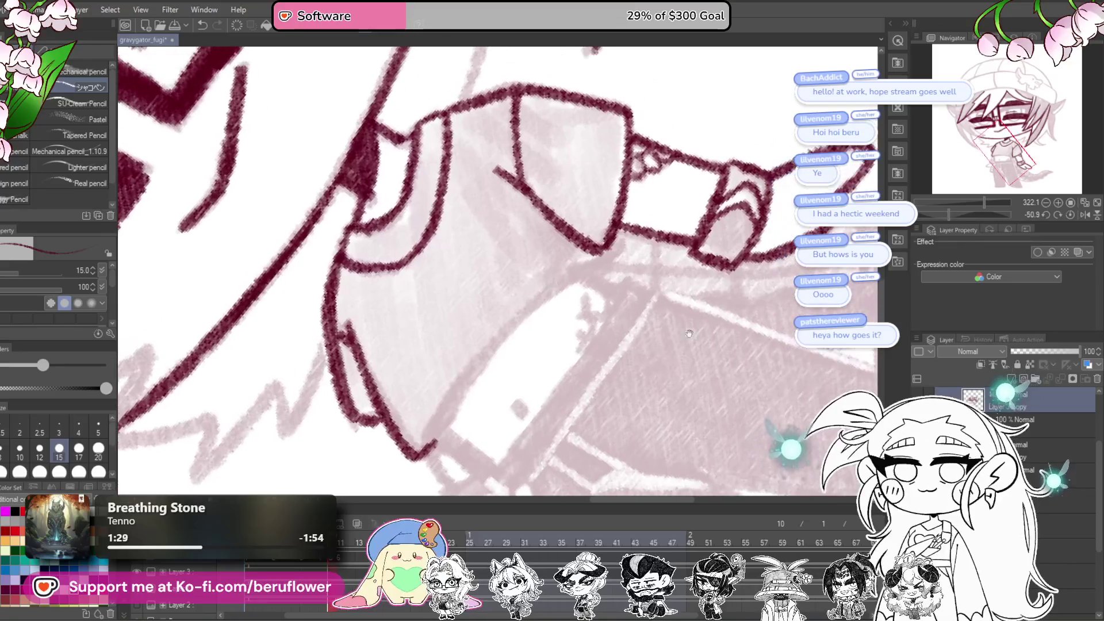
{"action": "left_click", "coordinate": [517, 406]}
{"action": "left_click_drag", "start_coordinate": [521, 411], "coordinate": [536, 442]}
{"action": "left_click_drag", "start_coordinate": [442, 469], "coordinate": [558, 332]}
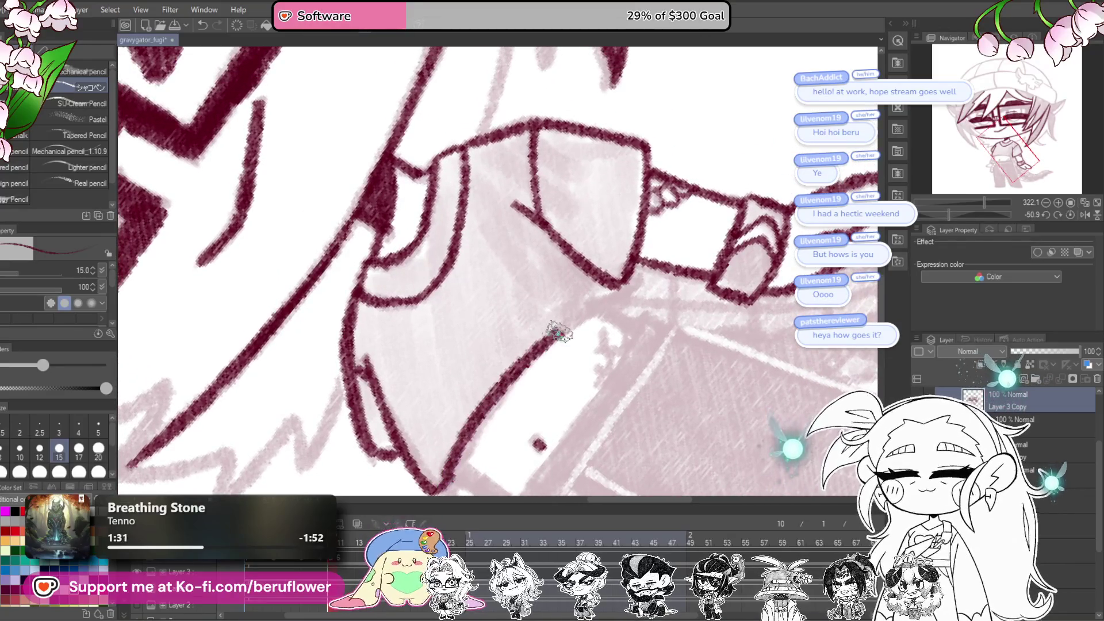
{"action": "left_click", "coordinate": [1071, 213]}
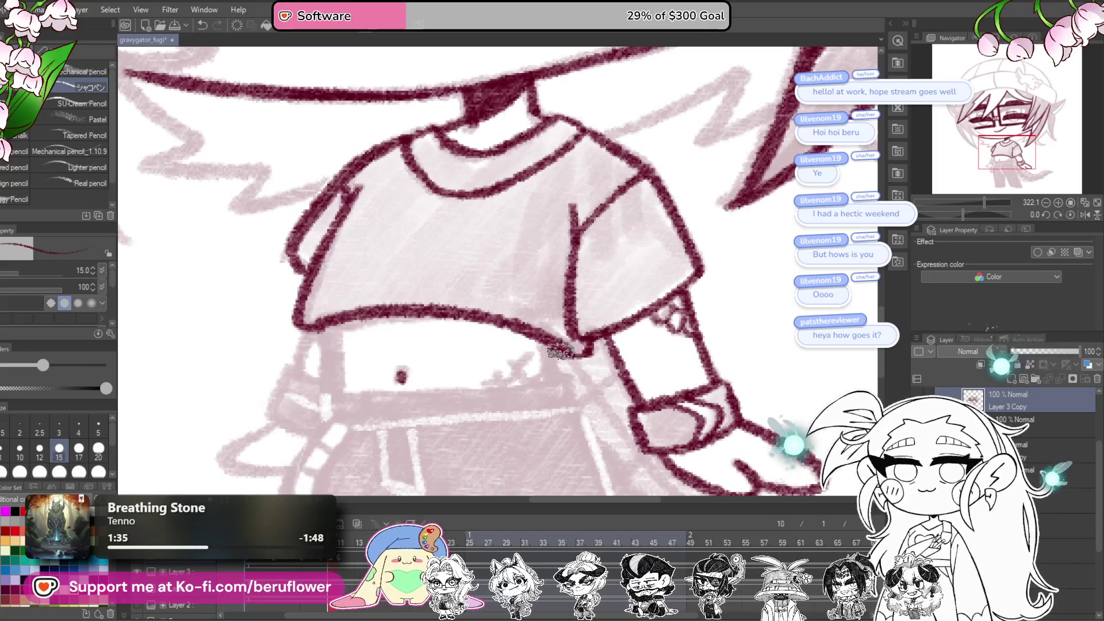
Step: Ink the stitch-mark details across the exposed belly below the shirt hem
{"action": "scroll", "coordinate": [561, 351], "scroll_direction": "down", "scroll_amount": 3}
{"action": "scroll", "coordinate": [563, 329], "scroll_direction": "up", "scroll_amount": 2}
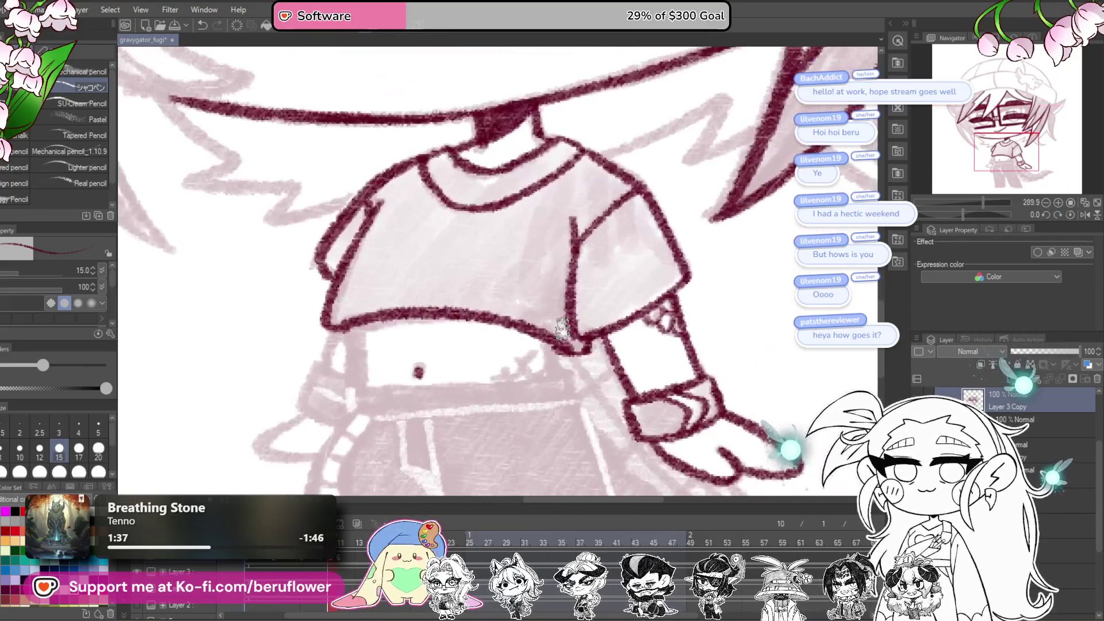
{"action": "left_click_drag", "start_coordinate": [354, 329], "coordinate": [450, 291]}
{"action": "mouse_move", "coordinate": [450, 293]}
{"action": "left_mouse_down"}
{"action": "mouse_move", "coordinate": [636, 309]}
{"action": "mouse_move", "coordinate": [623, 317]}
{"action": "left_mouse_up"}
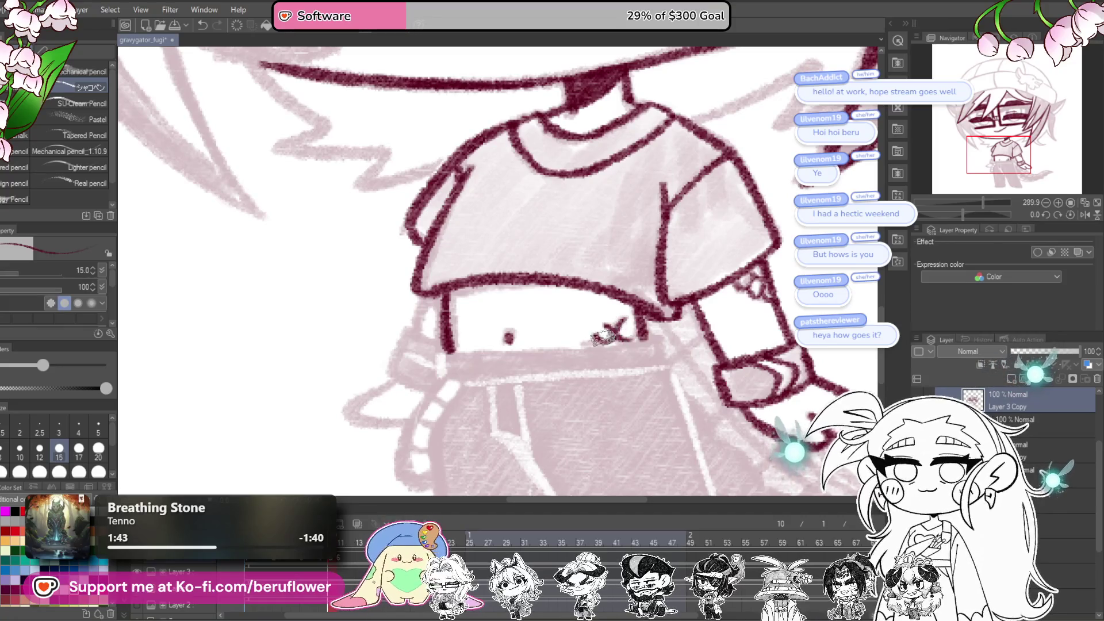
{"action": "left_click_drag", "start_coordinate": [756, 343], "coordinate": [778, 324]}
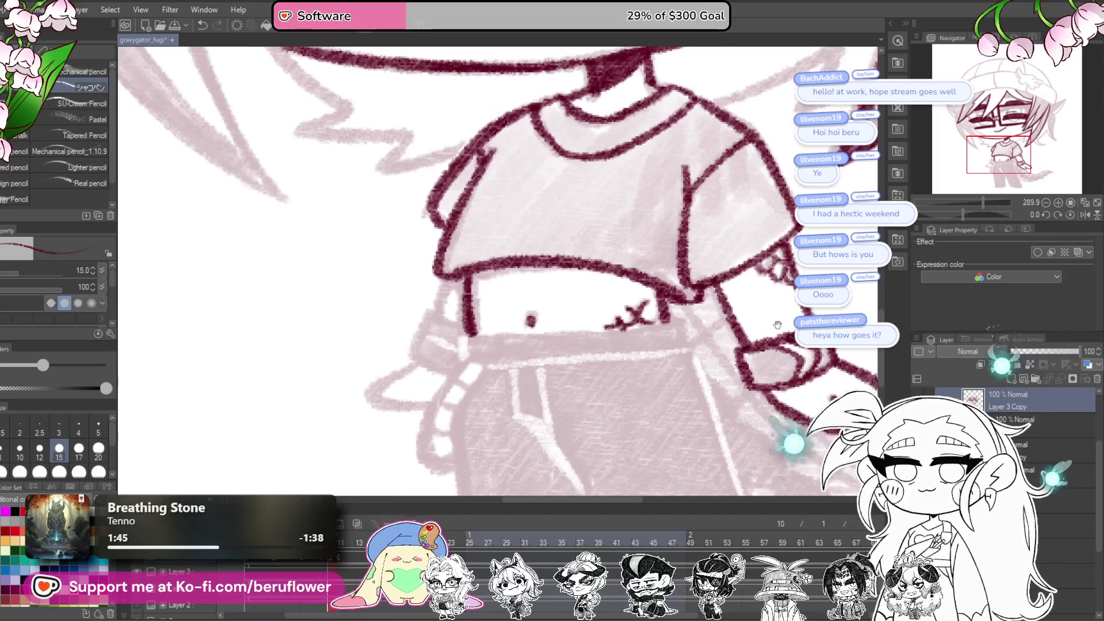
{"action": "mouse_move", "coordinate": [962, 215]}
{"action": "left_mouse_down"}
{"action": "mouse_move", "coordinate": [939, 214]}
{"action": "mouse_move", "coordinate": [953, 214]}
{"action": "left_mouse_up"}
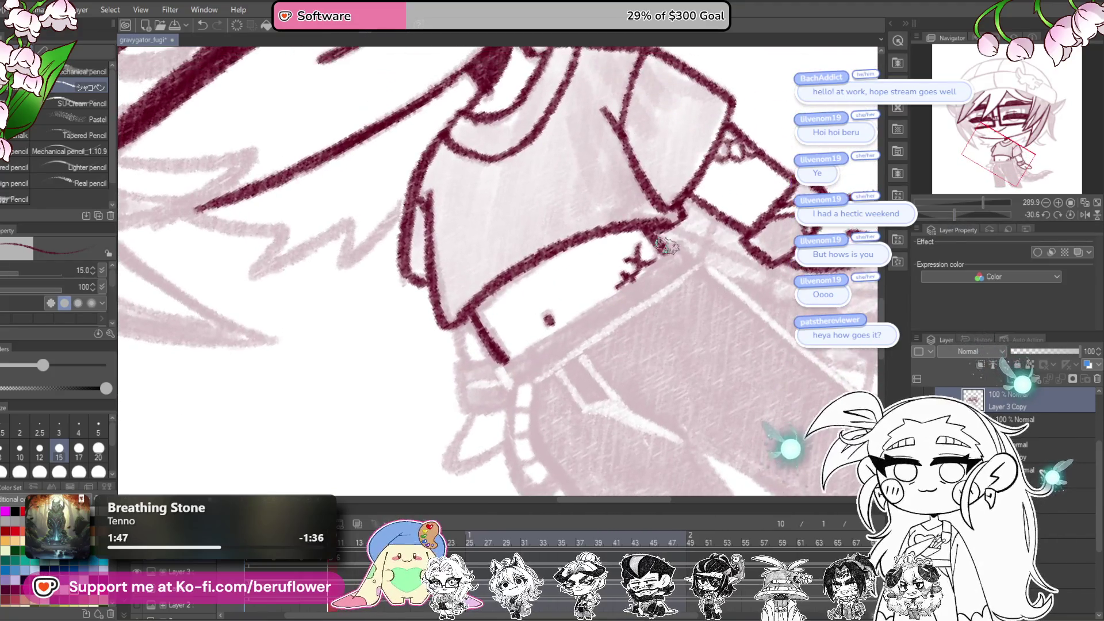
{"action": "left_click_drag", "start_coordinate": [570, 344], "coordinate": [555, 359]}
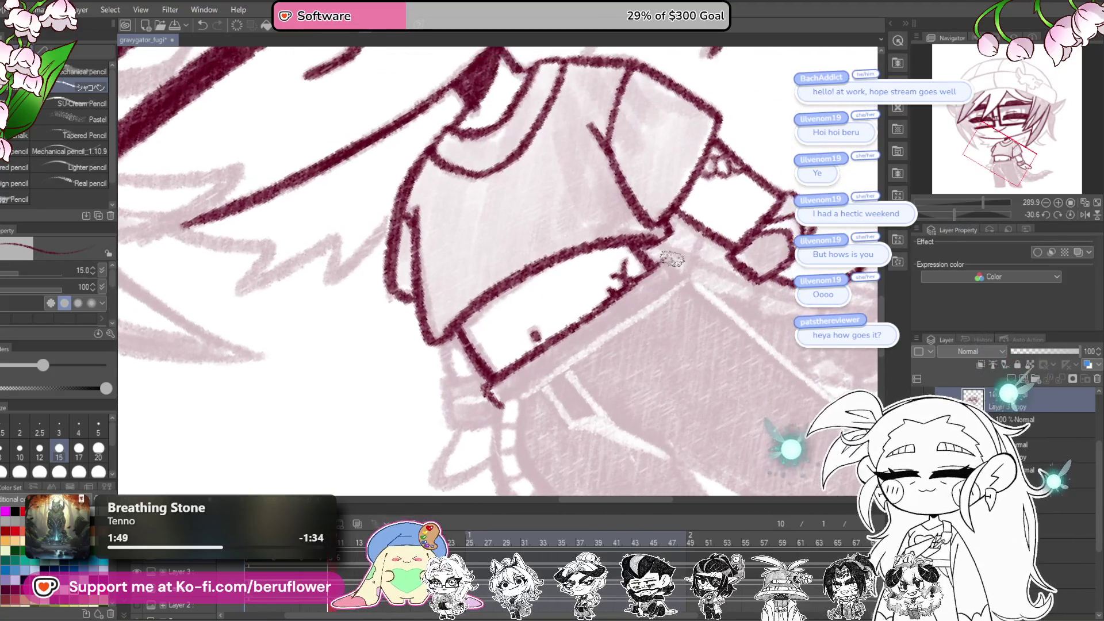
{"action": "left_click", "coordinate": [1046, 214]}
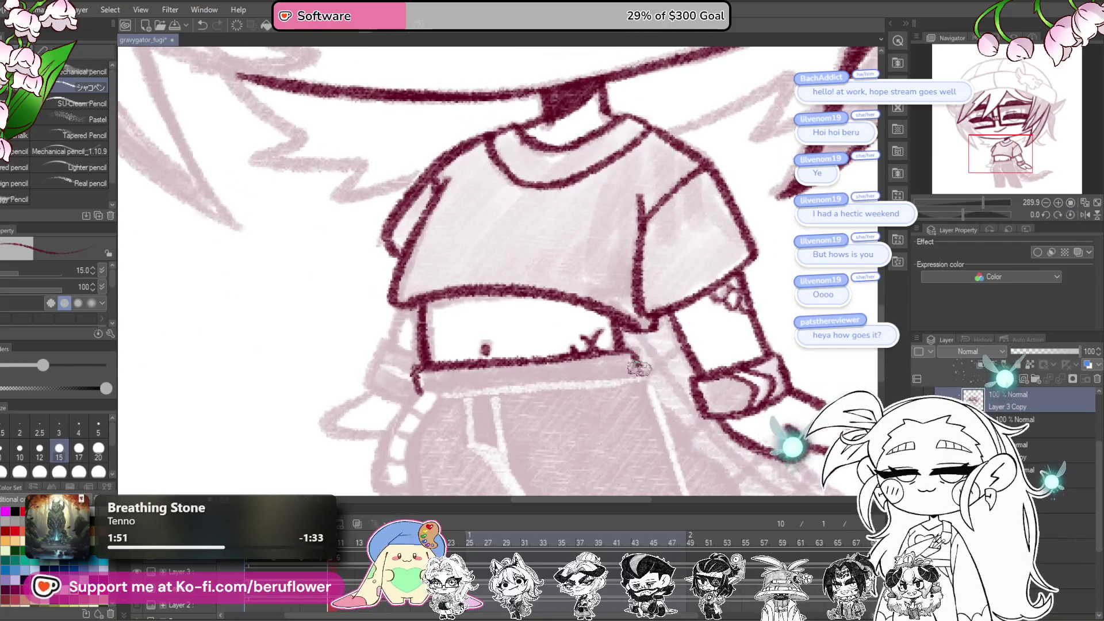
{"action": "scroll", "coordinate": [635, 370], "scroll_direction": "down", "scroll_amount": 5}
{"action": "scroll", "coordinate": [662, 373], "scroll_direction": "up", "scroll_amount": 4}
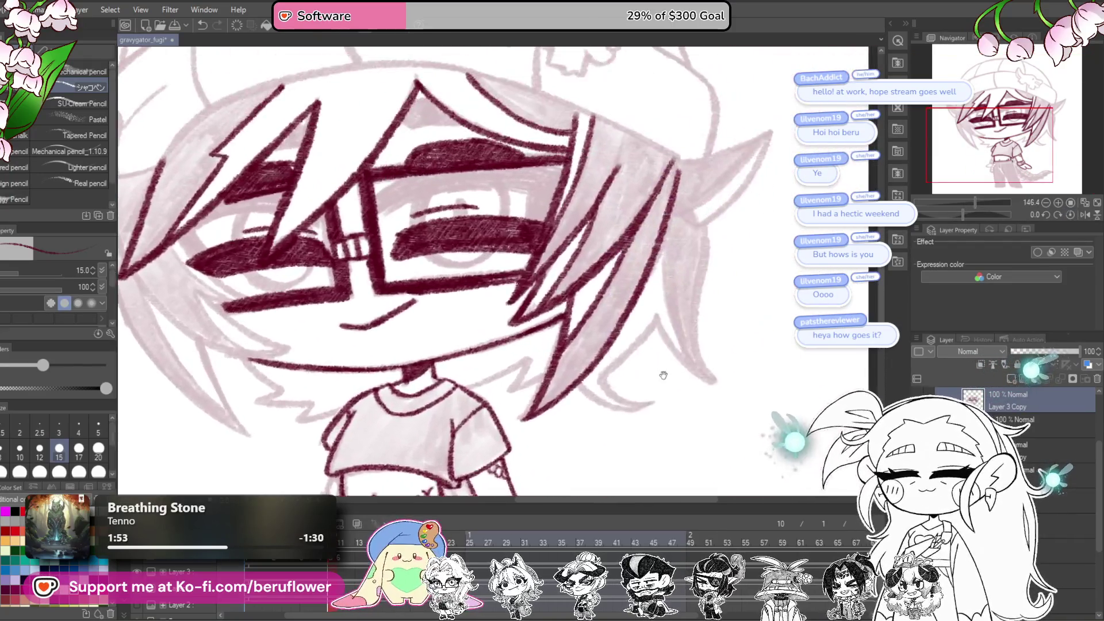
Step: Draw a dark maroon stroke up the edge of the ear
{"action": "left_click_drag", "start_coordinate": [663, 375], "coordinate": [769, 256]}
{"action": "left_click_drag", "start_coordinate": [961, 215], "coordinate": [956, 216]}
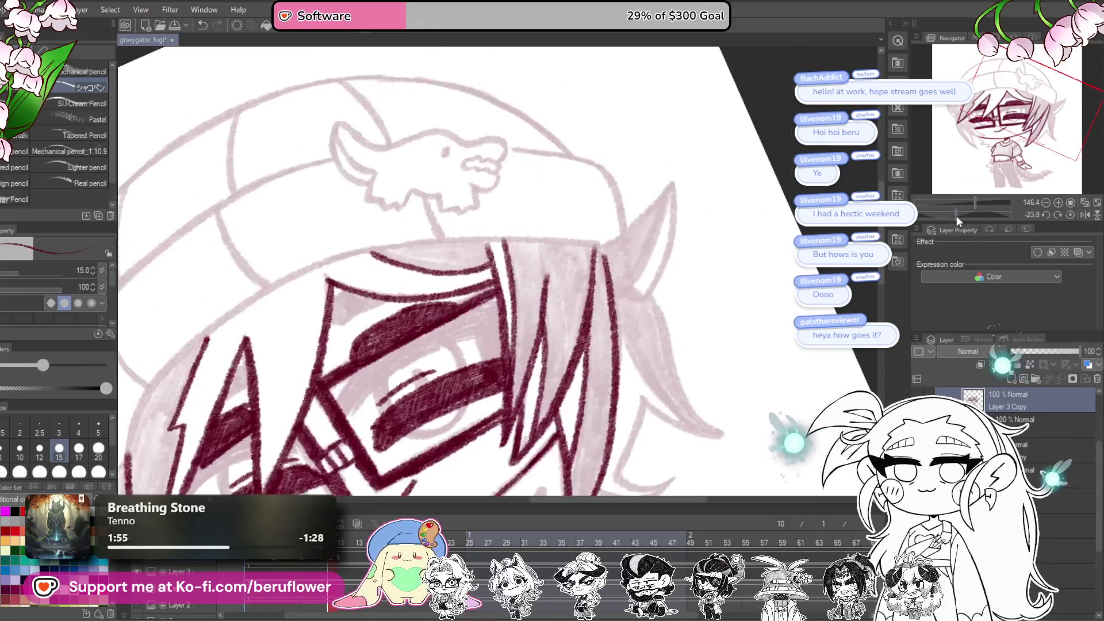
{"action": "scroll", "coordinate": [558, 293], "scroll_direction": "up", "scroll_amount": 3}
{"action": "scroll", "coordinate": [558, 293], "scroll_direction": "down", "scroll_amount": 3}
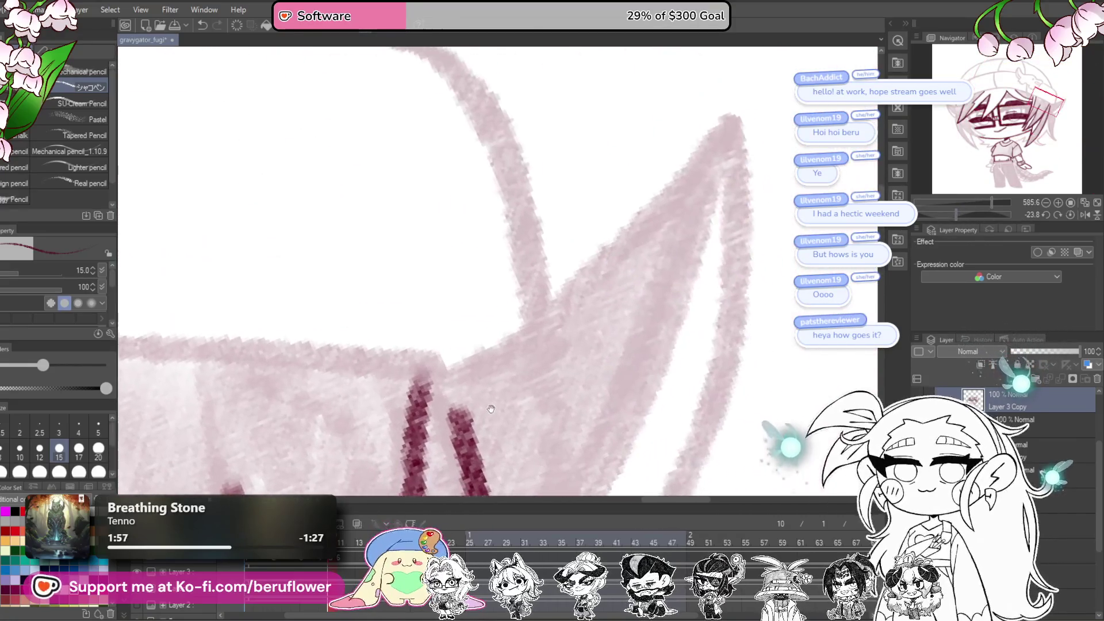
{"action": "mouse_move", "coordinate": [403, 391]}
{"action": "left_mouse_down"}
{"action": "mouse_move", "coordinate": [653, 184]}
{"action": "mouse_move", "coordinate": [708, 99]}
{"action": "mouse_move", "coordinate": [660, 267]}
{"action": "mouse_move", "coordinate": [606, 255]}
{"action": "left_mouse_up"}
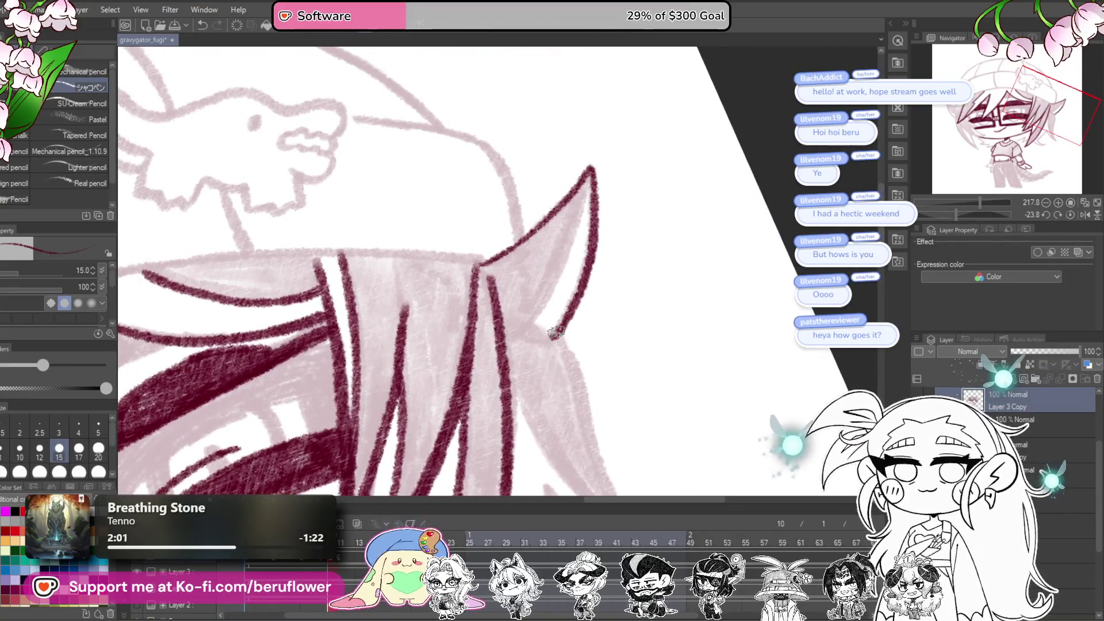
{"action": "left_click_drag", "start_coordinate": [957, 216], "coordinate": [963, 213]}
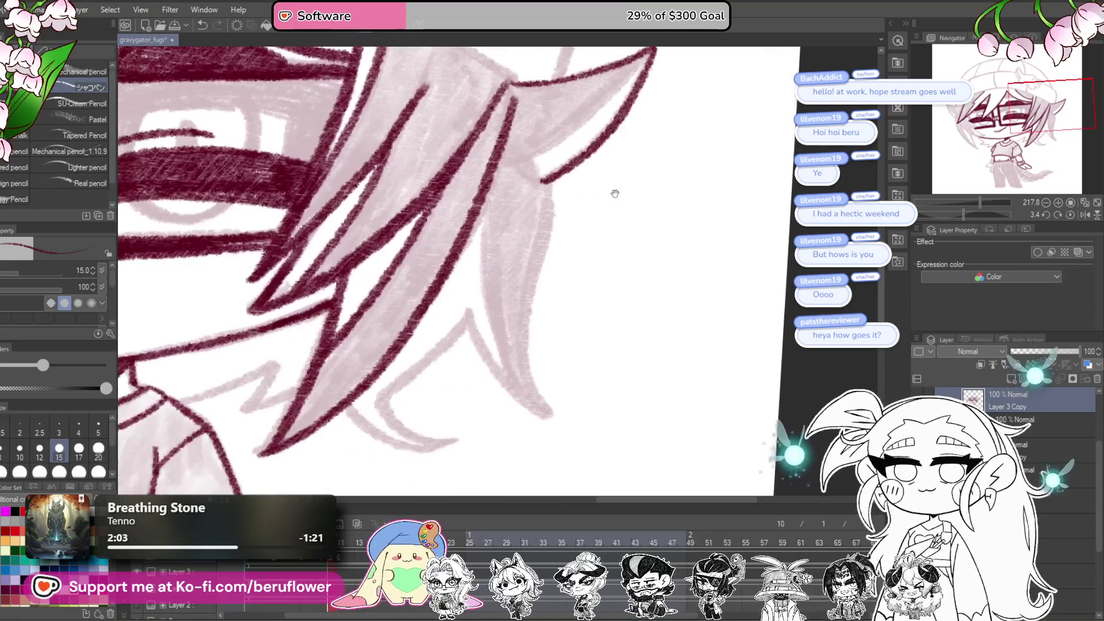
Step: Extend the right hair strand's outline, redoing its inner edge after an undo
{"action": "left_click_drag", "start_coordinate": [523, 345], "coordinate": [547, 410]}
{"action": "mouse_move", "coordinate": [543, 311]}
{"action": "left_mouse_down"}
{"action": "mouse_move", "coordinate": [561, 306]}
{"action": "mouse_move", "coordinate": [548, 377]}
{"action": "left_mouse_up"}
{"action": "key", "text": "ctrl+z"}
{"action": "mouse_move", "coordinate": [482, 311]}
{"action": "left_mouse_down"}
{"action": "mouse_move", "coordinate": [521, 376]}
{"action": "mouse_move", "coordinate": [569, 415]}
{"action": "left_mouse_up"}
{"action": "left_click_drag", "start_coordinate": [613, 292], "coordinate": [615, 454]}
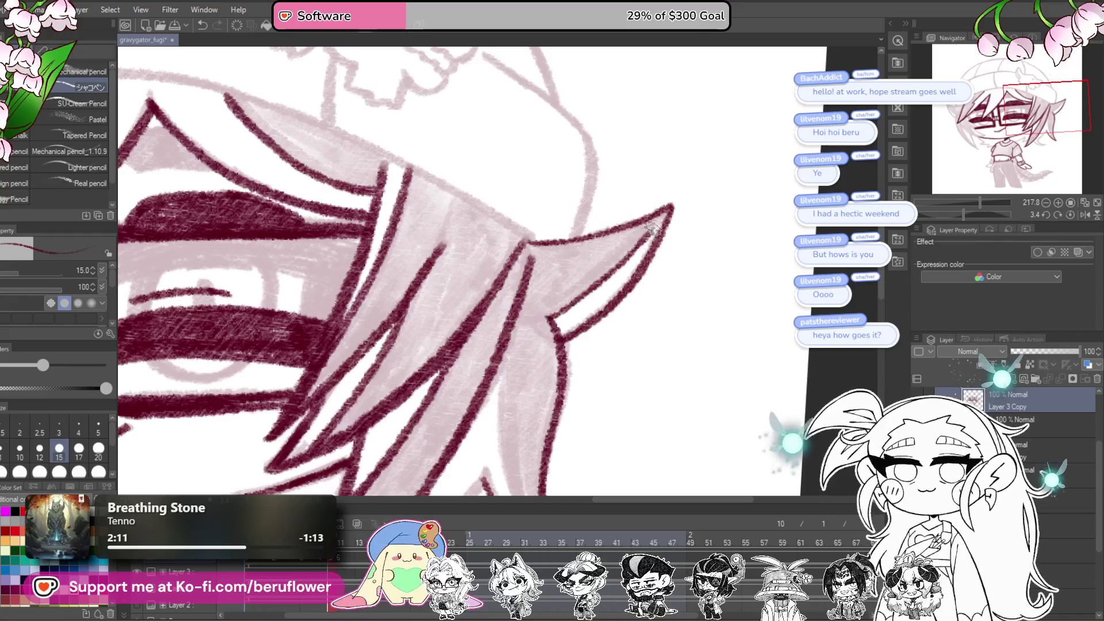
{"action": "left_click_drag", "start_coordinate": [593, 397], "coordinate": [638, 280]}
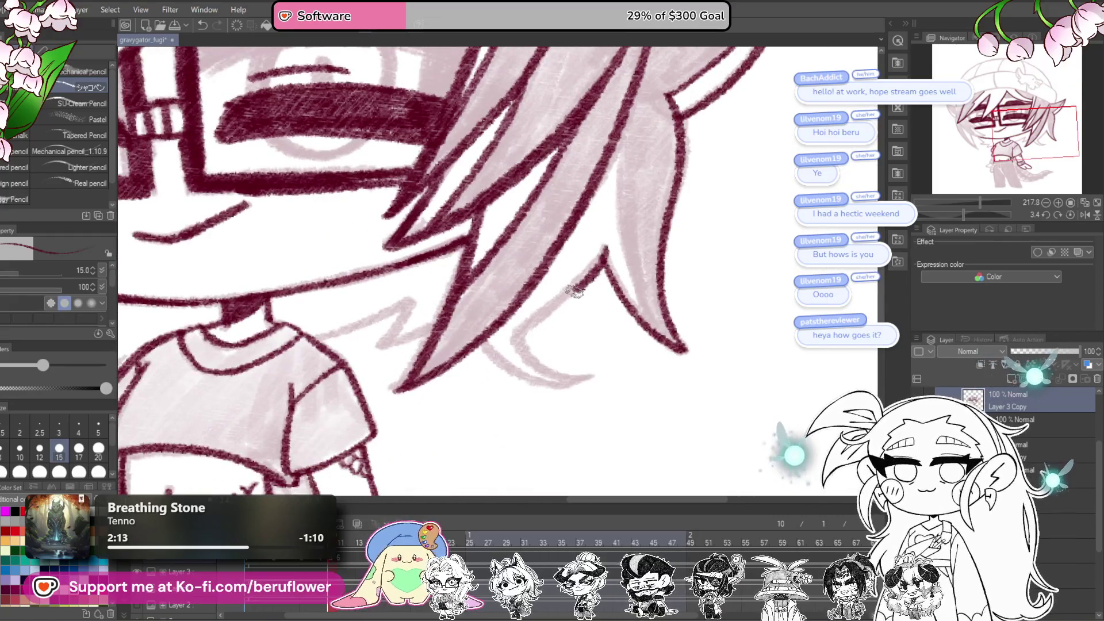
Step: Redraw the hair strand from its tip, then begin shading the tail's lower edge dark maroon
{"action": "key", "text": "ctrl+z"}
{"action": "mouse_move", "coordinate": [605, 242]}
{"action": "left_mouse_down"}
{"action": "mouse_move", "coordinate": [600, 262]}
{"action": "mouse_move", "coordinate": [518, 332]}
{"action": "left_mouse_up"}
{"action": "left_click_drag", "start_coordinate": [553, 300], "coordinate": [507, 303]}
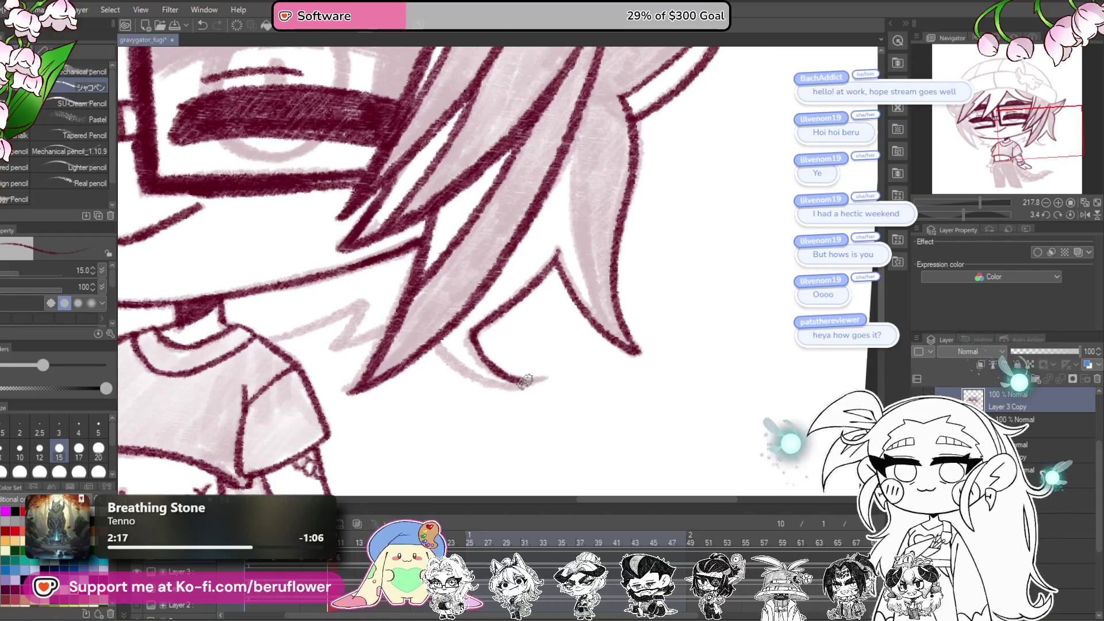
{"action": "left_click_drag", "start_coordinate": [559, 346], "coordinate": [654, 322]}
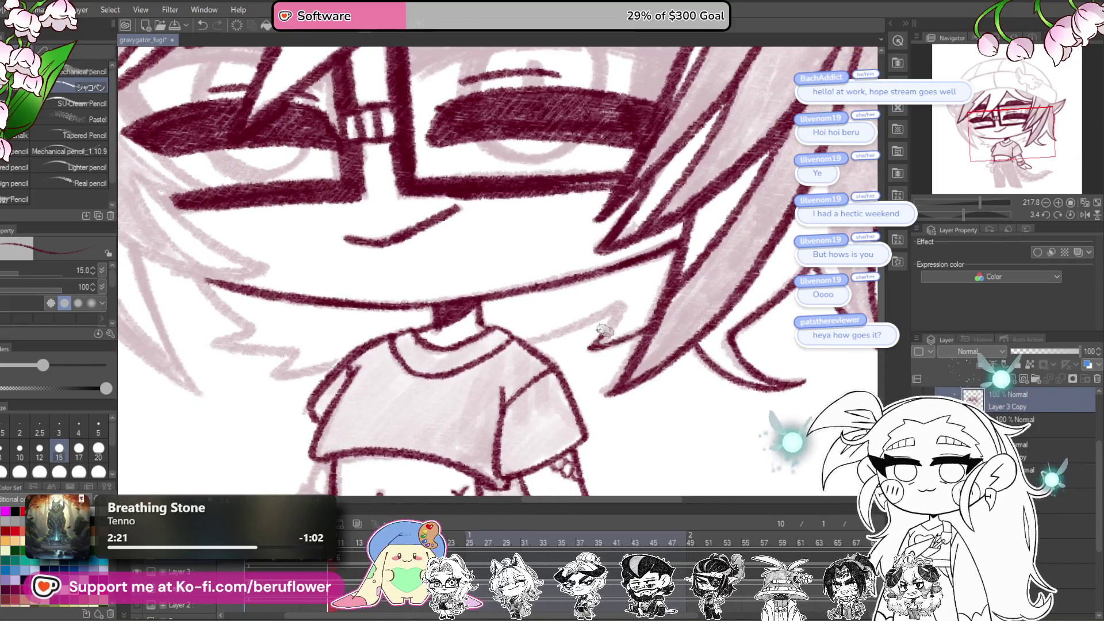
{"action": "mouse_move", "coordinate": [495, 344]}
{"action": "left_mouse_down"}
{"action": "mouse_move", "coordinate": [632, 374]}
{"action": "mouse_move", "coordinate": [570, 322]}
{"action": "mouse_move", "coordinate": [498, 292]}
{"action": "left_mouse_up"}
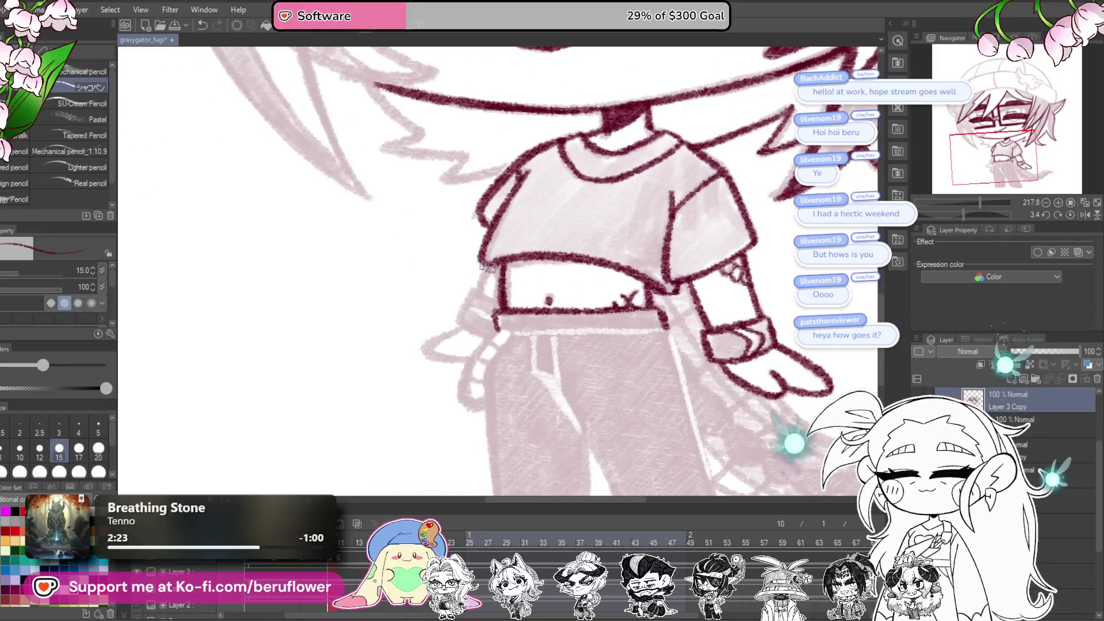
{"action": "mouse_move", "coordinate": [678, 299]}
{"action": "left_mouse_down"}
{"action": "mouse_move", "coordinate": [655, 332]}
{"action": "mouse_move", "coordinate": [665, 334]}
{"action": "left_mouse_up"}
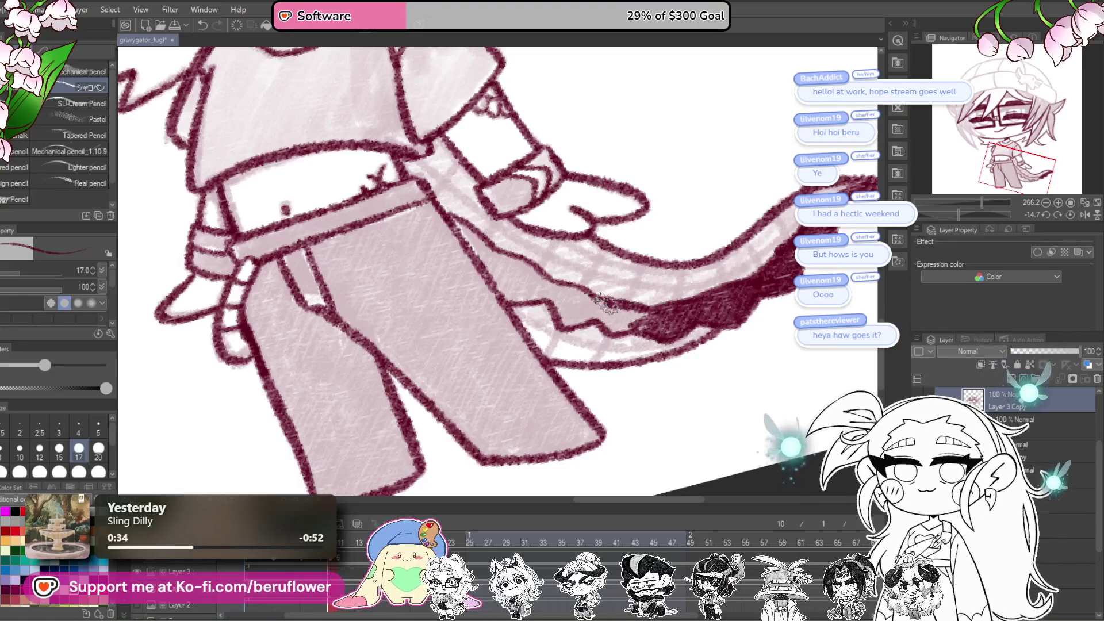
Step: Extend the dark maroon shading down along the tail's lower edge
{"action": "left_click_drag", "start_coordinate": [638, 313], "coordinate": [755, 367]}
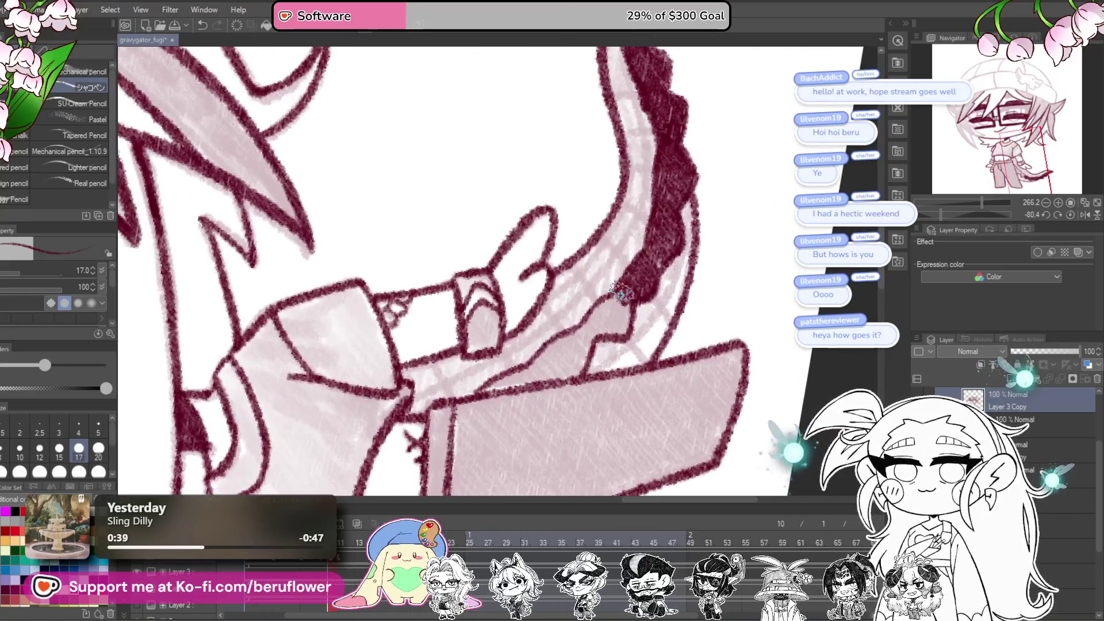
{"action": "mouse_move", "coordinate": [611, 309]}
{"action": "left_mouse_down"}
{"action": "mouse_move", "coordinate": [607, 334]}
{"action": "mouse_move", "coordinate": [675, 300]}
{"action": "left_mouse_up"}
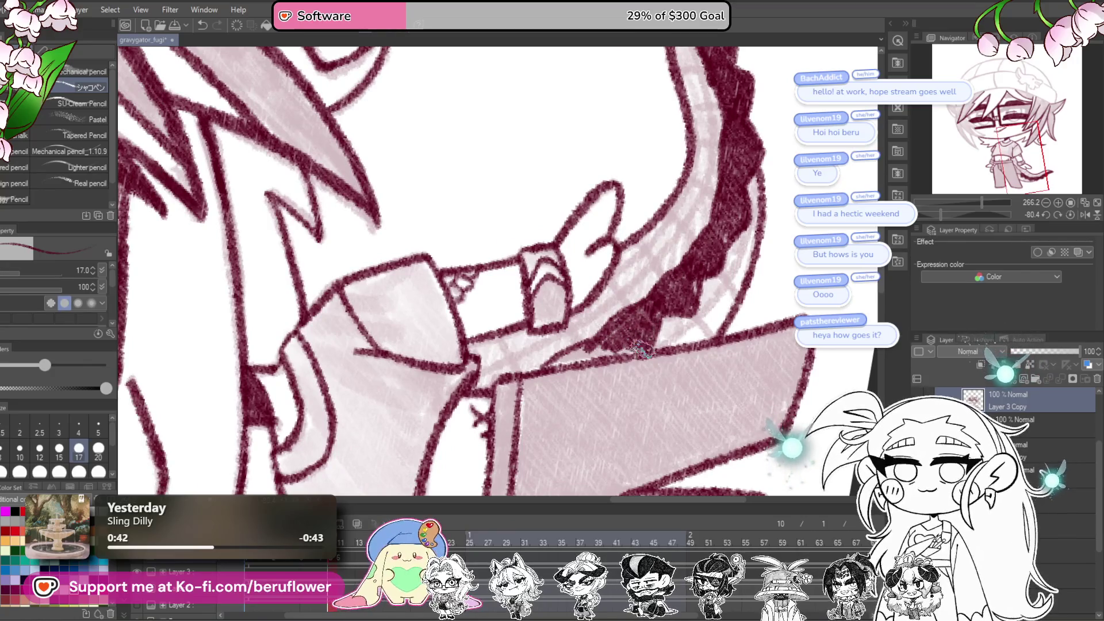
{"action": "left_click_drag", "start_coordinate": [625, 354], "coordinate": [604, 343]}
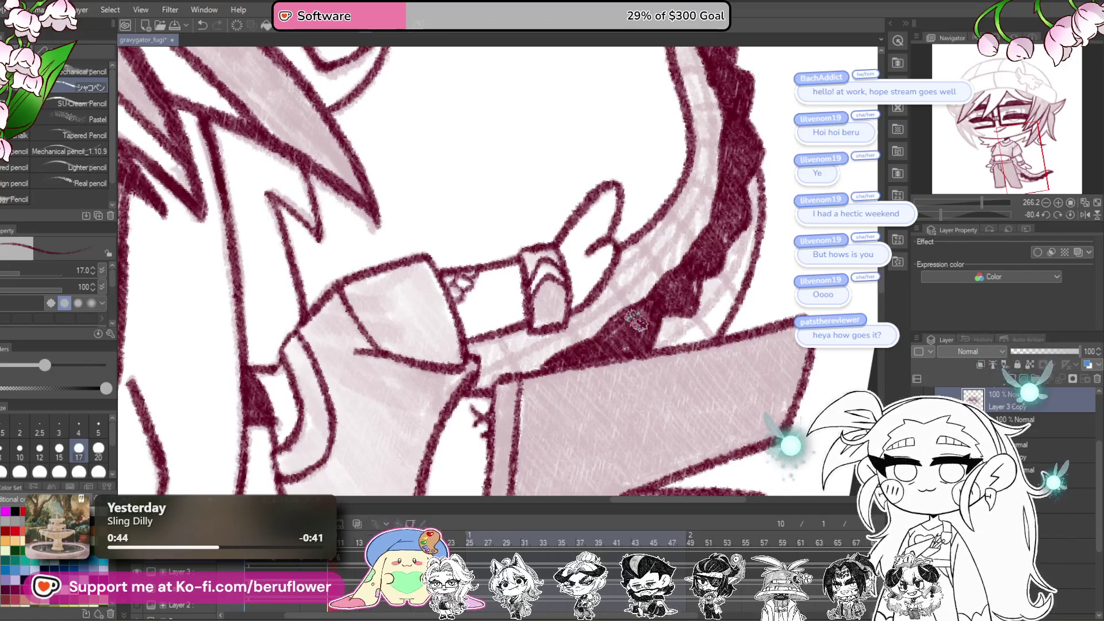
{"action": "left_click_drag", "start_coordinate": [687, 292], "coordinate": [722, 239]}
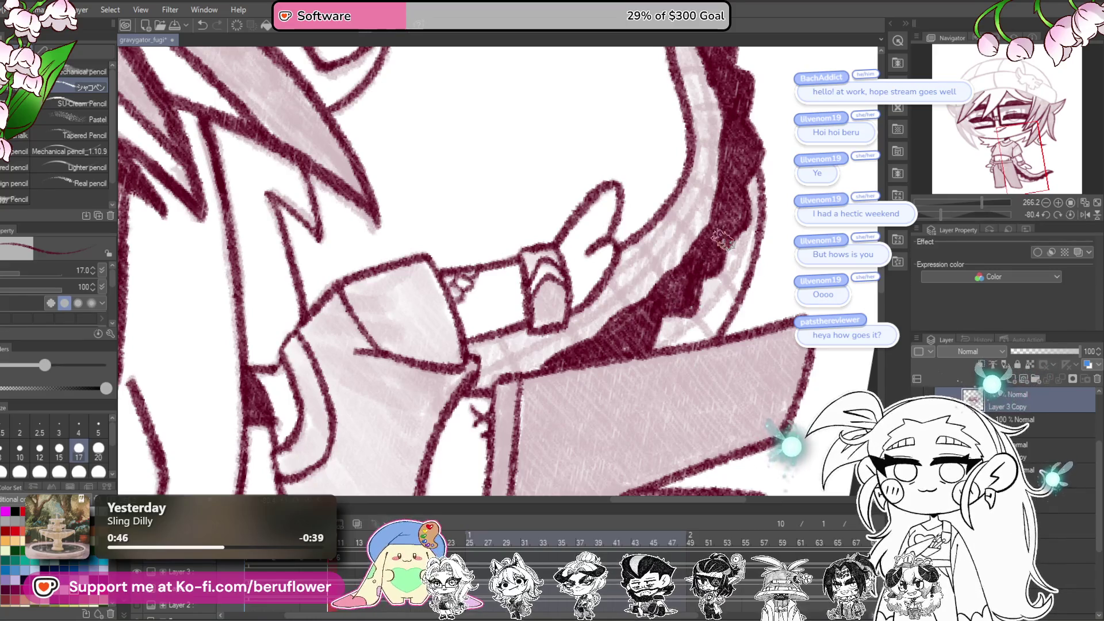
{"action": "scroll", "coordinate": [730, 218], "scroll_direction": "down", "scroll_amount": 4}
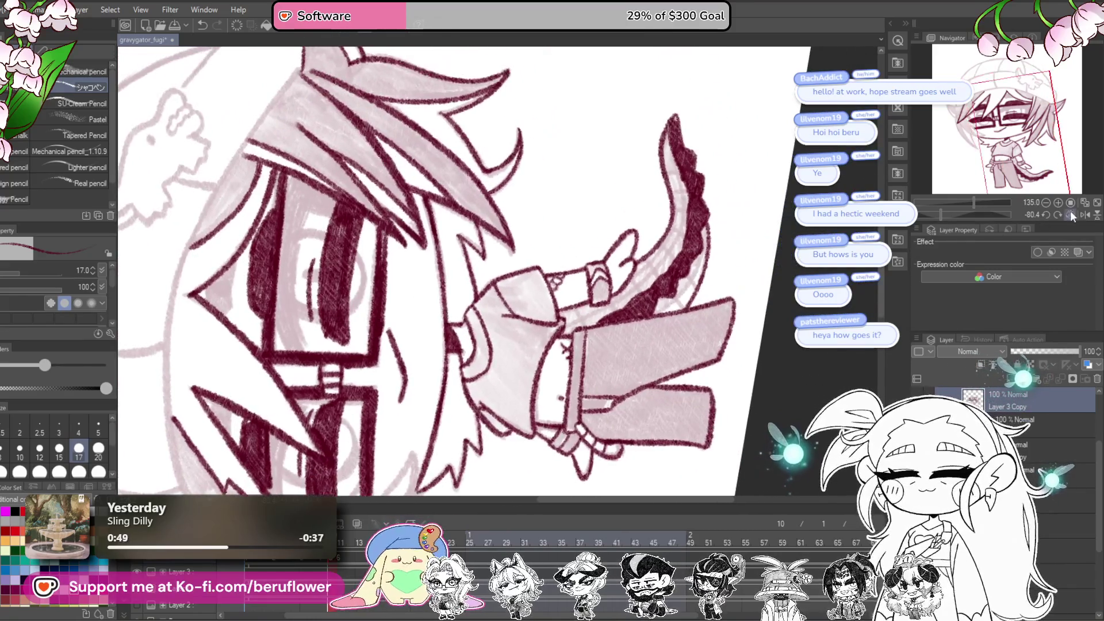
{"action": "left_click", "coordinate": [1071, 213]}
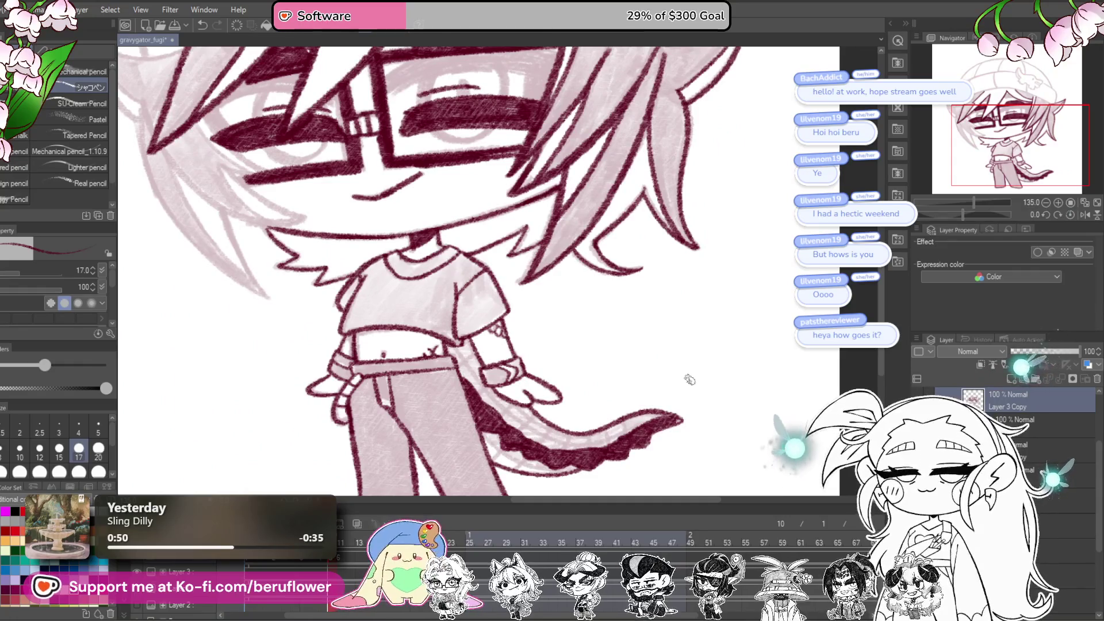
Step: Add crossing scale strokes along the tail's dark band out to the tip
{"action": "mouse_move", "coordinate": [683, 434]}
{"action": "left_mouse_down"}
{"action": "mouse_move", "coordinate": [678, 347]}
{"action": "mouse_move", "coordinate": [724, 367]}
{"action": "left_mouse_up"}
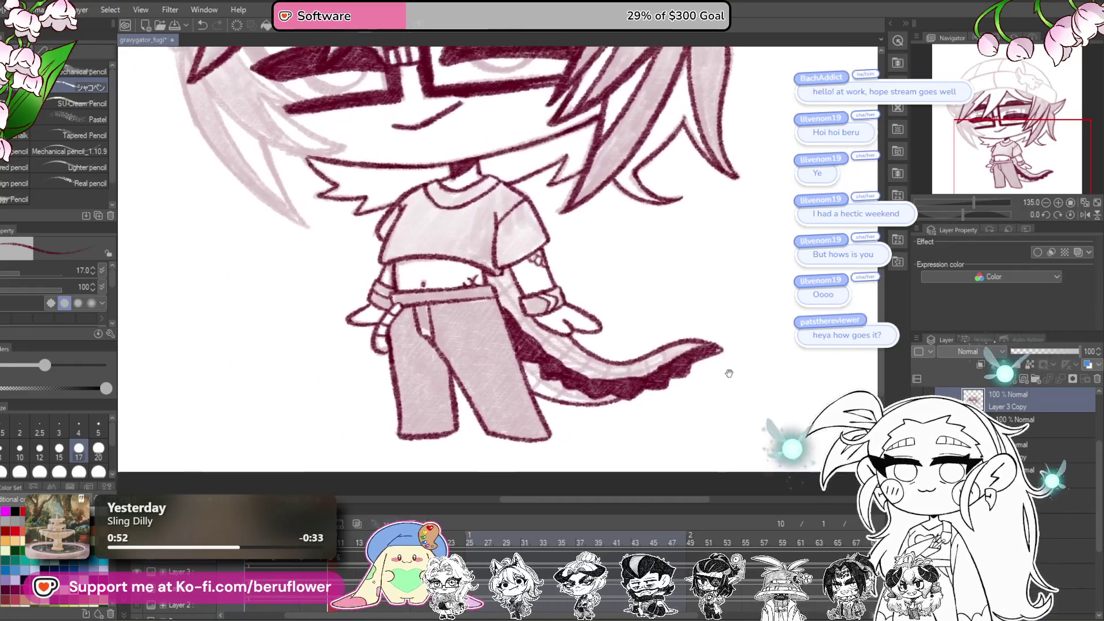
{"action": "left_click_drag", "start_coordinate": [962, 211], "coordinate": [980, 213]}
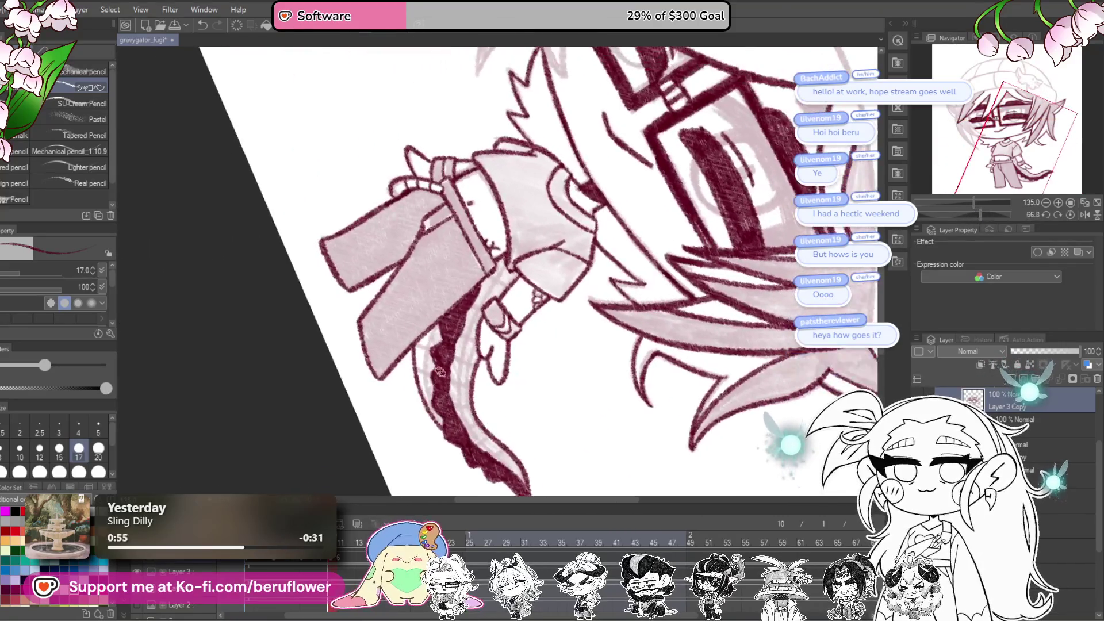
{"action": "scroll", "coordinate": [454, 198], "scroll_direction": "up", "scroll_amount": 5}
{"action": "mouse_move", "coordinate": [454, 197]}
{"action": "left_mouse_down"}
{"action": "mouse_move", "coordinate": [424, 266]}
{"action": "mouse_move", "coordinate": [415, 383]}
{"action": "mouse_move", "coordinate": [470, 477]}
{"action": "left_mouse_up"}
{"action": "left_click_drag", "start_coordinate": [431, 339], "coordinate": [402, 310]}
{"action": "left_click_drag", "start_coordinate": [409, 256], "coordinate": [437, 287]}
{"action": "left_click_drag", "start_coordinate": [385, 239], "coordinate": [471, 276]}
{"action": "left_click_drag", "start_coordinate": [521, 354], "coordinate": [517, 339]}
{"action": "mouse_move", "coordinate": [448, 414]}
{"action": "left_mouse_down"}
{"action": "mouse_move", "coordinate": [529, 230]}
{"action": "mouse_move", "coordinate": [437, 391]}
{"action": "mouse_move", "coordinate": [506, 172]}
{"action": "mouse_move", "coordinate": [480, 293]}
{"action": "mouse_move", "coordinate": [486, 443]}
{"action": "left_mouse_up"}
{"action": "left_click_drag", "start_coordinate": [488, 437], "coordinate": [454, 230]}
{"action": "mouse_move", "coordinate": [442, 195]}
{"action": "left_mouse_down"}
{"action": "mouse_move", "coordinate": [500, 241]}
{"action": "mouse_move", "coordinate": [518, 291]}
{"action": "mouse_move", "coordinate": [615, 388]}
{"action": "left_mouse_up"}
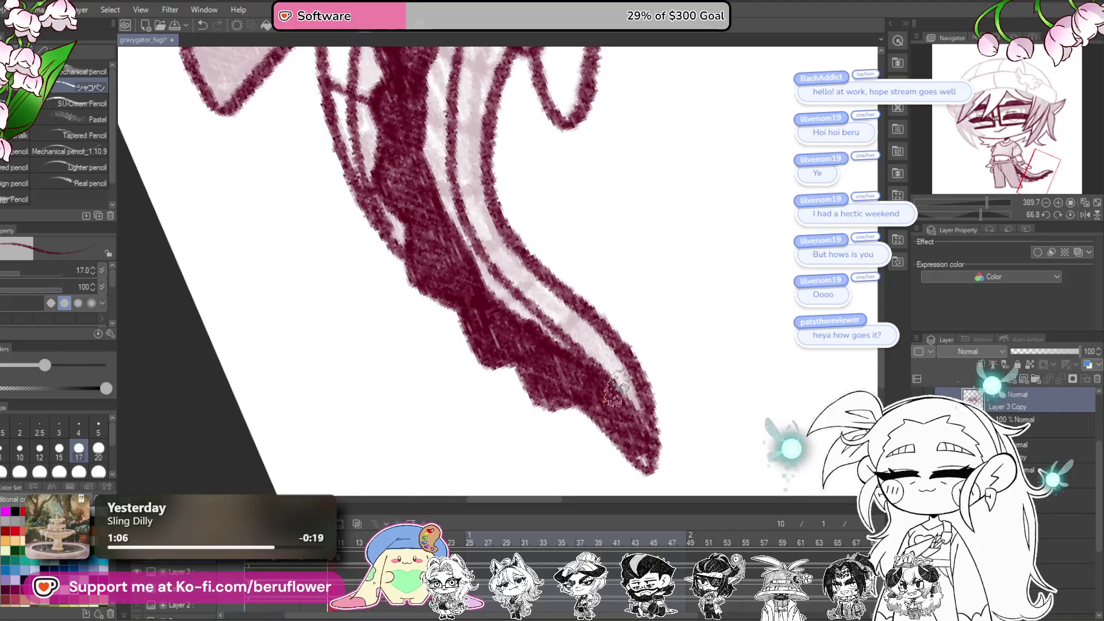
Step: Hatch short dark cross strokes across the tail's light band
{"action": "mouse_move", "coordinate": [517, 288]}
{"action": "left_mouse_down"}
{"action": "mouse_move", "coordinate": [575, 322]}
{"action": "mouse_move", "coordinate": [621, 308]}
{"action": "left_mouse_up"}
{"action": "mouse_move", "coordinate": [566, 356]}
{"action": "left_mouse_down"}
{"action": "mouse_move", "coordinate": [564, 322]}
{"action": "mouse_move", "coordinate": [612, 341]}
{"action": "left_mouse_up"}
{"action": "mouse_move", "coordinate": [517, 313]}
{"action": "left_mouse_down"}
{"action": "mouse_move", "coordinate": [511, 351]}
{"action": "mouse_move", "coordinate": [573, 377]}
{"action": "left_mouse_up"}
{"action": "left_click_drag", "start_coordinate": [517, 348], "coordinate": [515, 376]}
{"action": "left_click_drag", "start_coordinate": [476, 358], "coordinate": [497, 387]}
{"action": "left_click_drag", "start_coordinate": [402, 253], "coordinate": [483, 327]}
{"action": "left_click_drag", "start_coordinate": [495, 402], "coordinate": [549, 448]}
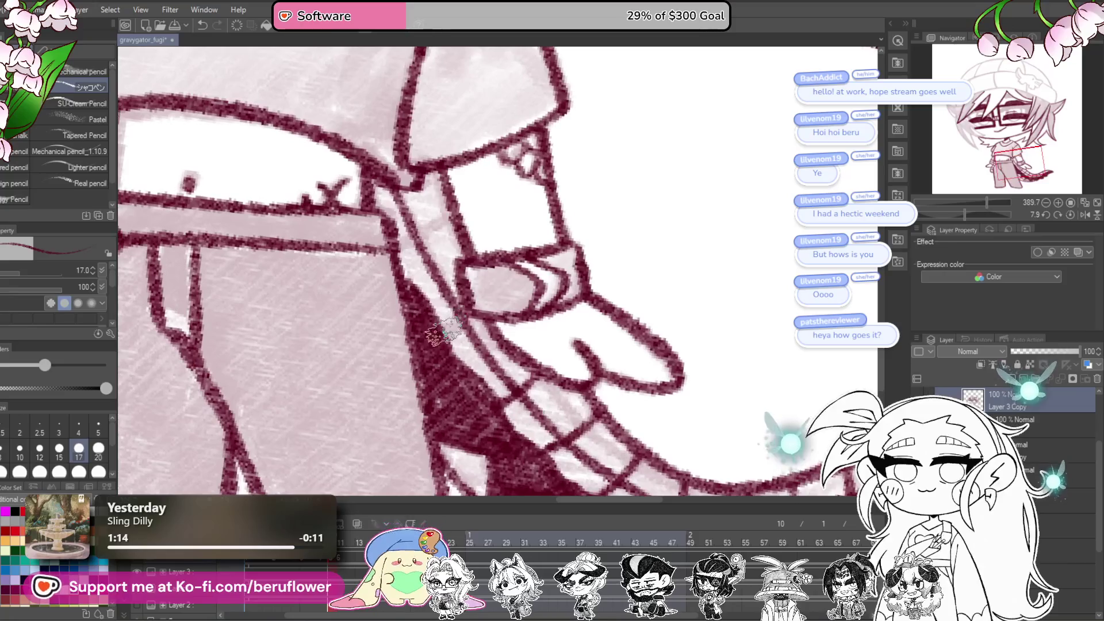
Step: Draw a long line along the tail band, redoing the first attempt
{"action": "scroll", "coordinate": [437, 230], "scroll_direction": "down", "scroll_amount": 3}
{"action": "scroll", "coordinate": [437, 230], "scroll_direction": "right", "scroll_amount": 2}
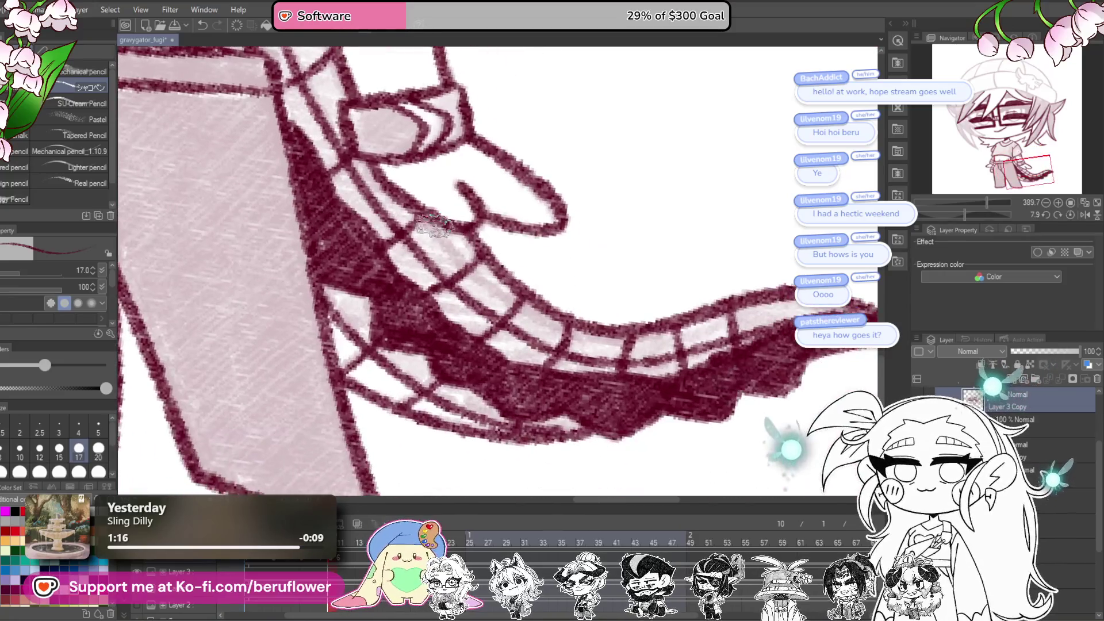
{"action": "mouse_move", "coordinate": [455, 261]}
{"action": "left_mouse_down"}
{"action": "mouse_move", "coordinate": [515, 310]}
{"action": "mouse_move", "coordinate": [621, 339]}
{"action": "mouse_move", "coordinate": [693, 328]}
{"action": "left_mouse_up"}
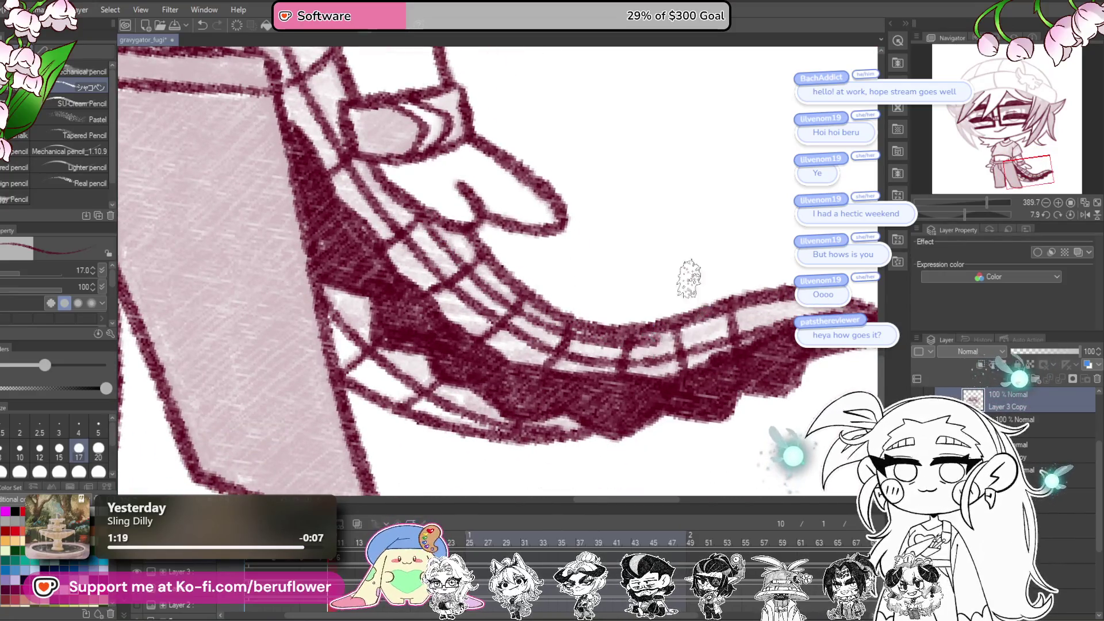
{"action": "key", "text": "ctrl+z"}
{"action": "mouse_move", "coordinate": [425, 212]}
{"action": "left_mouse_down"}
{"action": "mouse_move", "coordinate": [457, 253]}
{"action": "mouse_move", "coordinate": [577, 348]}
{"action": "mouse_move", "coordinate": [667, 314]}
{"action": "left_mouse_up"}
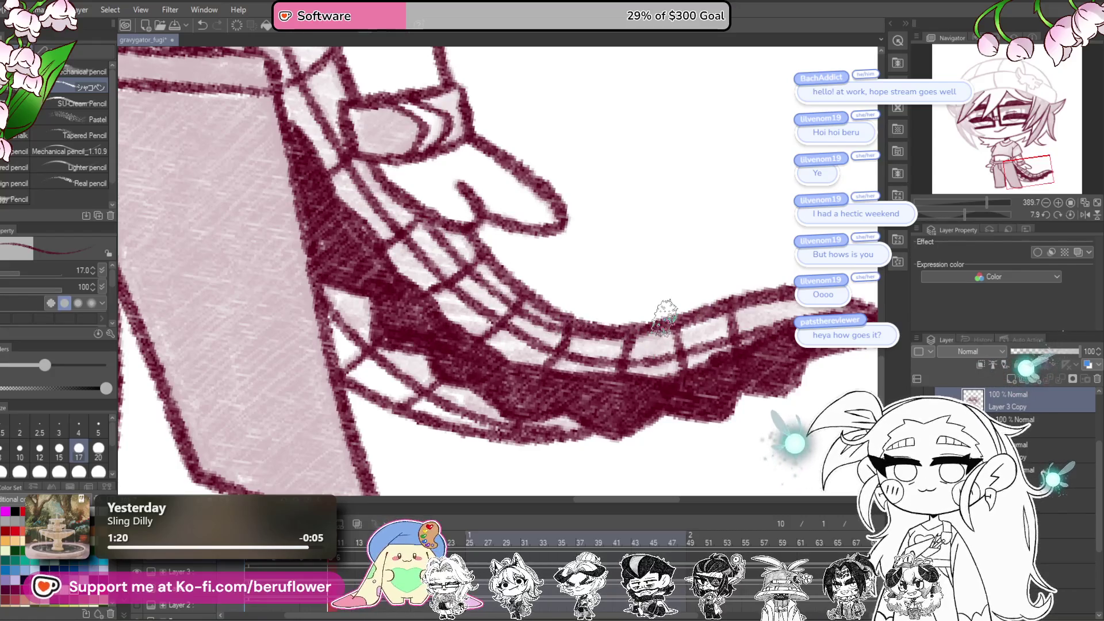
{"action": "scroll", "coordinate": [667, 313], "scroll_direction": "down", "scroll_amount": 10}
{"action": "scroll", "coordinate": [665, 317], "scroll_direction": "up", "scroll_amount": 5}
{"action": "mouse_move", "coordinate": [742, 379]}
{"action": "left_mouse_down"}
{"action": "mouse_move", "coordinate": [745, 460]}
{"action": "mouse_move", "coordinate": [747, 443]}
{"action": "mouse_move", "coordinate": [753, 451]}
{"action": "mouse_move", "coordinate": [591, 454]}
{"action": "left_mouse_up"}
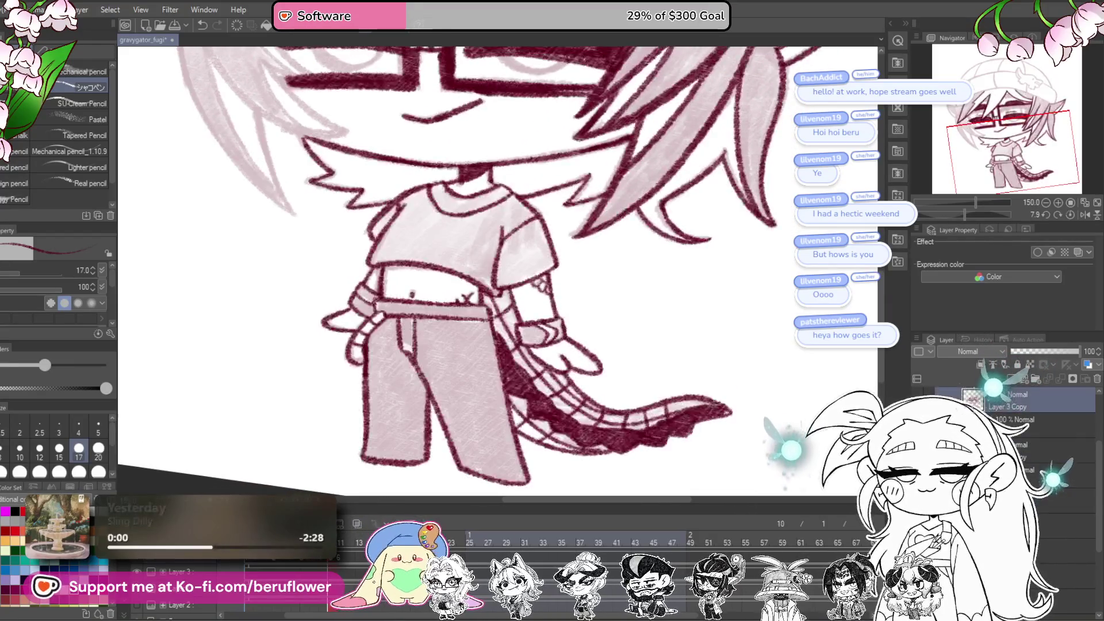
Step: Switch to a lower layer and ink dark maroon outlines along the hair
{"action": "left_click", "coordinate": [1058, 450]}
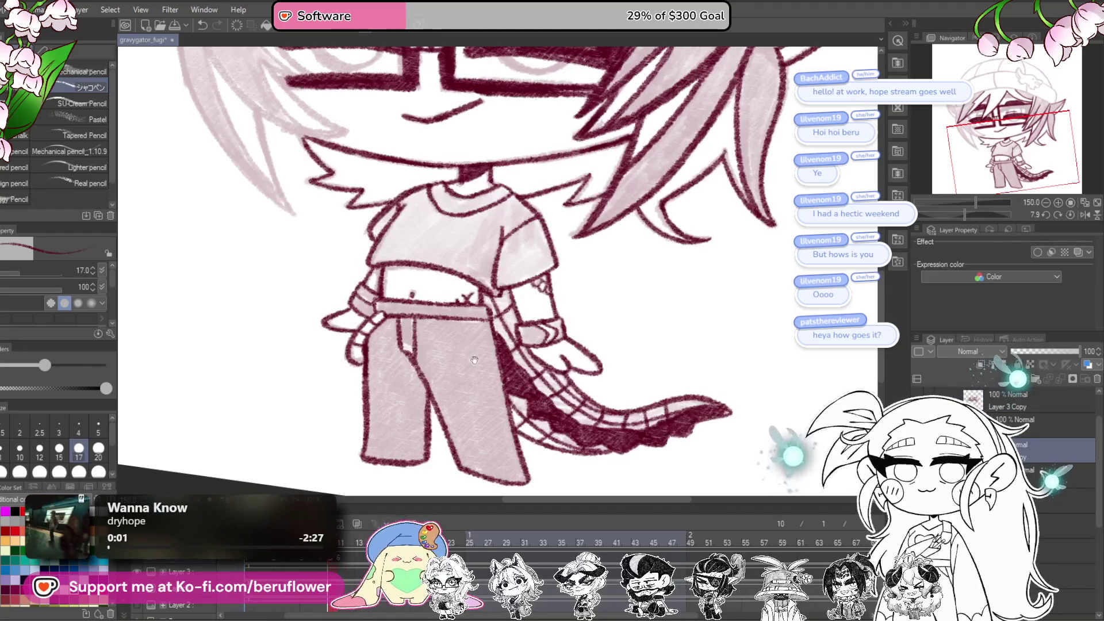
{"action": "left_click_drag", "start_coordinate": [475, 360], "coordinate": [486, 457]}
{"action": "mouse_move", "coordinate": [707, 104]}
{"action": "left_mouse_down"}
{"action": "mouse_move", "coordinate": [727, 299]}
{"action": "mouse_move", "coordinate": [729, 271]}
{"action": "mouse_move", "coordinate": [406, 343]}
{"action": "left_mouse_up"}
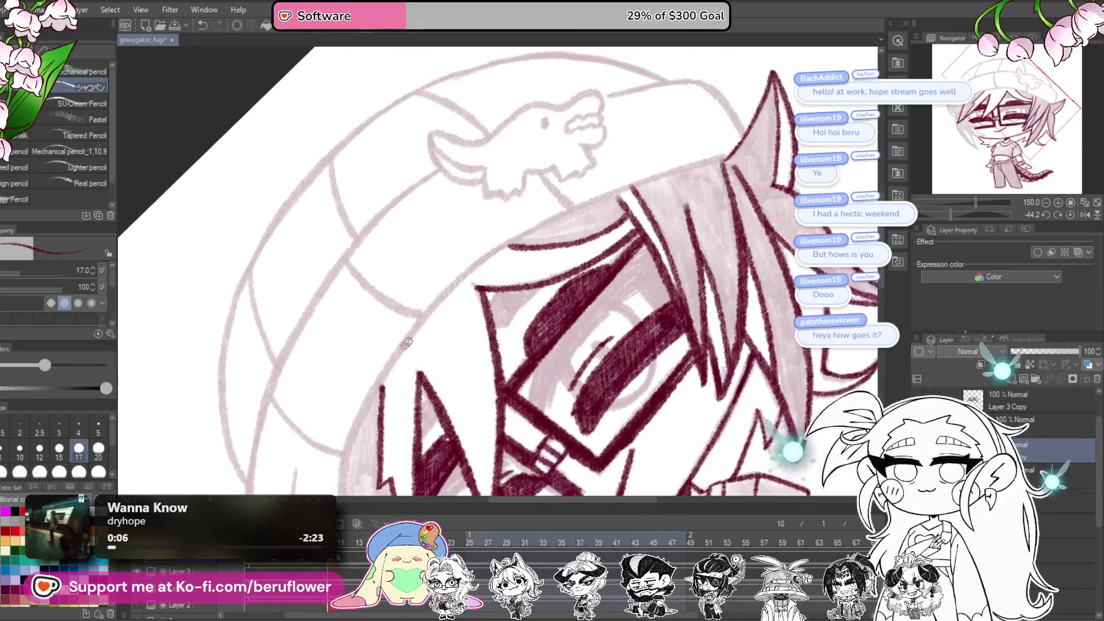
{"action": "scroll", "coordinate": [406, 341], "scroll_direction": "up", "scroll_amount": 5}
{"action": "mouse_move", "coordinate": [374, 411]}
{"action": "left_mouse_down"}
{"action": "mouse_move", "coordinate": [500, 280]}
{"action": "mouse_move", "coordinate": [799, 112]}
{"action": "mouse_move", "coordinate": [598, 230]}
{"action": "left_mouse_up"}
{"action": "left_click_drag", "start_coordinate": [532, 276], "coordinate": [803, 170]}
{"action": "left_click_drag", "start_coordinate": [471, 399], "coordinate": [633, 460]}
{"action": "mouse_move", "coordinate": [509, 118]}
{"action": "left_mouse_down"}
{"action": "mouse_move", "coordinate": [493, 123]}
{"action": "mouse_move", "coordinate": [444, 198]}
{"action": "mouse_move", "coordinate": [325, 400]}
{"action": "left_mouse_up"}
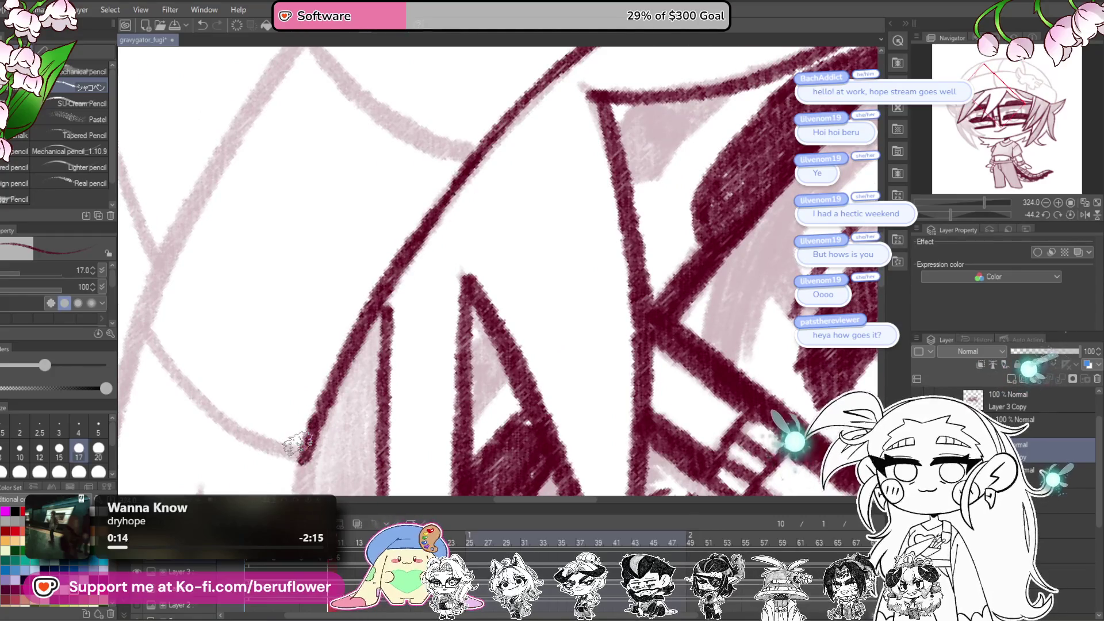
Step: Ink a curving hair line and another strand over the pale pink sketch
{"action": "scroll", "coordinate": [325, 400], "scroll_direction": "down", "scroll_amount": 5}
{"action": "scroll", "coordinate": [420, 317], "scroll_direction": "up", "scroll_amount": 4}
{"action": "scroll", "coordinate": [477, 163], "scroll_direction": "up", "scroll_amount": 3}
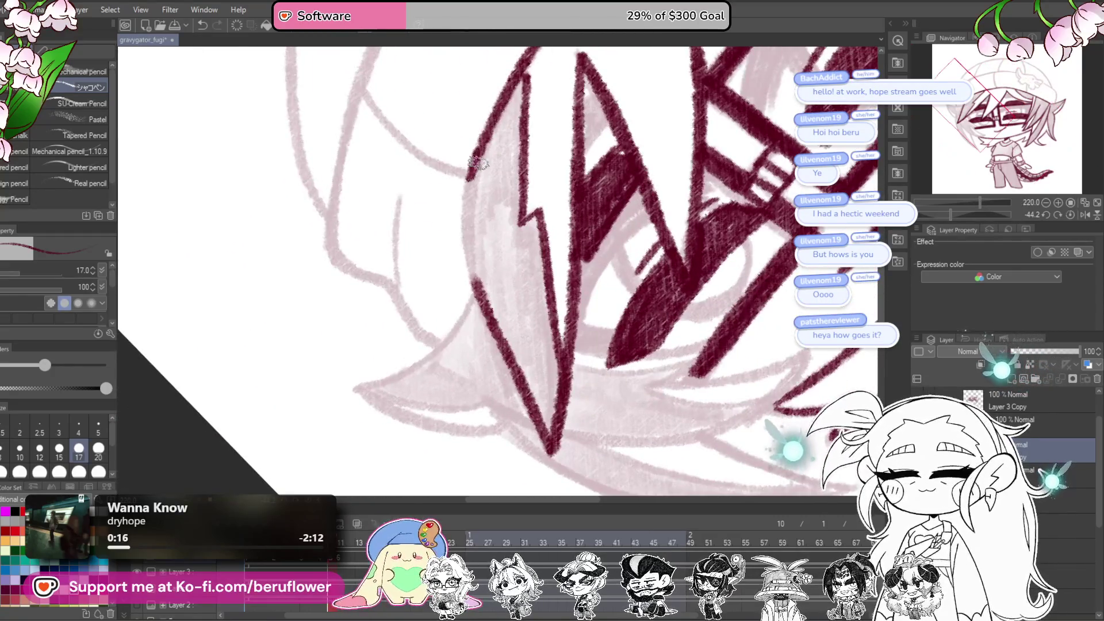
{"action": "mouse_move", "coordinate": [470, 270]}
{"action": "left_mouse_down"}
{"action": "mouse_move", "coordinate": [514, 210]}
{"action": "mouse_move", "coordinate": [496, 258]}
{"action": "mouse_move", "coordinate": [393, 322]}
{"action": "left_mouse_up"}
{"action": "left_click", "coordinate": [1071, 216]}
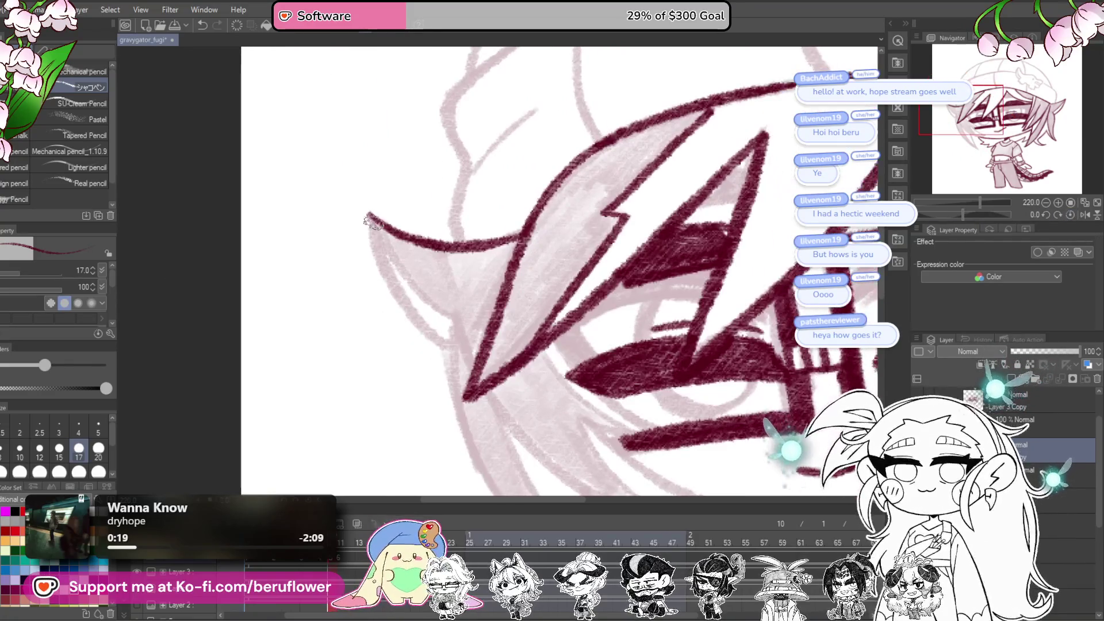
{"action": "mouse_move", "coordinate": [442, 344]}
{"action": "left_mouse_down"}
{"action": "mouse_move", "coordinate": [435, 234]}
{"action": "mouse_move", "coordinate": [396, 188]}
{"action": "left_mouse_up"}
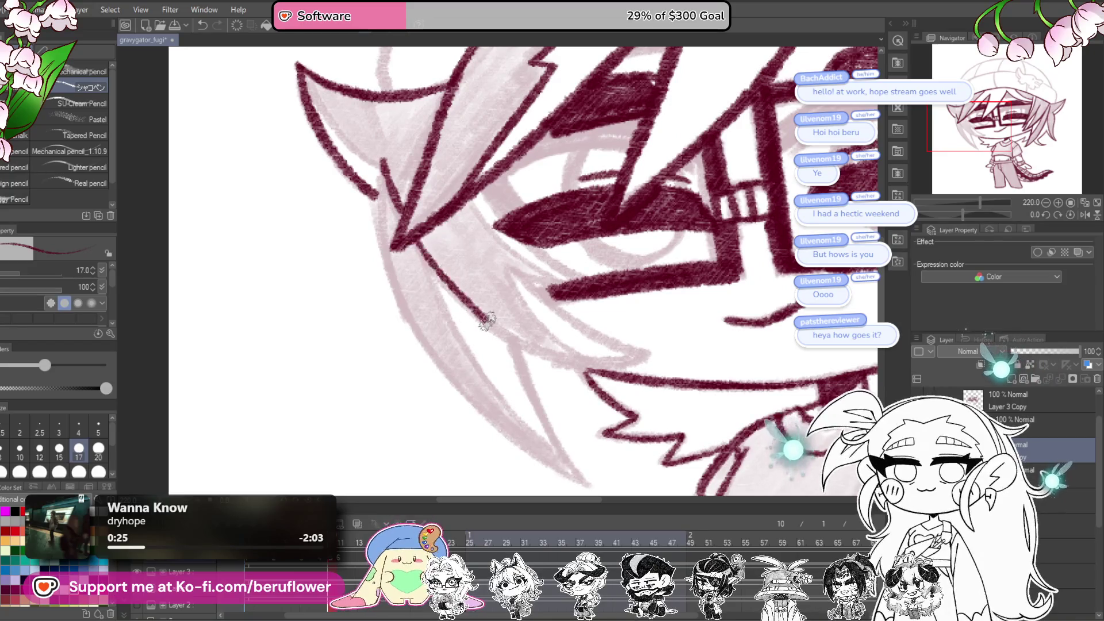
{"action": "mouse_move", "coordinate": [562, 359]}
{"action": "left_mouse_down"}
{"action": "mouse_move", "coordinate": [514, 368]}
{"action": "mouse_move", "coordinate": [440, 348]}
{"action": "left_mouse_up"}
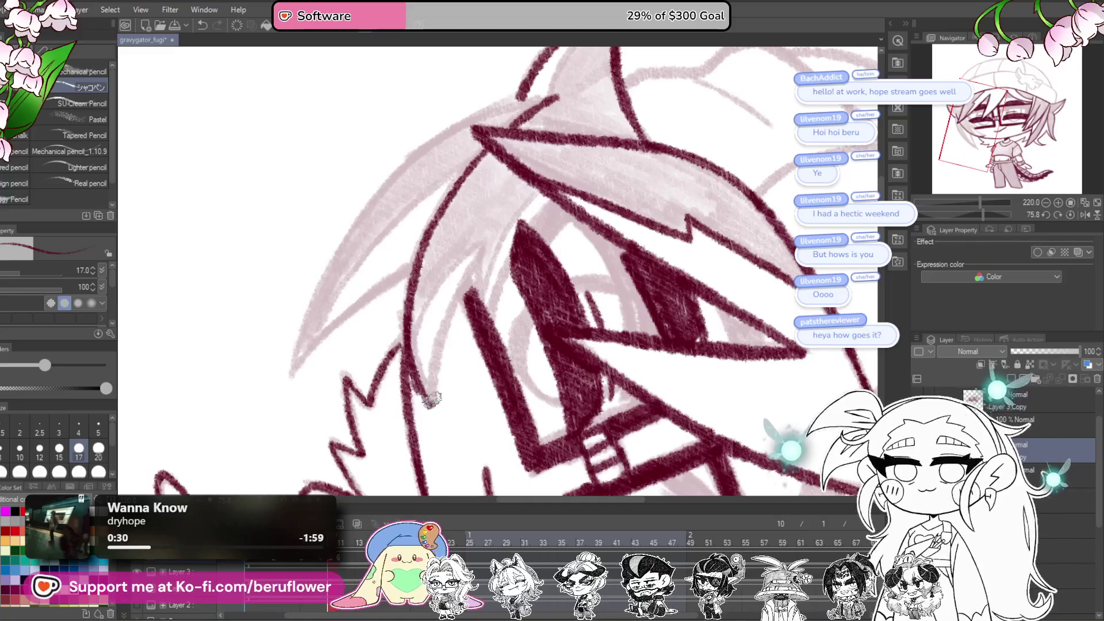
{"action": "mouse_move", "coordinate": [566, 237]}
{"action": "left_mouse_down"}
{"action": "mouse_move", "coordinate": [543, 303]}
{"action": "mouse_move", "coordinate": [559, 242]}
{"action": "left_mouse_up"}
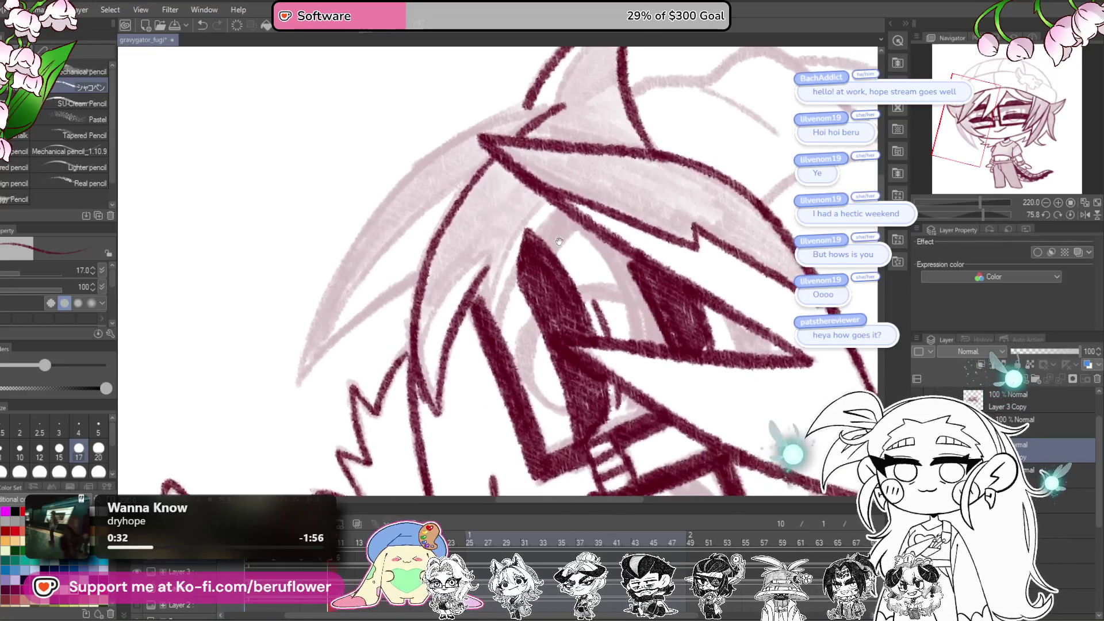
{"action": "scroll", "coordinate": [615, 176], "scroll_direction": "up", "scroll_amount": 2}
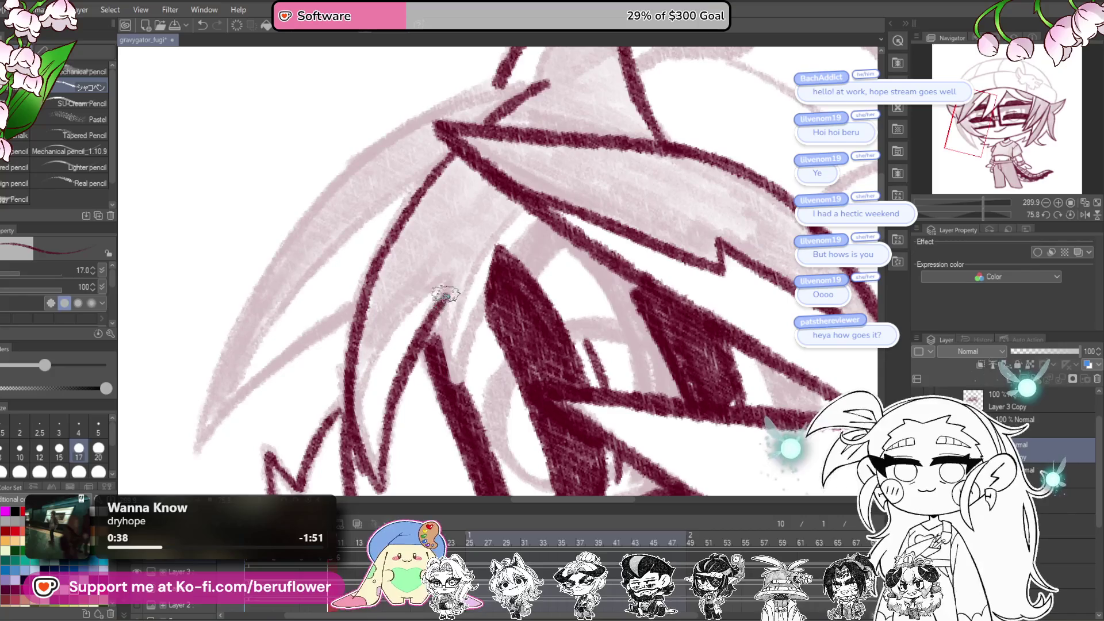
{"action": "left_click_drag", "start_coordinate": [446, 295], "coordinate": [454, 374]}
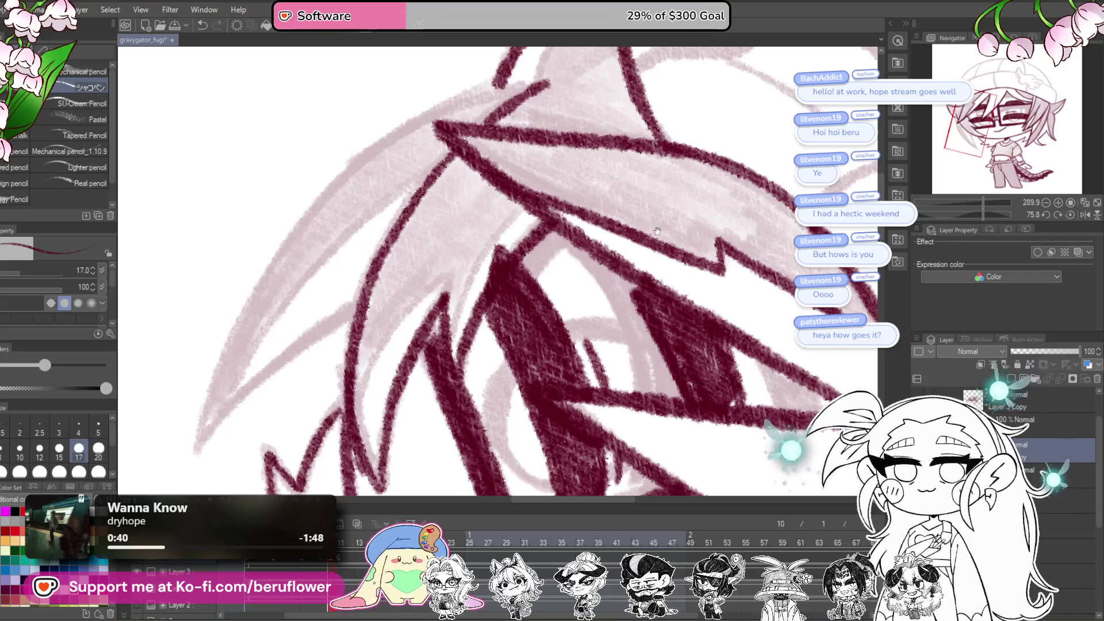
{"action": "left_click_drag", "start_coordinate": [561, 307], "coordinate": [560, 345]}
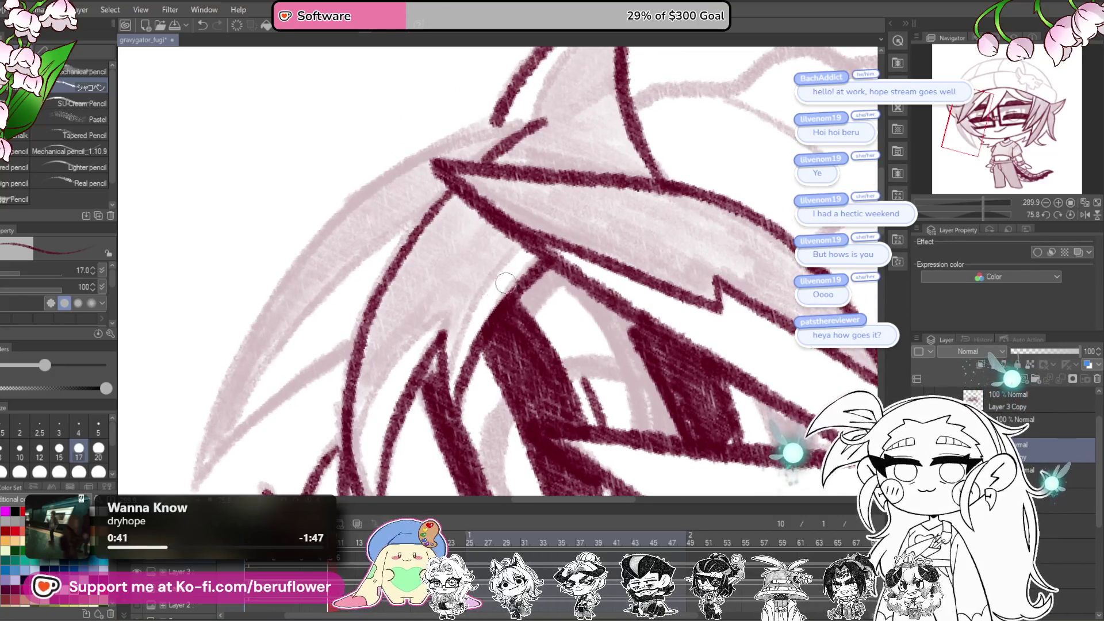
{"action": "left_click_drag", "start_coordinate": [479, 300], "coordinate": [431, 403]}
Step: Ink hair strands down over the eye, replacing a too-thin stroke with a thicker one
{"action": "scroll", "coordinate": [631, 369], "scroll_direction": "down", "scroll_amount": 5}
{"action": "scroll", "coordinate": [630, 368], "scroll_direction": "up", "scroll_amount": 4}
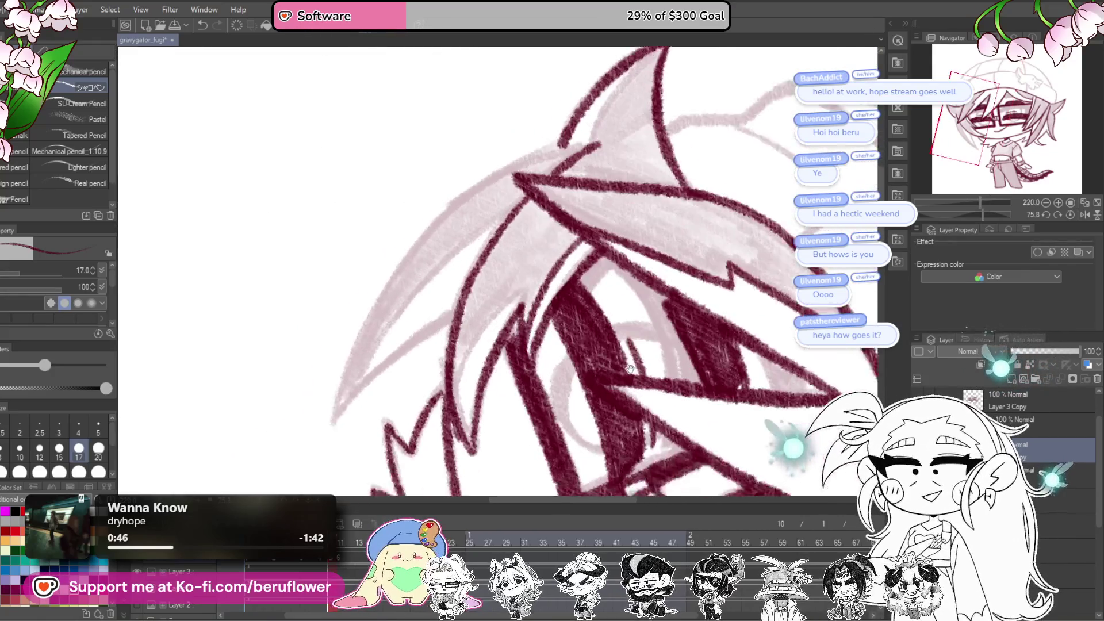
{"action": "left_click_drag", "start_coordinate": [630, 369], "coordinate": [662, 328]}
{"action": "left_click_drag", "start_coordinate": [558, 250], "coordinate": [490, 341]}
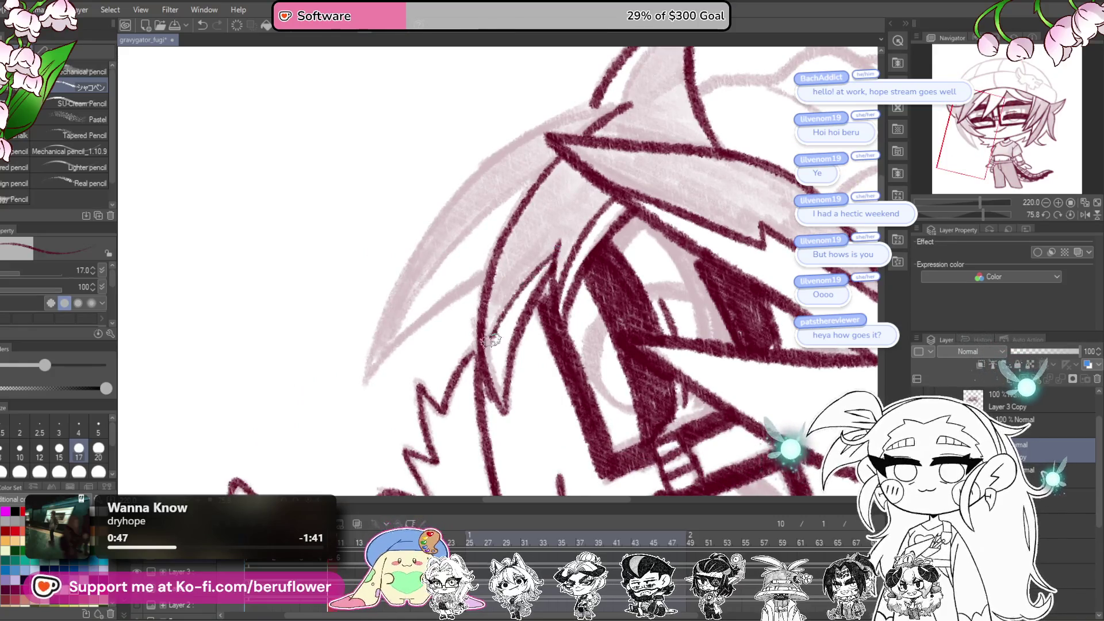
{"action": "scroll", "coordinate": [486, 352], "scroll_direction": "up", "scroll_amount": 5}
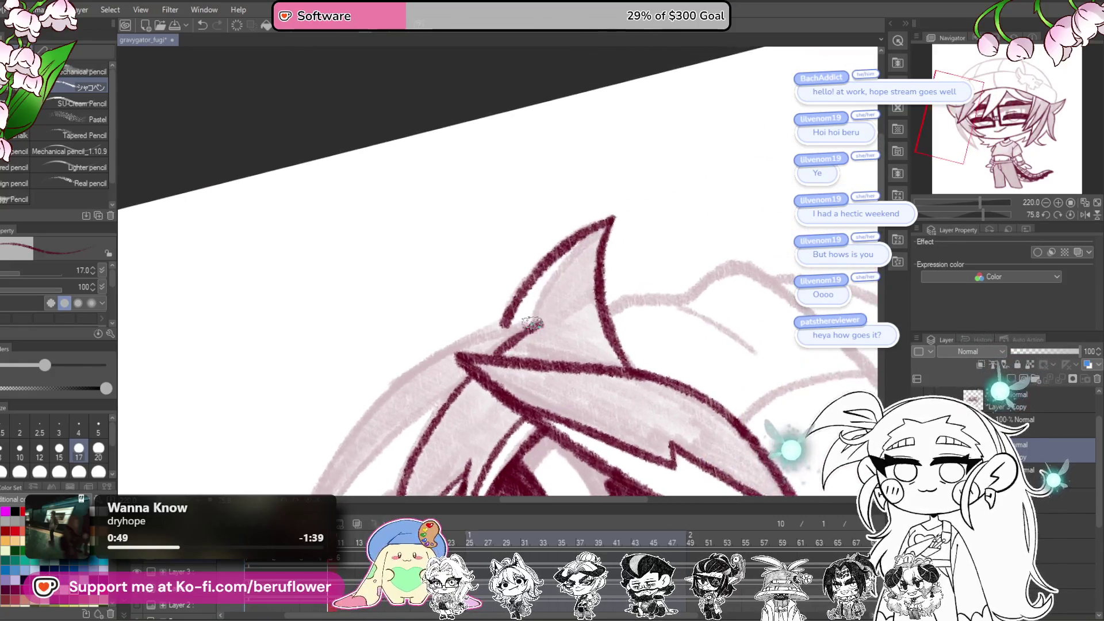
{"action": "mouse_move", "coordinate": [623, 219]}
{"action": "left_mouse_down"}
{"action": "mouse_move", "coordinate": [688, 211]}
{"action": "mouse_move", "coordinate": [537, 266]}
{"action": "mouse_move", "coordinate": [441, 424]}
{"action": "mouse_move", "coordinate": [516, 339]}
{"action": "mouse_move", "coordinate": [662, 237]}
{"action": "mouse_move", "coordinate": [518, 320]}
{"action": "mouse_move", "coordinate": [428, 446]}
{"action": "left_mouse_up"}
{"action": "scroll", "coordinate": [452, 493], "scroll_direction": "up", "scroll_amount": 2}
{"action": "key", "text": "ctrl+z"}
{"action": "left_click_drag", "start_coordinate": [501, 357], "coordinate": [381, 486]}
{"action": "mouse_move", "coordinate": [693, 126]}
{"action": "left_mouse_down"}
{"action": "mouse_move", "coordinate": [662, 167]}
{"action": "mouse_move", "coordinate": [530, 247]}
{"action": "mouse_move", "coordinate": [387, 456]}
{"action": "left_mouse_up"}
Step: Ink a beanie seam along its guide line in maroon, redoing a misplaced stroke
{"action": "key", "text": "ctrl+minus"}
{"action": "key", "text": "ctrl+minus"}
{"action": "key", "text": "ctrl+minus"}
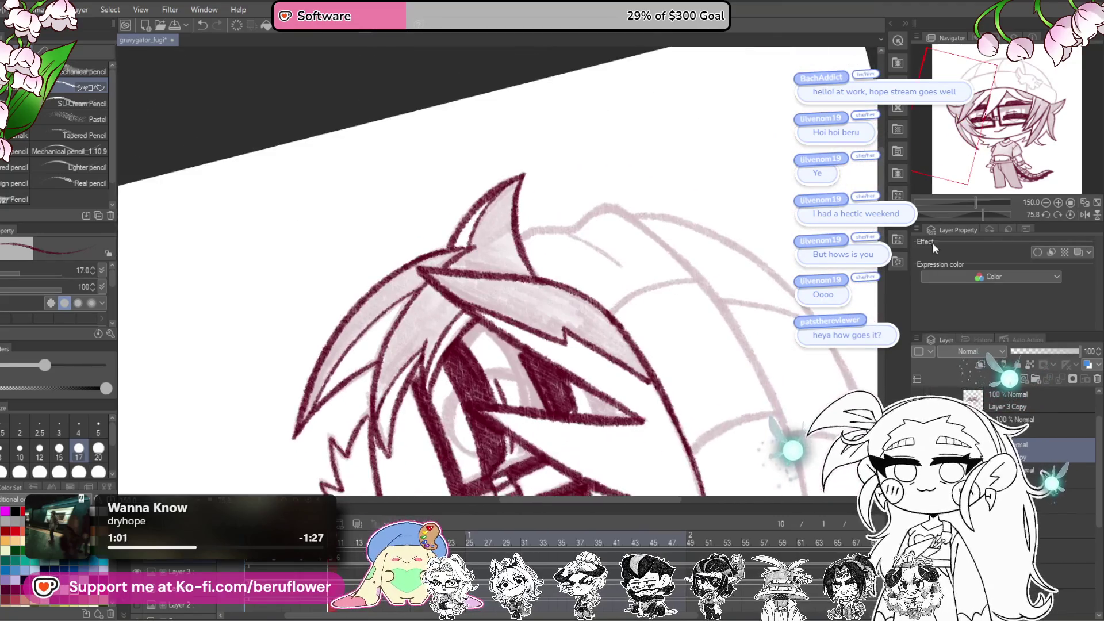
{"action": "left_click", "coordinate": [1071, 215]}
{"action": "mouse_move", "coordinate": [661, 489]}
{"action": "left_mouse_down"}
{"action": "mouse_move", "coordinate": [649, 358]}
{"action": "mouse_move", "coordinate": [419, 331]}
{"action": "mouse_move", "coordinate": [603, 290]}
{"action": "left_mouse_up"}
{"action": "mouse_move", "coordinate": [653, 138]}
{"action": "left_mouse_down"}
{"action": "mouse_move", "coordinate": [451, 264]}
{"action": "mouse_move", "coordinate": [443, 382]}
{"action": "mouse_move", "coordinate": [454, 224]}
{"action": "mouse_move", "coordinate": [437, 304]}
{"action": "mouse_move", "coordinate": [468, 377]}
{"action": "mouse_move", "coordinate": [458, 328]}
{"action": "mouse_move", "coordinate": [577, 320]}
{"action": "mouse_move", "coordinate": [468, 187]}
{"action": "mouse_move", "coordinate": [446, 316]}
{"action": "mouse_move", "coordinate": [500, 411]}
{"action": "mouse_move", "coordinate": [466, 399]}
{"action": "mouse_move", "coordinate": [492, 211]}
{"action": "mouse_move", "coordinate": [488, 345]}
{"action": "mouse_move", "coordinate": [512, 403]}
{"action": "left_mouse_up"}
{"action": "key", "text": "ctrl+z"}
{"action": "mouse_move", "coordinate": [493, 210]}
{"action": "left_mouse_down"}
{"action": "mouse_move", "coordinate": [506, 372]}
{"action": "mouse_move", "coordinate": [540, 437]}
{"action": "left_mouse_up"}
Step: Dot the gator pin's eye and ink its nose and mouth outline in maroon
{"action": "scroll", "coordinate": [575, 345], "scroll_direction": "down", "scroll_amount": 3}
{"action": "scroll", "coordinate": [603, 340], "scroll_direction": "up", "scroll_amount": 2}
{"action": "left_click_drag", "start_coordinate": [602, 340], "coordinate": [622, 408]}
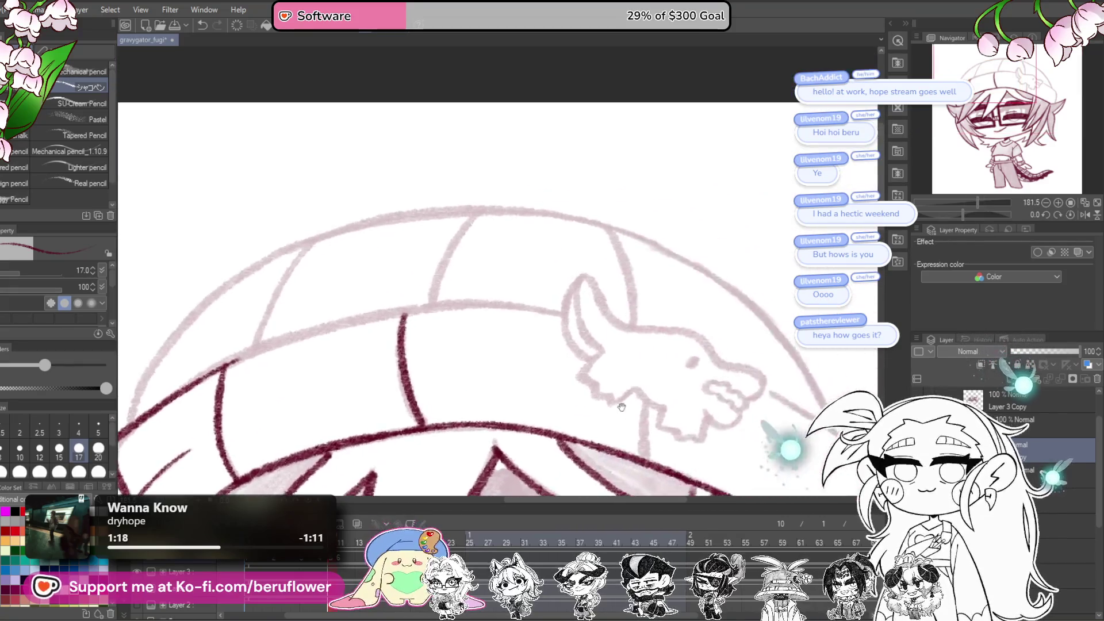
{"action": "scroll", "coordinate": [622, 407], "scroll_direction": "up", "scroll_amount": 4}
{"action": "left_click", "coordinate": [543, 351]}
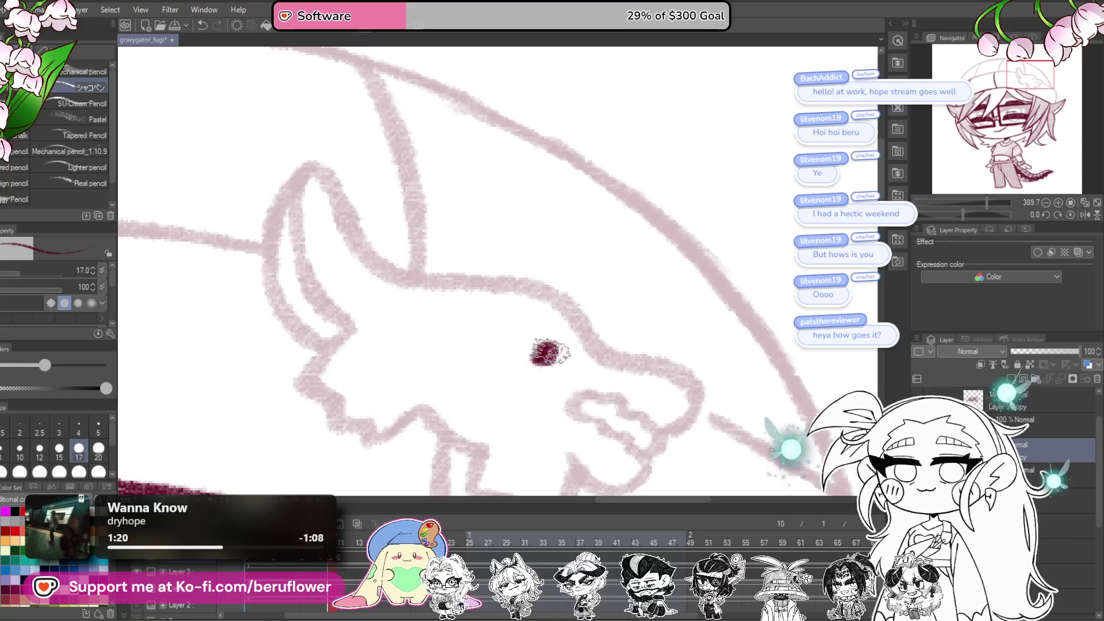
{"action": "left_click_drag", "start_coordinate": [551, 352], "coordinate": [528, 303]}
{"action": "mouse_move", "coordinate": [647, 320]}
{"action": "left_mouse_down"}
{"action": "mouse_move", "coordinate": [667, 365]}
{"action": "mouse_move", "coordinate": [624, 366]}
{"action": "mouse_move", "coordinate": [561, 341]}
{"action": "mouse_move", "coordinate": [551, 368]}
{"action": "mouse_move", "coordinate": [630, 420]}
{"action": "mouse_move", "coordinate": [667, 296]}
{"action": "left_mouse_up"}
Step: Ink the gator's lower jaw zigzag and its outer and inner ear lines
{"action": "mouse_move", "coordinate": [651, 338]}
{"action": "left_mouse_down"}
{"action": "mouse_move", "coordinate": [592, 340]}
{"action": "mouse_move", "coordinate": [599, 330]}
{"action": "mouse_move", "coordinate": [582, 388]}
{"action": "mouse_move", "coordinate": [500, 361]}
{"action": "mouse_move", "coordinate": [489, 323]}
{"action": "mouse_move", "coordinate": [526, 393]}
{"action": "mouse_move", "coordinate": [495, 367]}
{"action": "mouse_move", "coordinate": [713, 345]}
{"action": "mouse_move", "coordinate": [618, 371]}
{"action": "mouse_move", "coordinate": [581, 342]}
{"action": "mouse_move", "coordinate": [567, 299]}
{"action": "mouse_move", "coordinate": [595, 271]}
{"action": "left_mouse_up"}
{"action": "left_click_drag", "start_coordinate": [598, 272], "coordinate": [589, 406]}
{"action": "mouse_move", "coordinate": [538, 239]}
{"action": "left_mouse_down"}
{"action": "mouse_move", "coordinate": [488, 357]}
{"action": "mouse_move", "coordinate": [545, 419]}
{"action": "left_mouse_up"}
{"action": "left_click_drag", "start_coordinate": [515, 276], "coordinate": [577, 433]}
{"action": "mouse_move", "coordinate": [546, 247]}
{"action": "left_mouse_down"}
{"action": "mouse_move", "coordinate": [354, 179]}
{"action": "mouse_move", "coordinate": [428, 276]}
{"action": "mouse_move", "coordinate": [561, 291]}
{"action": "mouse_move", "coordinate": [653, 340]}
{"action": "mouse_move", "coordinate": [923, 215]}
{"action": "left_mouse_up"}
Step: Rotate the view and begin inking the beanie seams along the pink guides
{"action": "mouse_move", "coordinate": [712, 326]}
{"action": "left_mouse_down"}
{"action": "mouse_move", "coordinate": [635, 251]}
{"action": "mouse_move", "coordinate": [656, 394]}
{"action": "left_mouse_up"}
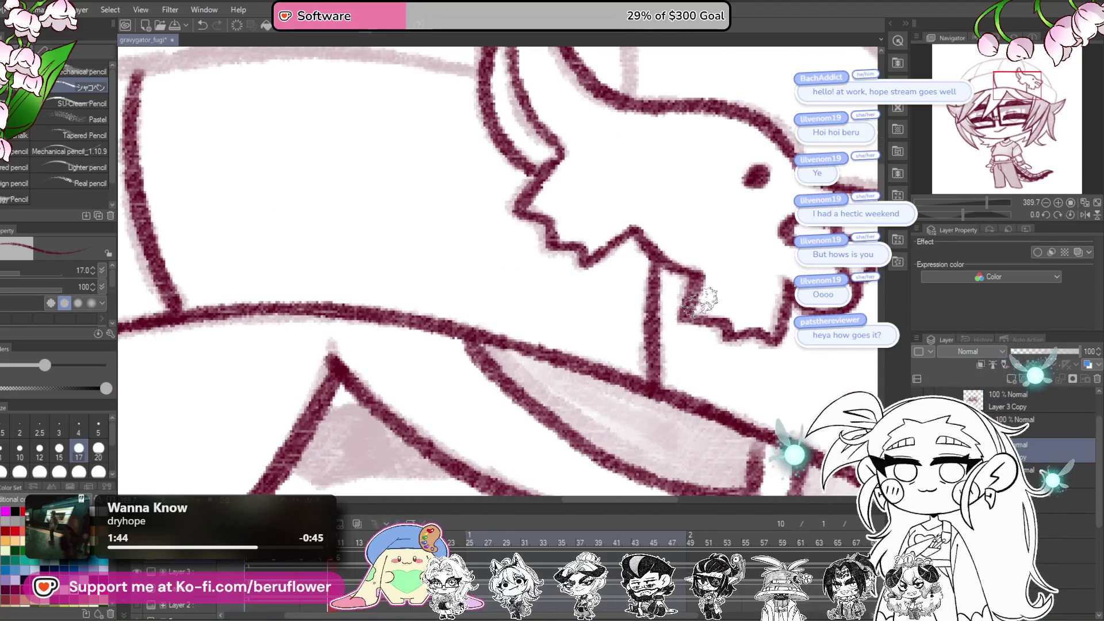
{"action": "left_click_drag", "start_coordinate": [961, 214], "coordinate": [947, 214]}
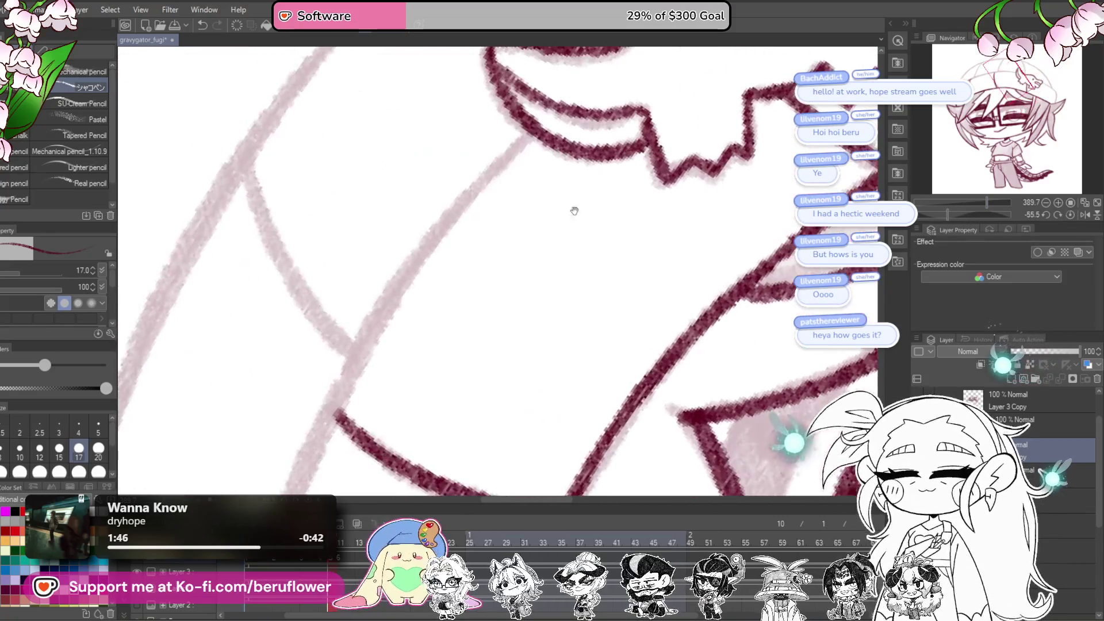
{"action": "mouse_move", "coordinate": [530, 132]}
{"action": "left_mouse_down"}
{"action": "mouse_move", "coordinate": [407, 271]}
{"action": "mouse_move", "coordinate": [322, 428]}
{"action": "mouse_move", "coordinate": [506, 103]}
{"action": "left_mouse_up"}
{"action": "mouse_move", "coordinate": [480, 165]}
{"action": "left_mouse_down"}
{"action": "mouse_move", "coordinate": [508, 95]}
{"action": "mouse_move", "coordinate": [433, 279]}
{"action": "mouse_move", "coordinate": [394, 422]}
{"action": "mouse_move", "coordinate": [409, 340]}
{"action": "mouse_move", "coordinate": [392, 475]}
{"action": "left_mouse_up"}
{"action": "scroll", "coordinate": [393, 475], "scroll_direction": "down", "scroll_amount": 5}
{"action": "scroll", "coordinate": [530, 211], "scroll_direction": "up", "scroll_amount": 4}
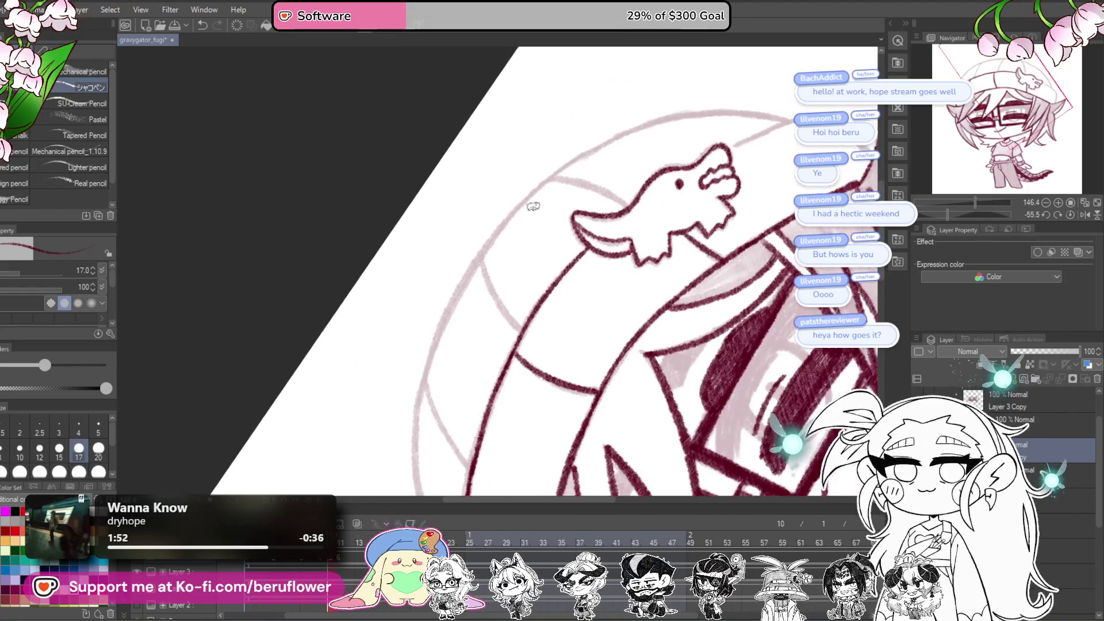
{"action": "scroll", "coordinate": [539, 180], "scroll_direction": "up", "scroll_amount": 3}
{"action": "mouse_move", "coordinate": [679, 136]}
{"action": "left_mouse_down"}
{"action": "mouse_move", "coordinate": [547, 216]}
{"action": "mouse_move", "coordinate": [419, 333]}
{"action": "mouse_move", "coordinate": [391, 403]}
{"action": "left_mouse_up"}
Step: Continue the beanie seam down its guide, undoing an overshooting stroke
{"action": "mouse_move", "coordinate": [391, 403]}
{"action": "left_mouse_down"}
{"action": "mouse_move", "coordinate": [466, 288]}
{"action": "mouse_move", "coordinate": [503, 162]}
{"action": "left_mouse_up"}
{"action": "left_click_drag", "start_coordinate": [456, 234], "coordinate": [380, 402]}
{"action": "key", "text": "ctrl+z"}
{"action": "mouse_move", "coordinate": [510, 126]}
{"action": "left_mouse_down"}
{"action": "mouse_move", "coordinate": [475, 296]}
{"action": "mouse_move", "coordinate": [483, 443]}
{"action": "mouse_move", "coordinate": [456, 216]}
{"action": "mouse_move", "coordinate": [493, 345]}
{"action": "mouse_move", "coordinate": [563, 437]}
{"action": "left_mouse_up"}
{"action": "left_click_drag", "start_coordinate": [517, 241], "coordinate": [484, 391]}
{"action": "mouse_move", "coordinate": [647, 302]}
{"action": "left_mouse_down"}
{"action": "mouse_move", "coordinate": [654, 264]}
{"action": "mouse_move", "coordinate": [802, 207]}
{"action": "left_mouse_up"}
Step: Trace further beanie seams and the hat's left outline edge in maroon
{"action": "left_click_drag", "start_coordinate": [947, 214], "coordinate": [918, 215]}
{"action": "left_click_drag", "start_coordinate": [696, 193], "coordinate": [600, 246]}
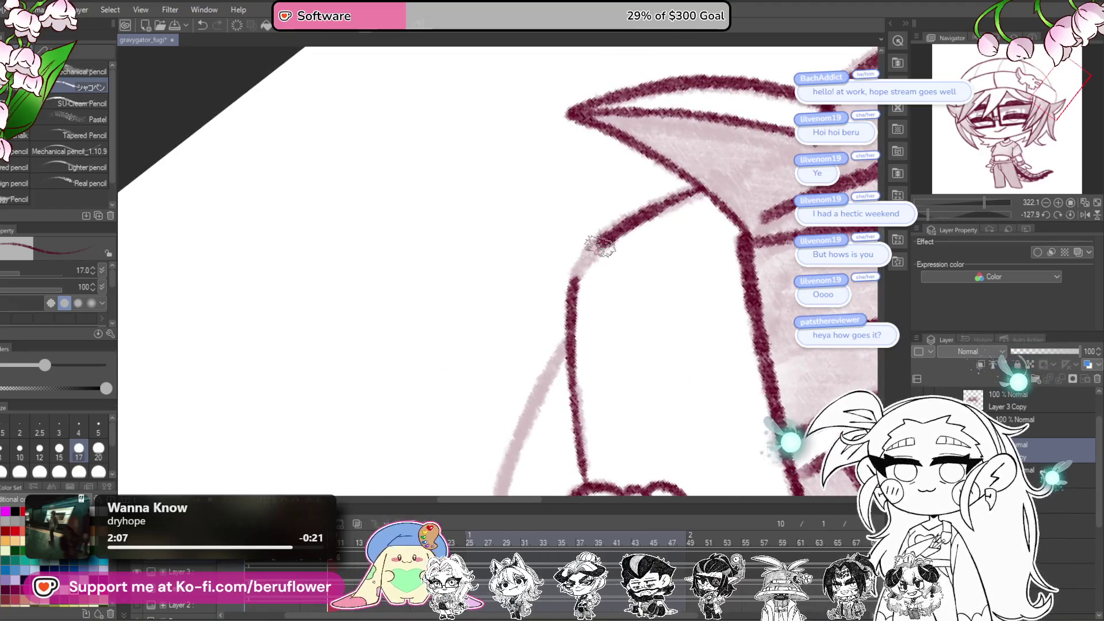
{"action": "mouse_move", "coordinate": [636, 123]}
{"action": "left_mouse_down"}
{"action": "mouse_move", "coordinate": [572, 273]}
{"action": "mouse_move", "coordinate": [545, 387]}
{"action": "left_mouse_up"}
{"action": "left_click_drag", "start_coordinate": [566, 95], "coordinate": [568, 238]}
{"action": "left_click_drag", "start_coordinate": [594, 331], "coordinate": [626, 294]}
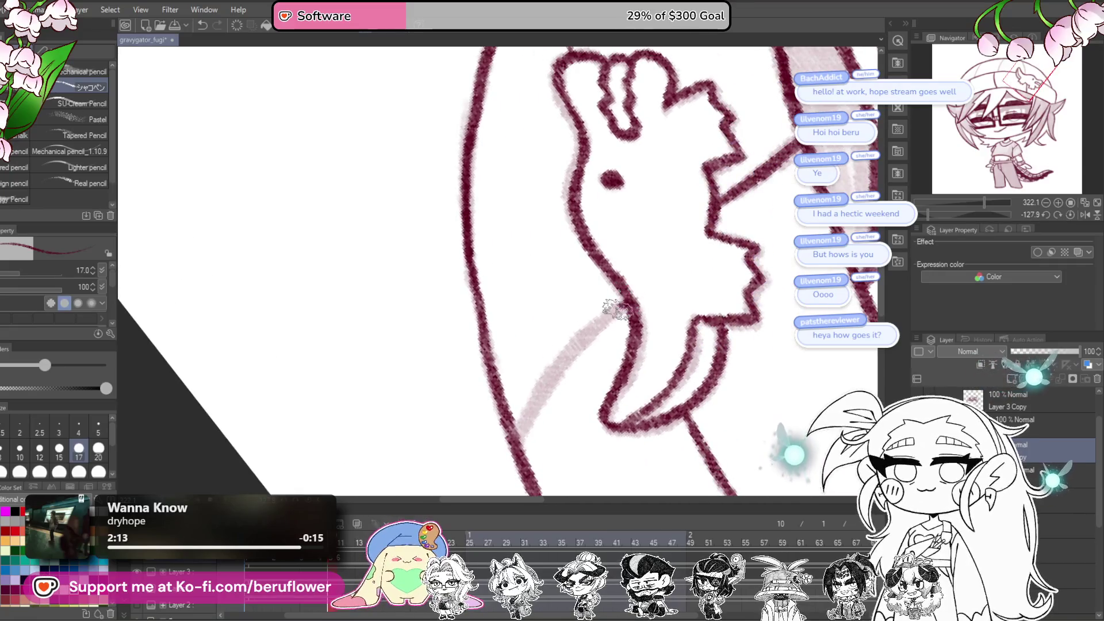
Step: Reset the canvas rotation and redraw the last seam down its pink guide after undoing misplaced strokes
{"action": "left_click", "coordinate": [1071, 215]}
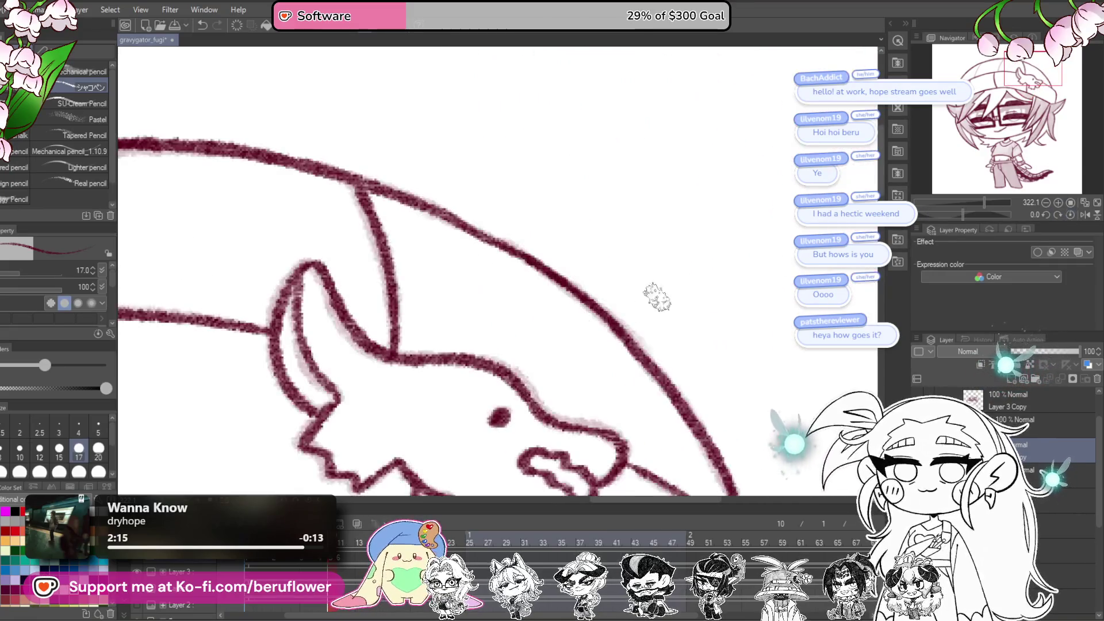
{"action": "left_click_drag", "start_coordinate": [558, 194], "coordinate": [477, 351]}
{"action": "key", "text": "ctrl+z"}
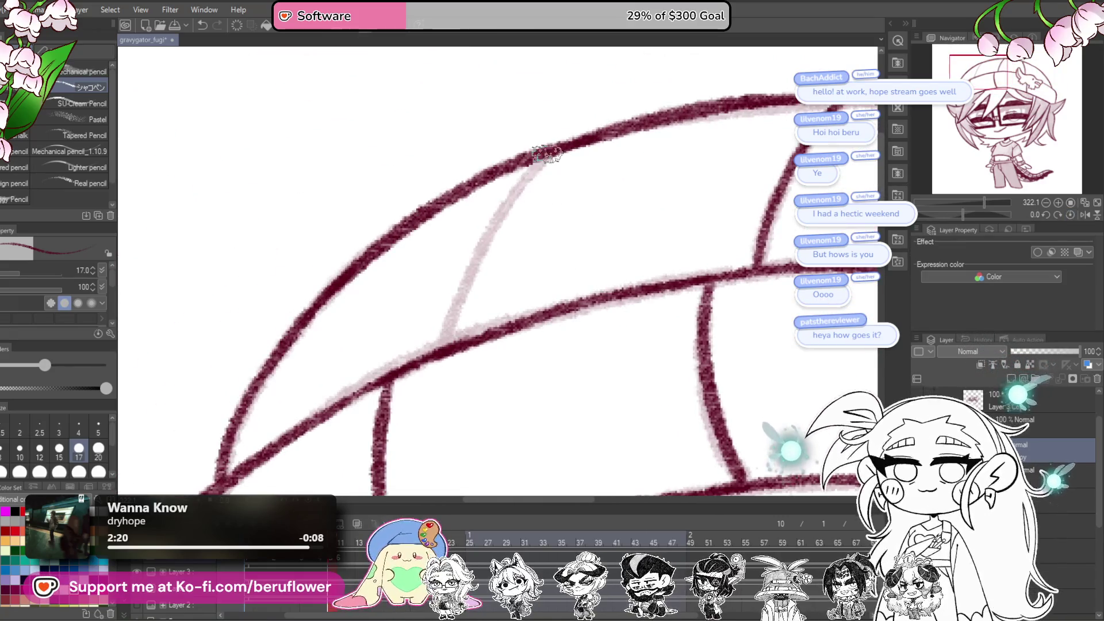
{"action": "scroll", "coordinate": [440, 340], "scroll_direction": "down", "scroll_amount": 2}
{"action": "scroll", "coordinate": [440, 328], "scroll_direction": "up", "scroll_amount": 4}
{"action": "key", "text": "ctrl+z"}
{"action": "left_click_drag", "start_coordinate": [527, 166], "coordinate": [445, 353]}
{"action": "scroll", "coordinate": [446, 354], "scroll_direction": "down", "scroll_amount": 5}
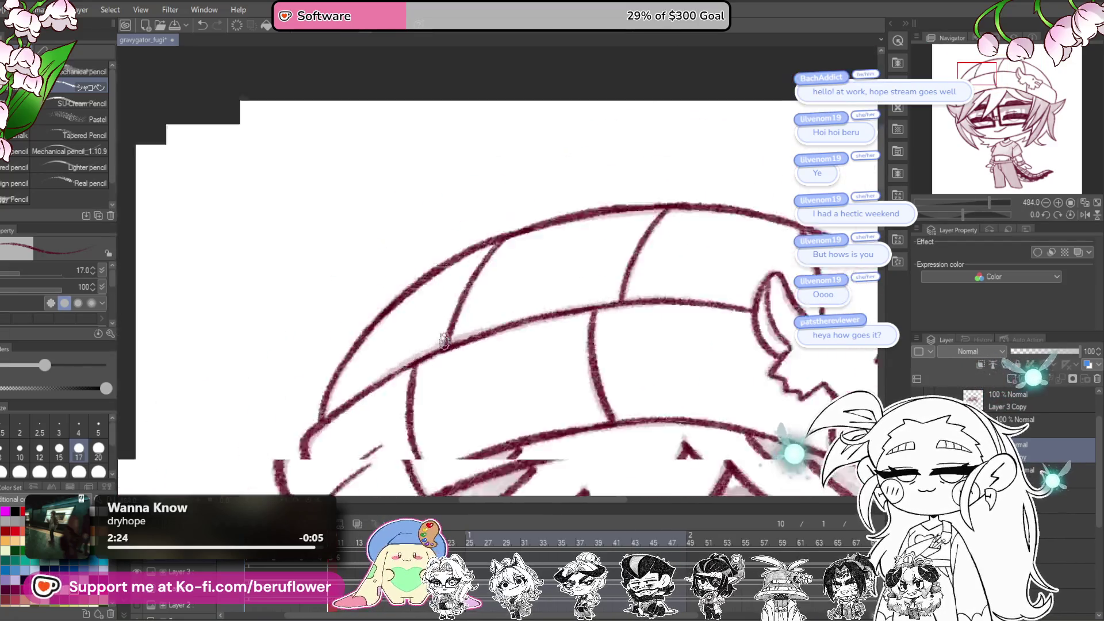
{"action": "scroll", "coordinate": [666, 306], "scroll_direction": "up", "scroll_amount": 4}
Step: Hatch a first pass of dark shading on the pants, then delete it to restart
{"action": "mouse_move", "coordinate": [526, 489]}
{"action": "left_mouse_down"}
{"action": "mouse_move", "coordinate": [624, 337]}
{"action": "mouse_move", "coordinate": [540, 182]}
{"action": "mouse_move", "coordinate": [518, 168]}
{"action": "left_mouse_up"}
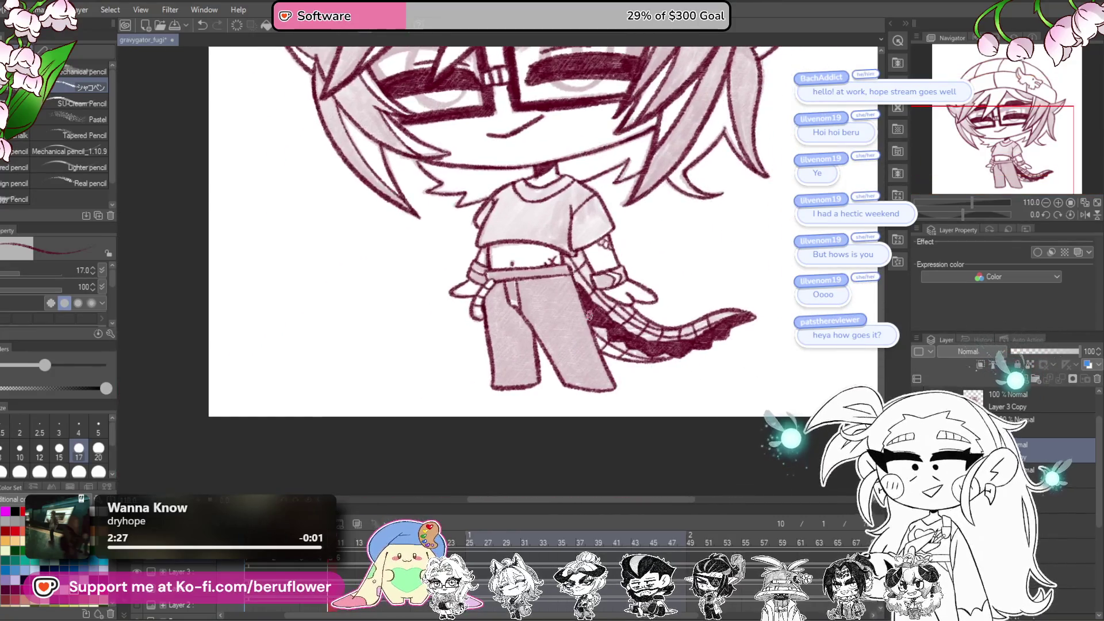
{"action": "scroll", "coordinate": [472, 265], "scroll_direction": "up", "scroll_amount": 4}
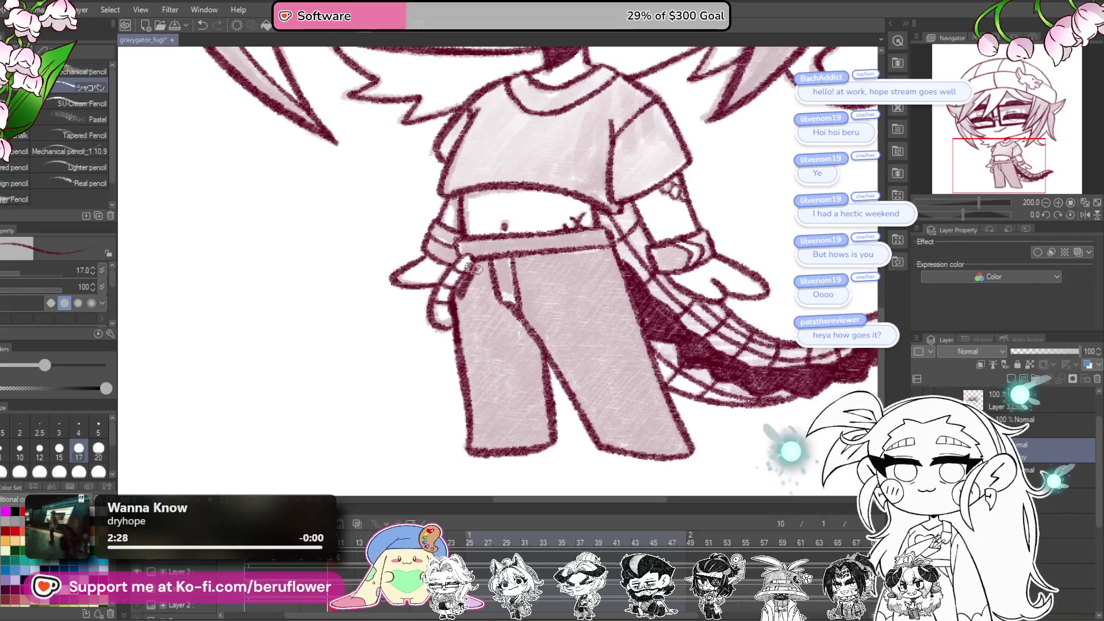
{"action": "left_click_drag", "start_coordinate": [489, 284], "coordinate": [501, 310]}
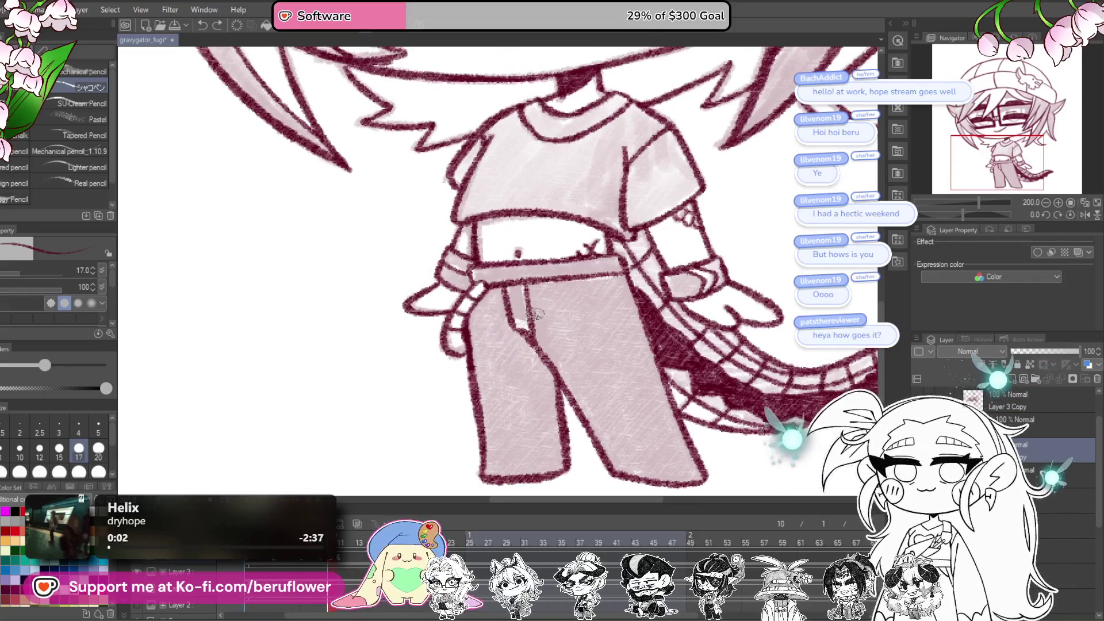
{"action": "mouse_move", "coordinate": [549, 312]}
{"action": "left_mouse_down"}
{"action": "mouse_move", "coordinate": [578, 333]}
{"action": "mouse_move", "coordinate": [635, 340]}
{"action": "mouse_move", "coordinate": [650, 368]}
{"action": "mouse_move", "coordinate": [604, 345]}
{"action": "mouse_move", "coordinate": [566, 368]}
{"action": "mouse_move", "coordinate": [528, 330]}
{"action": "left_mouse_up"}
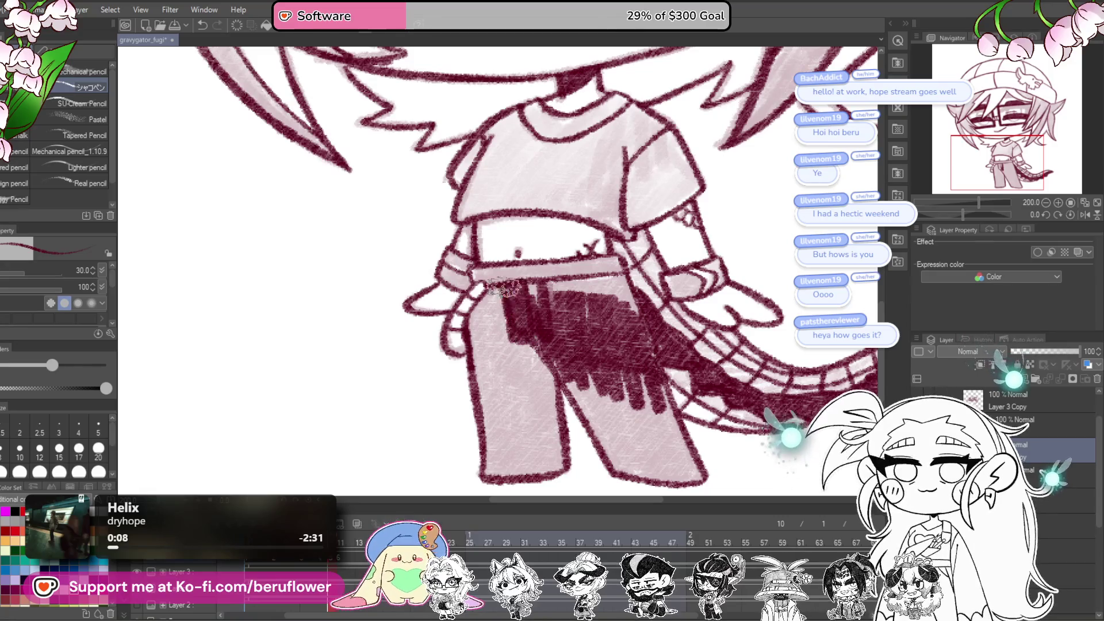
{"action": "mouse_move", "coordinate": [474, 307]}
{"action": "left_mouse_down"}
{"action": "mouse_move", "coordinate": [506, 397]}
{"action": "mouse_move", "coordinate": [564, 409]}
{"action": "mouse_move", "coordinate": [555, 434]}
{"action": "mouse_move", "coordinate": [489, 468]}
{"action": "mouse_move", "coordinate": [486, 405]}
{"action": "mouse_move", "coordinate": [506, 448]}
{"action": "mouse_move", "coordinate": [524, 402]}
{"action": "mouse_move", "coordinate": [546, 455]}
{"action": "left_mouse_up"}
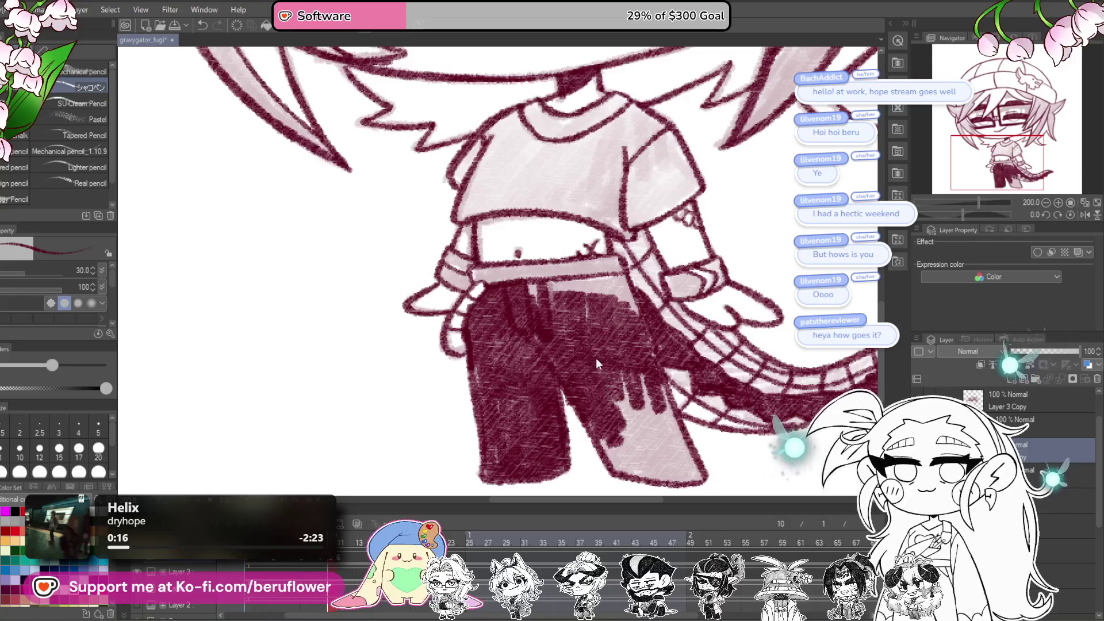
{"action": "key", "text": "Delete"}
Step: Enlarge the brush and shade the pants front and both legs in dark maroon
{"action": "mouse_move", "coordinate": [547, 315]}
{"action": "left_mouse_down"}
{"action": "mouse_move", "coordinate": [574, 325]}
{"action": "mouse_move", "coordinate": [562, 287]}
{"action": "mouse_move", "coordinate": [569, 322]}
{"action": "left_mouse_up"}
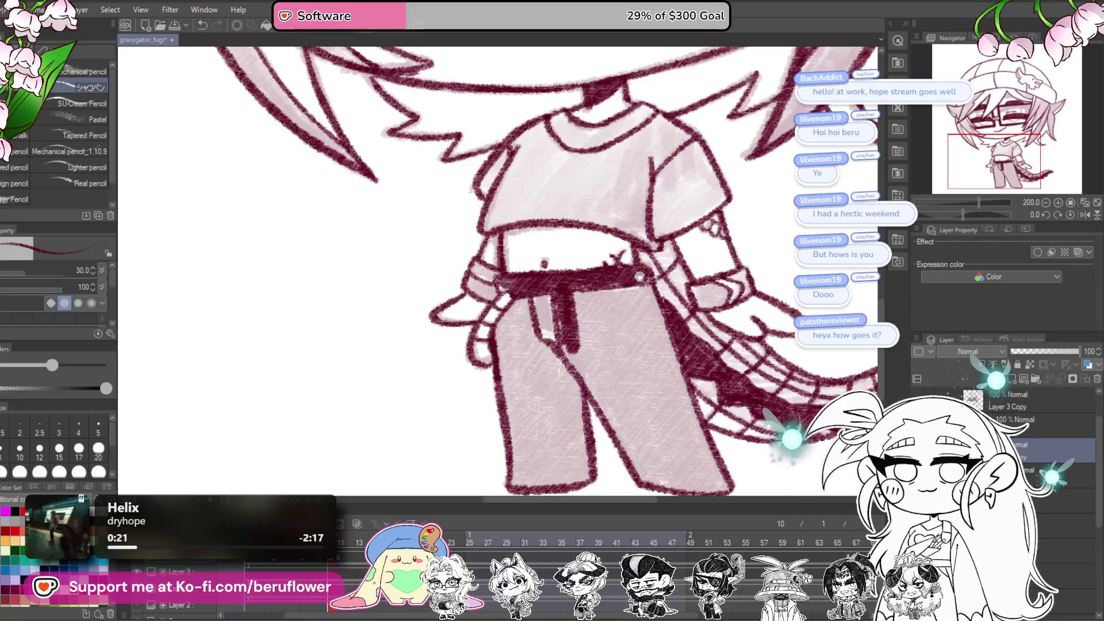
{"action": "left_click_drag", "start_coordinate": [639, 277], "coordinate": [706, 262]}
{"action": "key", "text": "bracketright"}
{"action": "mouse_move", "coordinate": [616, 270]}
{"action": "left_mouse_down"}
{"action": "mouse_move", "coordinate": [587, 322]}
{"action": "mouse_move", "coordinate": [563, 299]}
{"action": "mouse_move", "coordinate": [572, 376]}
{"action": "mouse_move", "coordinate": [632, 357]}
{"action": "mouse_move", "coordinate": [647, 464]}
{"action": "mouse_move", "coordinate": [589, 442]}
{"action": "mouse_move", "coordinate": [577, 397]}
{"action": "mouse_move", "coordinate": [580, 454]}
{"action": "mouse_move", "coordinate": [607, 410]}
{"action": "mouse_move", "coordinate": [627, 414]}
{"action": "mouse_move", "coordinate": [632, 374]}
{"action": "left_mouse_up"}
{"action": "mouse_move", "coordinate": [654, 314]}
{"action": "left_mouse_down"}
{"action": "mouse_move", "coordinate": [540, 313]}
{"action": "mouse_move", "coordinate": [570, 287]}
{"action": "mouse_move", "coordinate": [598, 290]}
{"action": "mouse_move", "coordinate": [621, 397]}
{"action": "mouse_move", "coordinate": [541, 345]}
{"action": "mouse_move", "coordinate": [572, 414]}
{"action": "left_mouse_up"}
{"action": "mouse_move", "coordinate": [612, 469]}
{"action": "left_mouse_down"}
{"action": "mouse_move", "coordinate": [656, 475]}
{"action": "mouse_move", "coordinate": [609, 356]}
{"action": "mouse_move", "coordinate": [664, 465]}
{"action": "mouse_move", "coordinate": [615, 397]}
{"action": "mouse_move", "coordinate": [563, 419]}
{"action": "mouse_move", "coordinate": [598, 345]}
{"action": "left_mouse_up"}
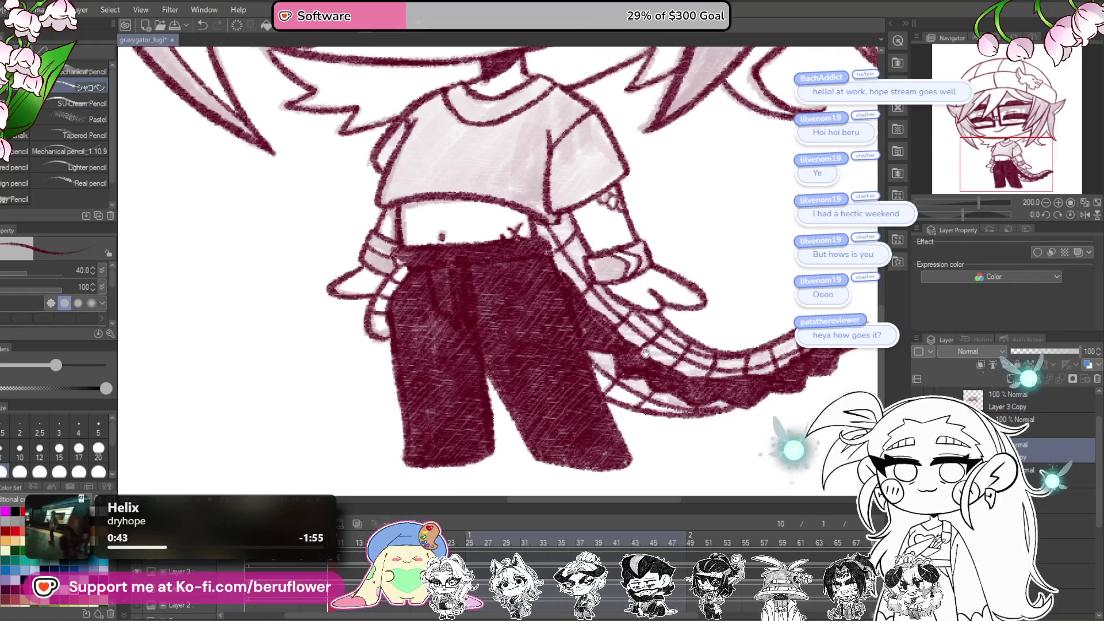
Step: Shade darker maroon along the tail and start pink-grey shading on the shirt
{"action": "mouse_move", "coordinate": [672, 409]}
{"action": "left_mouse_down"}
{"action": "mouse_move", "coordinate": [574, 394]}
{"action": "mouse_move", "coordinate": [639, 452]}
{"action": "left_mouse_up"}
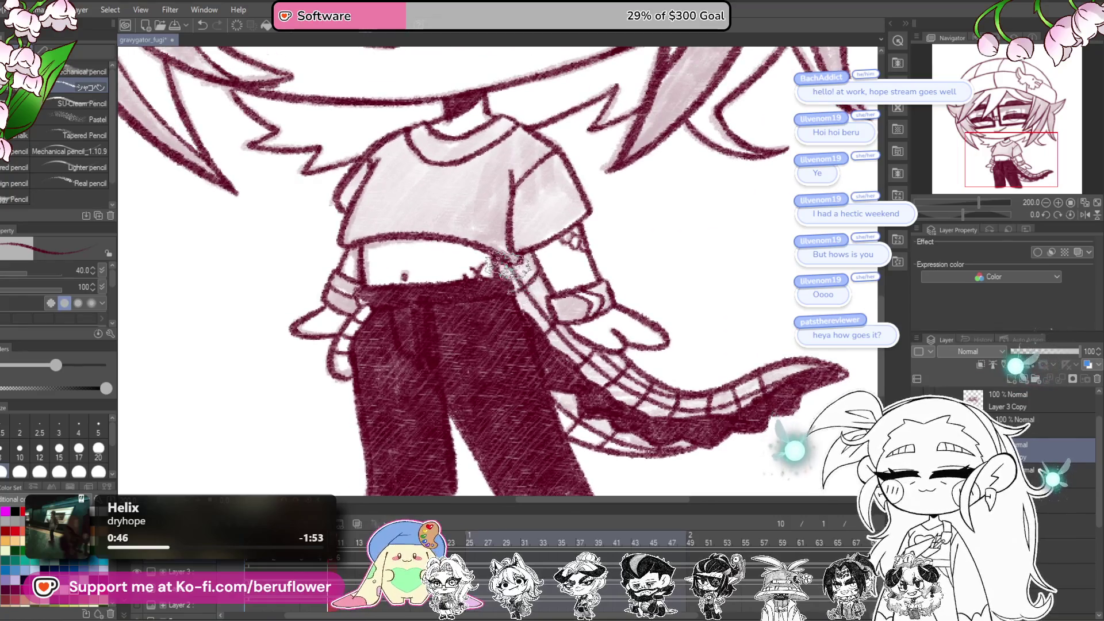
{"action": "mouse_move", "coordinate": [514, 276]}
{"action": "left_mouse_down"}
{"action": "mouse_move", "coordinate": [534, 290]}
{"action": "mouse_move", "coordinate": [552, 337]}
{"action": "mouse_move", "coordinate": [612, 395]}
{"action": "mouse_move", "coordinate": [690, 411]}
{"action": "left_mouse_up"}
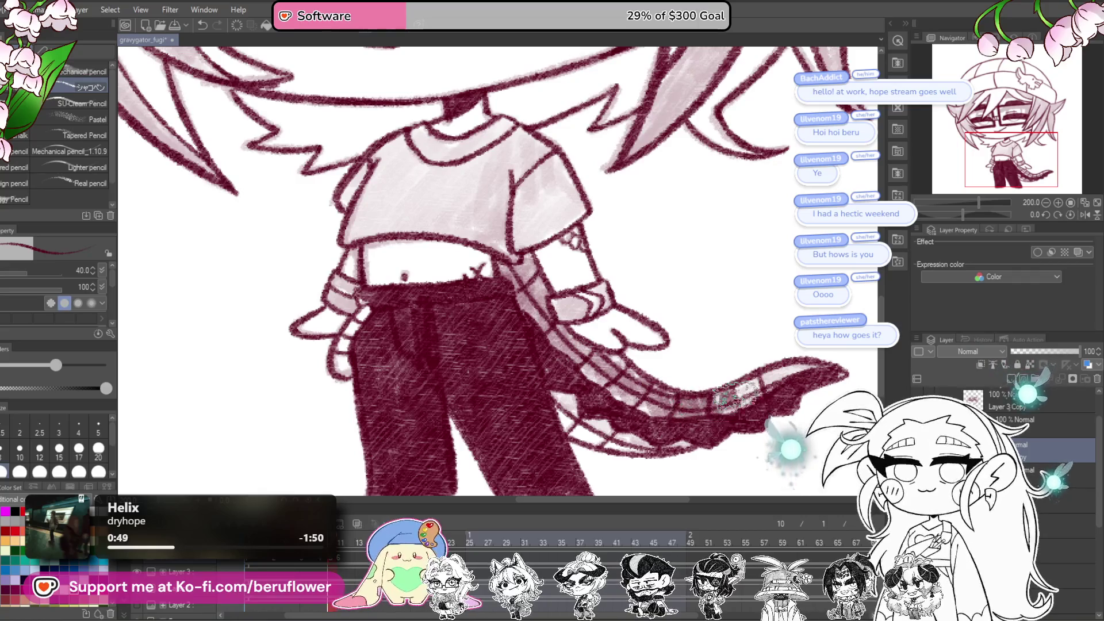
{"action": "mouse_move", "coordinate": [606, 352]}
{"action": "left_mouse_down"}
{"action": "mouse_move", "coordinate": [632, 397]}
{"action": "mouse_move", "coordinate": [684, 426]}
{"action": "mouse_move", "coordinate": [552, 394]}
{"action": "mouse_move", "coordinate": [662, 440]}
{"action": "mouse_move", "coordinate": [581, 412]}
{"action": "left_mouse_up"}
{"action": "mouse_move", "coordinate": [527, 273]}
{"action": "left_mouse_down"}
{"action": "mouse_move", "coordinate": [556, 302]}
{"action": "mouse_move", "coordinate": [663, 359]}
{"action": "left_mouse_up"}
{"action": "mouse_move", "coordinate": [489, 292]}
{"action": "left_mouse_down"}
{"action": "mouse_move", "coordinate": [492, 336]}
{"action": "mouse_move", "coordinate": [569, 299]}
{"action": "mouse_move", "coordinate": [598, 331]}
{"action": "left_mouse_up"}
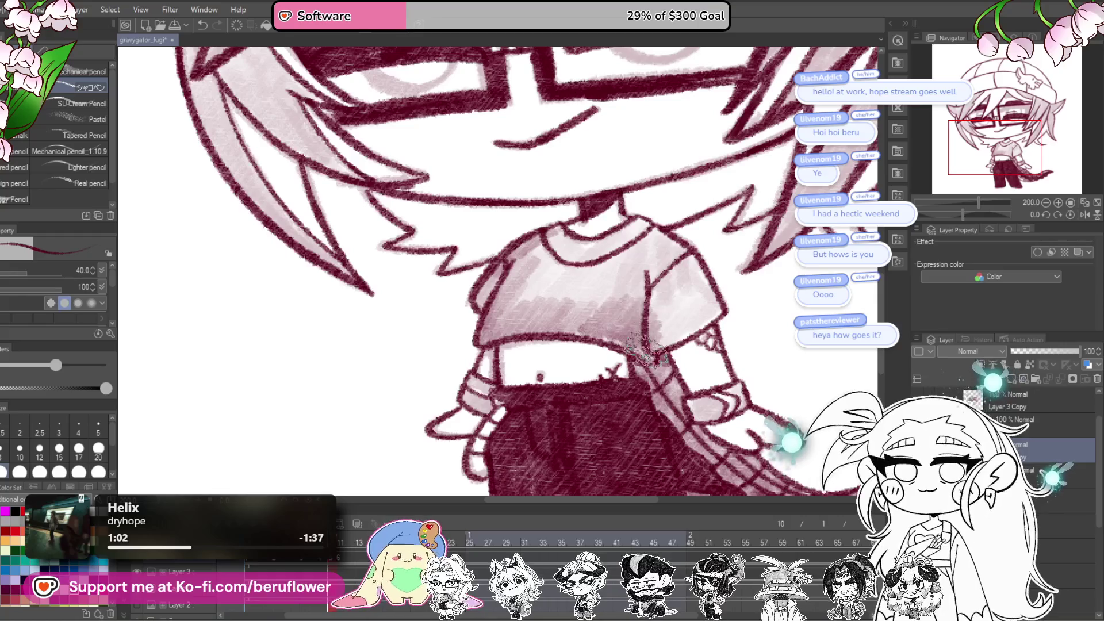
Step: Stroke darker pencil shading across the shirt and left sleeve, undoing one stroke, then zoom out
{"action": "mouse_move", "coordinate": [694, 297]}
{"action": "left_mouse_down"}
{"action": "mouse_move", "coordinate": [644, 277]}
{"action": "mouse_move", "coordinate": [575, 293]}
{"action": "mouse_move", "coordinate": [592, 273]}
{"action": "mouse_move", "coordinate": [543, 281]}
{"action": "mouse_move", "coordinate": [532, 265]}
{"action": "mouse_move", "coordinate": [626, 227]}
{"action": "left_mouse_up"}
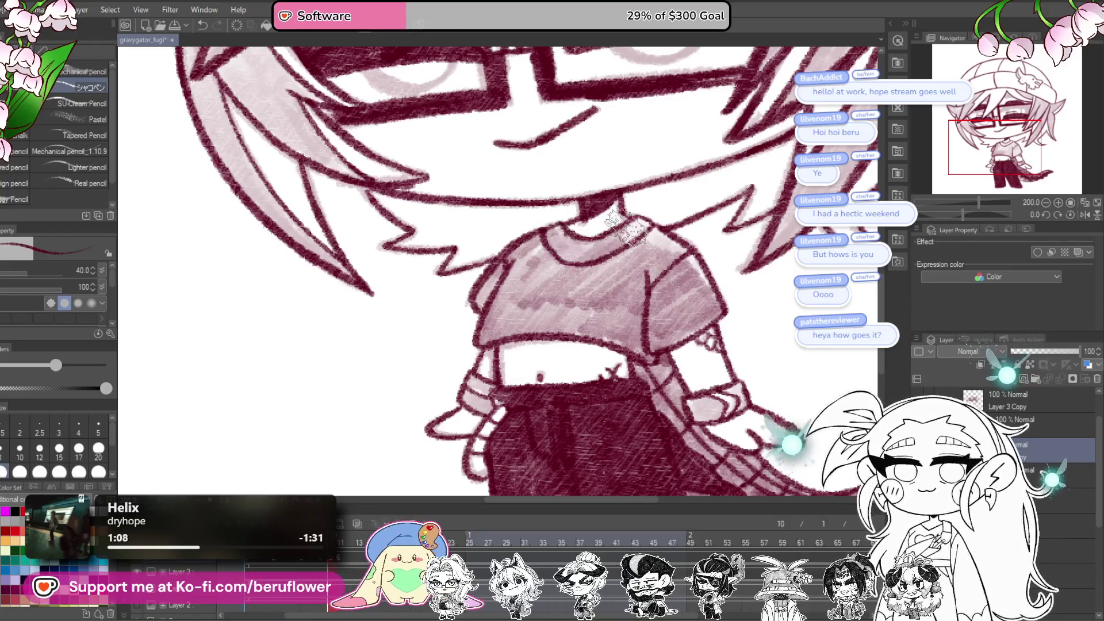
{"action": "mouse_move", "coordinate": [703, 275]}
{"action": "left_mouse_down"}
{"action": "mouse_move", "coordinate": [667, 322]}
{"action": "mouse_move", "coordinate": [633, 323]}
{"action": "left_mouse_up"}
{"action": "left_click_drag", "start_coordinate": [650, 285], "coordinate": [627, 328]}
{"action": "key", "text": "ctrl+z"}
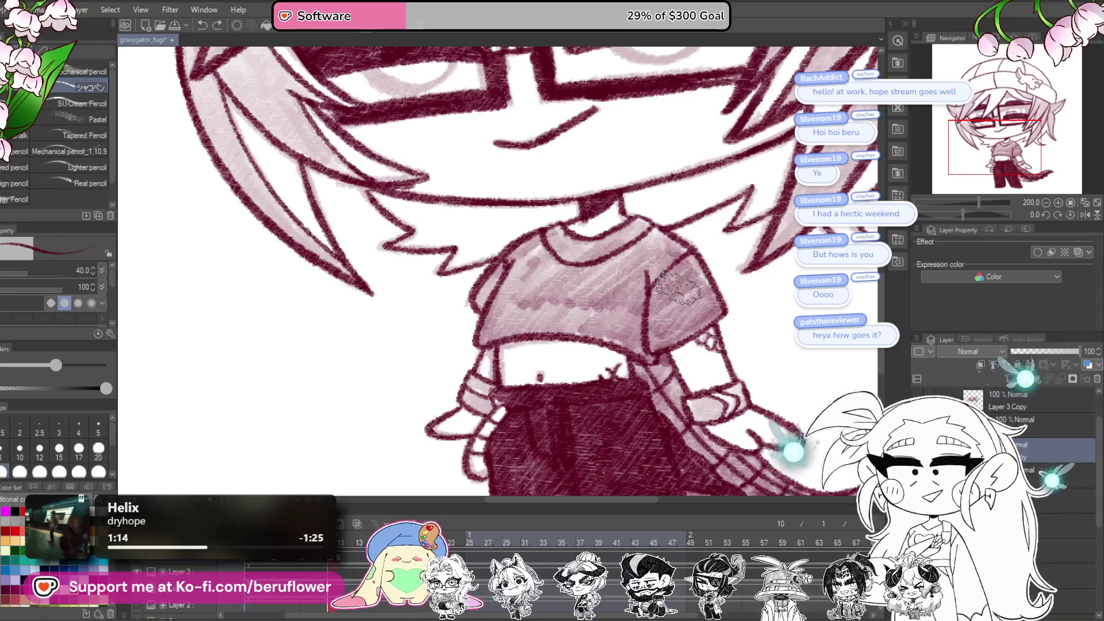
{"action": "left_click_drag", "start_coordinate": [661, 274], "coordinate": [598, 244]}
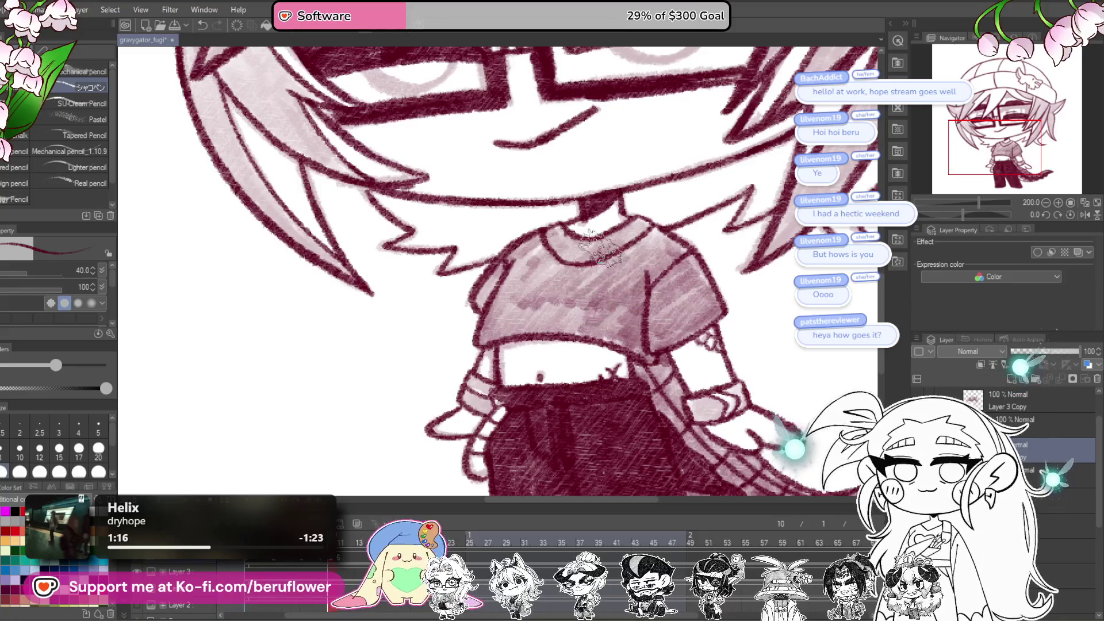
{"action": "scroll", "coordinate": [543, 239], "scroll_direction": "down", "scroll_amount": 5}
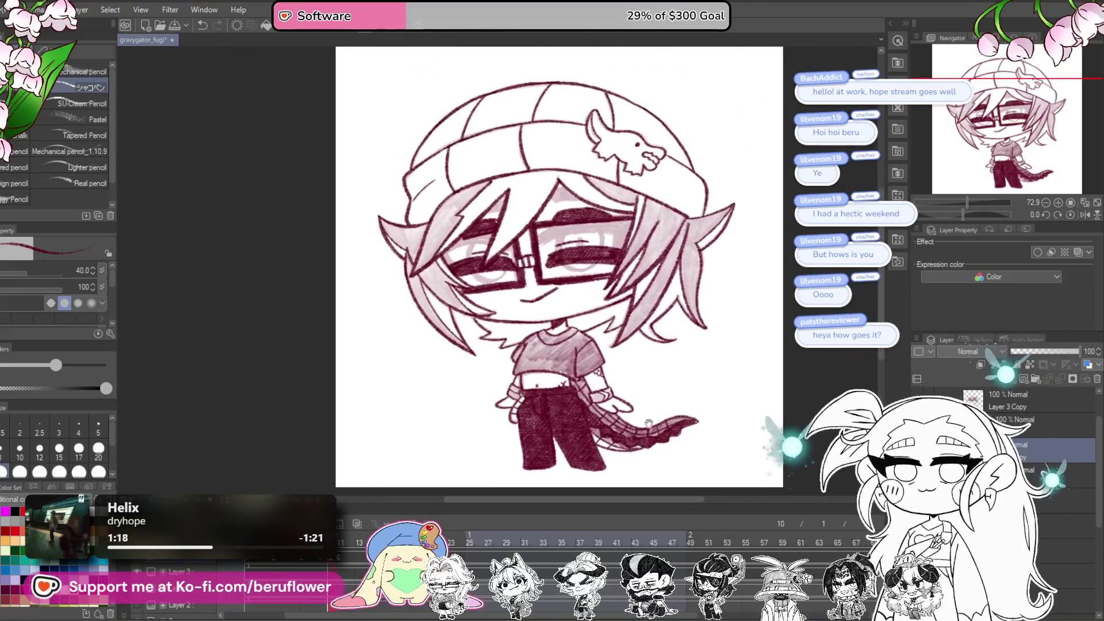
Step: Shade the hair under the hat brim, compare frames 12, 10 and 9, and settle on frame 11
{"action": "scroll", "coordinate": [615, 244], "scroll_direction": "up", "scroll_amount": 5}
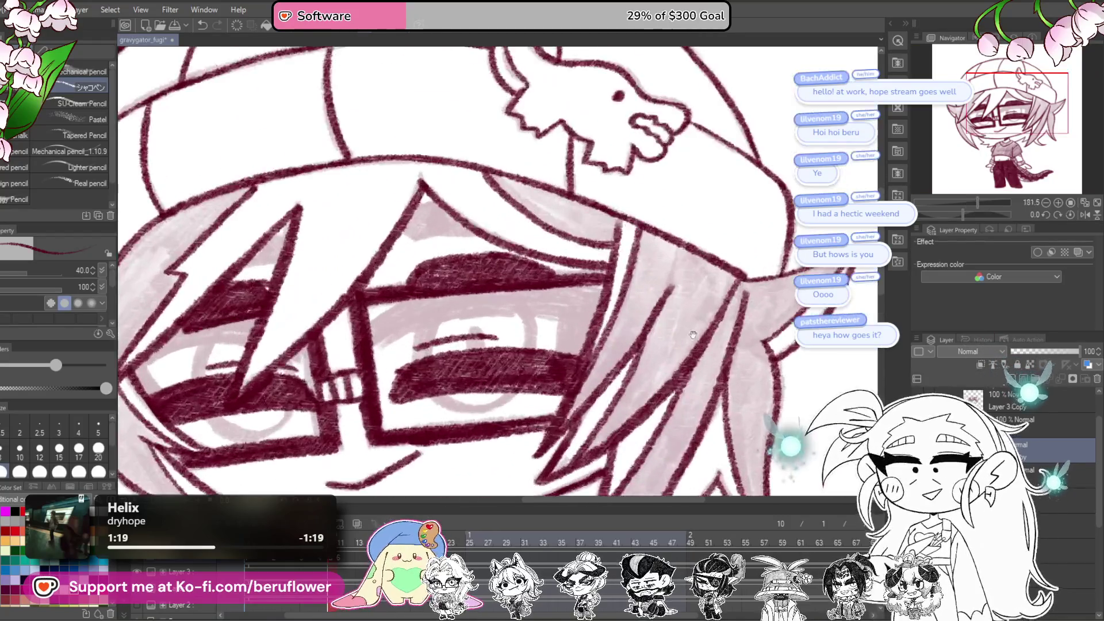
{"action": "mouse_move", "coordinate": [644, 262]}
{"action": "left_mouse_down"}
{"action": "mouse_move", "coordinate": [647, 305]}
{"action": "mouse_move", "coordinate": [684, 322]}
{"action": "mouse_move", "coordinate": [672, 351]}
{"action": "mouse_move", "coordinate": [621, 380]}
{"action": "left_mouse_up"}
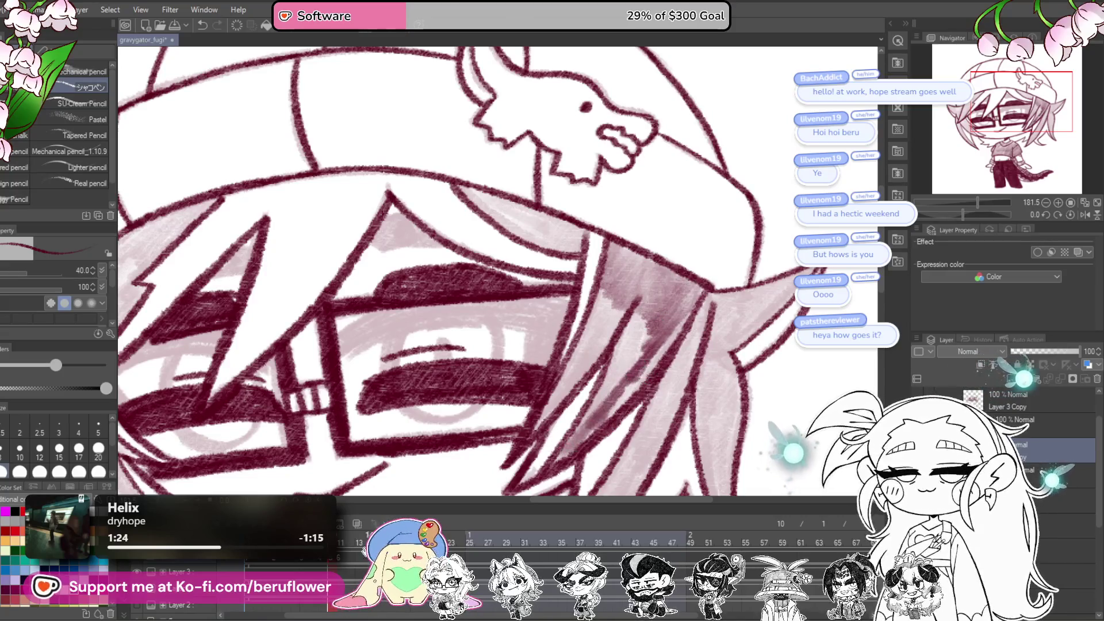
{"action": "left_click", "coordinate": [348, 552]}
{"action": "left_click", "coordinate": [341, 553]}
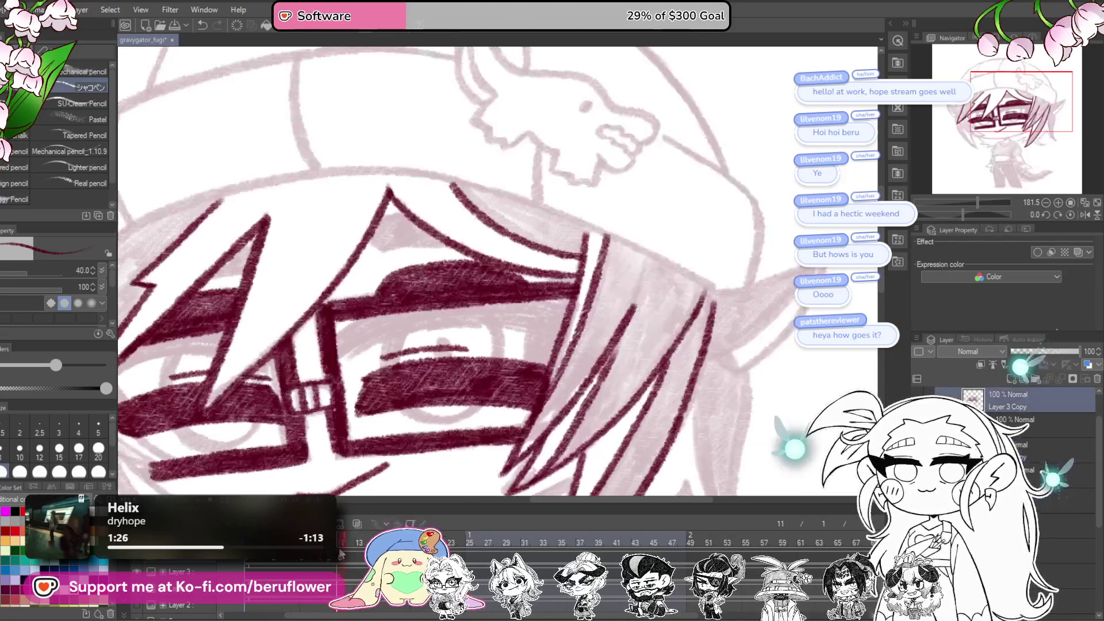
{"action": "left_click", "coordinate": [332, 552]}
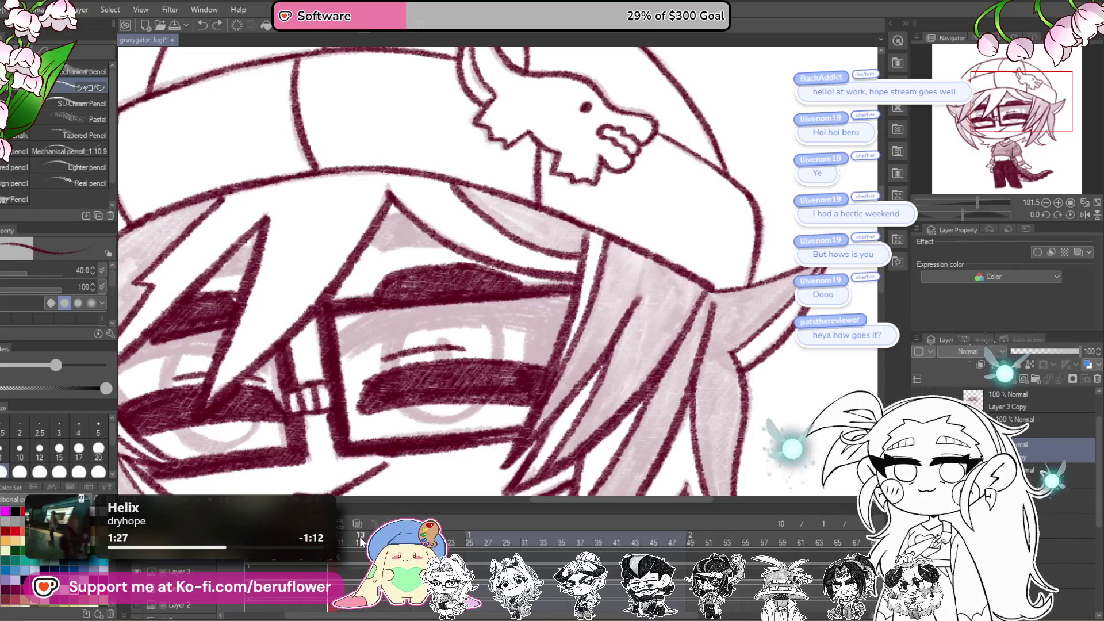
{"action": "left_click", "coordinate": [323, 549]}
{"action": "left_click", "coordinate": [340, 543]}
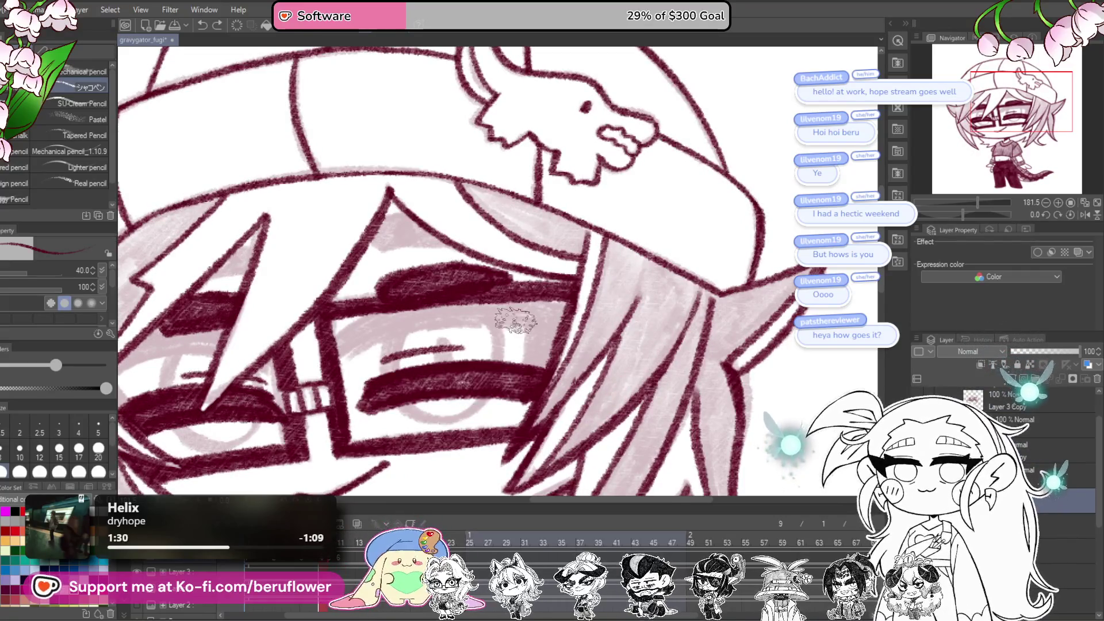
{"action": "key", "text": "ctrl+minus"}
{"action": "key", "text": "ctrl+minus"}
{"action": "key", "text": "ctrl+minus"}
{"action": "left_click", "coordinate": [340, 542]}
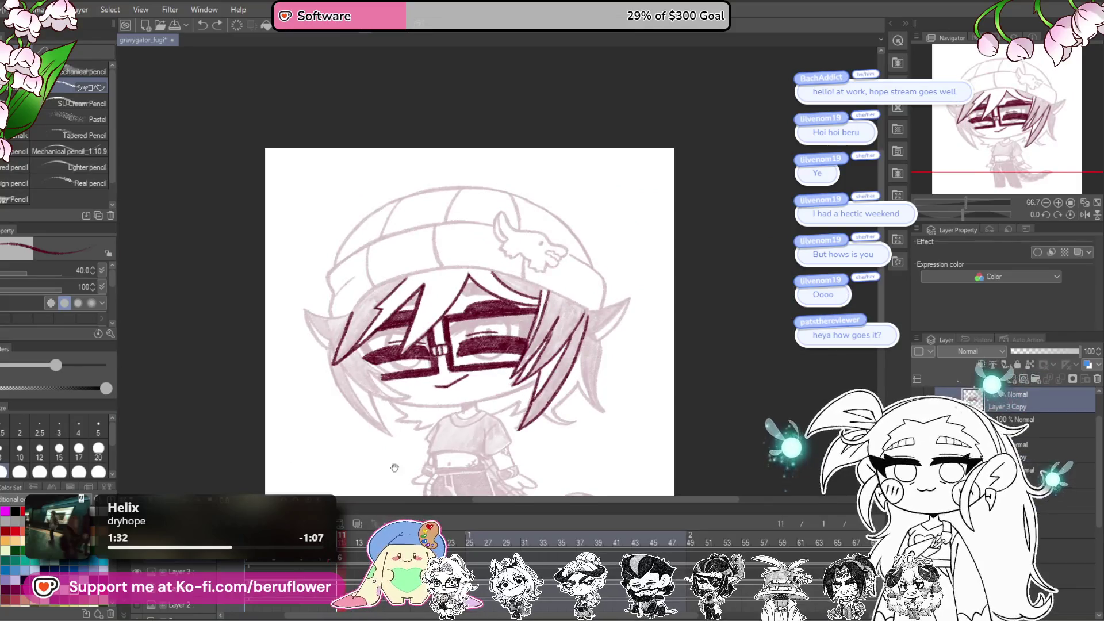
{"action": "key", "text": "ctrl+plus"}
{"action": "key", "text": "ctrl+plus"}
{"action": "key", "text": "ctrl+plus"}
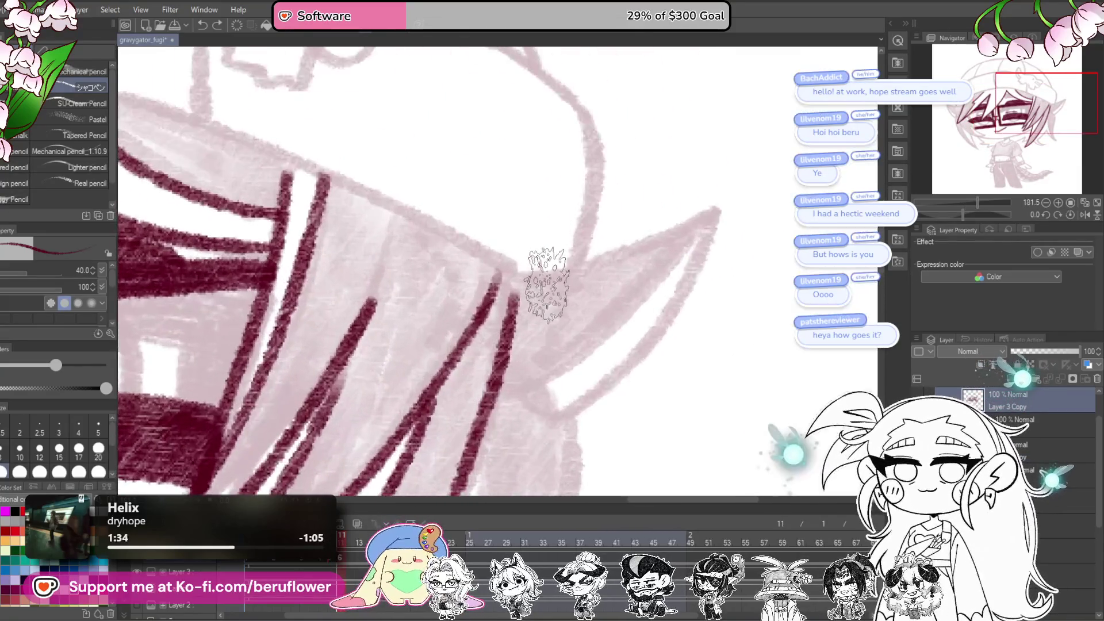
Step: Shrink the brush to size 20 and ink the ear outline down to its tip
{"action": "scroll", "coordinate": [576, 290], "scroll_direction": "up", "scroll_amount": 3}
{"action": "key", "text": "bracketleft"}
{"action": "key", "text": "bracketleft"}
{"action": "key", "text": "bracketleft"}
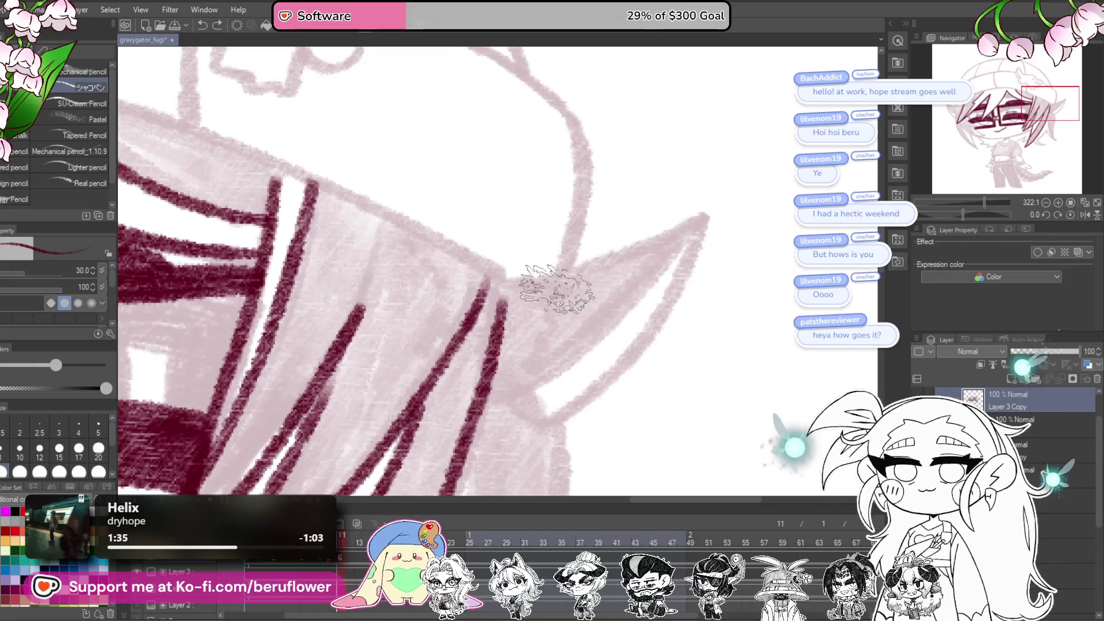
{"action": "left_click_drag", "start_coordinate": [513, 283], "coordinate": [713, 214]}
{"action": "key", "text": "ctrl+z"}
{"action": "left_click_drag", "start_coordinate": [528, 282], "coordinate": [615, 257]}
{"action": "scroll", "coordinate": [690, 230], "scroll_direction": "down", "scroll_amount": 2}
{"action": "mouse_move", "coordinate": [666, 167]}
{"action": "left_mouse_down"}
{"action": "mouse_move", "coordinate": [693, 153]}
{"action": "mouse_move", "coordinate": [616, 291]}
{"action": "mouse_move", "coordinate": [537, 353]}
{"action": "mouse_move", "coordinate": [699, 207]}
{"action": "mouse_move", "coordinate": [657, 181]}
{"action": "left_mouse_up"}
{"action": "mouse_move", "coordinate": [601, 152]}
{"action": "left_mouse_down"}
{"action": "mouse_move", "coordinate": [600, 434]}
{"action": "mouse_move", "coordinate": [566, 322]}
{"action": "left_mouse_up"}
{"action": "mouse_move", "coordinate": [562, 282]}
{"action": "left_mouse_down"}
{"action": "mouse_move", "coordinate": [581, 355]}
{"action": "mouse_move", "coordinate": [613, 378]}
{"action": "left_mouse_up"}
{"action": "left_click_drag", "start_coordinate": [555, 330], "coordinate": [581, 351]}
{"action": "mouse_move", "coordinate": [511, 289]}
{"action": "left_mouse_down"}
{"action": "mouse_move", "coordinate": [616, 395]}
{"action": "mouse_move", "coordinate": [635, 398]}
{"action": "left_mouse_up"}
{"action": "left_click_drag", "start_coordinate": [635, 398], "coordinate": [789, 333]}
Step: Ink the side hair strands and their zigzag tip, tilting the canvas, then set it upright
{"action": "mouse_move", "coordinate": [661, 185]}
{"action": "left_mouse_down"}
{"action": "mouse_move", "coordinate": [599, 263]}
{"action": "mouse_move", "coordinate": [557, 345]}
{"action": "mouse_move", "coordinate": [659, 377]}
{"action": "left_mouse_up"}
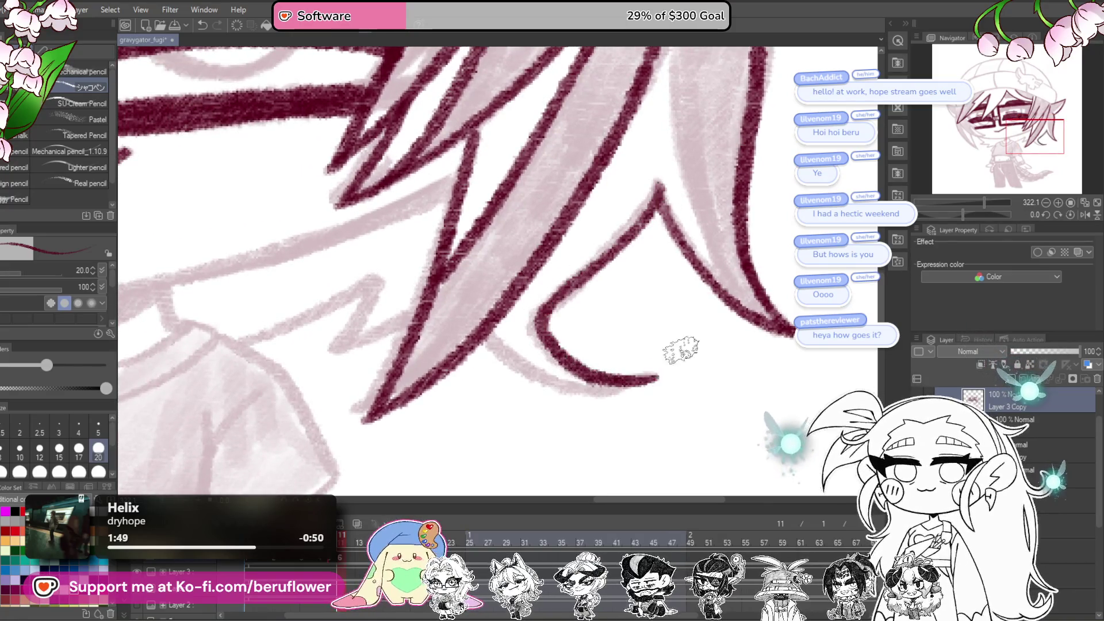
{"action": "left_click_drag", "start_coordinate": [986, 212], "coordinate": [975, 212]}
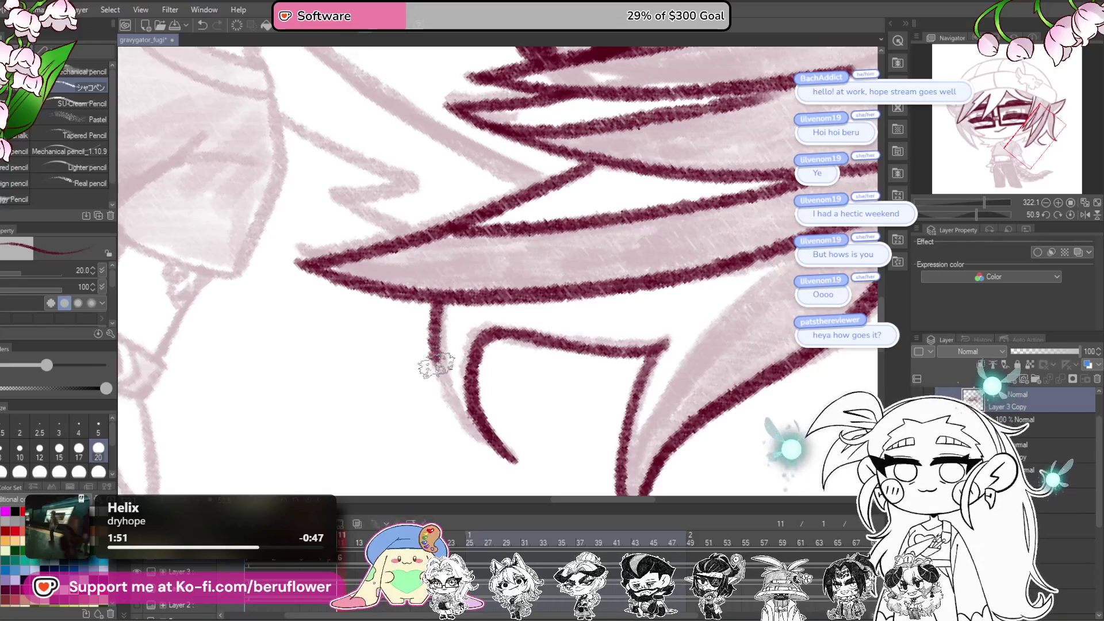
{"action": "left_click_drag", "start_coordinate": [436, 364], "coordinate": [501, 452]}
{"action": "left_click_drag", "start_coordinate": [980, 213], "coordinate": [953, 214]}
{"action": "mouse_move", "coordinate": [563, 249]}
{"action": "left_mouse_down"}
{"action": "mouse_move", "coordinate": [526, 302]}
{"action": "mouse_move", "coordinate": [501, 279]}
{"action": "mouse_move", "coordinate": [418, 407]}
{"action": "left_mouse_up"}
{"action": "left_click_drag", "start_coordinate": [472, 336], "coordinate": [559, 356]}
{"action": "left_click_drag", "start_coordinate": [582, 156], "coordinate": [437, 403]}
{"action": "mouse_move", "coordinate": [437, 403]}
{"action": "left_mouse_down"}
{"action": "mouse_move", "coordinate": [662, 161]}
{"action": "mouse_move", "coordinate": [417, 428]}
{"action": "mouse_move", "coordinate": [673, 229]}
{"action": "mouse_move", "coordinate": [506, 327]}
{"action": "left_mouse_up"}
{"action": "scroll", "coordinate": [523, 311], "scroll_direction": "down", "scroll_amount": 5}
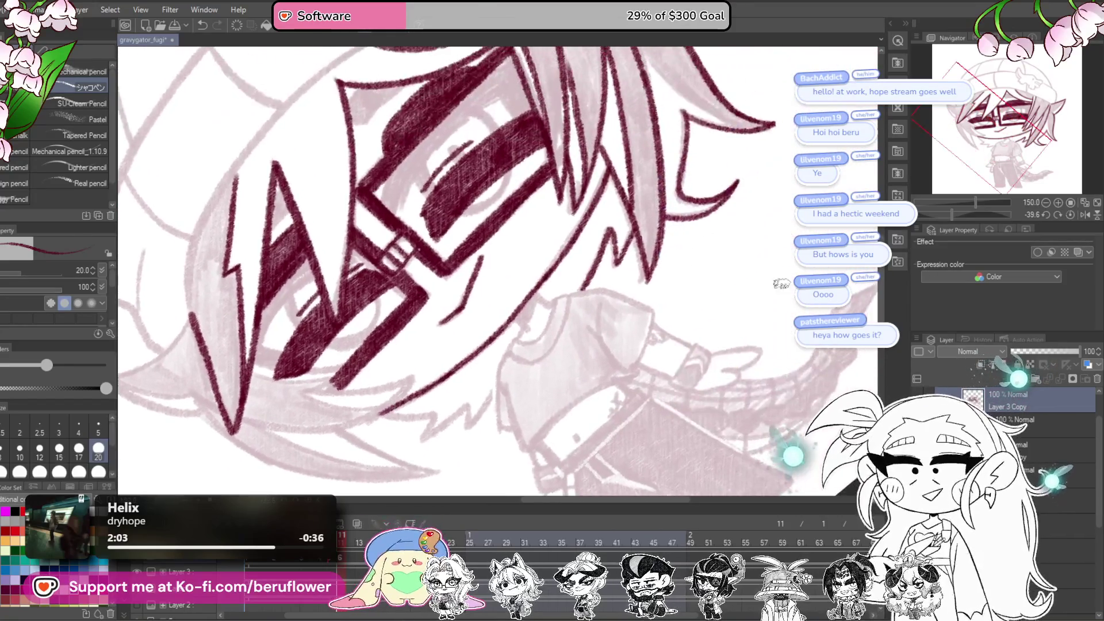
{"action": "left_click", "coordinate": [1069, 214]}
Step: Ink the neck under the chin and the shirt's neckline in maroon
{"action": "scroll", "coordinate": [464, 296], "scroll_direction": "up", "scroll_amount": 5}
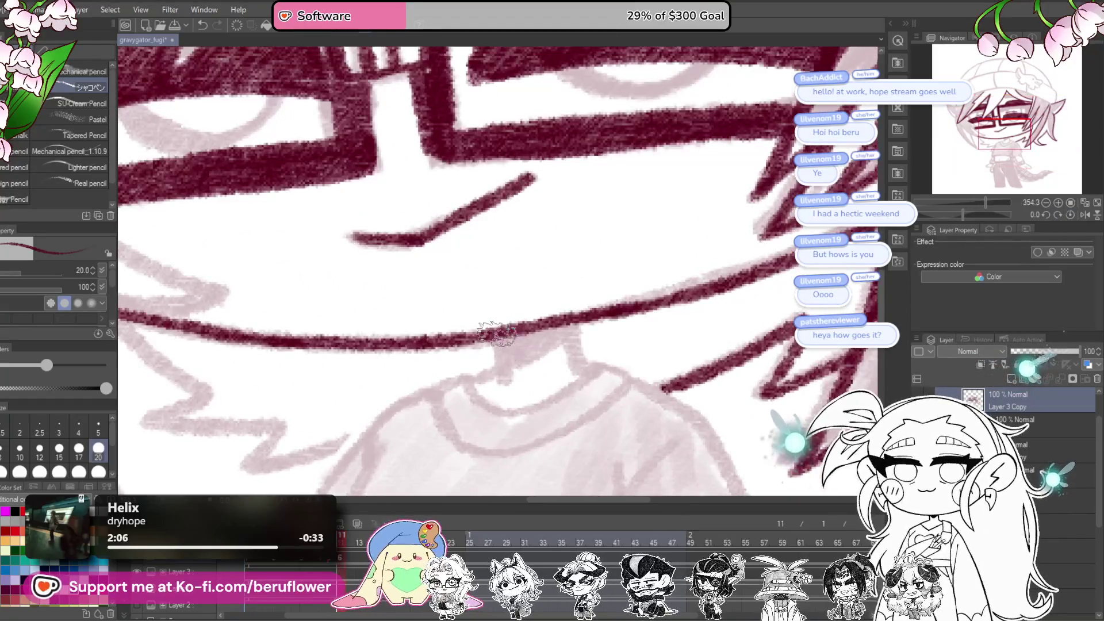
{"action": "left_click_drag", "start_coordinate": [497, 334], "coordinate": [501, 377]}
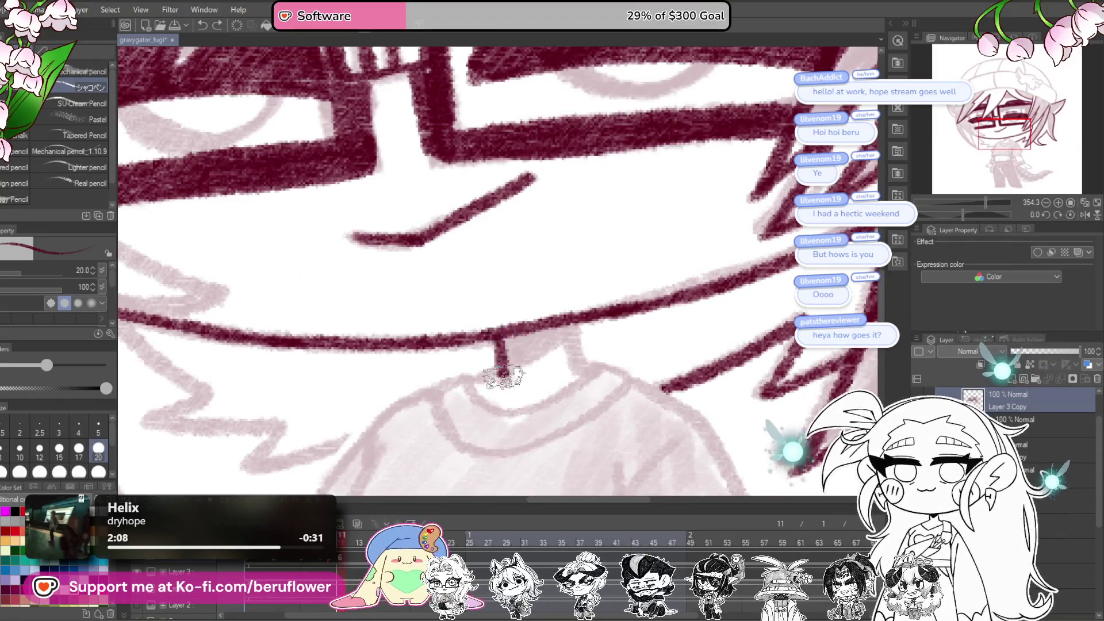
{"action": "mouse_move", "coordinate": [503, 339]}
{"action": "left_mouse_down"}
{"action": "mouse_move", "coordinate": [541, 338]}
{"action": "mouse_move", "coordinate": [570, 360]}
{"action": "left_mouse_up"}
{"action": "mouse_move", "coordinate": [550, 405]}
{"action": "left_mouse_down"}
{"action": "mouse_move", "coordinate": [607, 291]}
{"action": "mouse_move", "coordinate": [608, 314]}
{"action": "mouse_move", "coordinate": [500, 345]}
{"action": "left_mouse_up"}
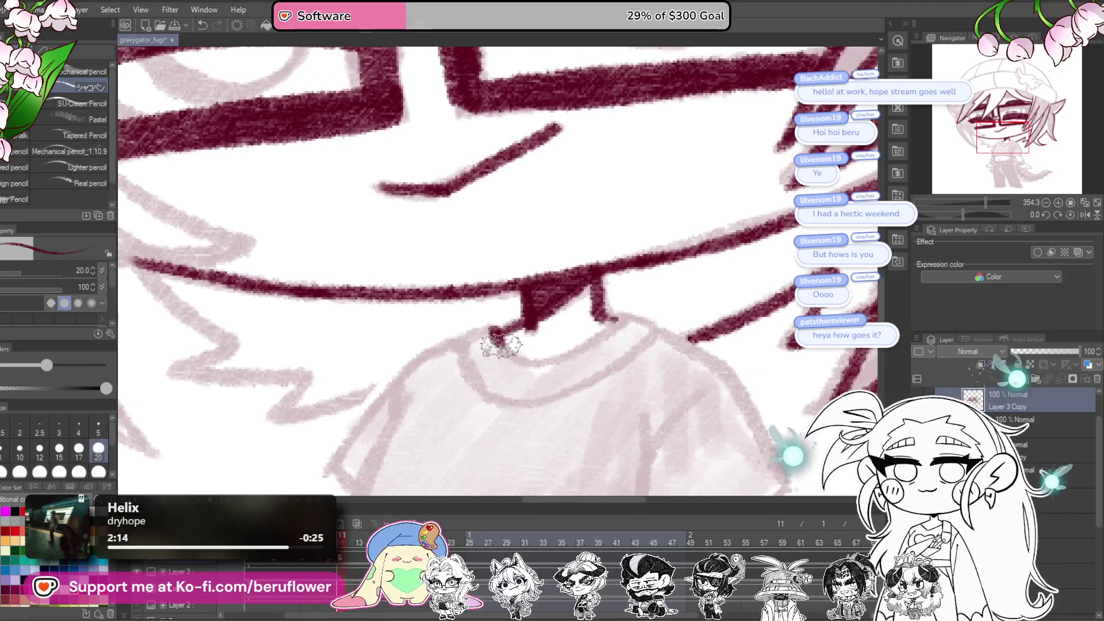
{"action": "left_click_drag", "start_coordinate": [611, 356], "coordinate": [703, 310]}
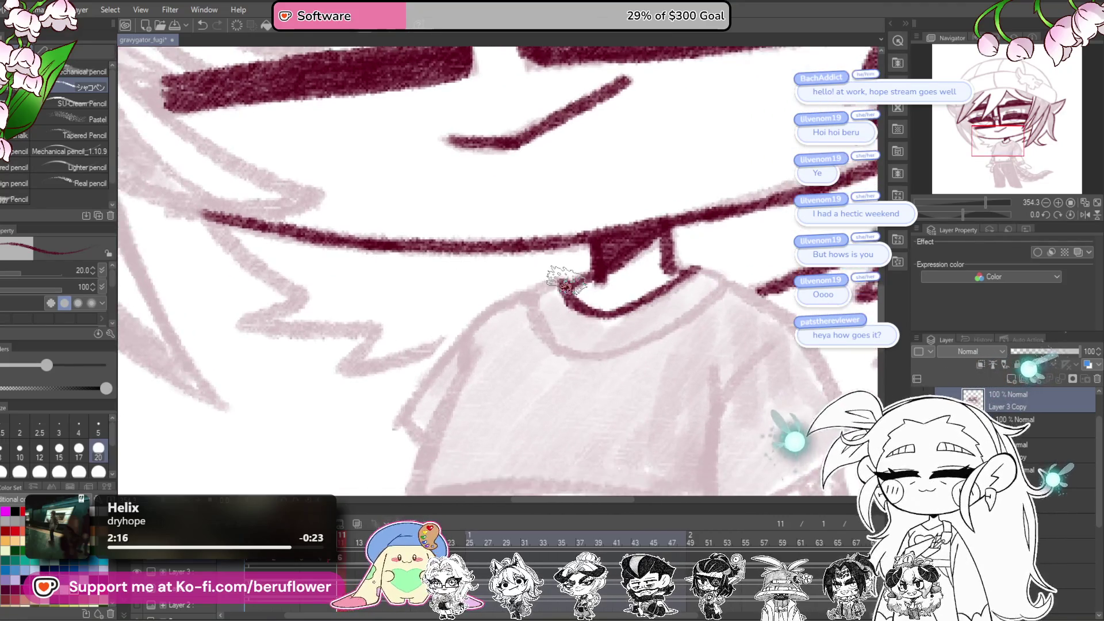
{"action": "mouse_move", "coordinate": [532, 297]}
{"action": "left_mouse_down"}
{"action": "mouse_move", "coordinate": [550, 340]}
{"action": "mouse_move", "coordinate": [655, 328]}
{"action": "mouse_move", "coordinate": [707, 302]}
{"action": "left_mouse_up"}
Step: Ink the shirt's shoulder line, sleeve outlines and cuff edges
{"action": "mouse_move", "coordinate": [760, 273]}
{"action": "left_mouse_down"}
{"action": "mouse_move", "coordinate": [615, 301]}
{"action": "mouse_move", "coordinate": [634, 219]}
{"action": "mouse_move", "coordinate": [592, 239]}
{"action": "mouse_move", "coordinate": [547, 322]}
{"action": "left_mouse_up"}
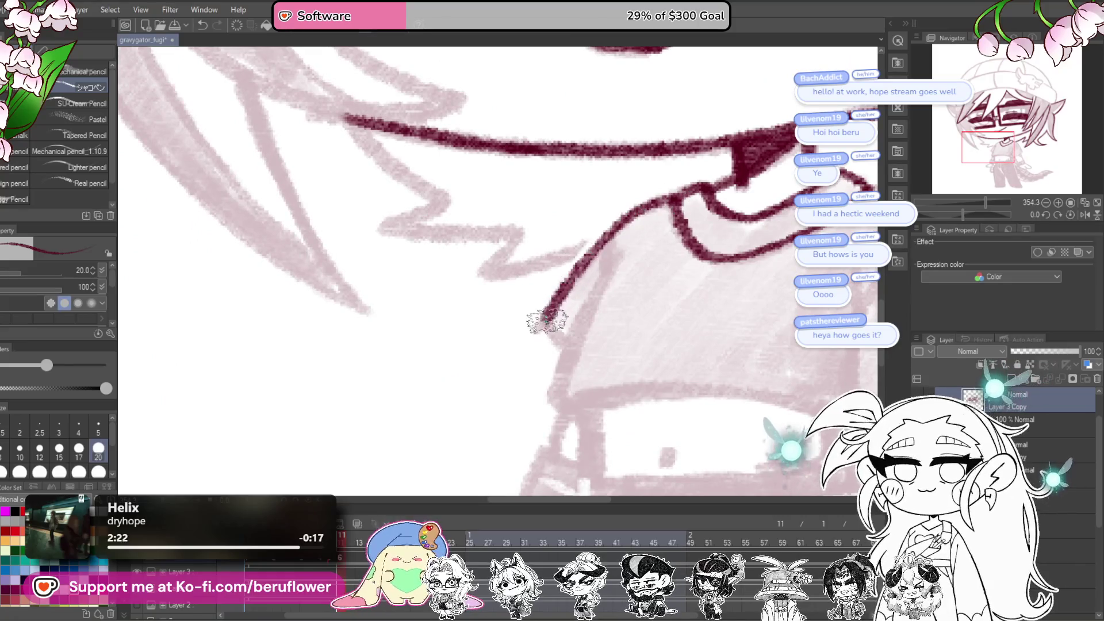
{"action": "mouse_move", "coordinate": [647, 329]}
{"action": "left_mouse_down"}
{"action": "mouse_move", "coordinate": [616, 332]}
{"action": "mouse_move", "coordinate": [588, 318]}
{"action": "left_mouse_up"}
{"action": "mouse_move", "coordinate": [578, 259]}
{"action": "left_mouse_down"}
{"action": "mouse_move", "coordinate": [562, 281]}
{"action": "mouse_move", "coordinate": [561, 252]}
{"action": "mouse_move", "coordinate": [523, 317]}
{"action": "mouse_move", "coordinate": [492, 405]}
{"action": "left_mouse_up"}
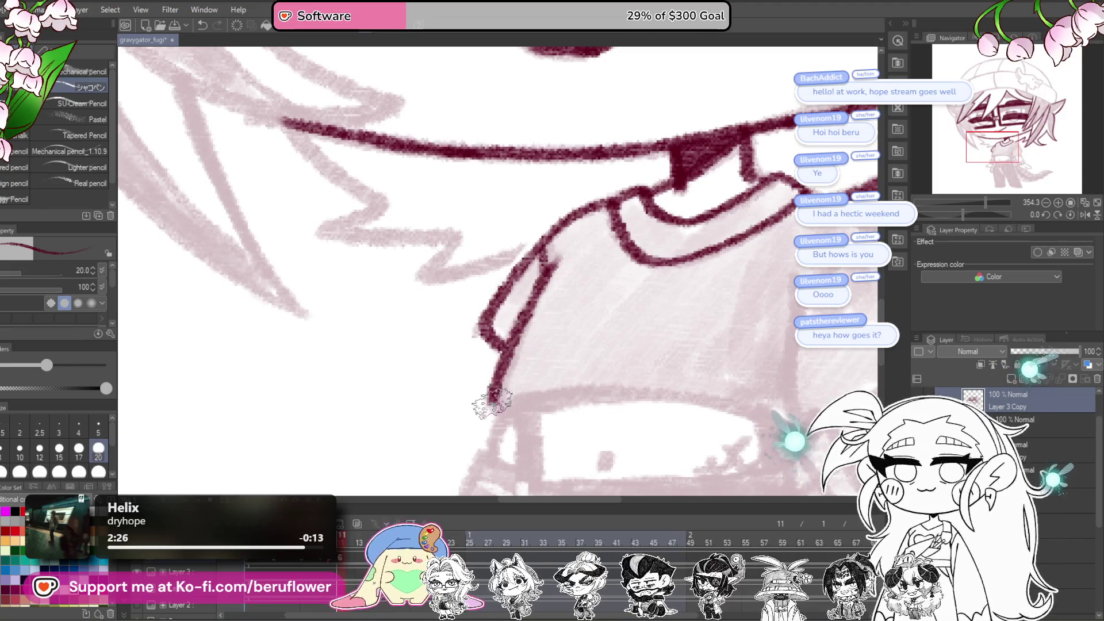
{"action": "left_click_drag", "start_coordinate": [871, 334], "coordinate": [690, 345]}
{"action": "left_click_drag", "start_coordinate": [639, 298], "coordinate": [571, 171]}
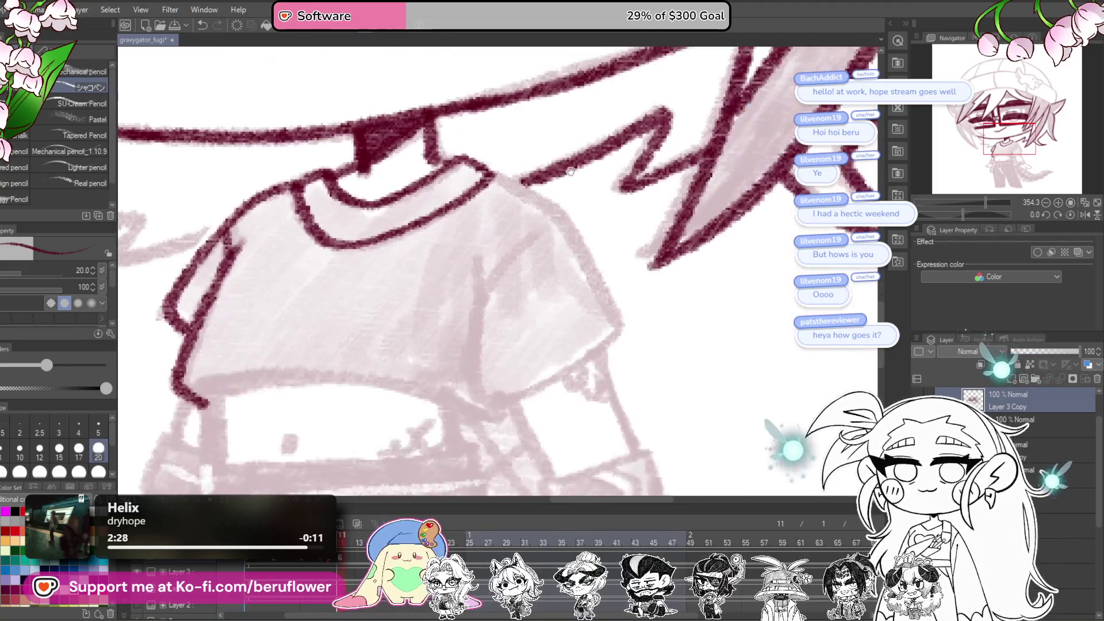
{"action": "mouse_move", "coordinate": [572, 244]}
{"action": "left_mouse_down"}
{"action": "mouse_move", "coordinate": [620, 332]}
{"action": "mouse_move", "coordinate": [682, 301]}
{"action": "mouse_move", "coordinate": [684, 267]}
{"action": "left_mouse_up"}
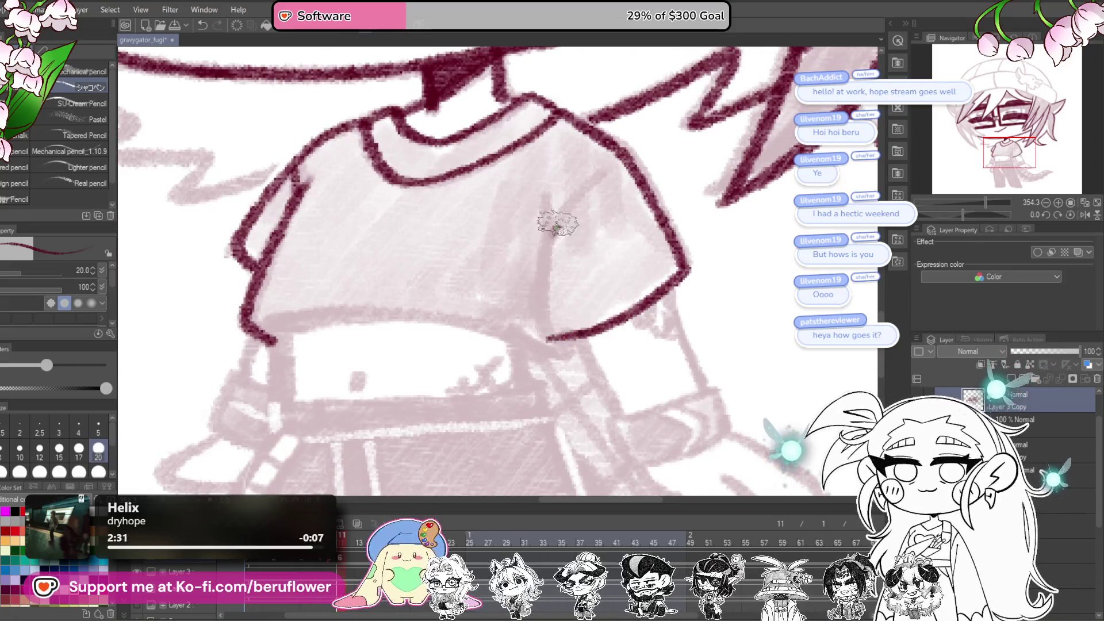
{"action": "left_click_drag", "start_coordinate": [557, 228], "coordinate": [620, 167]}
{"action": "left_click_drag", "start_coordinate": [633, 210], "coordinate": [637, 210]}
{"action": "mouse_move", "coordinate": [636, 333]}
{"action": "left_mouse_down"}
{"action": "mouse_move", "coordinate": [568, 244]}
{"action": "mouse_move", "coordinate": [558, 326]}
{"action": "left_mouse_up"}
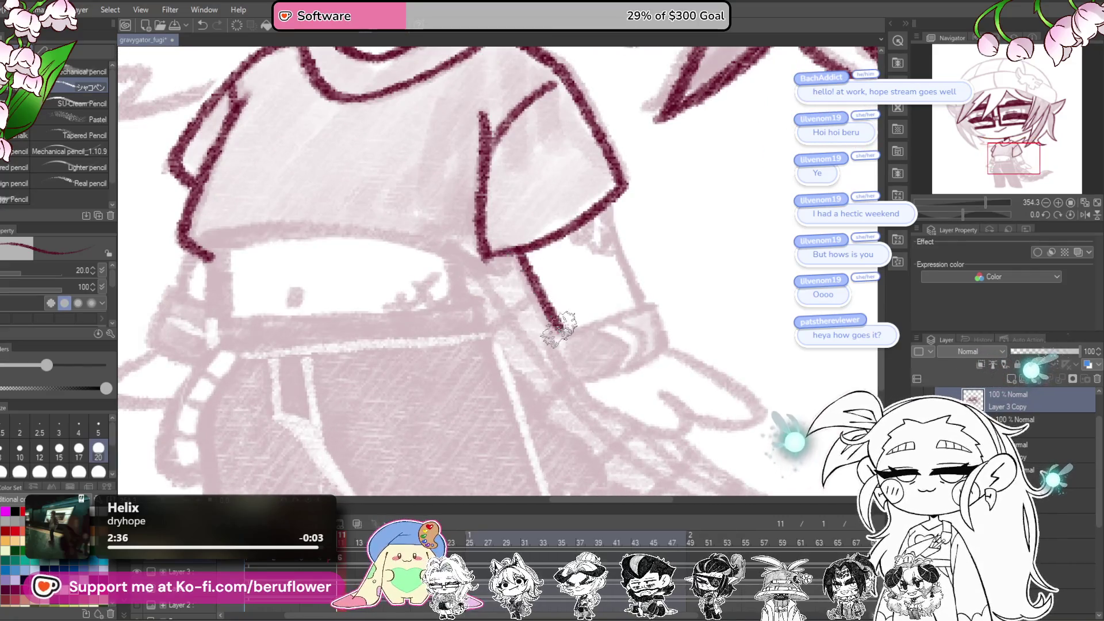
{"action": "mouse_move", "coordinate": [607, 208]}
{"action": "left_mouse_down"}
{"action": "mouse_move", "coordinate": [645, 306]}
{"action": "mouse_move", "coordinate": [670, 311]}
{"action": "left_mouse_up"}
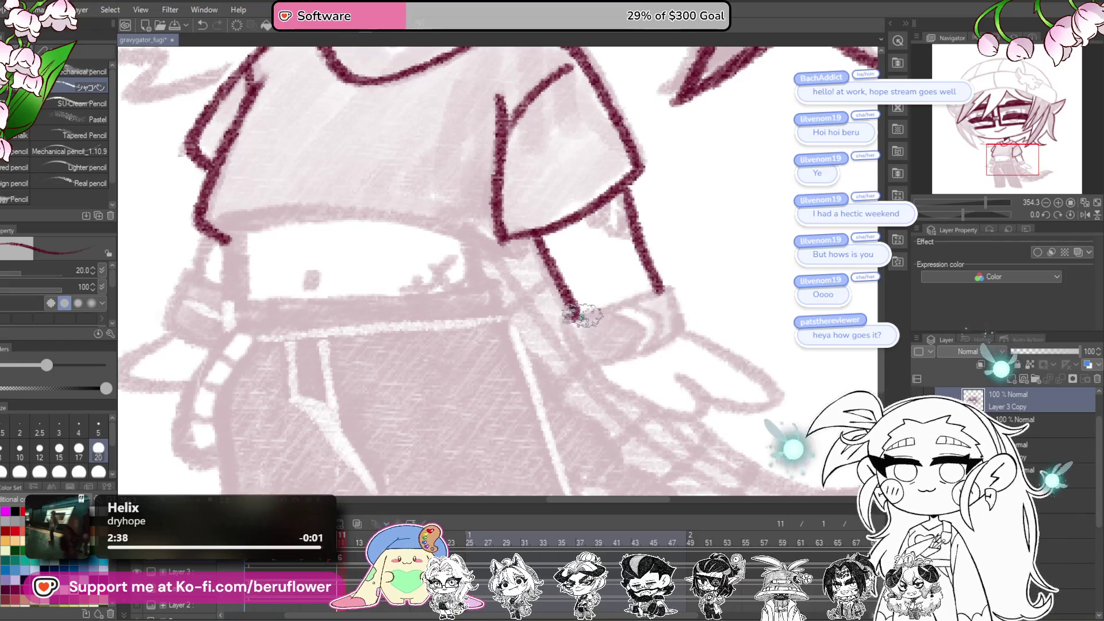
{"action": "mouse_move", "coordinate": [569, 317]}
{"action": "left_mouse_down"}
{"action": "mouse_move", "coordinate": [590, 363]}
{"action": "mouse_move", "coordinate": [644, 300]}
{"action": "left_mouse_up"}
{"action": "left_click_drag", "start_coordinate": [632, 354], "coordinate": [495, 319]}
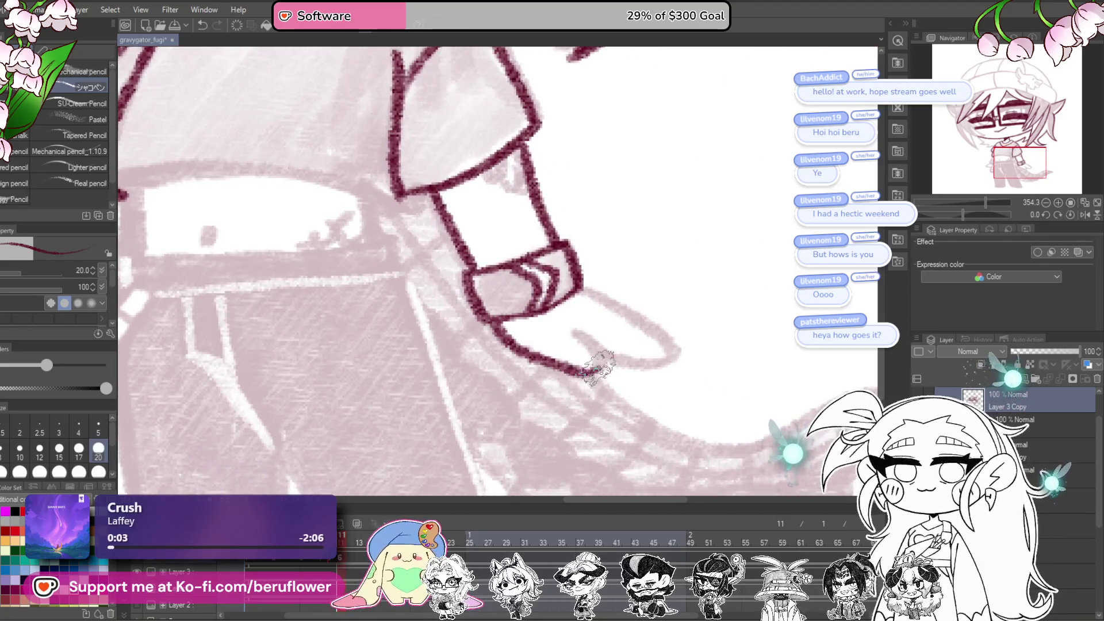
{"action": "mouse_move", "coordinate": [637, 315]}
{"action": "left_mouse_down"}
{"action": "mouse_move", "coordinate": [615, 305]}
{"action": "mouse_move", "coordinate": [679, 285]}
{"action": "mouse_move", "coordinate": [644, 322]}
{"action": "mouse_move", "coordinate": [577, 339]}
{"action": "left_mouse_up"}
Step: Ink the shirt's other side, collar and second sleeve on a tilted canvas, then set it upright
{"action": "left_click_drag", "start_coordinate": [968, 214], "coordinate": [951, 211]}
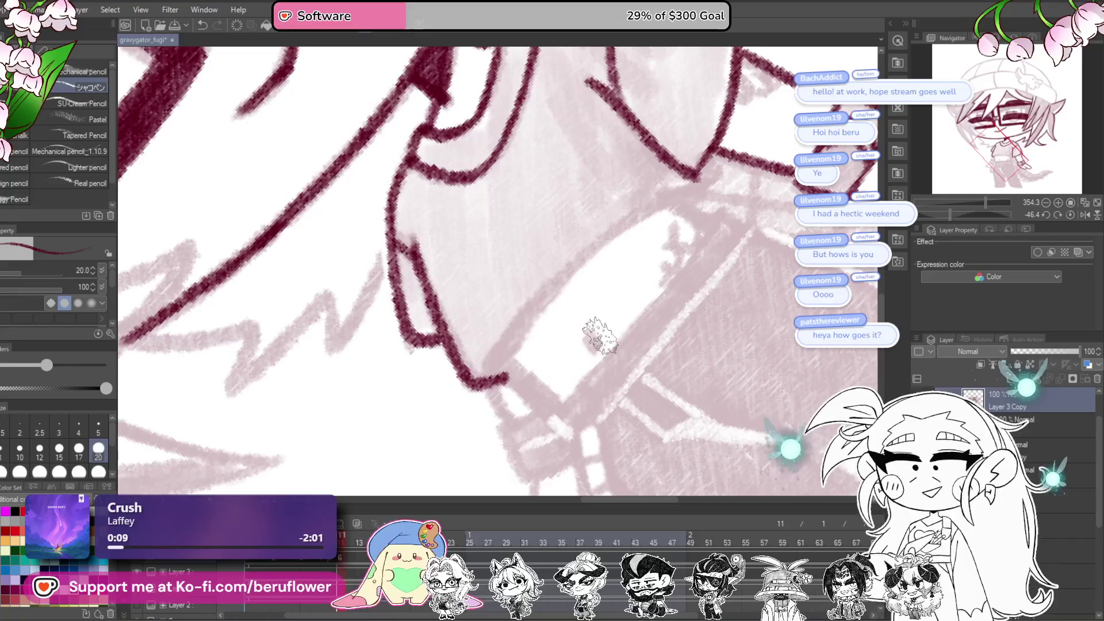
{"action": "left_click_drag", "start_coordinate": [596, 342], "coordinate": [580, 411]}
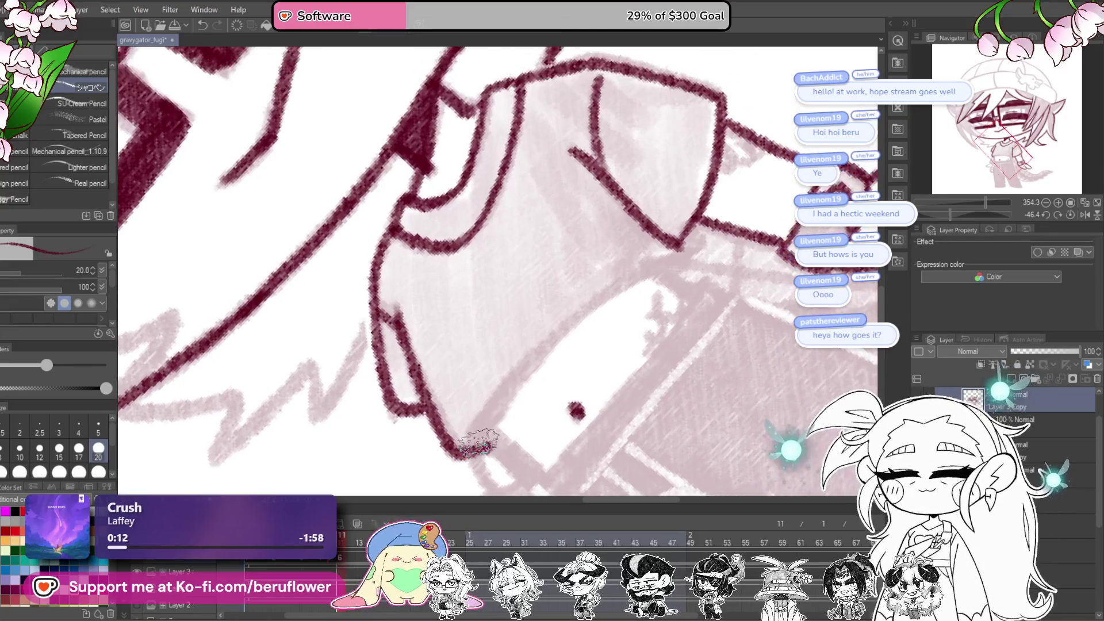
{"action": "left_click_drag", "start_coordinate": [494, 405], "coordinate": [654, 268]}
{"action": "mouse_move", "coordinate": [500, 426]}
{"action": "left_mouse_down"}
{"action": "mouse_move", "coordinate": [457, 451]}
{"action": "mouse_move", "coordinate": [508, 296]}
{"action": "left_mouse_up"}
{"action": "left_click_drag", "start_coordinate": [494, 339], "coordinate": [525, 360]}
{"action": "mouse_move", "coordinate": [636, 264]}
{"action": "left_mouse_down"}
{"action": "mouse_move", "coordinate": [602, 345]}
{"action": "mouse_move", "coordinate": [588, 350]}
{"action": "left_mouse_up"}
{"action": "left_click_drag", "start_coordinate": [468, 448], "coordinate": [652, 253]}
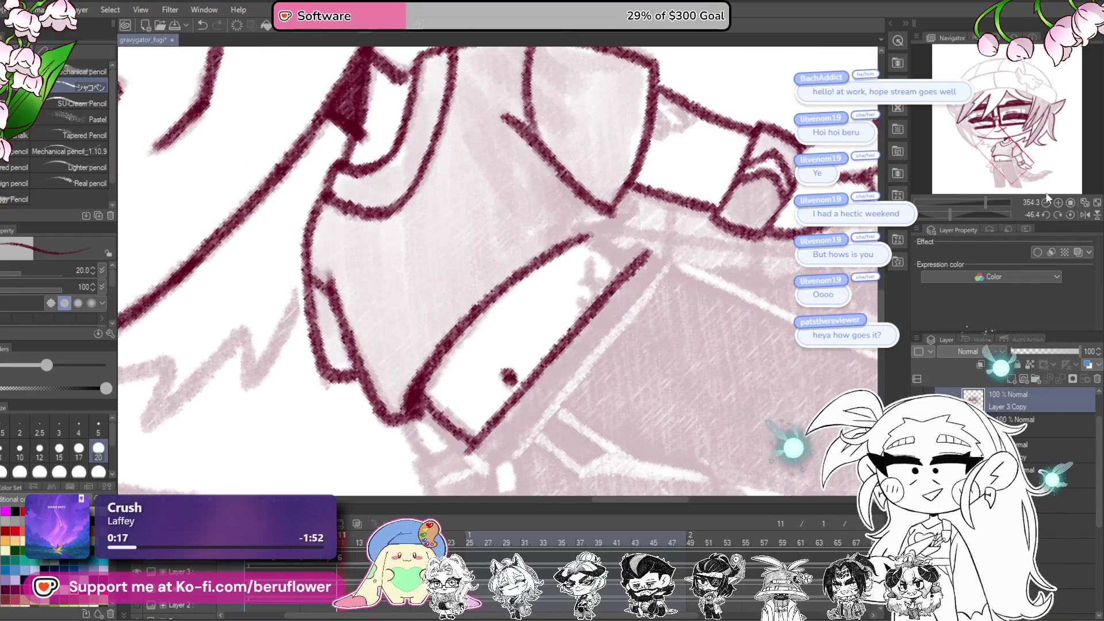
{"action": "left_click", "coordinate": [1071, 214]}
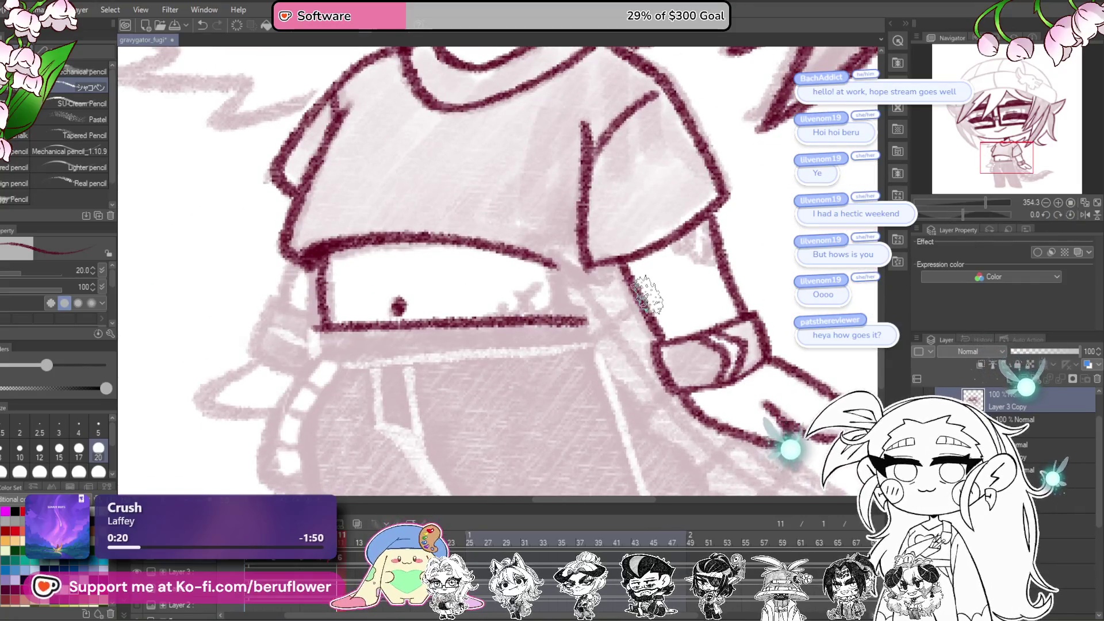
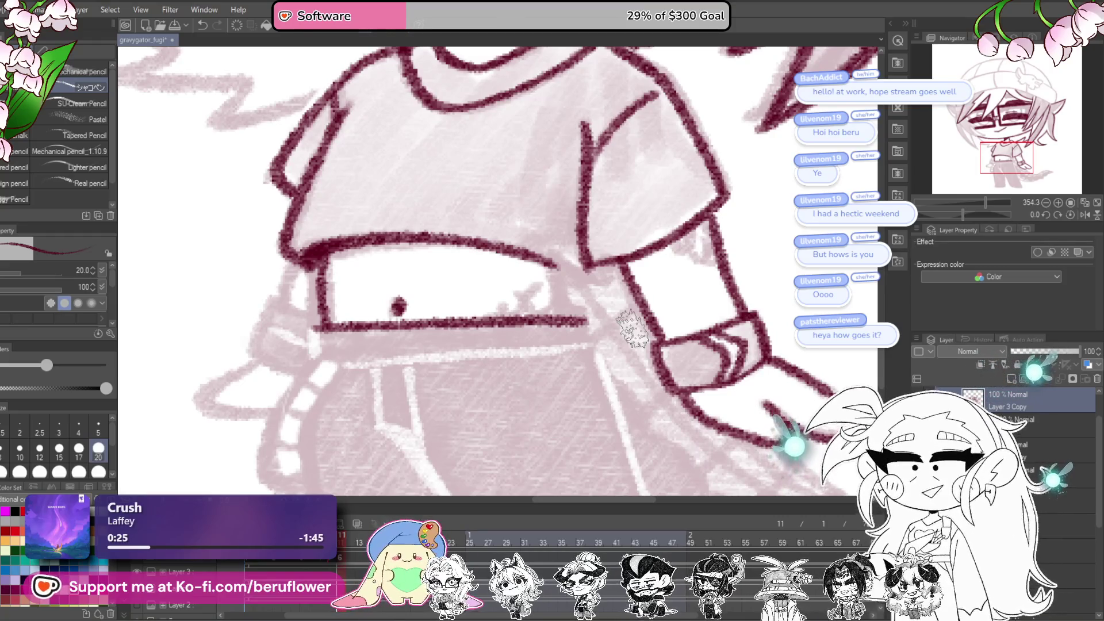
Step: Fit the character on screen and flip between animation drawings to compare linework, ending on frame 12
{"action": "left_click_drag", "start_coordinate": [561, 270], "coordinate": [592, 331]}
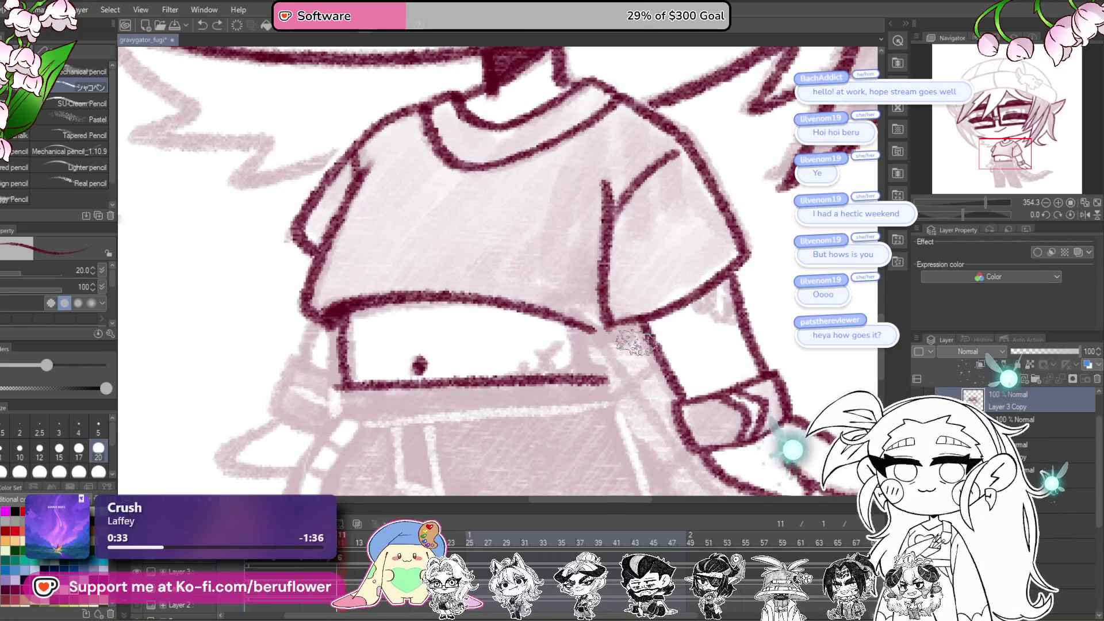
{"action": "key", "text": "ctrl+0"}
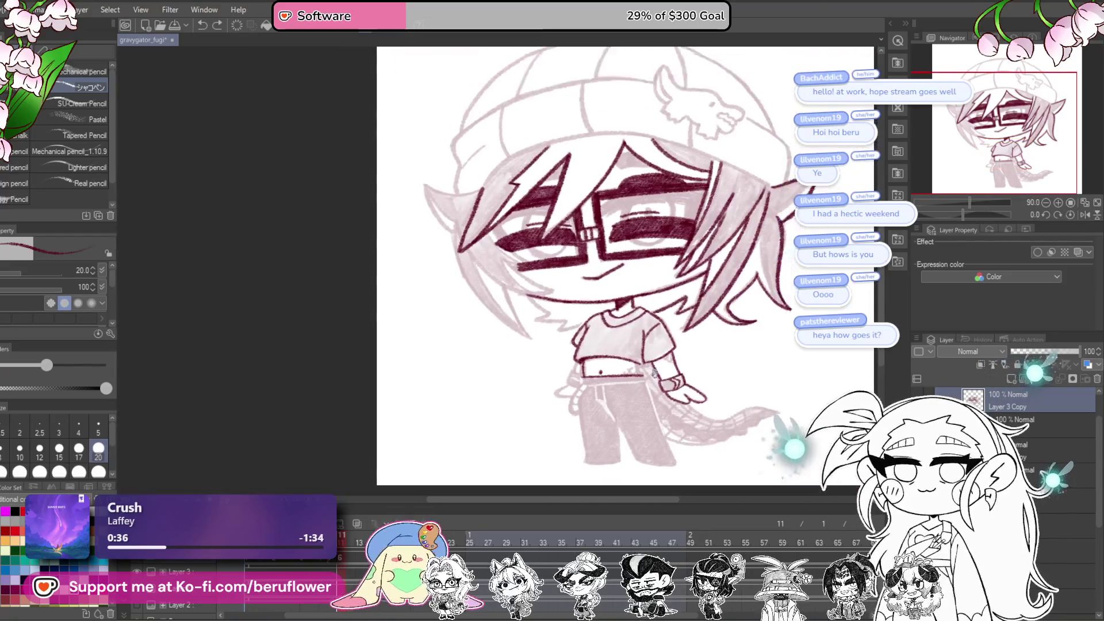
{"action": "scroll", "coordinate": [654, 372], "scroll_direction": "up", "scroll_amount": 3}
{"action": "left_click", "coordinate": [304, 568]}
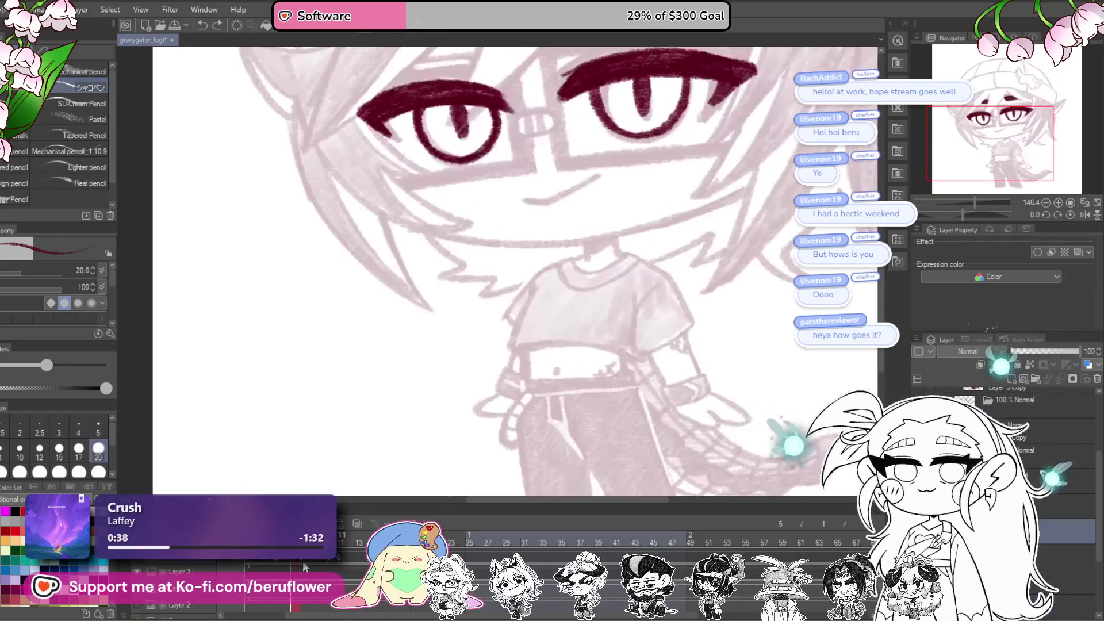
{"action": "left_click", "coordinate": [342, 567]}
{"action": "scroll", "coordinate": [648, 357], "scroll_direction": "up", "scroll_amount": 5}
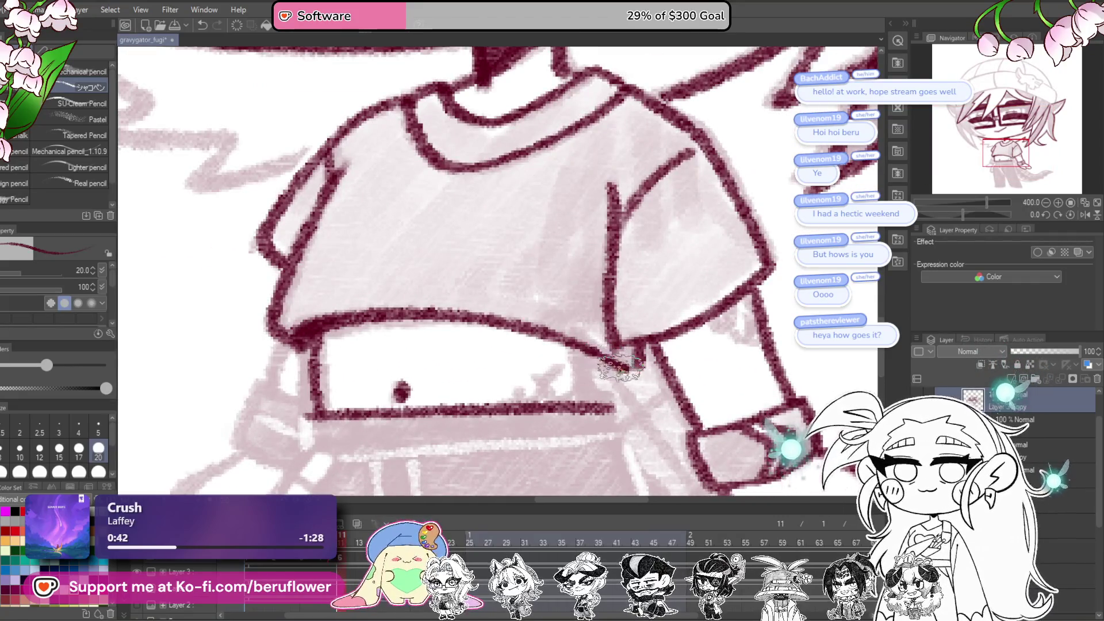
{"action": "left_click_drag", "start_coordinate": [341, 603], "coordinate": [319, 604]}
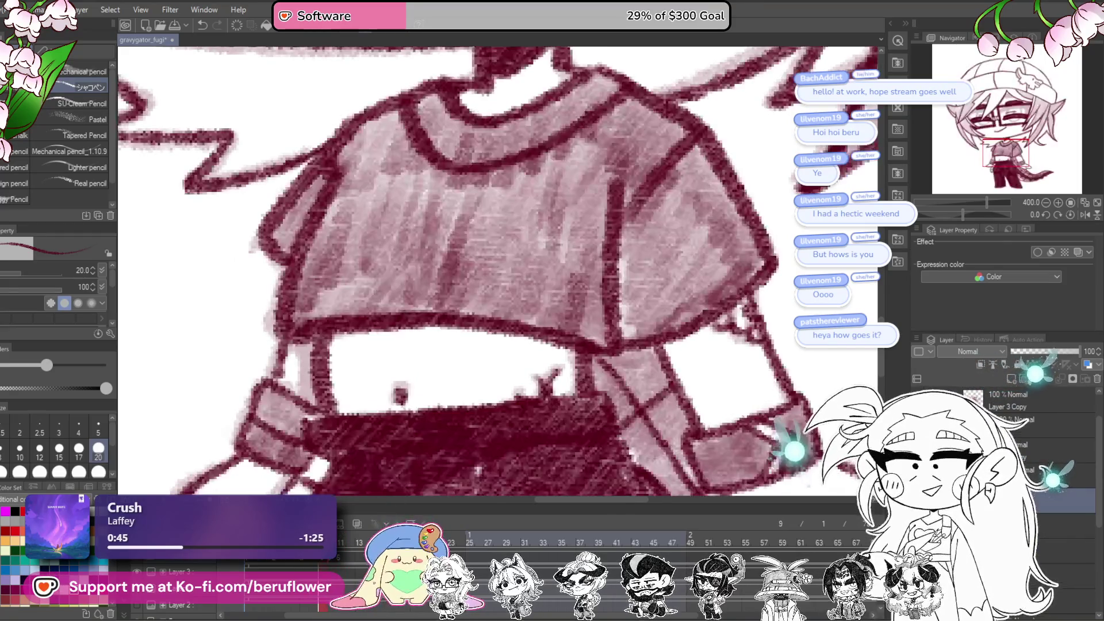
{"action": "key", "text": "Left"}
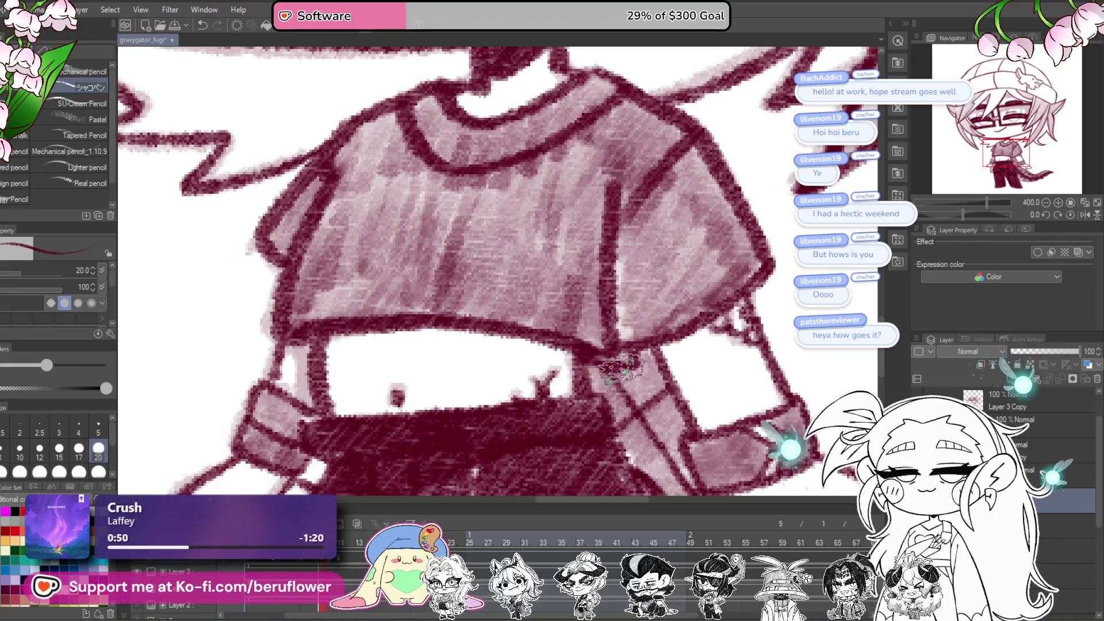
{"action": "scroll", "coordinate": [593, 357], "scroll_direction": "down", "scroll_amount": 4}
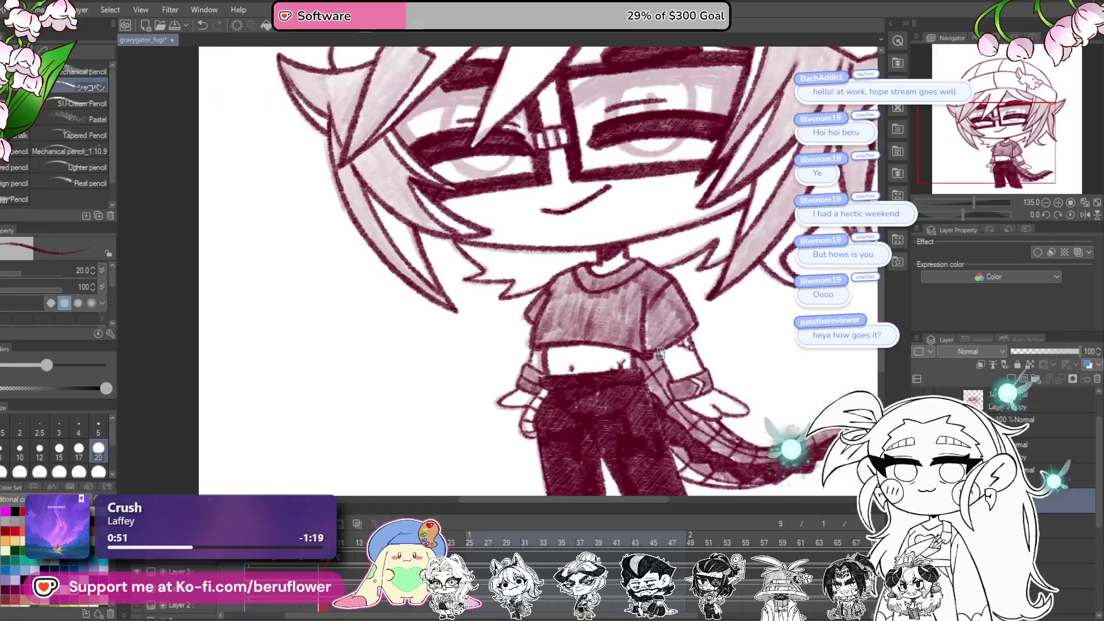
{"action": "key", "text": "Left"}
{"action": "key", "text": "Right"}
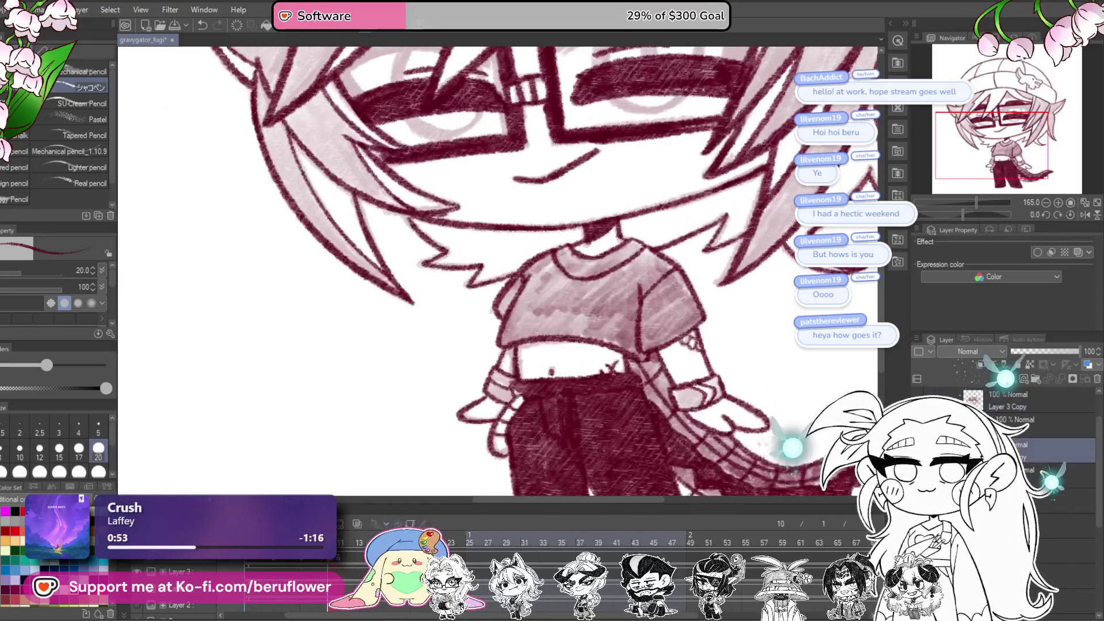
{"action": "key", "text": "Left"}
{"action": "key", "text": "Left"}
{"action": "key", "text": "Left"}
{"action": "left_click", "coordinate": [352, 541]}
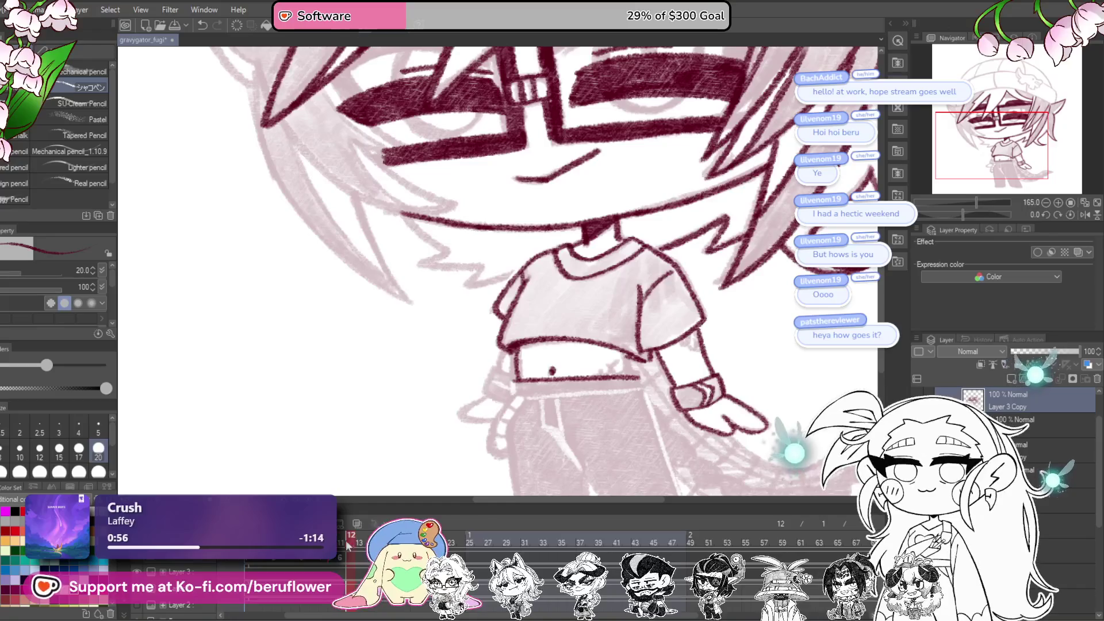
Step: Zoom to the waist and ink small dark red X stitches on the waistband beside the navel
{"action": "scroll", "coordinate": [656, 335], "scroll_direction": "up", "scroll_amount": 3}
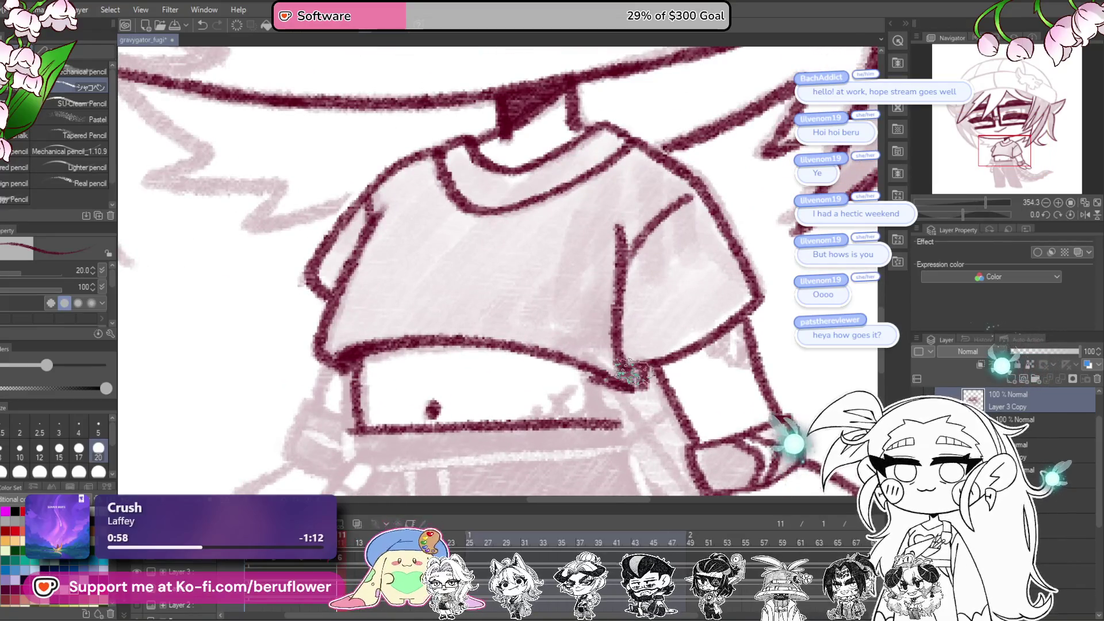
{"action": "scroll", "coordinate": [589, 377], "scroll_direction": "down", "scroll_amount": 2}
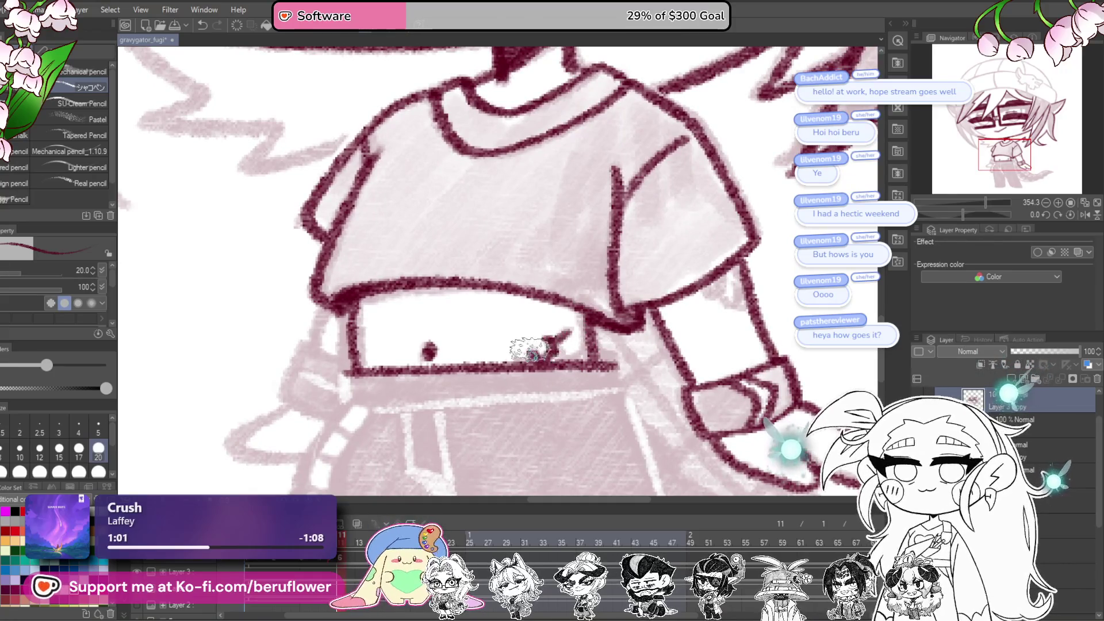
{"action": "scroll", "coordinate": [528, 356], "scroll_direction": "down", "scroll_amount": 2}
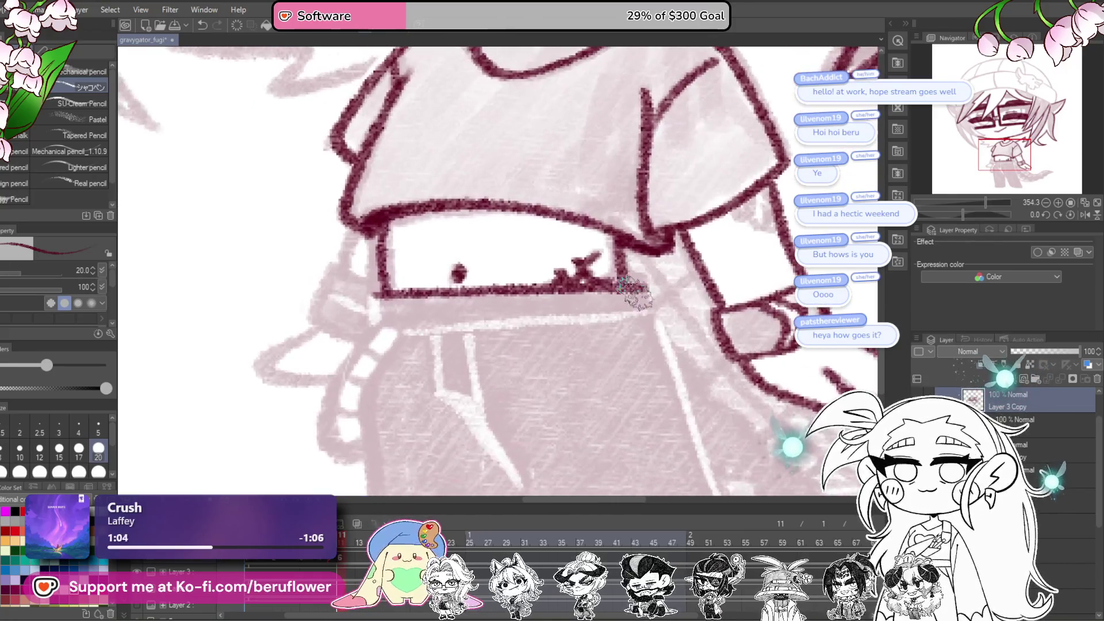
{"action": "scroll", "coordinate": [468, 281], "scroll_direction": "left", "scroll_amount": 2}
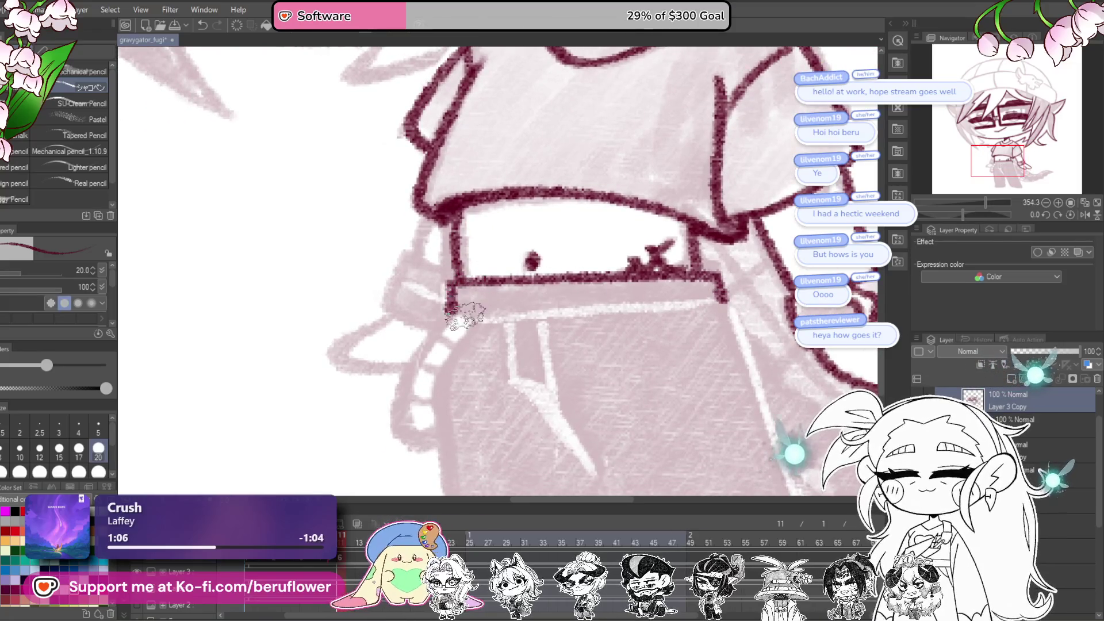
{"action": "left_click_drag", "start_coordinate": [443, 327], "coordinate": [405, 437]}
Step: Ink parallel outline strokes below the shirt and the inner edge of the leg on a rotated canvas
{"action": "mouse_move", "coordinate": [468, 320]}
{"action": "left_mouse_down"}
{"action": "mouse_move", "coordinate": [428, 423]}
{"action": "mouse_move", "coordinate": [434, 179]}
{"action": "mouse_move", "coordinate": [397, 230]}
{"action": "mouse_move", "coordinate": [418, 349]}
{"action": "left_mouse_up"}
{"action": "left_click_drag", "start_coordinate": [411, 413], "coordinate": [408, 415]}
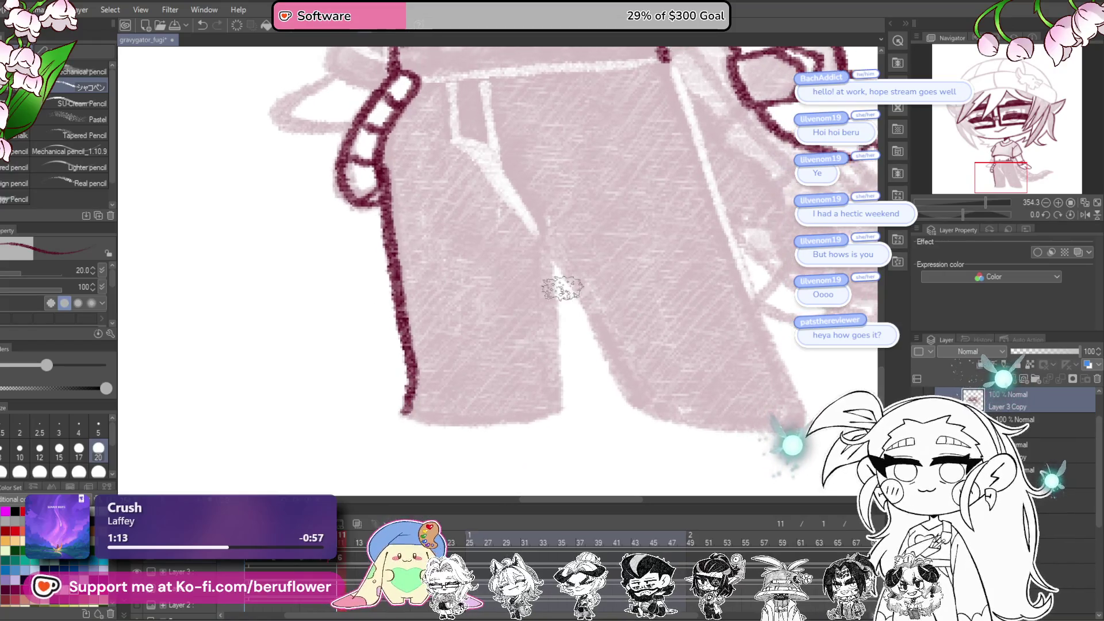
{"action": "left_click_drag", "start_coordinate": [542, 247], "coordinate": [555, 387]}
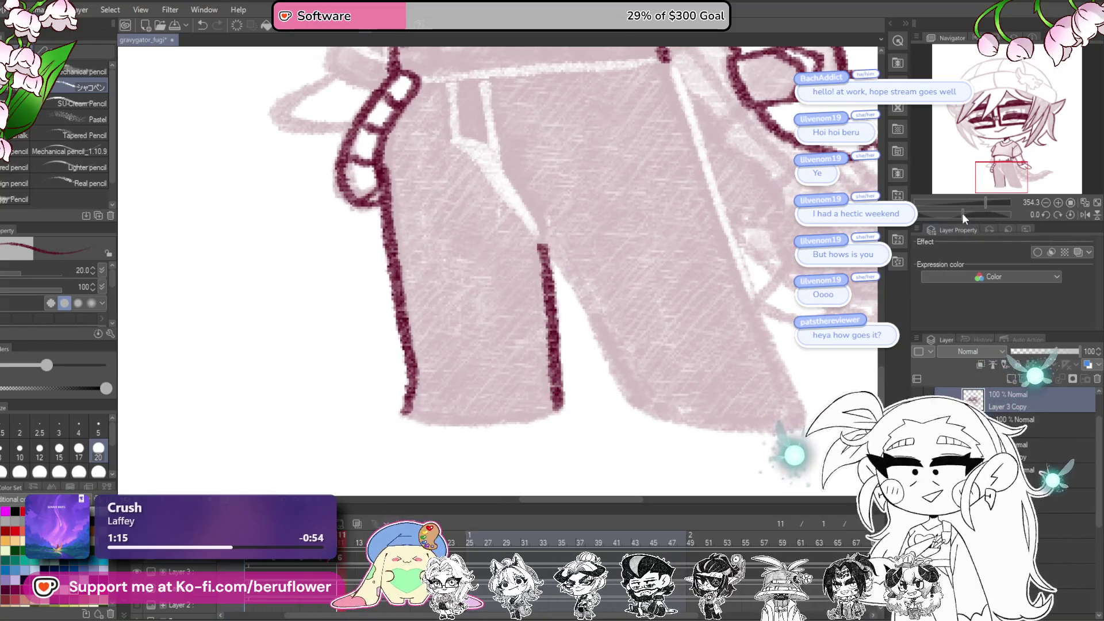
{"action": "left_click_drag", "start_coordinate": [963, 214], "coordinate": [950, 214]}
{"action": "mouse_move", "coordinate": [675, 351]}
{"action": "left_mouse_down"}
{"action": "mouse_move", "coordinate": [659, 312]}
{"action": "mouse_move", "coordinate": [615, 444]}
{"action": "left_mouse_up"}
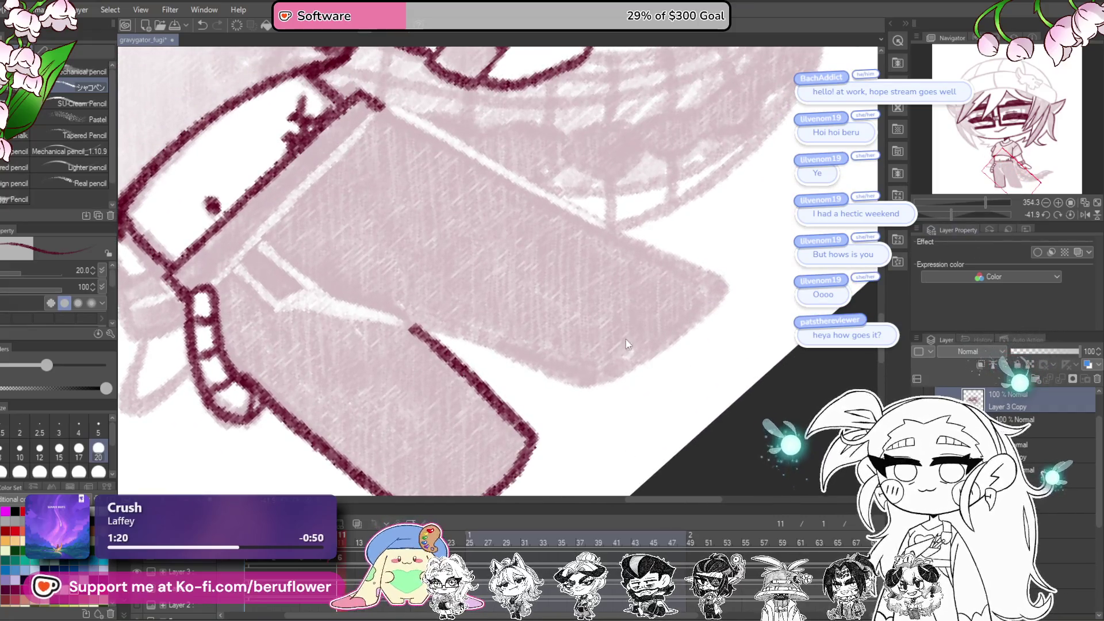
{"action": "left_click_drag", "start_coordinate": [628, 344], "coordinate": [665, 278]}
{"action": "key", "text": "ctrl+shift+0"}
Step: Ink the inner leg seam and the pant leg's outer edge, rotating the canvas to about -71 degrees
{"action": "left_click_drag", "start_coordinate": [382, 221], "coordinate": [517, 432]}
{"action": "mouse_move", "coordinate": [651, 272]}
{"action": "left_mouse_down"}
{"action": "mouse_move", "coordinate": [572, 318]}
{"action": "mouse_move", "coordinate": [504, 136]}
{"action": "left_mouse_up"}
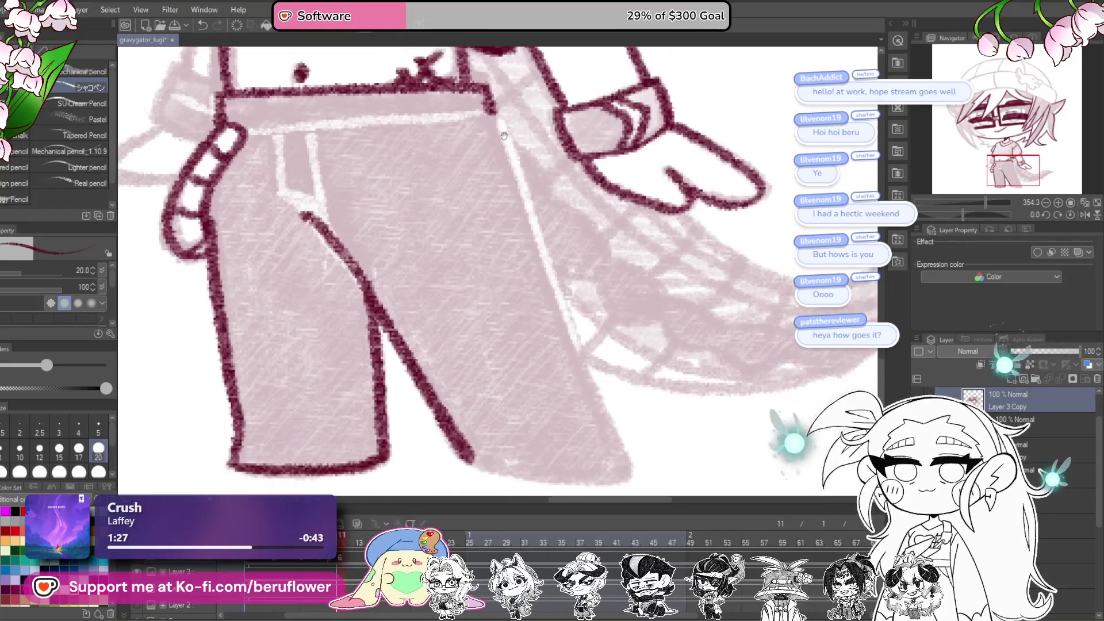
{"action": "left_click_drag", "start_coordinate": [548, 278], "coordinate": [615, 440]}
{"action": "mouse_move", "coordinate": [967, 216]}
{"action": "left_mouse_down"}
{"action": "mouse_move", "coordinate": [924, 215]}
{"action": "mouse_move", "coordinate": [944, 215]}
{"action": "left_mouse_up"}
{"action": "left_click_drag", "start_coordinate": [656, 261], "coordinate": [604, 363]}
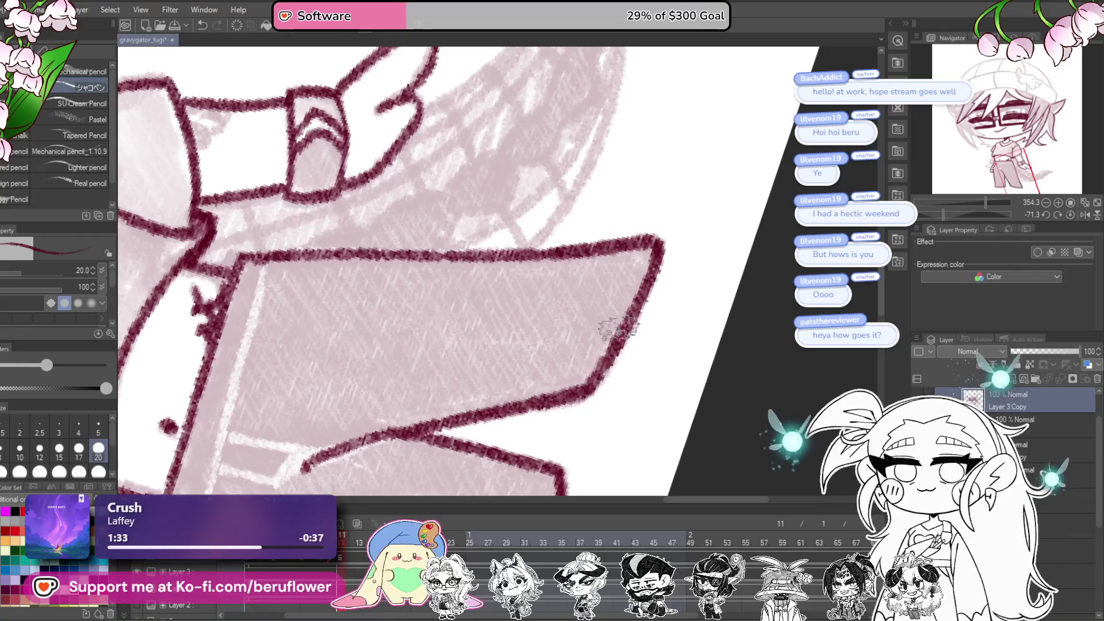
{"action": "scroll", "coordinate": [586, 368], "scroll_direction": "down", "scroll_amount": 10}
{"action": "scroll", "coordinate": [690, 345], "scroll_direction": "up", "scroll_amount": 5}
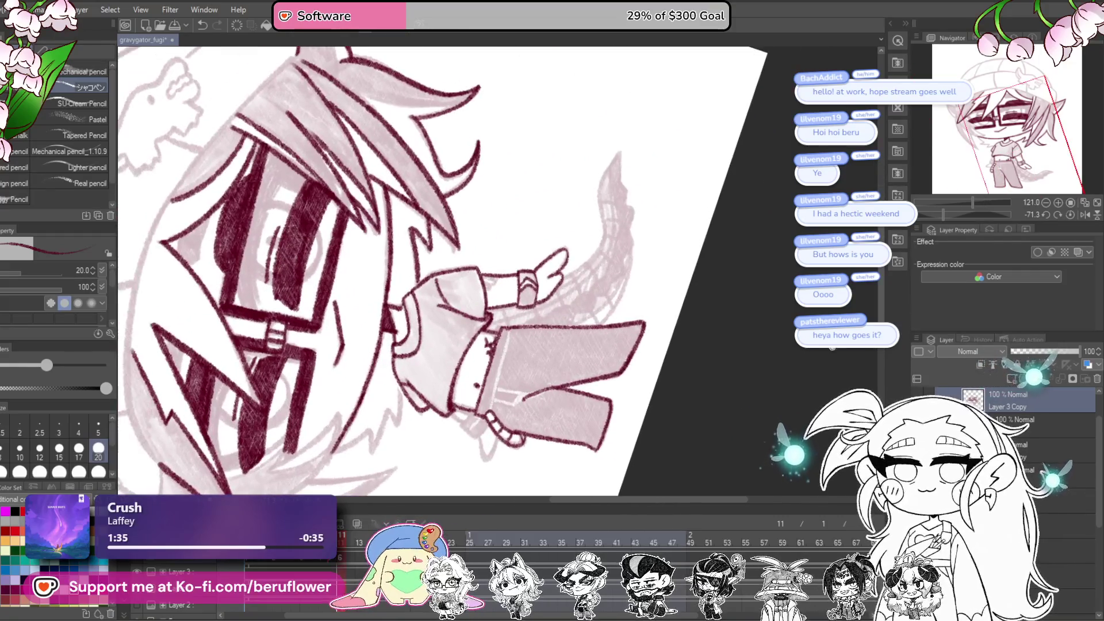
{"action": "left_click", "coordinate": [1061, 215]}
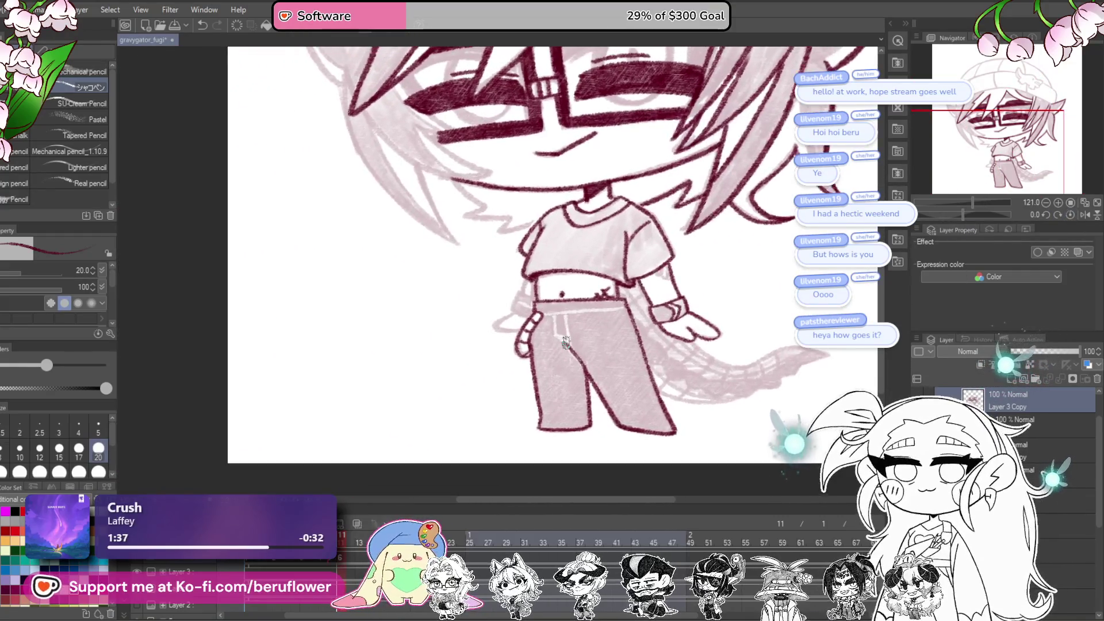
Step: Ink both sides of the front strap and a line up it at about -51 degrees, then straighten the canvas
{"action": "scroll", "coordinate": [567, 342], "scroll_direction": "up", "scroll_amount": 5}
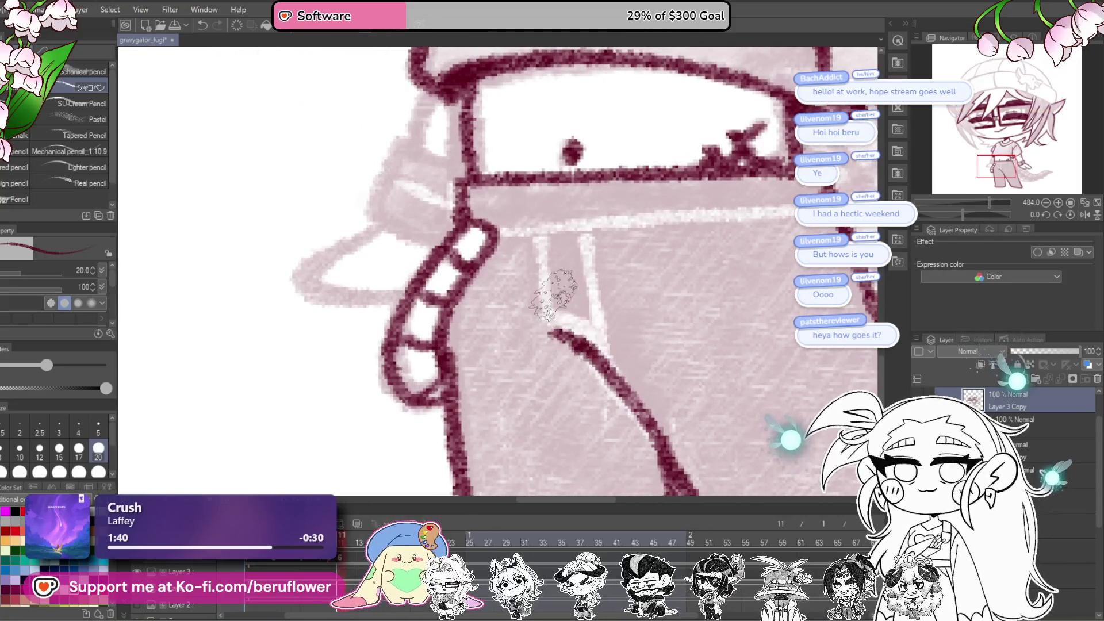
{"action": "left_click_drag", "start_coordinate": [542, 244], "coordinate": [548, 318]}
{"action": "left_click_drag", "start_coordinate": [594, 244], "coordinate": [599, 342]}
{"action": "scroll", "coordinate": [595, 273], "scroll_direction": "up", "scroll_amount": 1}
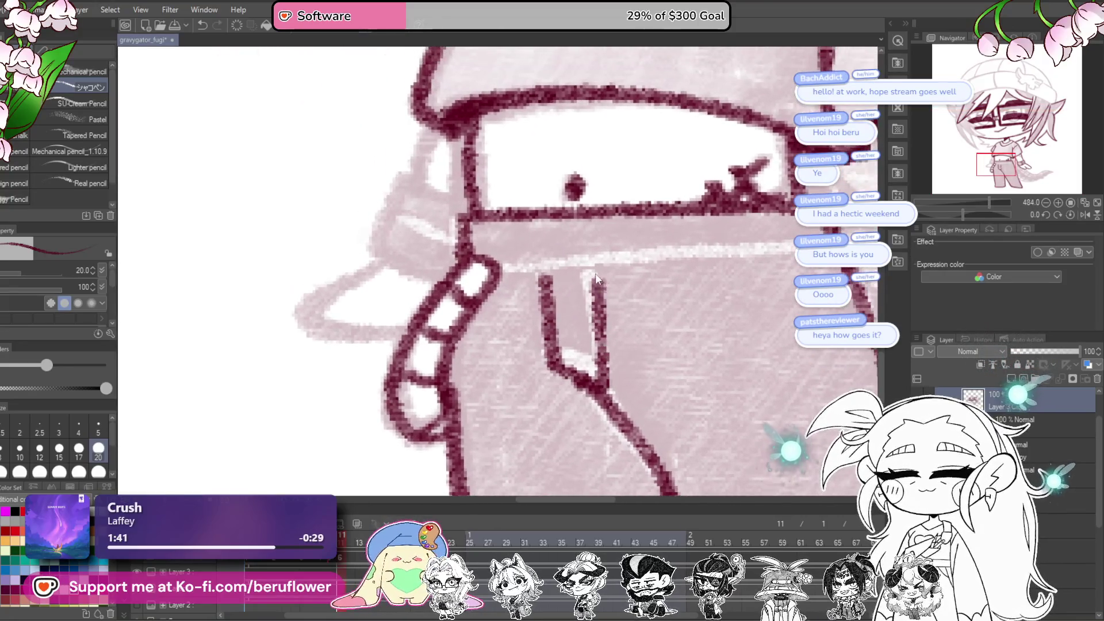
{"action": "left_click_drag", "start_coordinate": [963, 214], "coordinate": [949, 214]}
{"action": "mouse_move", "coordinate": [448, 431]}
{"action": "left_mouse_down"}
{"action": "mouse_move", "coordinate": [526, 345]}
{"action": "mouse_move", "coordinate": [657, 136]}
{"action": "left_mouse_up"}
{"action": "scroll", "coordinate": [657, 135], "scroll_direction": "down", "scroll_amount": 5}
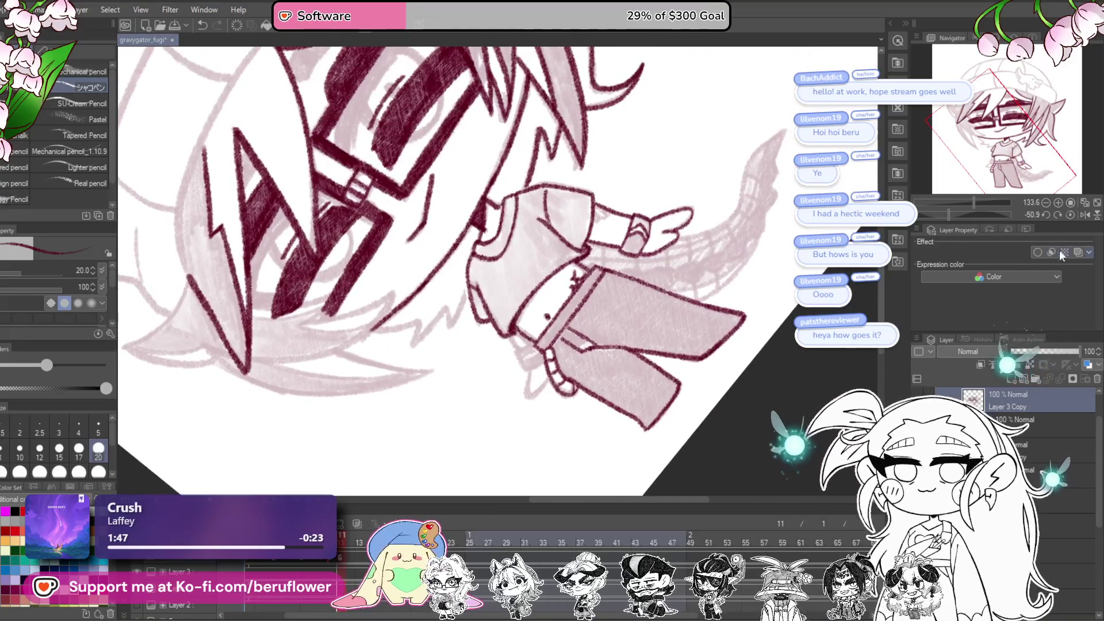
{"action": "left_click", "coordinate": [1069, 214]}
Step: Shrink the brush to size 7 and compare the sketch frame against the coloured frame
{"action": "scroll", "coordinate": [549, 299], "scroll_direction": "up", "scroll_amount": 4}
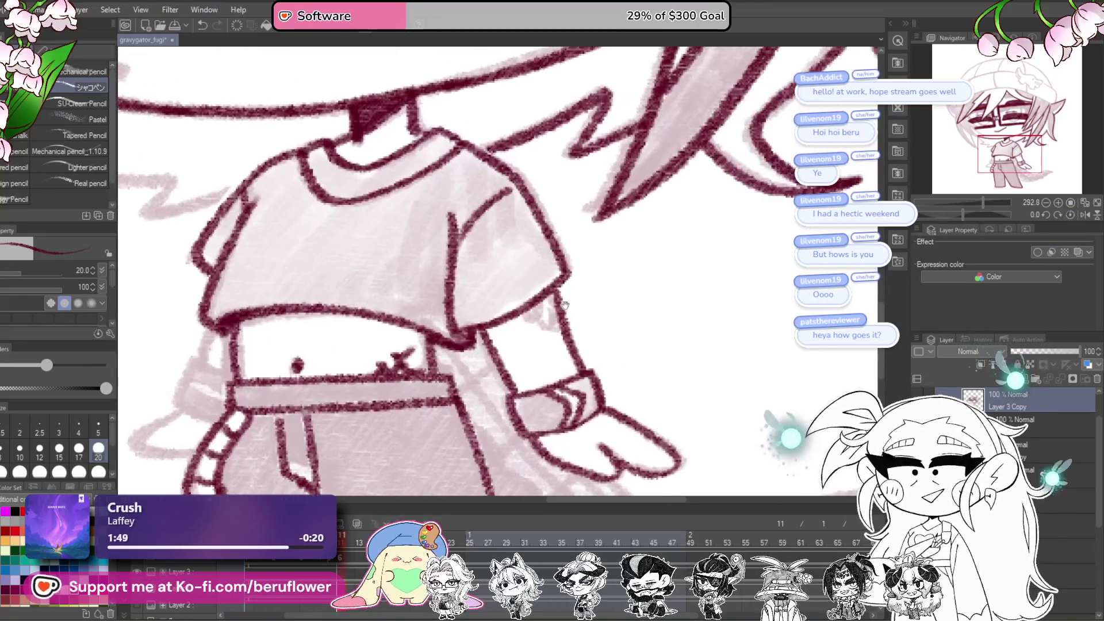
{"action": "scroll", "coordinate": [550, 299], "scroll_direction": "up", "scroll_amount": 2}
{"action": "key", "text": "bracketleft"}
{"action": "key", "text": "bracketleft"}
{"action": "key", "text": "bracketleft"}
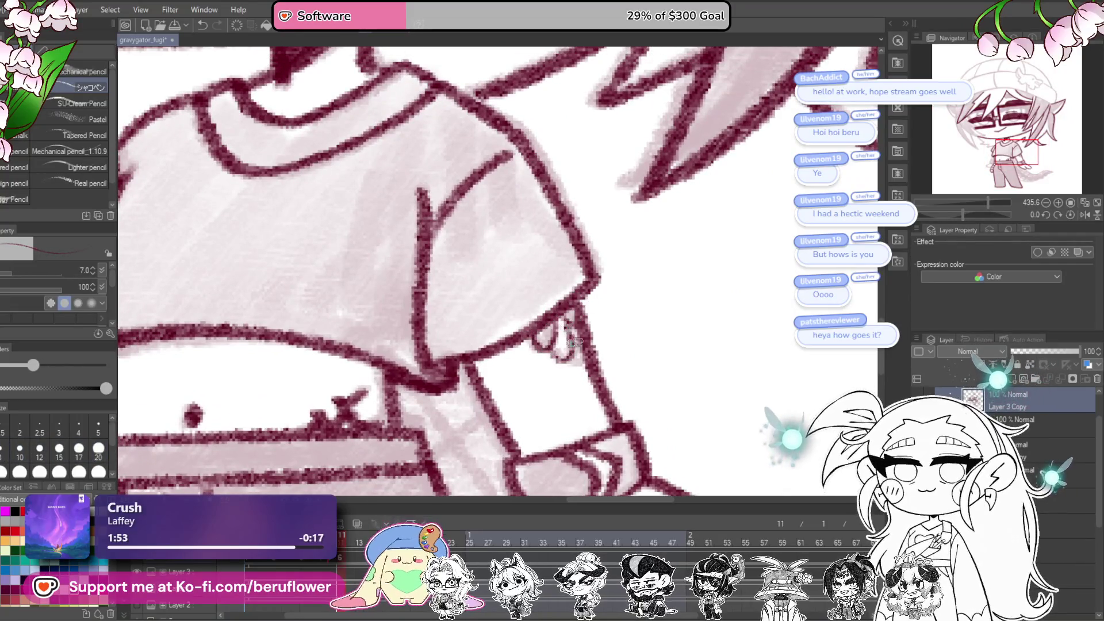
{"action": "scroll", "coordinate": [588, 361], "scroll_direction": "down", "scroll_amount": 4}
{"action": "scroll", "coordinate": [575, 345], "scroll_direction": "up", "scroll_amount": 4}
{"action": "scroll", "coordinate": [566, 330], "scroll_direction": "down", "scroll_amount": 3}
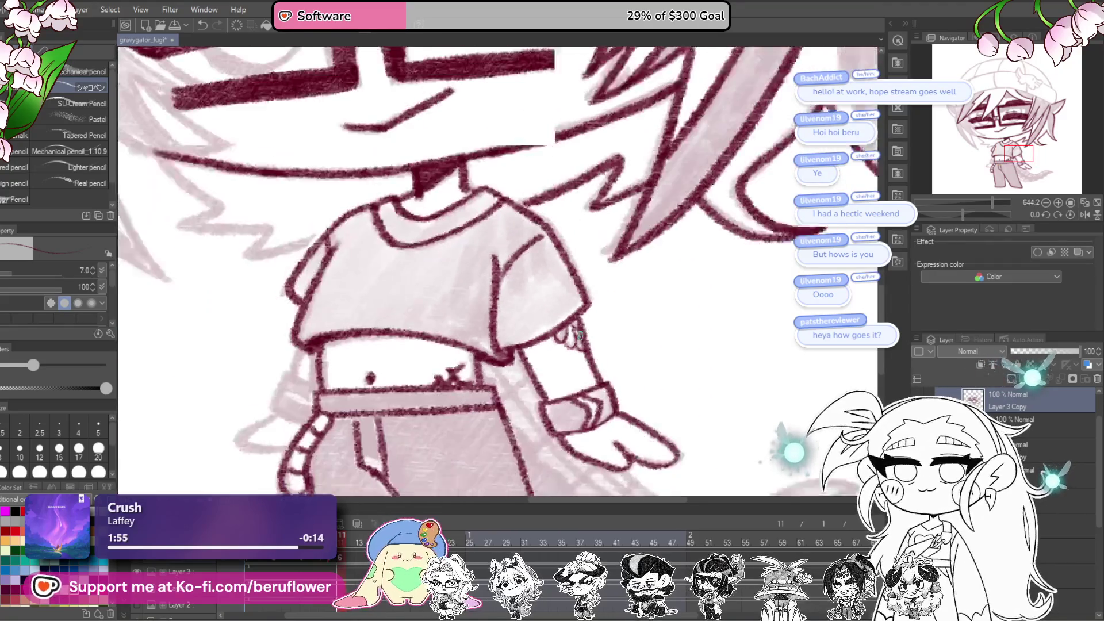
{"action": "scroll", "coordinate": [567, 331], "scroll_direction": "down", "scroll_amount": 1}
{"action": "scroll", "coordinate": [694, 266], "scroll_direction": "up", "scroll_amount": 4}
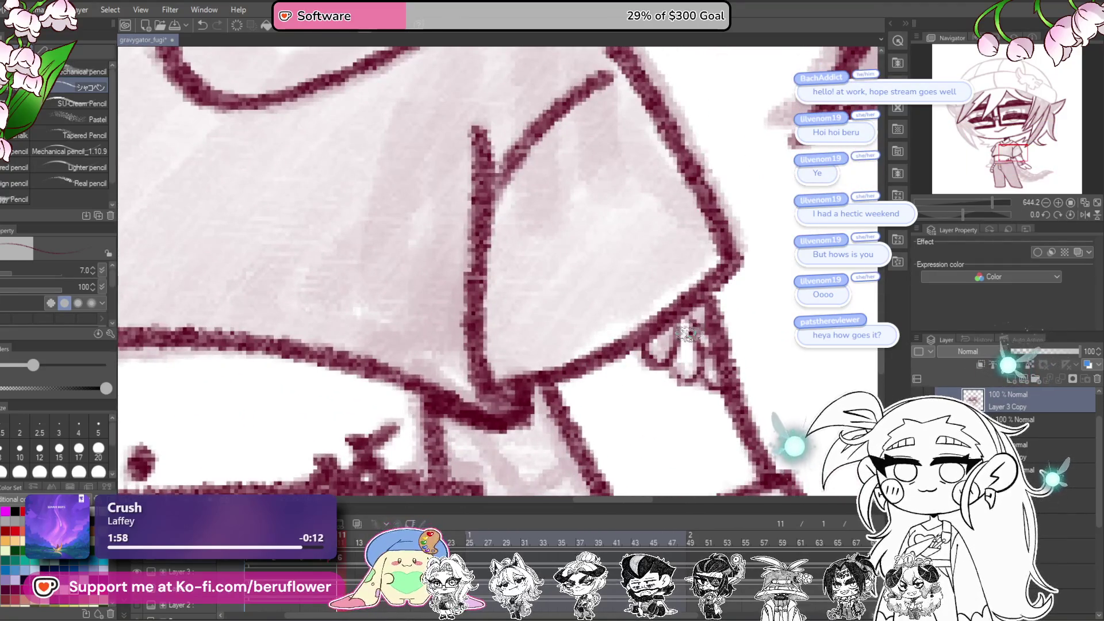
{"action": "scroll", "coordinate": [688, 332], "scroll_direction": "down", "scroll_amount": 3}
{"action": "left_click_drag", "start_coordinate": [346, 543], "coordinate": [322, 557]}
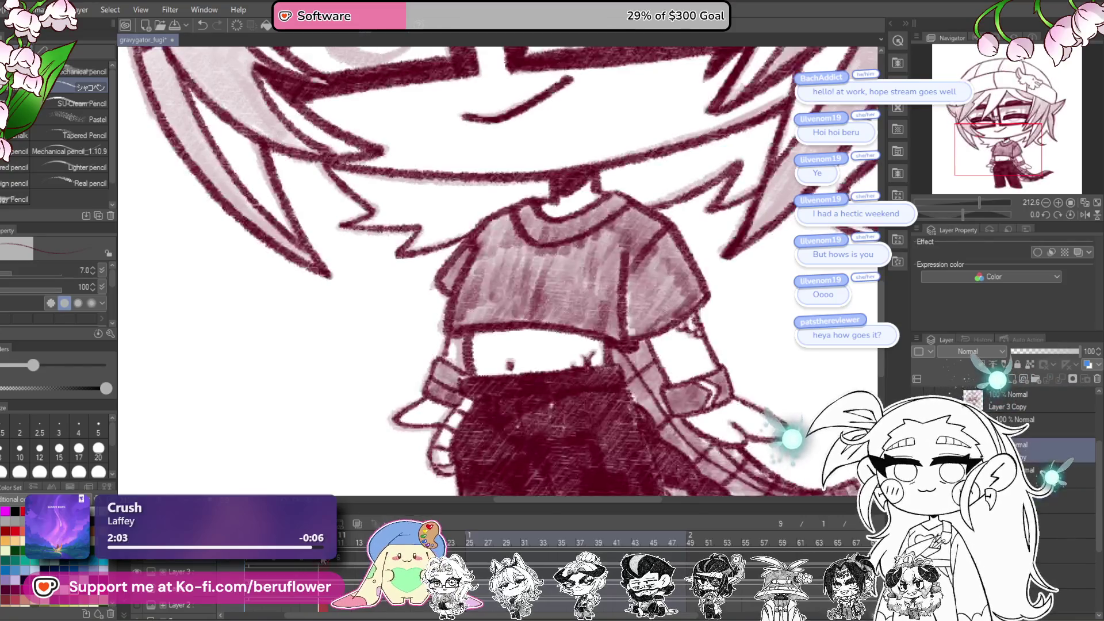
Step: Step forward one animation frame and move the timeline playhead on to frame 11
{"action": "scroll", "coordinate": [684, 335], "scroll_direction": "up", "scroll_amount": 3}
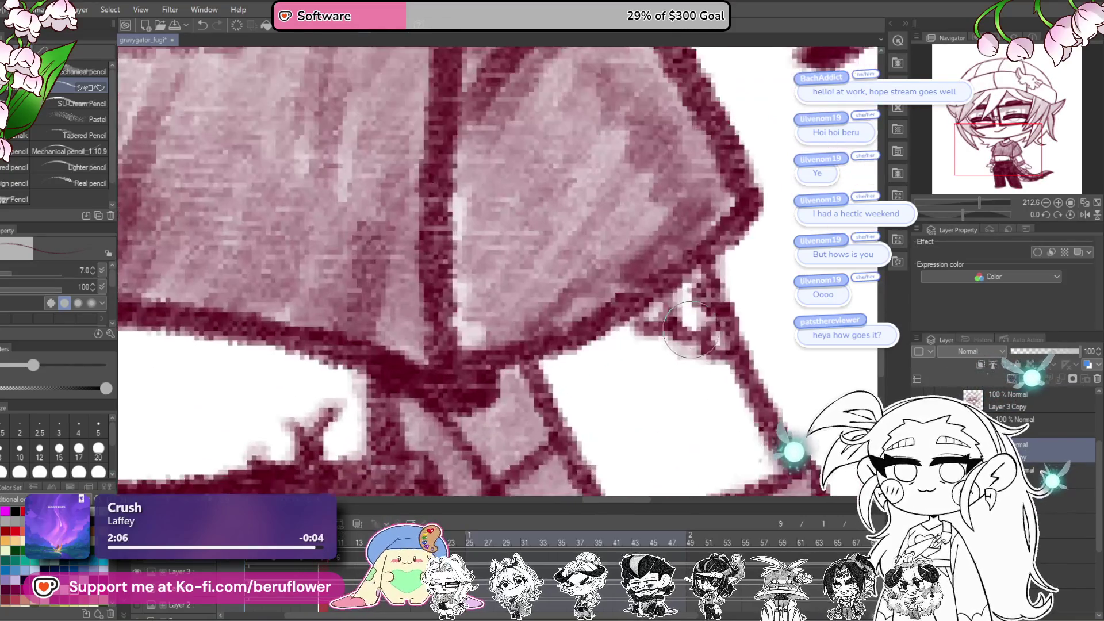
{"action": "scroll", "coordinate": [601, 410], "scroll_direction": "right", "scroll_amount": 3}
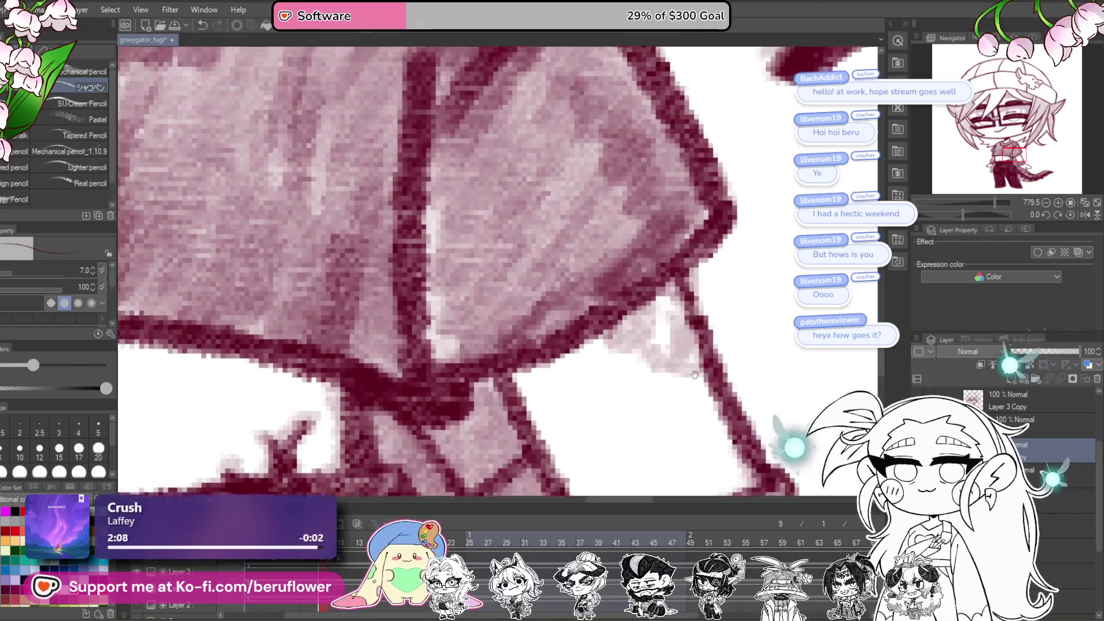
{"action": "scroll", "coordinate": [601, 410], "scroll_direction": "down", "scroll_amount": 3}
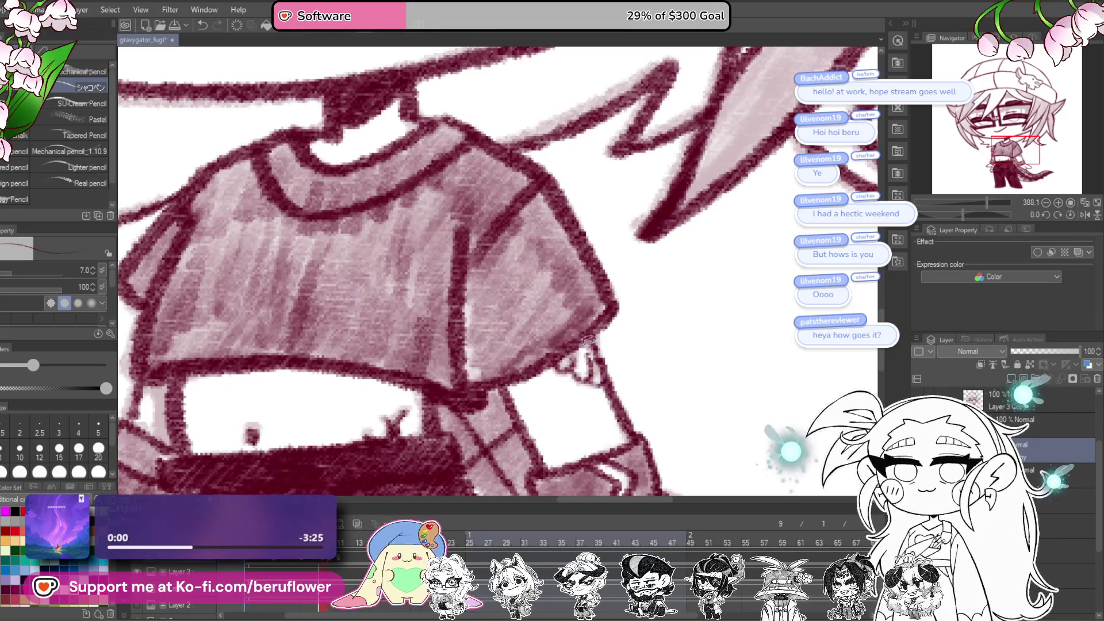
{"action": "scroll", "coordinate": [582, 347], "scroll_direction": "down", "scroll_amount": 2}
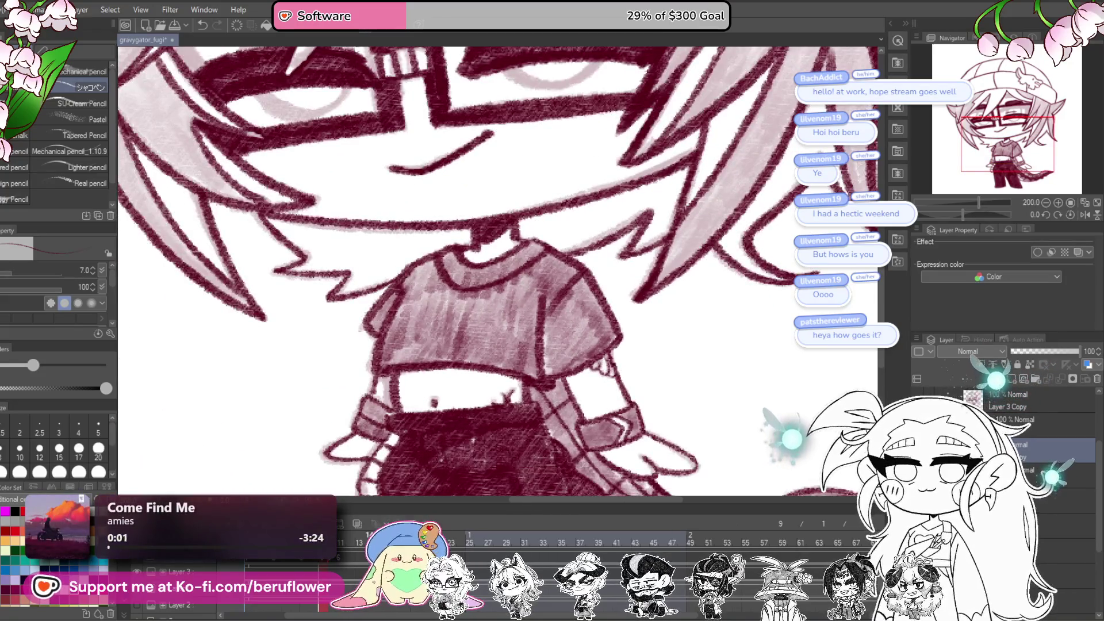
{"action": "key", "text": "ctrl+Right"}
{"action": "left_click_drag", "start_coordinate": [338, 543], "coordinate": [337, 549]}
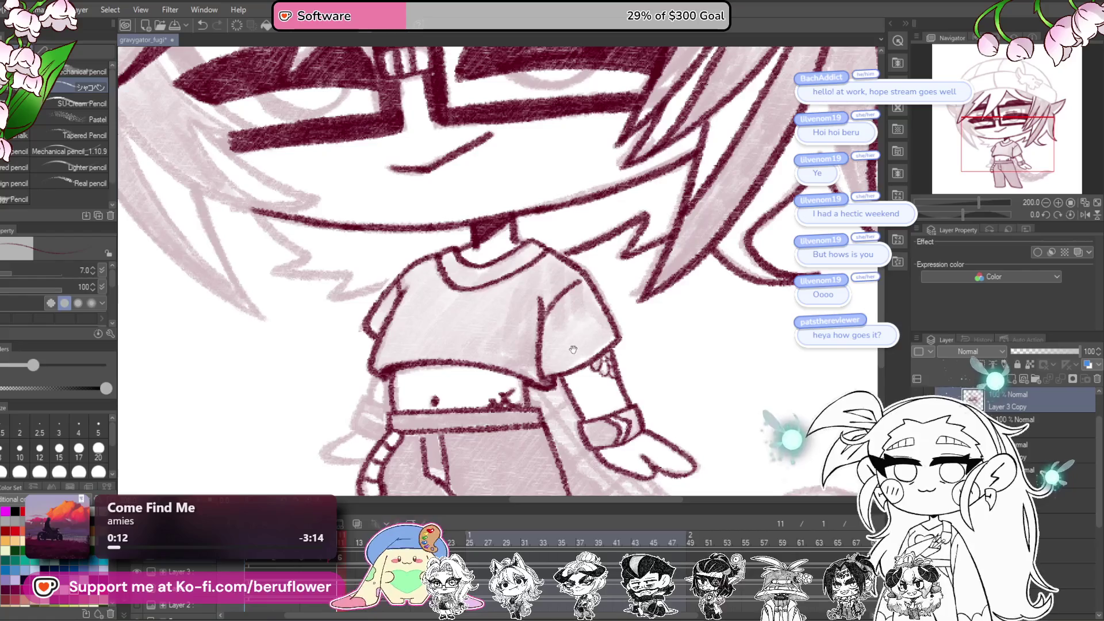
Step: Enlarge the brush to size 10 and ink the small band and loop edges at the waist
{"action": "scroll", "coordinate": [535, 177], "scroll_direction": "up", "scroll_amount": 4}
{"action": "scroll", "coordinate": [535, 178], "scroll_direction": "up", "scroll_amount": 4}
{"action": "mouse_move", "coordinate": [500, 251]}
{"action": "left_mouse_down"}
{"action": "mouse_move", "coordinate": [446, 342]}
{"action": "mouse_move", "coordinate": [502, 365]}
{"action": "mouse_move", "coordinate": [502, 250]}
{"action": "mouse_move", "coordinate": [495, 270]}
{"action": "mouse_move", "coordinate": [528, 343]}
{"action": "mouse_move", "coordinate": [498, 294]}
{"action": "mouse_move", "coordinate": [509, 332]}
{"action": "left_mouse_up"}
{"action": "key", "text": "bracketright"}
{"action": "key", "text": "bracketright"}
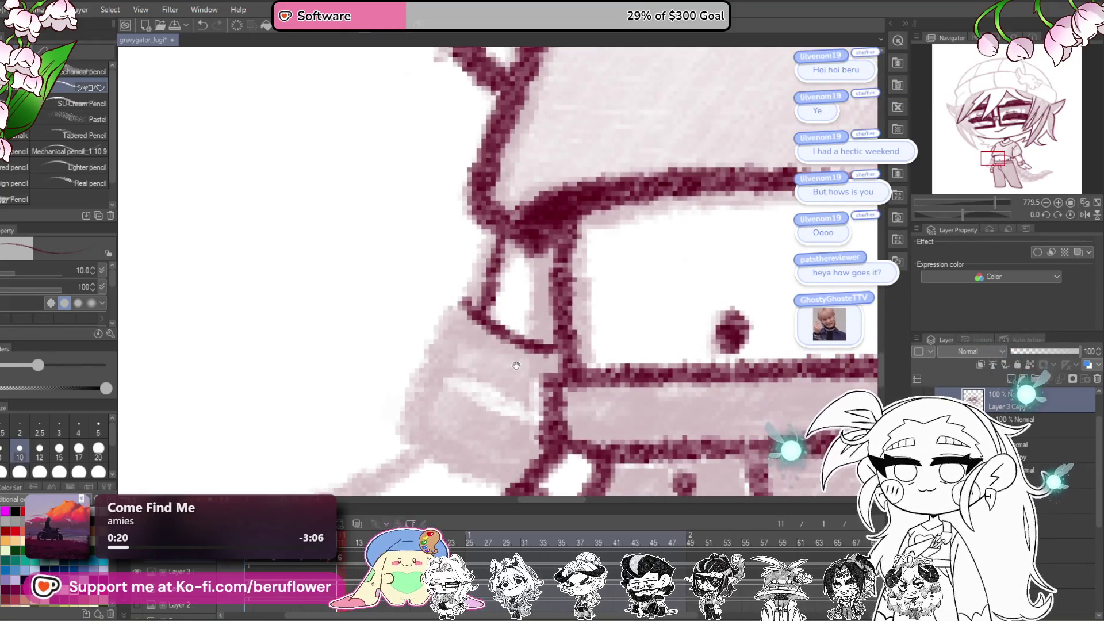
{"action": "mouse_move", "coordinate": [518, 371]}
{"action": "left_mouse_down"}
{"action": "mouse_move", "coordinate": [502, 339]}
{"action": "mouse_move", "coordinate": [509, 275]}
{"action": "mouse_move", "coordinate": [518, 314]}
{"action": "left_mouse_up"}
{"action": "mouse_move", "coordinate": [460, 244]}
{"action": "left_mouse_down"}
{"action": "mouse_move", "coordinate": [437, 303]}
{"action": "mouse_move", "coordinate": [509, 356]}
{"action": "left_mouse_up"}
{"action": "mouse_move", "coordinate": [436, 308]}
{"action": "left_mouse_down"}
{"action": "mouse_move", "coordinate": [411, 357]}
{"action": "mouse_move", "coordinate": [454, 423]}
{"action": "mouse_move", "coordinate": [519, 431]}
{"action": "mouse_move", "coordinate": [454, 304]}
{"action": "left_mouse_up"}
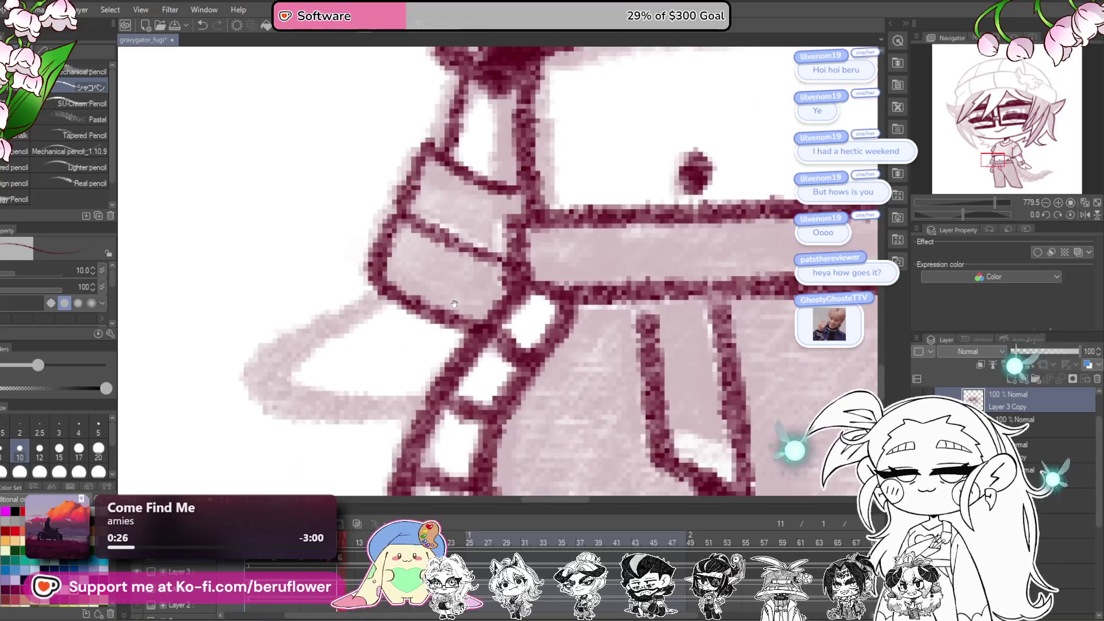
{"action": "mouse_move", "coordinate": [499, 375]}
{"action": "left_mouse_down"}
{"action": "mouse_move", "coordinate": [539, 349]}
{"action": "mouse_move", "coordinate": [660, 323]}
{"action": "left_mouse_up"}
{"action": "mouse_move", "coordinate": [541, 239]}
{"action": "left_mouse_down"}
{"action": "mouse_move", "coordinate": [414, 319]}
{"action": "mouse_move", "coordinate": [509, 354]}
{"action": "left_mouse_up"}
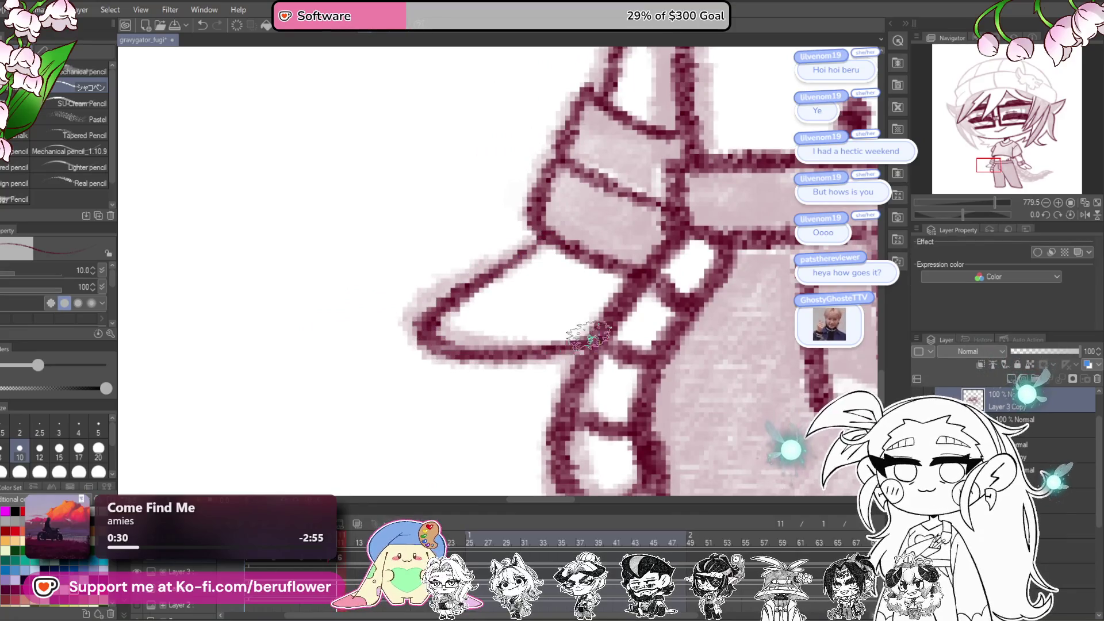
{"action": "scroll", "coordinate": [600, 327], "scroll_direction": "down", "scroll_amount": 5}
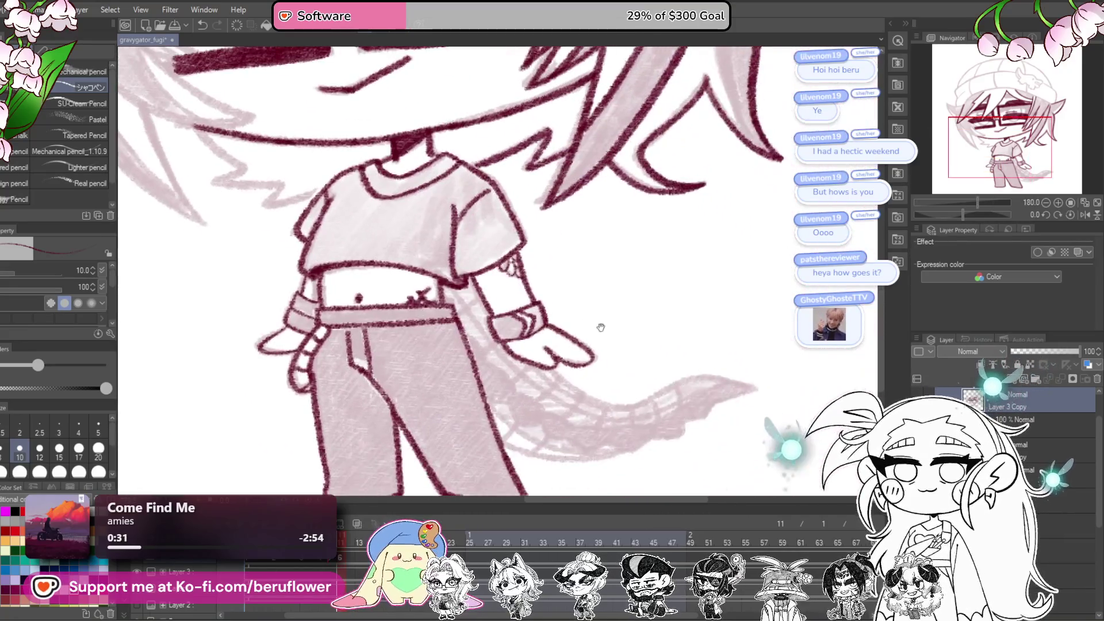
Step: Ink a hair line down from the zigzag peak beside the face, then return the canvas upright
{"action": "mouse_move", "coordinate": [600, 327]}
{"action": "left_mouse_down"}
{"action": "mouse_move", "coordinate": [581, 437]}
{"action": "mouse_move", "coordinate": [604, 483]}
{"action": "mouse_move", "coordinate": [661, 437]}
{"action": "mouse_move", "coordinate": [648, 309]}
{"action": "mouse_move", "coordinate": [669, 330]}
{"action": "mouse_move", "coordinate": [522, 346]}
{"action": "left_mouse_up"}
{"action": "scroll", "coordinate": [522, 345], "scroll_direction": "up", "scroll_amount": 4}
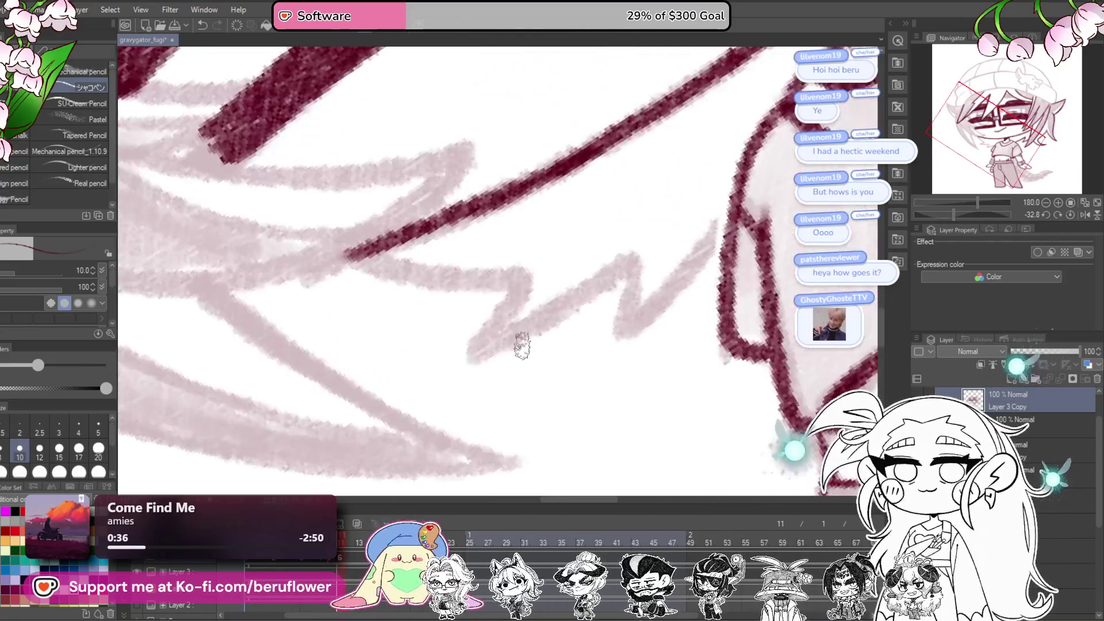
{"action": "mouse_move", "coordinate": [548, 305]}
{"action": "left_mouse_down"}
{"action": "mouse_move", "coordinate": [616, 283]}
{"action": "mouse_move", "coordinate": [493, 371]}
{"action": "left_mouse_up"}
{"action": "left_click_drag", "start_coordinate": [962, 218], "coordinate": [938, 215]}
{"action": "scroll", "coordinate": [425, 401], "scroll_direction": "down", "scroll_amount": 5}
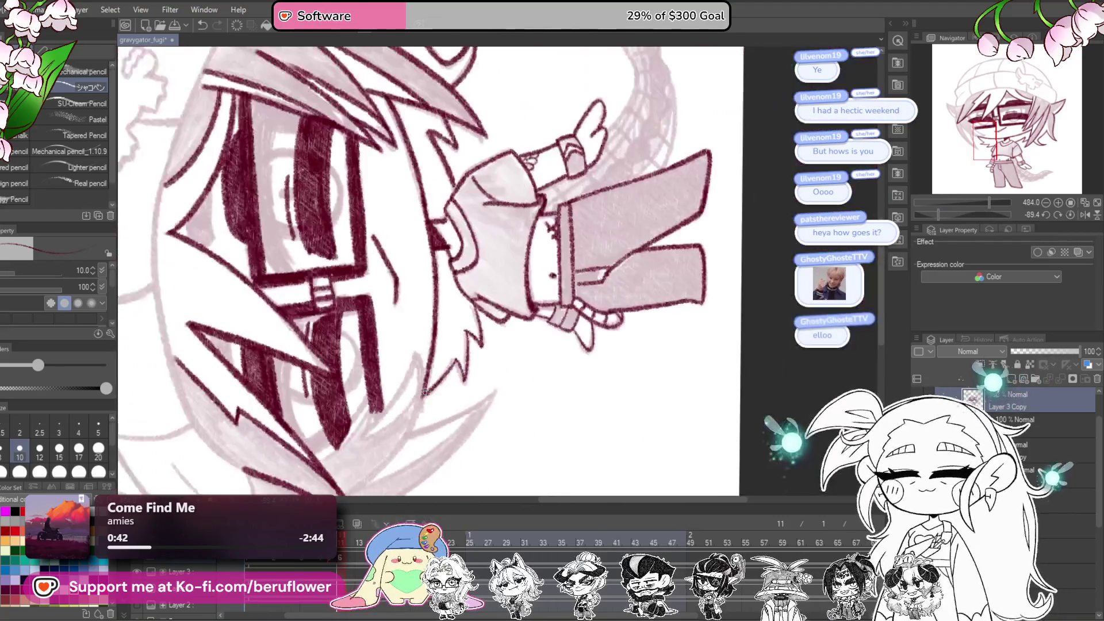
{"action": "left_click", "coordinate": [1070, 214]}
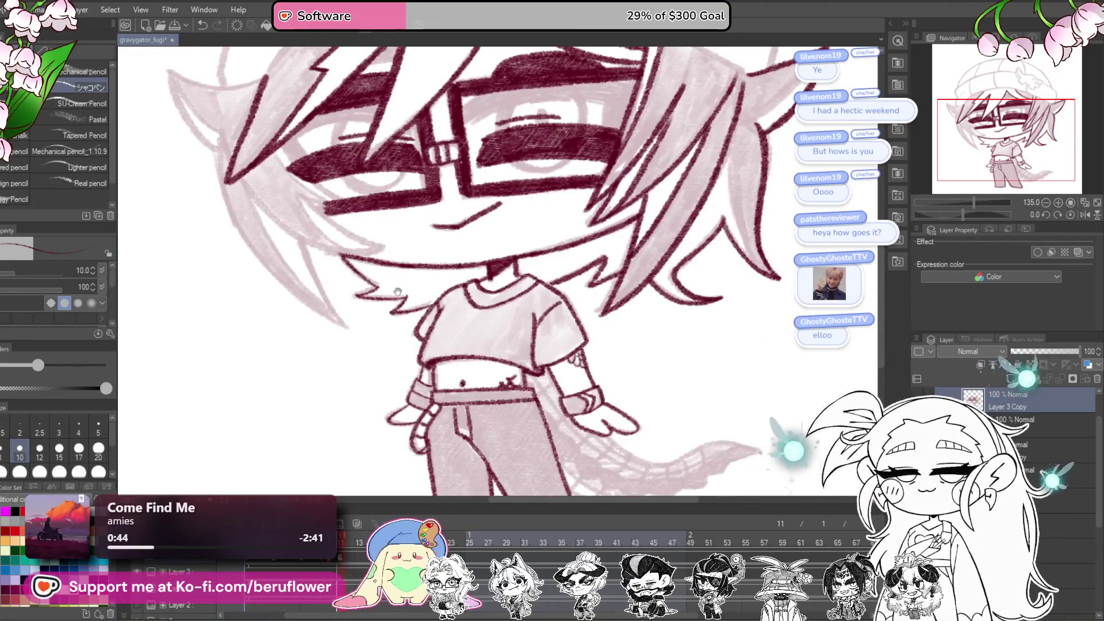
{"action": "scroll", "coordinate": [428, 219], "scroll_direction": "up", "scroll_amount": 4}
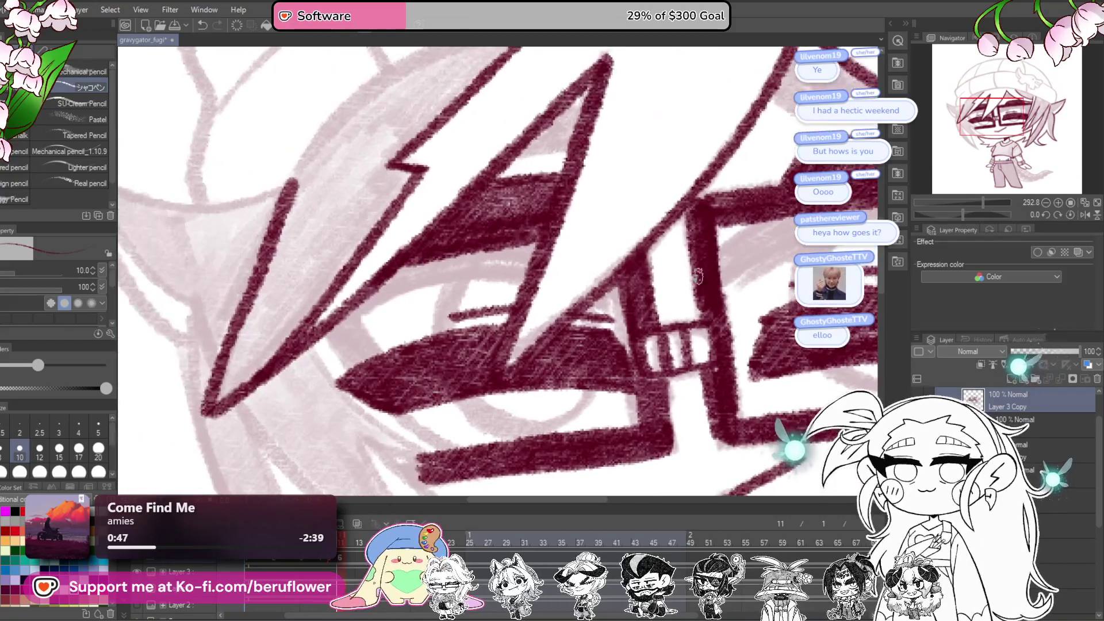
Step: Rotate the canvas to 66.8 degrees, raise the brush to size 17, and ink two hair strand lines
{"action": "left_click_drag", "start_coordinate": [970, 216], "coordinate": [982, 215]}
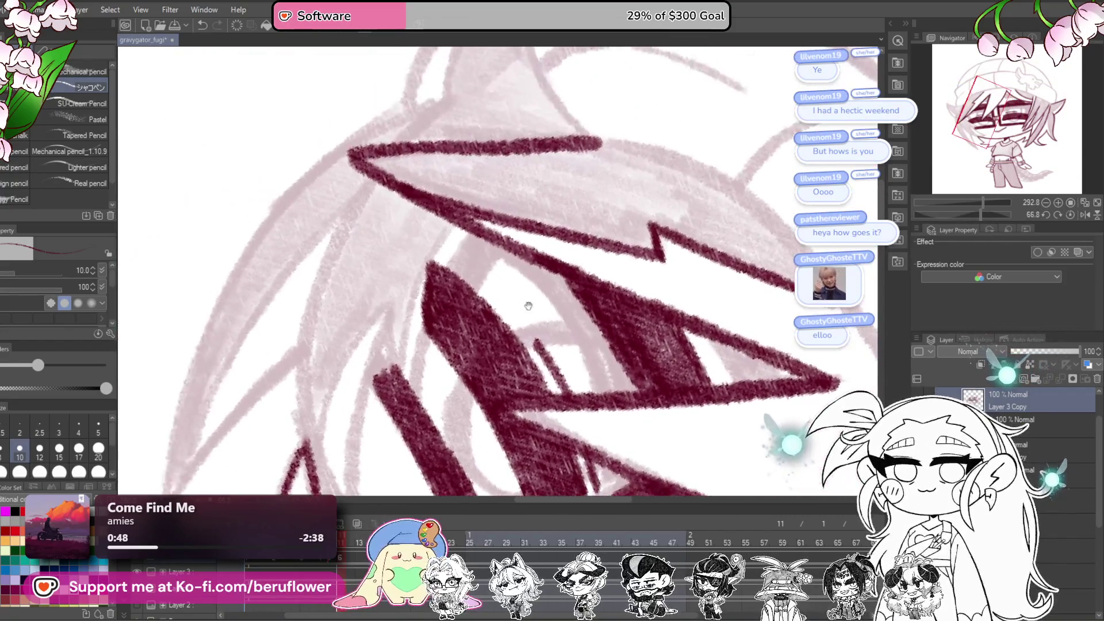
{"action": "key", "text": "bracketright"}
{"action": "key", "text": "bracketright"}
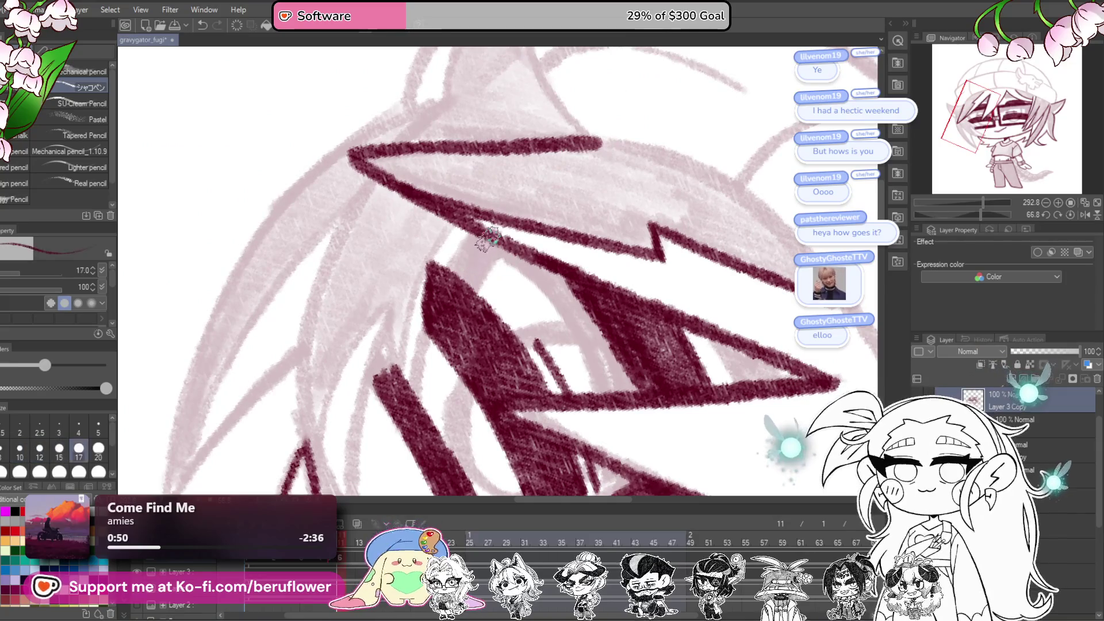
{"action": "left_click_drag", "start_coordinate": [472, 230], "coordinate": [418, 364]}
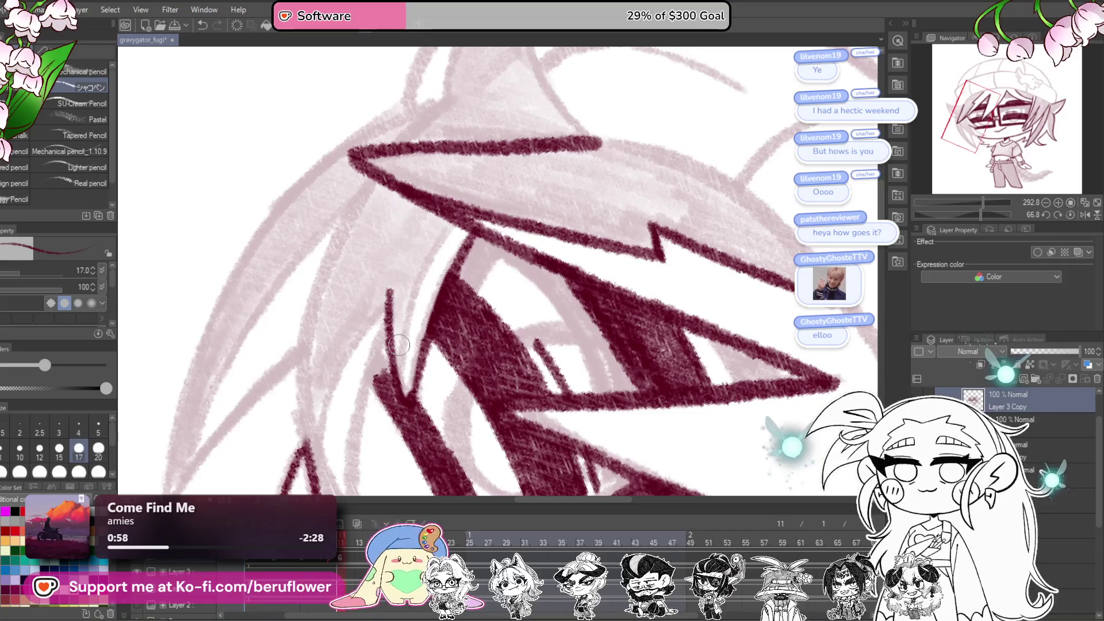
{"action": "left_click_drag", "start_coordinate": [407, 376], "coordinate": [459, 289]}
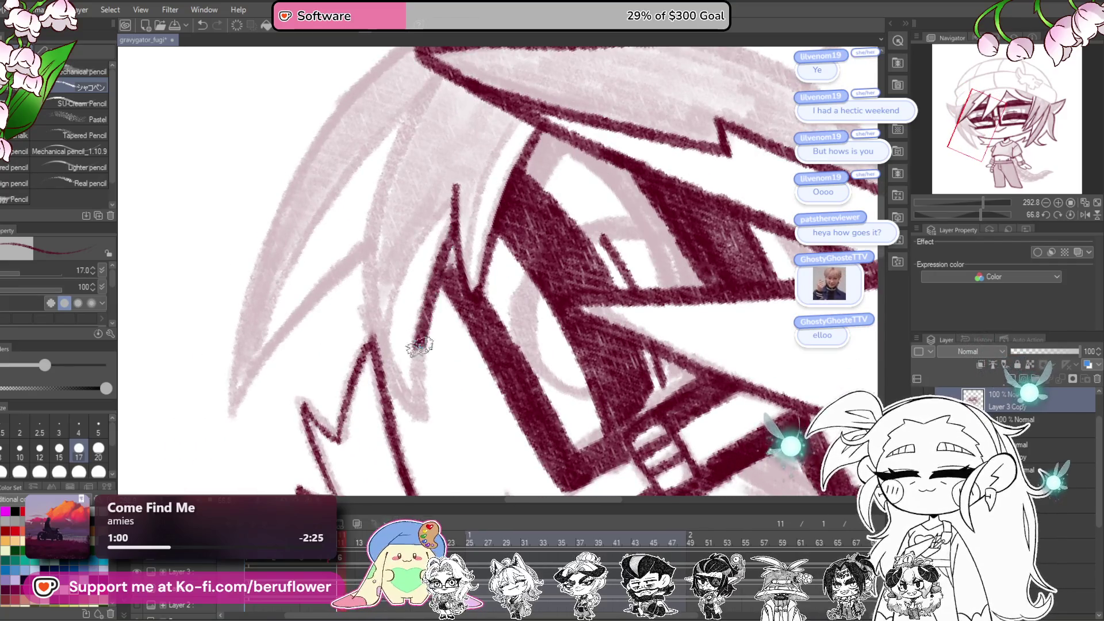
{"action": "left_click_drag", "start_coordinate": [455, 214], "coordinate": [439, 242]}
{"action": "mouse_move", "coordinate": [437, 120]}
{"action": "left_mouse_down"}
{"action": "mouse_move", "coordinate": [363, 299]}
{"action": "mouse_move", "coordinate": [391, 420]}
{"action": "mouse_move", "coordinate": [452, 228]}
{"action": "left_mouse_up"}
Step: Ink a thin line across the hair and outline the pointed ear's edges and inner line
{"action": "scroll", "coordinate": [414, 456], "scroll_direction": "down", "scroll_amount": 3}
{"action": "scroll", "coordinate": [453, 228], "scroll_direction": "up", "scroll_amount": 3}
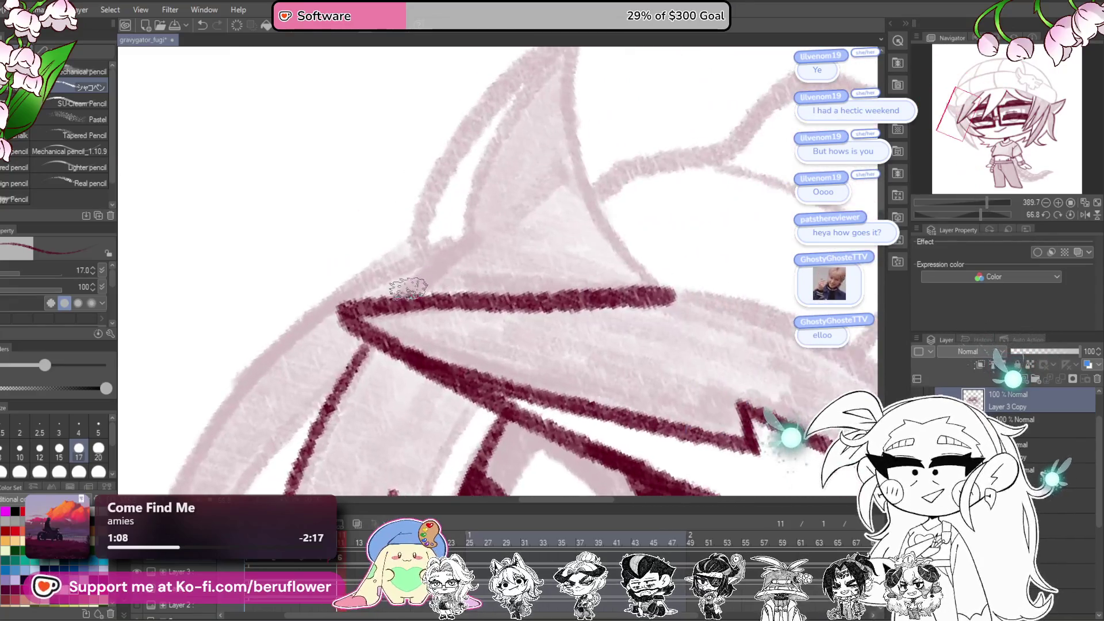
{"action": "mouse_move", "coordinate": [403, 294]}
{"action": "left_mouse_down"}
{"action": "mouse_move", "coordinate": [509, 216]}
{"action": "mouse_move", "coordinate": [517, 379]}
{"action": "mouse_move", "coordinate": [586, 467]}
{"action": "left_mouse_up"}
{"action": "mouse_move", "coordinate": [487, 210]}
{"action": "left_mouse_down"}
{"action": "mouse_move", "coordinate": [513, 244]}
{"action": "mouse_move", "coordinate": [340, 451]}
{"action": "left_mouse_up"}
{"action": "mouse_move", "coordinate": [437, 360]}
{"action": "left_mouse_down"}
{"action": "mouse_move", "coordinate": [375, 443]}
{"action": "mouse_move", "coordinate": [412, 305]}
{"action": "mouse_move", "coordinate": [448, 274]}
{"action": "left_mouse_up"}
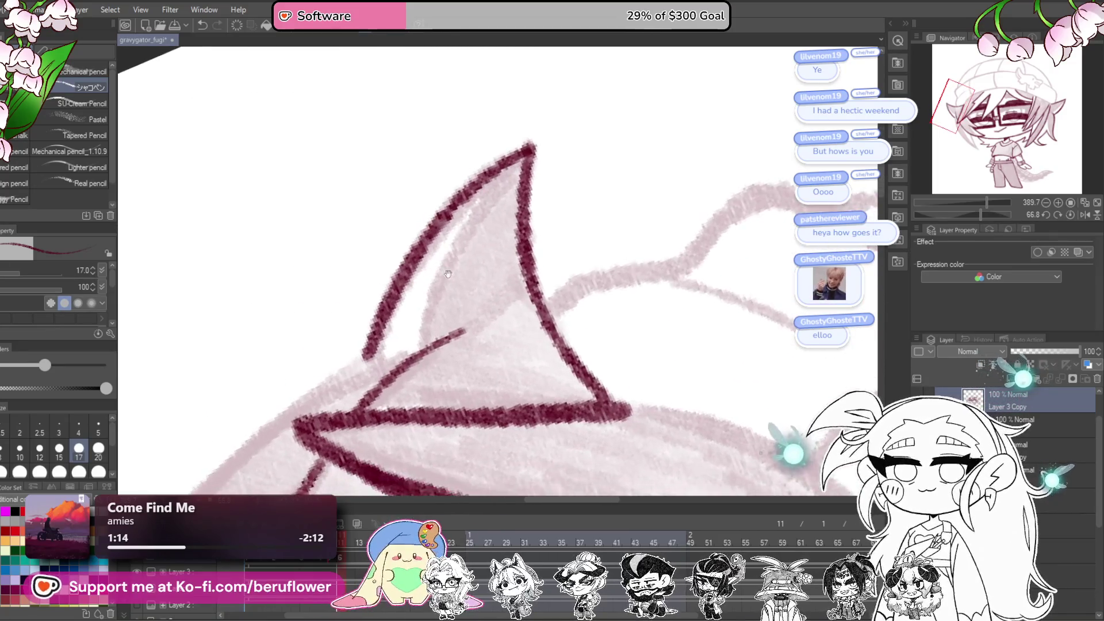
{"action": "scroll", "coordinate": [448, 273], "scroll_direction": "up", "scroll_amount": 2}
{"action": "scroll", "coordinate": [448, 274], "scroll_direction": "down", "scroll_amount": 2}
{"action": "left_click_drag", "start_coordinate": [575, 143], "coordinate": [478, 330]}
Step: At 48.7 degrees rotation, ink a line from the ear tip down-left
{"action": "mouse_move", "coordinate": [981, 214]}
{"action": "left_mouse_down"}
{"action": "mouse_move", "coordinate": [923, 215]}
{"action": "mouse_move", "coordinate": [975, 214]}
{"action": "left_mouse_up"}
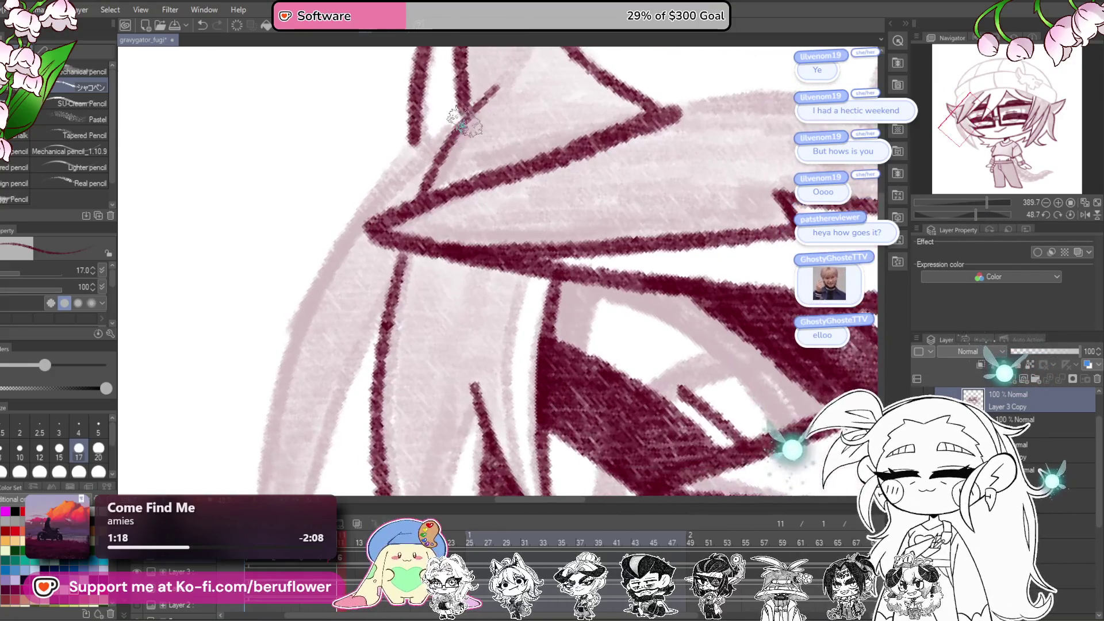
{"action": "left_click_drag", "start_coordinate": [454, 118], "coordinate": [316, 288]}
{"action": "scroll", "coordinate": [418, 140], "scroll_direction": "down", "scroll_amount": 3}
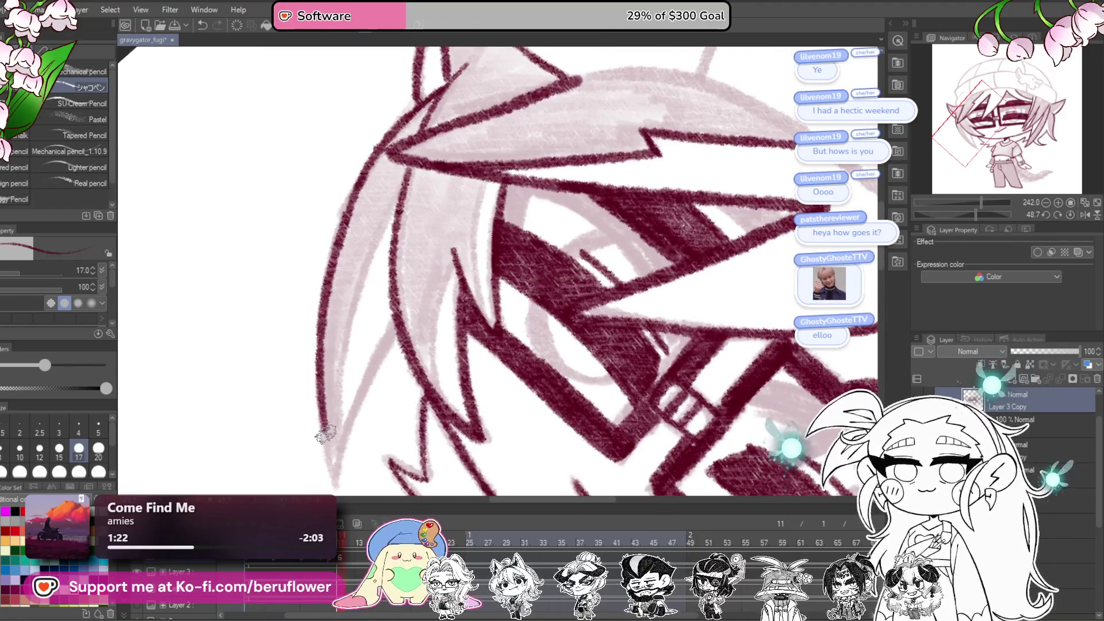
{"action": "left_click", "coordinate": [355, 504]}
{"action": "mouse_move", "coordinate": [424, 280]}
{"action": "left_mouse_down"}
{"action": "mouse_move", "coordinate": [352, 340]}
{"action": "mouse_move", "coordinate": [432, 254]}
{"action": "mouse_move", "coordinate": [438, 262]}
{"action": "left_mouse_up"}
{"action": "scroll", "coordinate": [439, 262], "scroll_direction": "up", "scroll_amount": 2}
Step: Ink long lines down the left hair strand, redrawing one thin stroke more boldly
{"action": "mouse_move", "coordinate": [476, 157]}
{"action": "left_mouse_down"}
{"action": "mouse_move", "coordinate": [395, 291]}
{"action": "mouse_move", "coordinate": [364, 425]}
{"action": "left_mouse_up"}
{"action": "left_click_drag", "start_coordinate": [368, 190], "coordinate": [437, 419]}
{"action": "mouse_move", "coordinate": [429, 92]}
{"action": "left_mouse_down"}
{"action": "mouse_move", "coordinate": [370, 168]}
{"action": "mouse_move", "coordinate": [313, 402]}
{"action": "mouse_move", "coordinate": [308, 494]}
{"action": "left_mouse_up"}
{"action": "scroll", "coordinate": [571, 325], "scroll_direction": "down", "scroll_amount": 5}
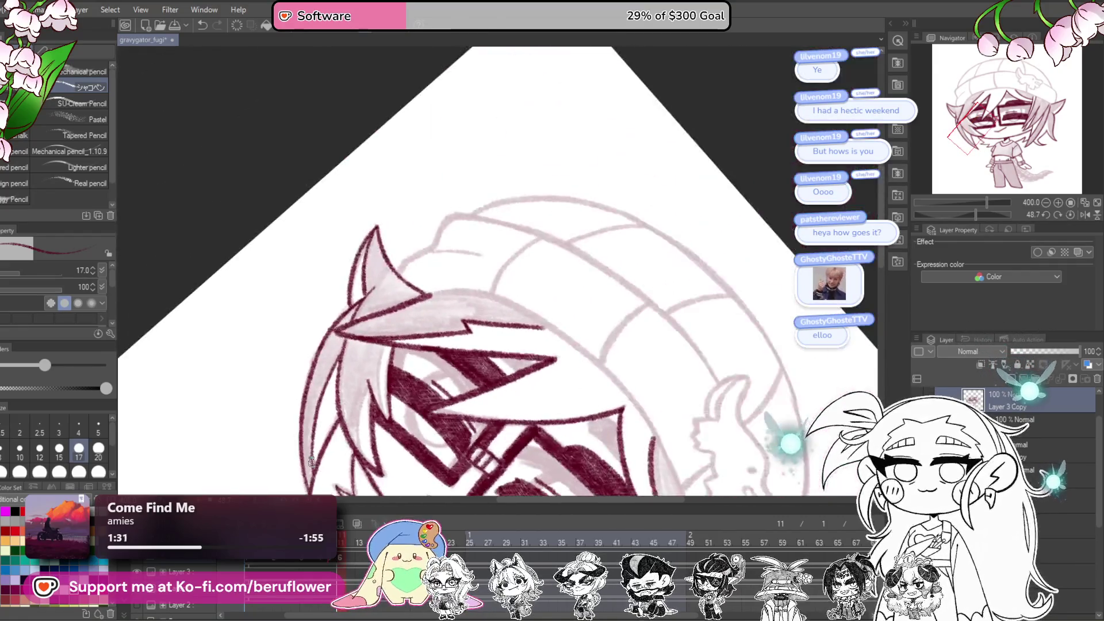
{"action": "scroll", "coordinate": [571, 325], "scroll_direction": "up", "scroll_amount": 5}
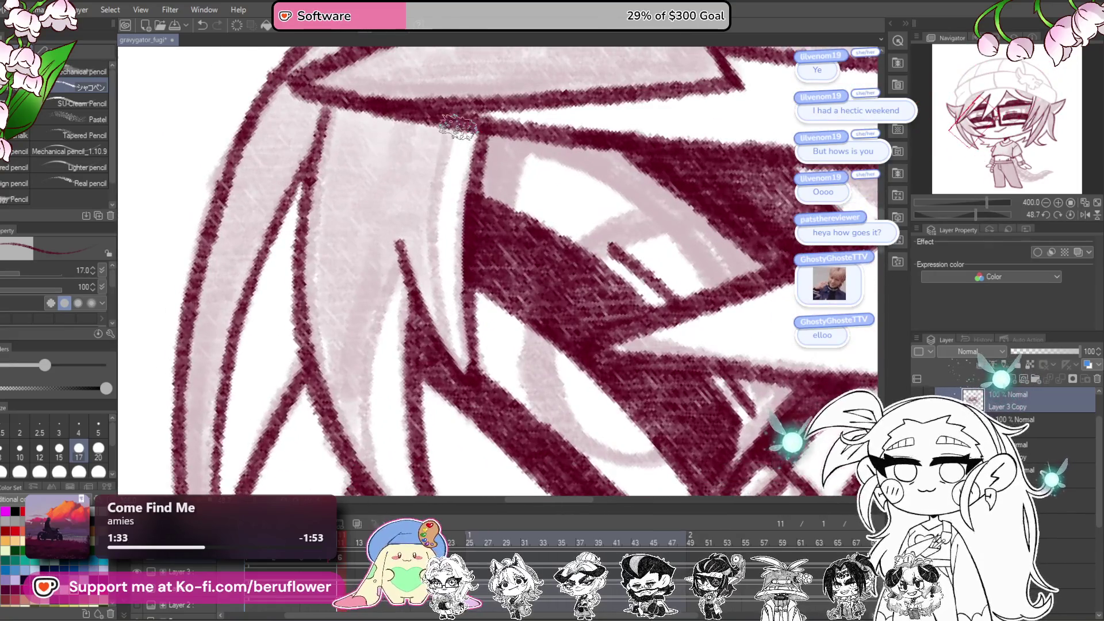
{"action": "mouse_move", "coordinate": [457, 127]}
{"action": "left_mouse_down"}
{"action": "mouse_move", "coordinate": [432, 230]}
{"action": "mouse_move", "coordinate": [451, 342]}
{"action": "left_mouse_up"}
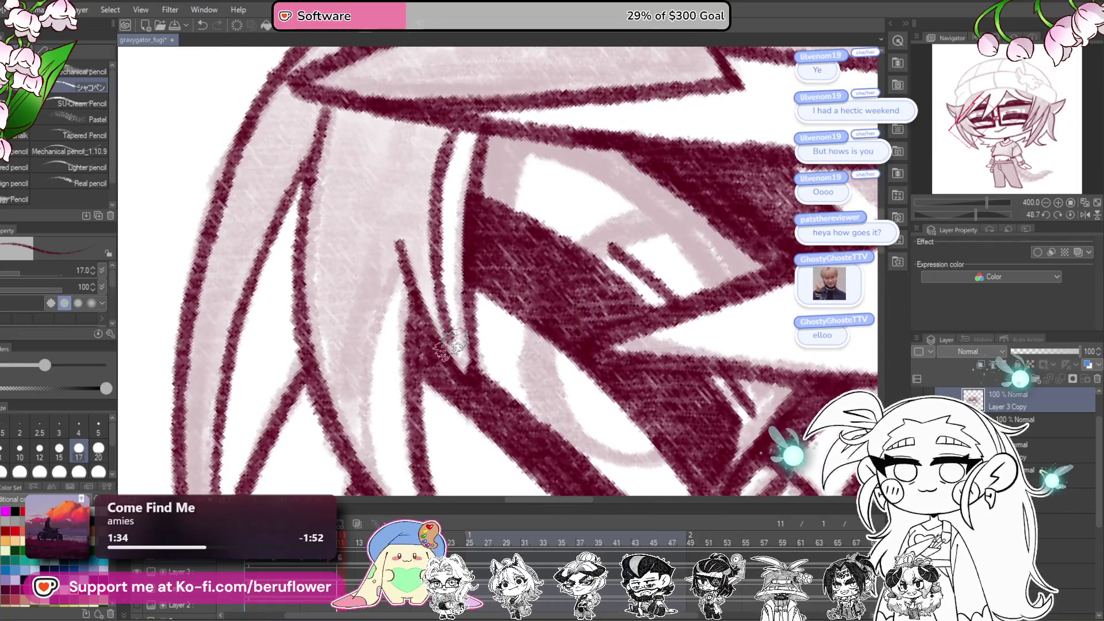
{"action": "key", "text": "ctrl+z"}
{"action": "mouse_move", "coordinate": [459, 115]}
{"action": "left_mouse_down"}
{"action": "mouse_move", "coordinate": [446, 149]}
{"action": "mouse_move", "coordinate": [444, 312]}
{"action": "left_mouse_up"}
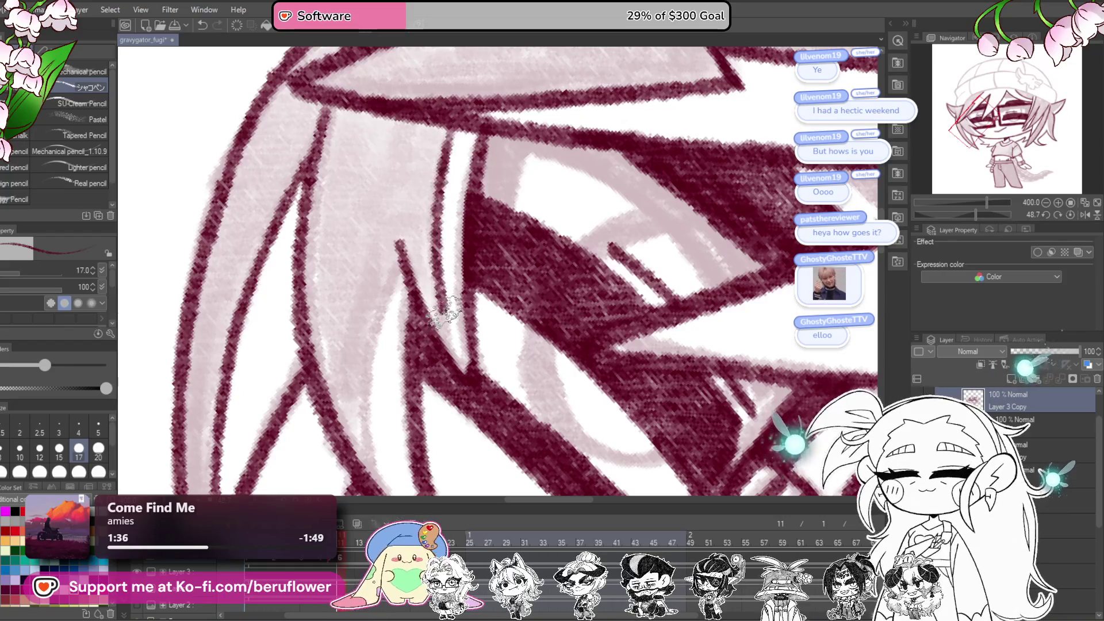
Step: Ink another hair strand line, then rotate to -19.2 degrees and shade the inner ear light pink
{"action": "left_click_drag", "start_coordinate": [465, 377], "coordinate": [460, 197]}
{"action": "mouse_move", "coordinate": [442, 138]}
{"action": "left_mouse_down"}
{"action": "mouse_move", "coordinate": [419, 316]}
{"action": "mouse_move", "coordinate": [432, 391]}
{"action": "left_mouse_up"}
{"action": "scroll", "coordinate": [721, 269], "scroll_direction": "down", "scroll_amount": 4}
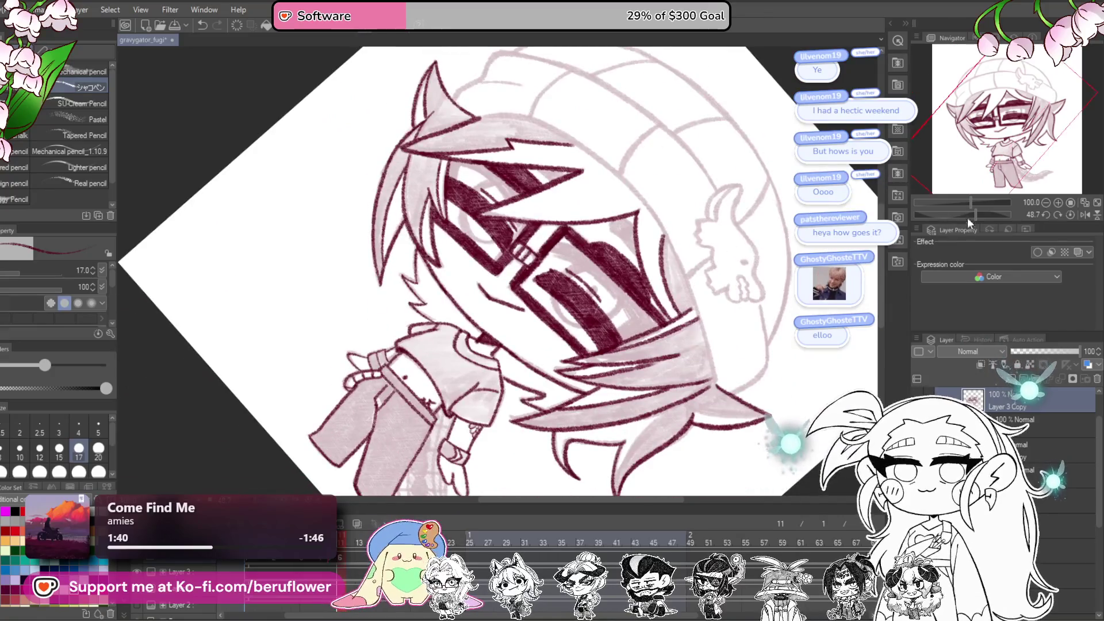
{"action": "left_click_drag", "start_coordinate": [978, 211], "coordinate": [957, 209]}
{"action": "mouse_move", "coordinate": [772, 314]}
{"action": "left_mouse_down"}
{"action": "mouse_move", "coordinate": [783, 366]}
{"action": "mouse_move", "coordinate": [654, 354]}
{"action": "left_mouse_up"}
{"action": "scroll", "coordinate": [654, 355], "scroll_direction": "up", "scroll_amount": 5}
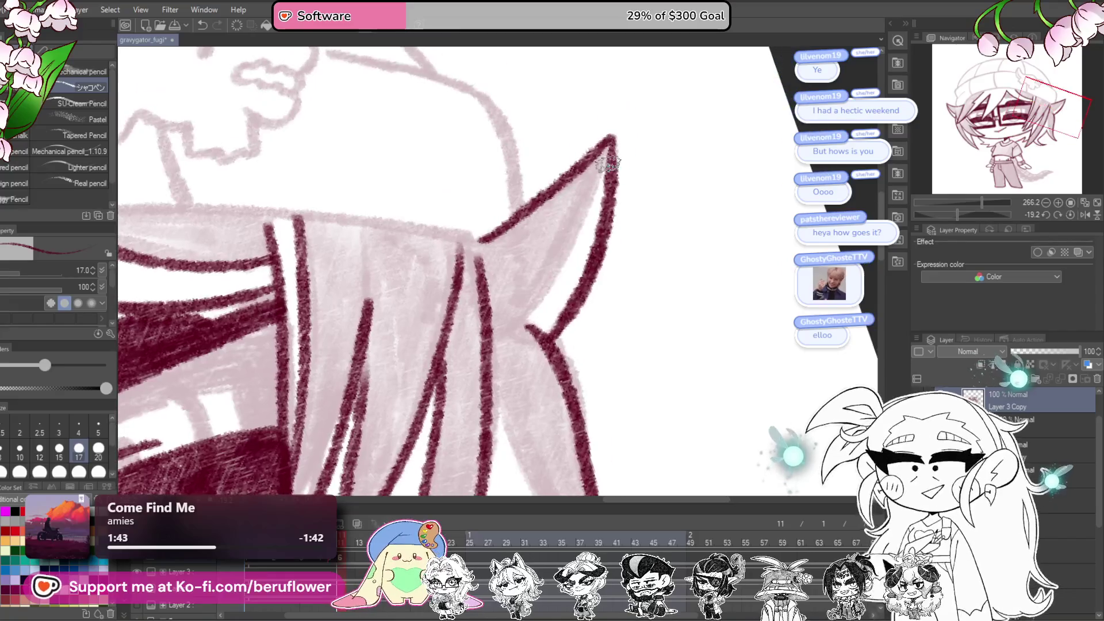
{"action": "left_click_drag", "start_coordinate": [577, 238], "coordinate": [530, 320]}
{"action": "left_click_drag", "start_coordinate": [586, 426], "coordinate": [510, 158]}
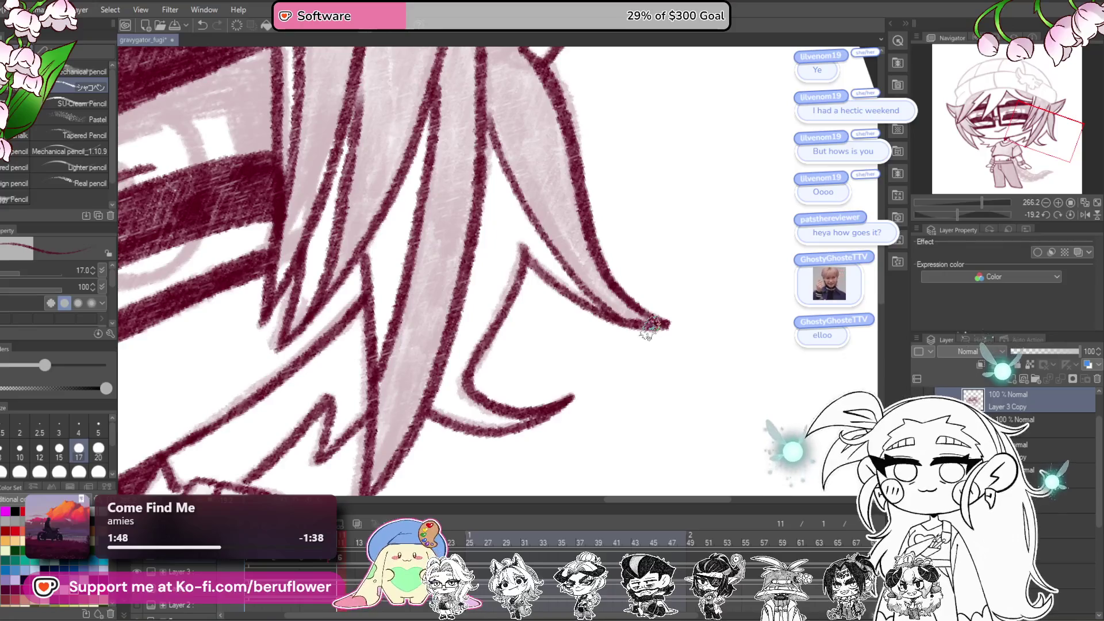
{"action": "scroll", "coordinate": [649, 329], "scroll_direction": "down", "scroll_amount": 5}
{"action": "scroll", "coordinate": [698, 399], "scroll_direction": "up", "scroll_amount": 3}
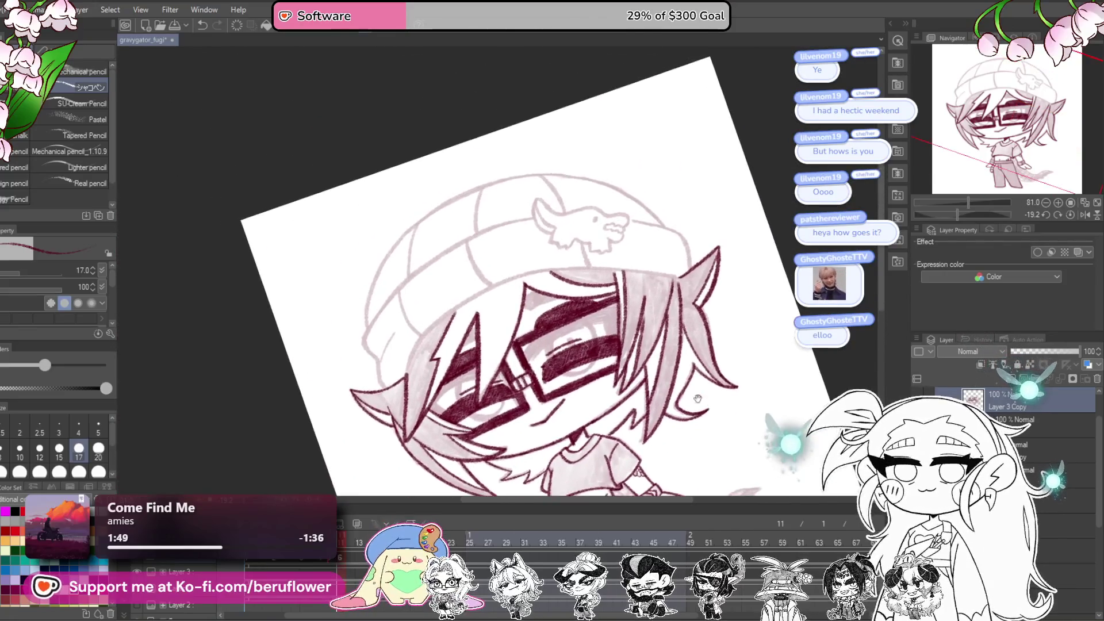
Step: Rotate the view to -60 degrees on the beanie and ink the creature's eye and back
{"action": "scroll", "coordinate": [698, 398], "scroll_direction": "up", "scroll_amount": 5}
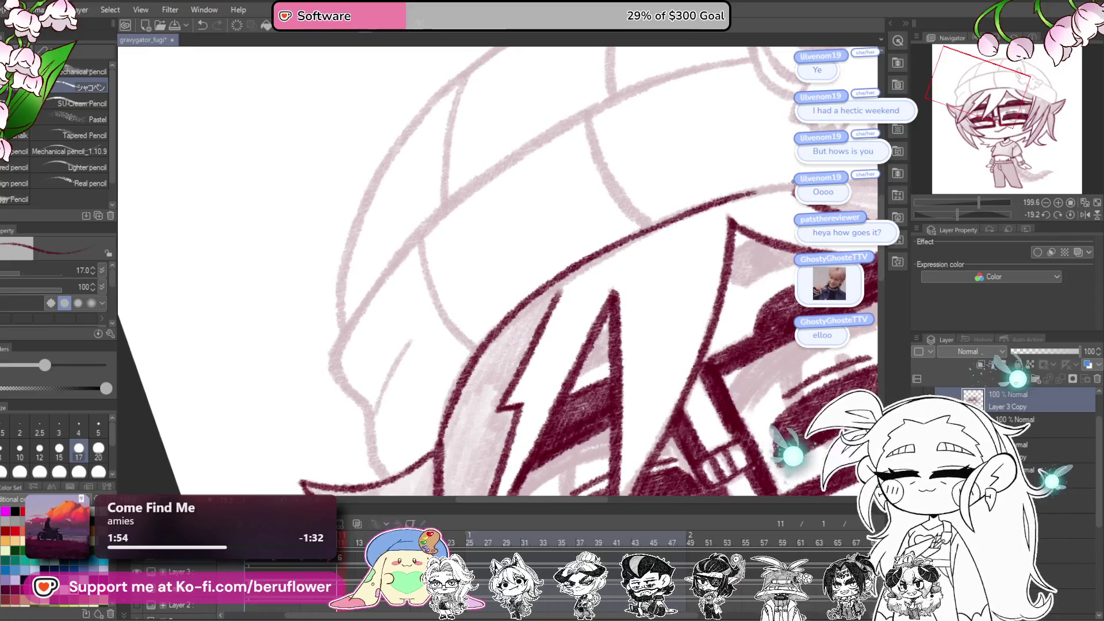
{"action": "left_click_drag", "start_coordinate": [793, 181], "coordinate": [697, 234]}
{"action": "left_click_drag", "start_coordinate": [957, 212], "coordinate": [946, 214]}
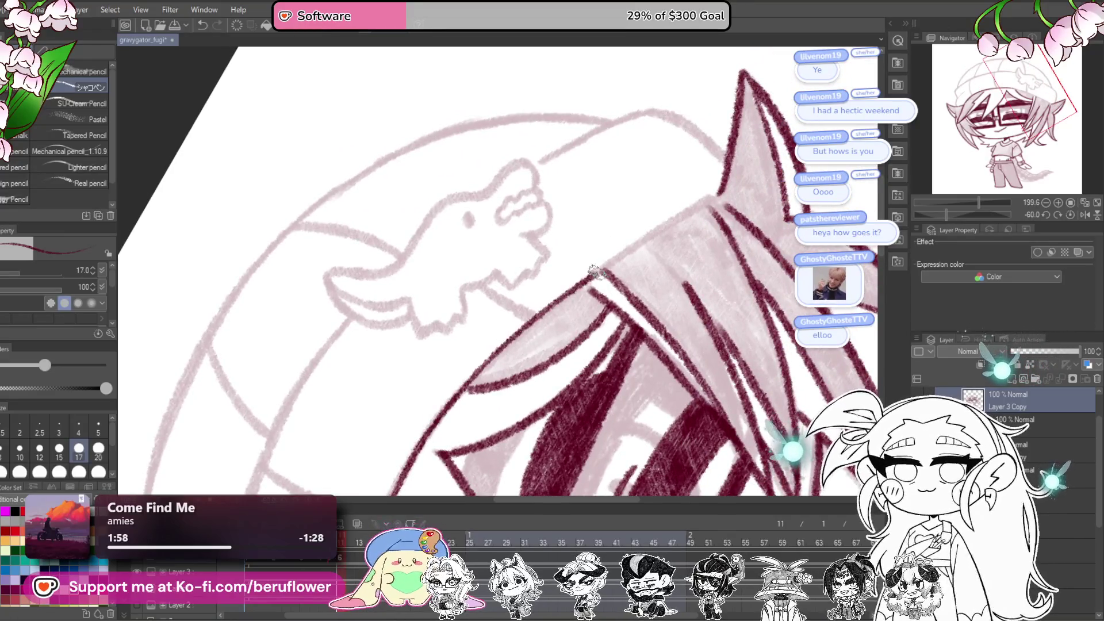
{"action": "mouse_move", "coordinate": [567, 309]}
{"action": "left_mouse_down"}
{"action": "mouse_move", "coordinate": [580, 293]}
{"action": "mouse_move", "coordinate": [523, 343]}
{"action": "mouse_move", "coordinate": [538, 326]}
{"action": "left_mouse_up"}
{"action": "scroll", "coordinate": [527, 304], "scroll_direction": "up", "scroll_amount": 2}
{"action": "scroll", "coordinate": [468, 319], "scroll_direction": "up", "scroll_amount": 2}
{"action": "mouse_move", "coordinate": [423, 420]}
{"action": "left_mouse_down"}
{"action": "mouse_move", "coordinate": [508, 306]}
{"action": "mouse_move", "coordinate": [705, 197]}
{"action": "left_mouse_up"}
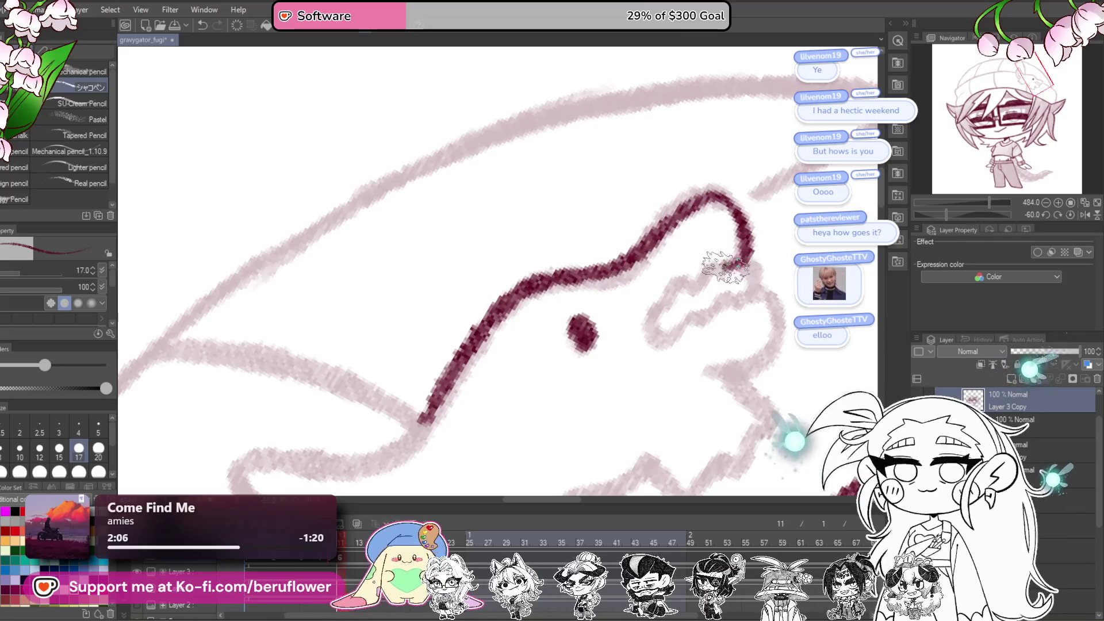
Step: Ink the creature's zigzag jaw, the jaw beneath it, and its head outline
{"action": "mouse_move", "coordinate": [702, 280]}
{"action": "left_mouse_down"}
{"action": "mouse_move", "coordinate": [665, 289]}
{"action": "mouse_move", "coordinate": [646, 328]}
{"action": "mouse_move", "coordinate": [598, 338]}
{"action": "left_mouse_up"}
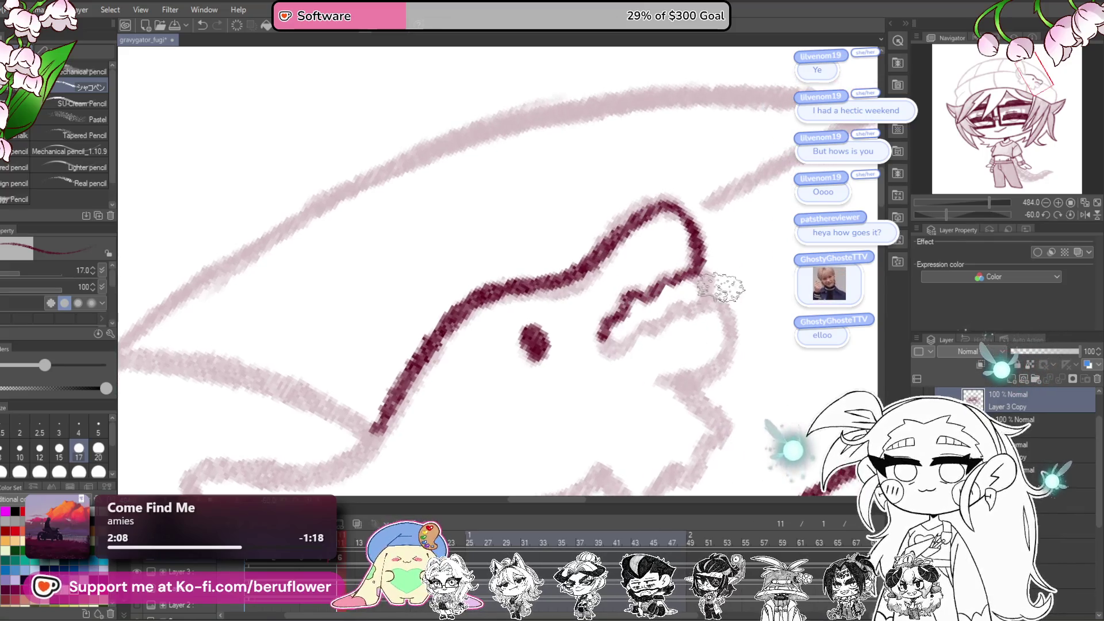
{"action": "left_click_drag", "start_coordinate": [693, 313], "coordinate": [619, 349]}
{"action": "mouse_move", "coordinate": [768, 303]}
{"action": "left_mouse_down"}
{"action": "mouse_move", "coordinate": [713, 290]}
{"action": "mouse_move", "coordinate": [654, 362]}
{"action": "mouse_move", "coordinate": [610, 383]}
{"action": "mouse_move", "coordinate": [587, 253]}
{"action": "mouse_move", "coordinate": [632, 313]}
{"action": "mouse_move", "coordinate": [592, 355]}
{"action": "mouse_move", "coordinate": [527, 377]}
{"action": "mouse_move", "coordinate": [499, 353]}
{"action": "left_mouse_up"}
{"action": "mouse_move", "coordinate": [520, 374]}
{"action": "left_mouse_down"}
{"action": "mouse_move", "coordinate": [664, 306]}
{"action": "mouse_move", "coordinate": [567, 316]}
{"action": "mouse_move", "coordinate": [567, 391]}
{"action": "left_mouse_up"}
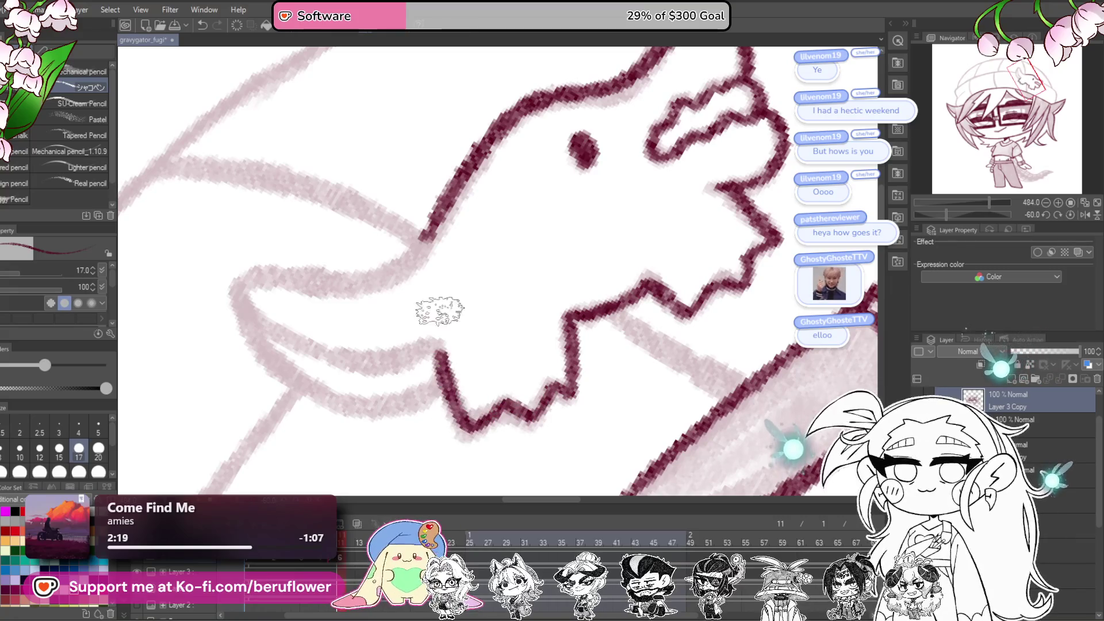
{"action": "left_click_drag", "start_coordinate": [439, 310], "coordinate": [585, 340]}
{"action": "mouse_move", "coordinate": [601, 230]}
{"action": "left_mouse_down"}
{"action": "mouse_move", "coordinate": [552, 291]}
{"action": "mouse_move", "coordinate": [382, 333]}
{"action": "mouse_move", "coordinate": [457, 431]}
{"action": "mouse_move", "coordinate": [543, 437]}
{"action": "mouse_move", "coordinate": [589, 405]}
{"action": "mouse_move", "coordinate": [596, 370]}
{"action": "mouse_move", "coordinate": [506, 381]}
{"action": "mouse_move", "coordinate": [370, 309]}
{"action": "mouse_move", "coordinate": [379, 305]}
{"action": "left_mouse_up"}
Step: Ink a line up-right from the creature's head and the brim edge beside it, with the canvas upright
{"action": "scroll", "coordinate": [379, 305], "scroll_direction": "down", "scroll_amount": 5}
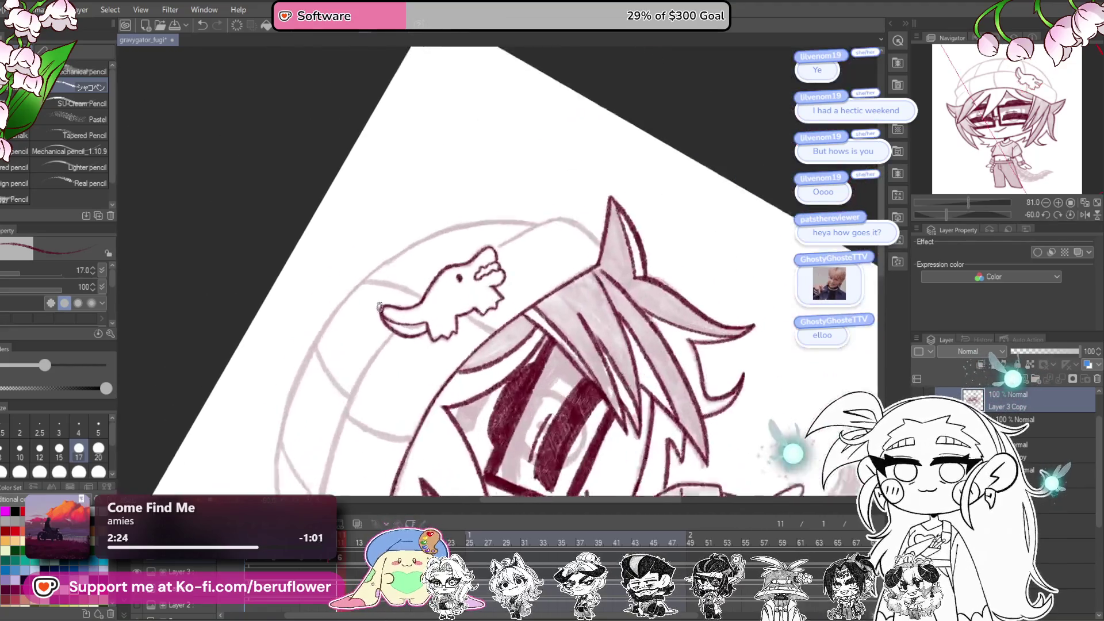
{"action": "scroll", "coordinate": [563, 306], "scroll_direction": "up", "scroll_amount": 3}
{"action": "scroll", "coordinate": [630, 300], "scroll_direction": "up", "scroll_amount": 4}
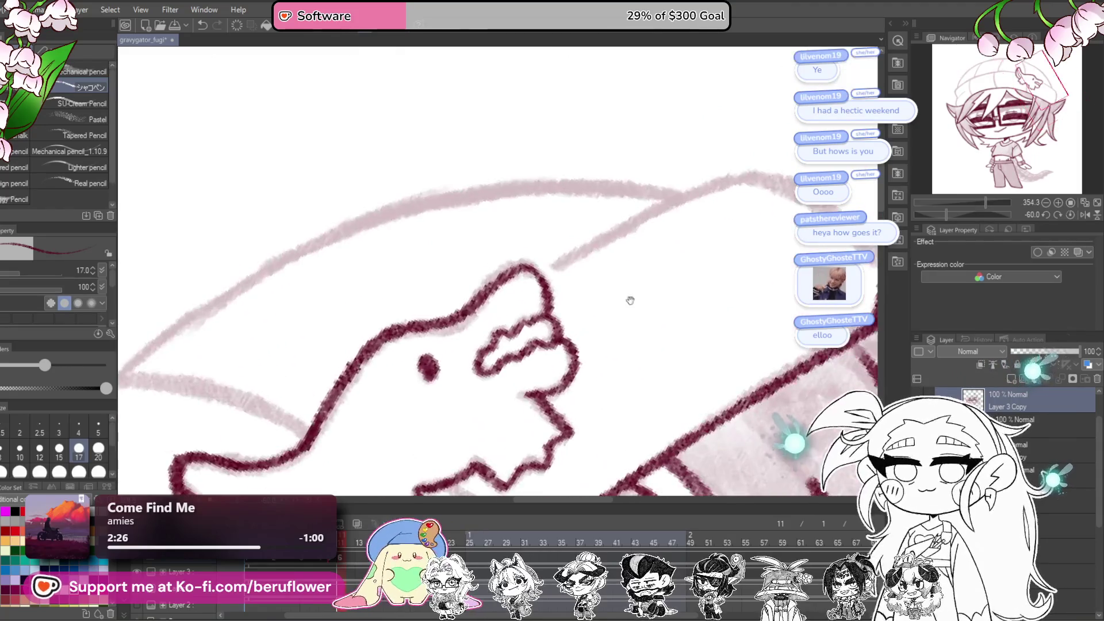
{"action": "left_click_drag", "start_coordinate": [546, 282], "coordinate": [759, 173]}
{"action": "left_click", "coordinate": [1070, 214]}
{"action": "mouse_move", "coordinate": [649, 361]}
{"action": "left_mouse_down"}
{"action": "mouse_move", "coordinate": [604, 246]}
{"action": "mouse_move", "coordinate": [593, 256]}
{"action": "mouse_move", "coordinate": [595, 360]}
{"action": "mouse_move", "coordinate": [568, 399]}
{"action": "left_mouse_up"}
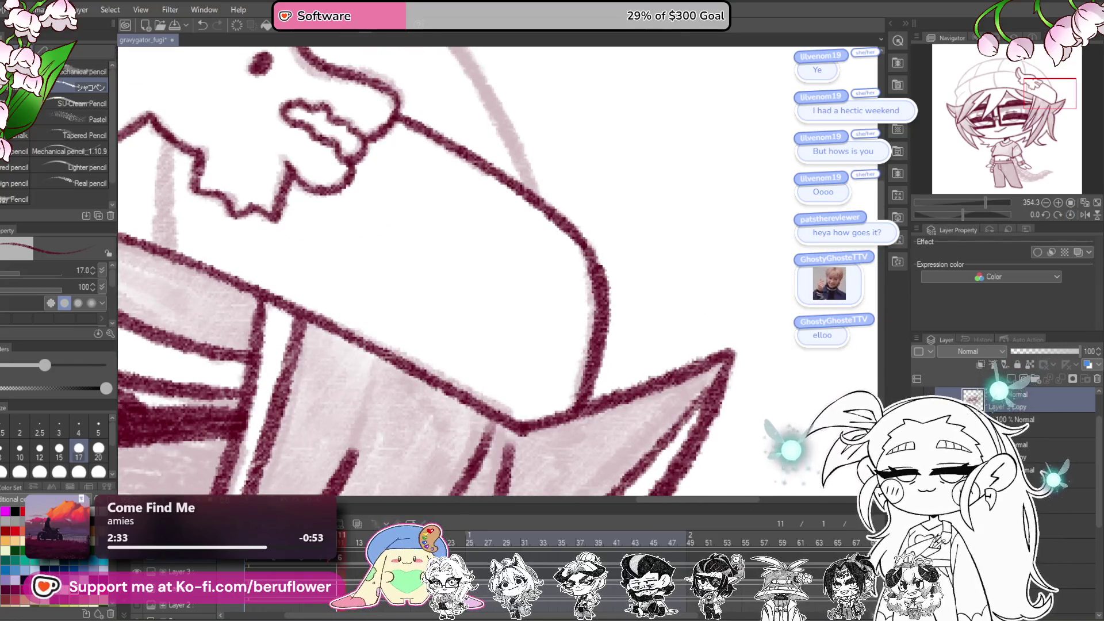
{"action": "left_click_drag", "start_coordinate": [529, 259], "coordinate": [581, 326]}
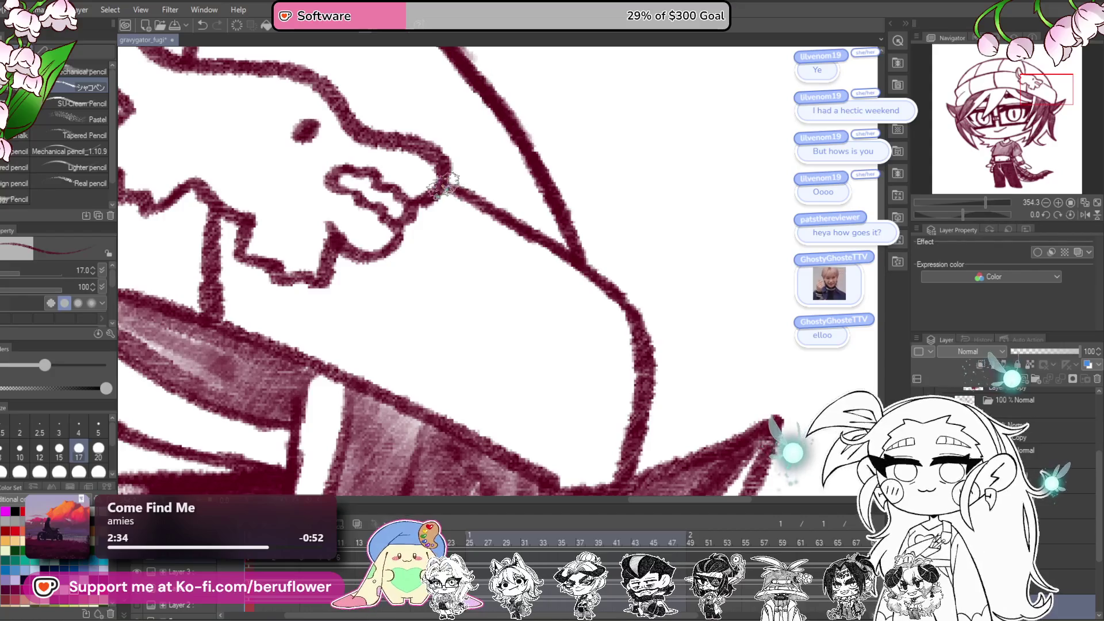
Step: On the Layer 3 Copy frame, tilt the view and ink the beanie outline over the sketch
{"action": "left_click", "coordinate": [339, 558]}
{"action": "scroll", "coordinate": [706, 377], "scroll_direction": "down", "scroll_amount": 3}
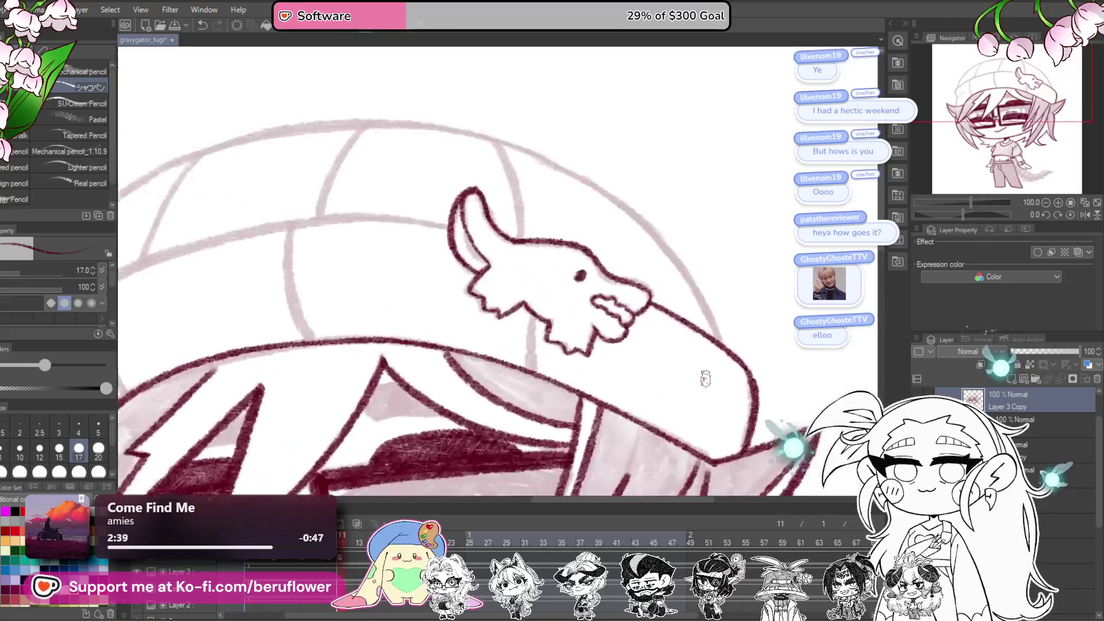
{"action": "scroll", "coordinate": [530, 303], "scroll_direction": "up", "scroll_amount": 2}
{"action": "left_click_drag", "start_coordinate": [962, 213], "coordinate": [947, 214]}
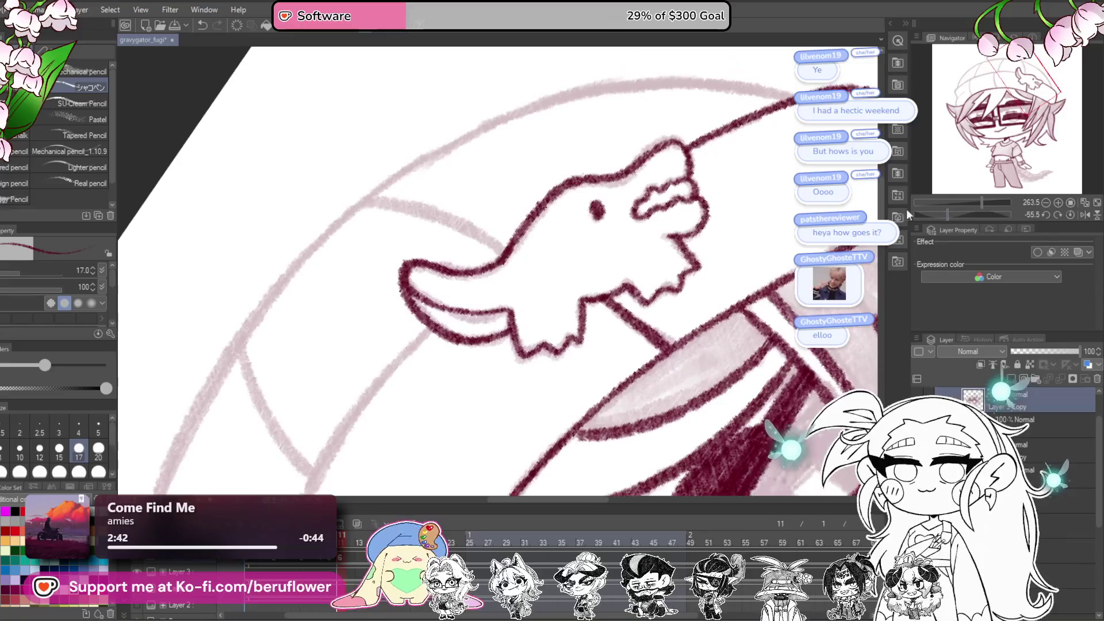
{"action": "left_click_drag", "start_coordinate": [462, 410], "coordinate": [559, 192]}
{"action": "mouse_move", "coordinate": [509, 149]}
{"action": "left_mouse_down"}
{"action": "mouse_move", "coordinate": [407, 258]}
{"action": "mouse_move", "coordinate": [380, 351]}
{"action": "mouse_move", "coordinate": [456, 116]}
{"action": "mouse_move", "coordinate": [387, 340]}
{"action": "mouse_move", "coordinate": [402, 162]}
{"action": "mouse_move", "coordinate": [406, 397]}
{"action": "mouse_move", "coordinate": [545, 481]}
{"action": "left_mouse_up"}
Step: Ink the first beanie rib lines in dark red over the pink sketch
{"action": "left_click_drag", "start_coordinate": [498, 437], "coordinate": [475, 321]}
{"action": "left_click_drag", "start_coordinate": [475, 320], "coordinate": [487, 353]}
{"action": "left_click_drag", "start_coordinate": [963, 213], "coordinate": [973, 214]}
{"action": "left_click_drag", "start_coordinate": [467, 389], "coordinate": [245, 286]}
{"action": "mouse_move", "coordinate": [594, 224]}
{"action": "left_mouse_down"}
{"action": "mouse_move", "coordinate": [522, 303]}
{"action": "mouse_move", "coordinate": [512, 379]}
{"action": "left_mouse_up"}
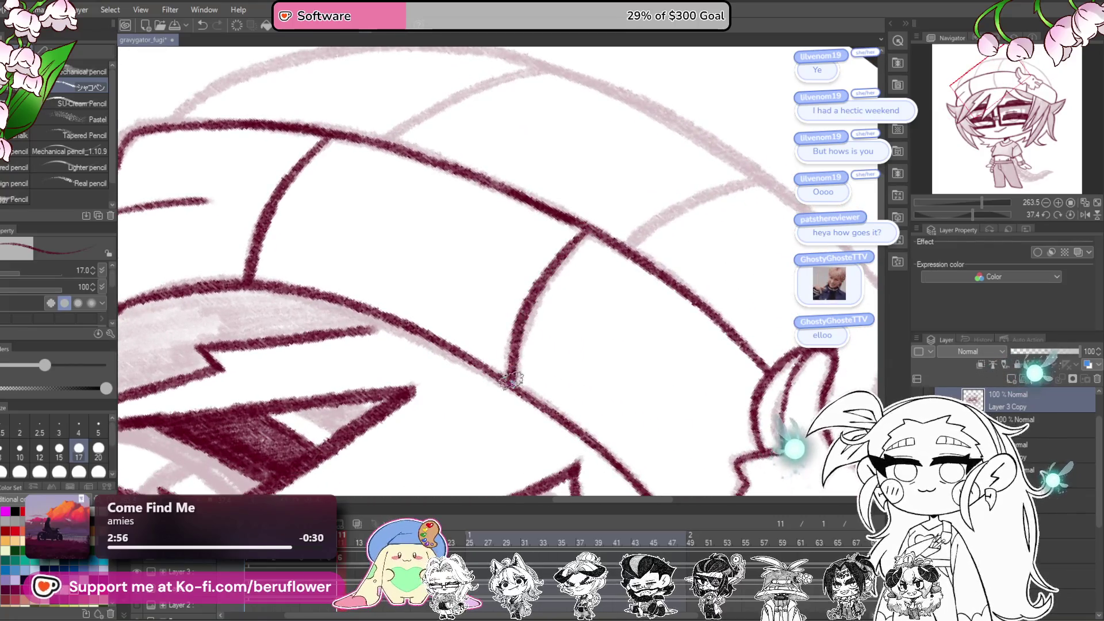
{"action": "scroll", "coordinate": [509, 380], "scroll_direction": "down", "scroll_amount": 5}
{"action": "scroll", "coordinate": [509, 380], "scroll_direction": "up", "scroll_amount": 3}
{"action": "left_click_drag", "start_coordinate": [973, 214], "coordinate": [958, 214]}
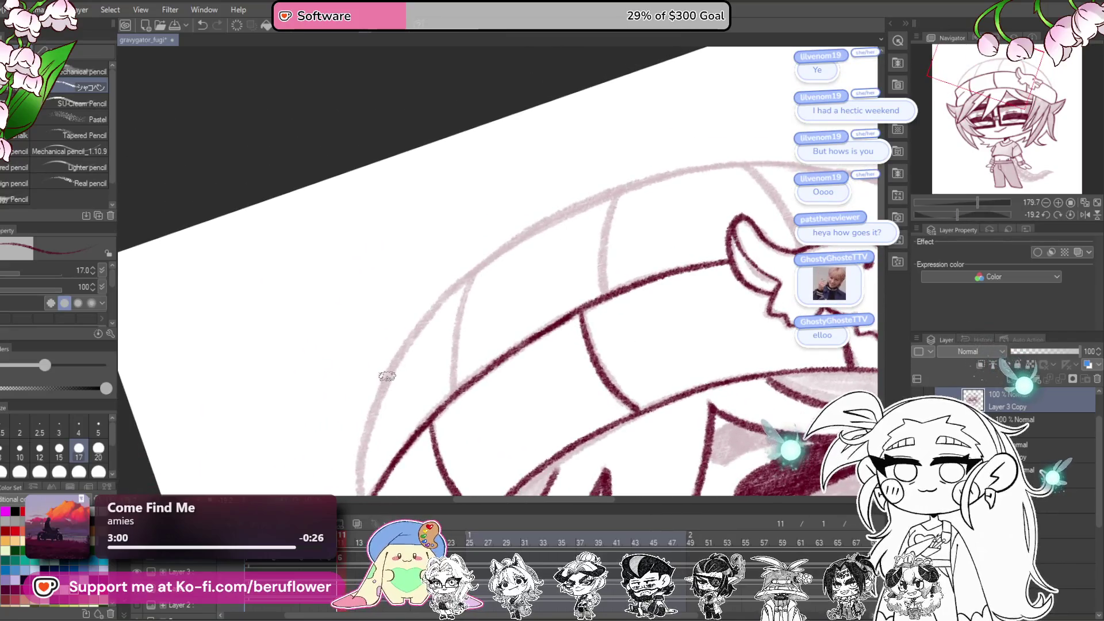
Step: Ink a vertical rib on the beanie's left side, undoing the bad stroke
{"action": "mouse_move", "coordinate": [665, 174]}
{"action": "left_mouse_down"}
{"action": "mouse_move", "coordinate": [591, 209]}
{"action": "mouse_move", "coordinate": [526, 212]}
{"action": "left_mouse_up"}
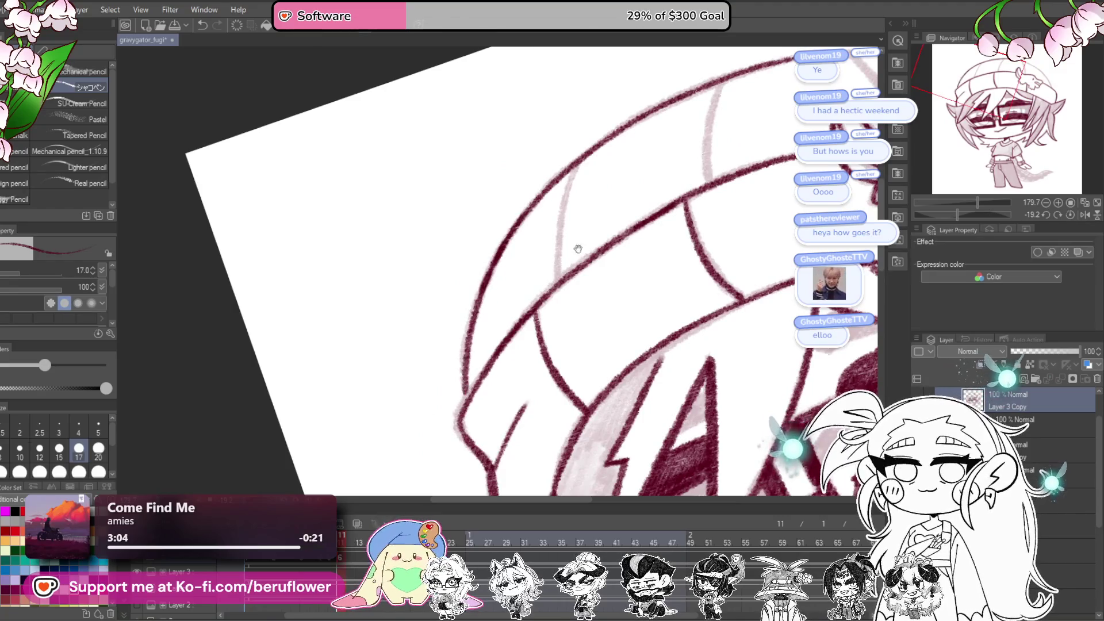
{"action": "left_click_drag", "start_coordinate": [578, 249], "coordinate": [579, 223]}
{"action": "left_click_drag", "start_coordinate": [469, 374], "coordinate": [386, 488]}
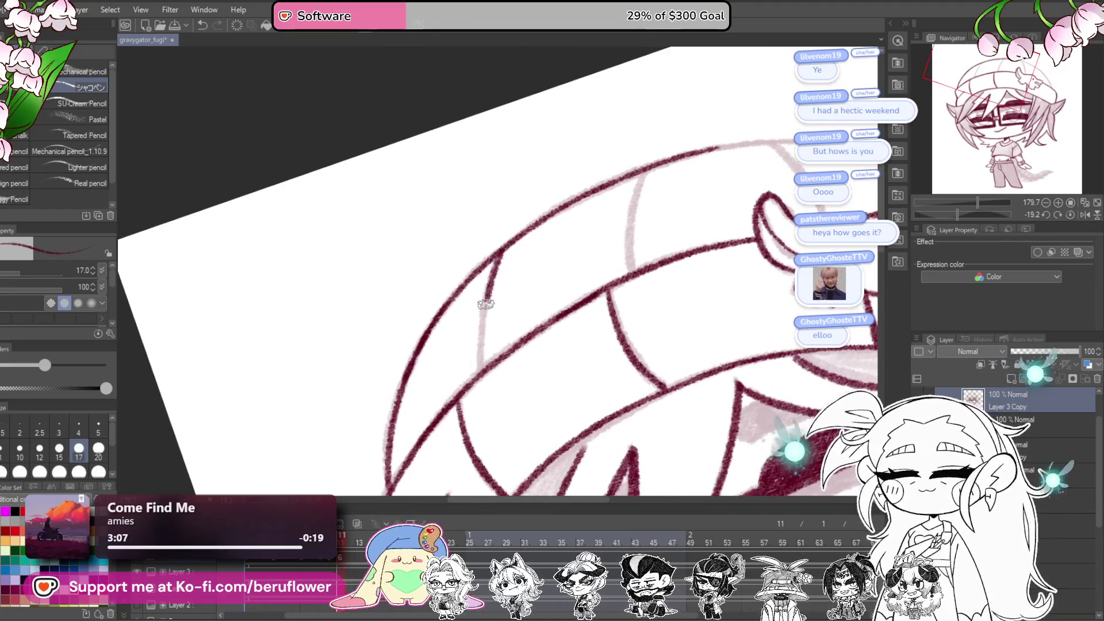
{"action": "left_click_drag", "start_coordinate": [482, 370], "coordinate": [402, 451]}
{"action": "left_click_drag", "start_coordinate": [564, 244], "coordinate": [547, 344]}
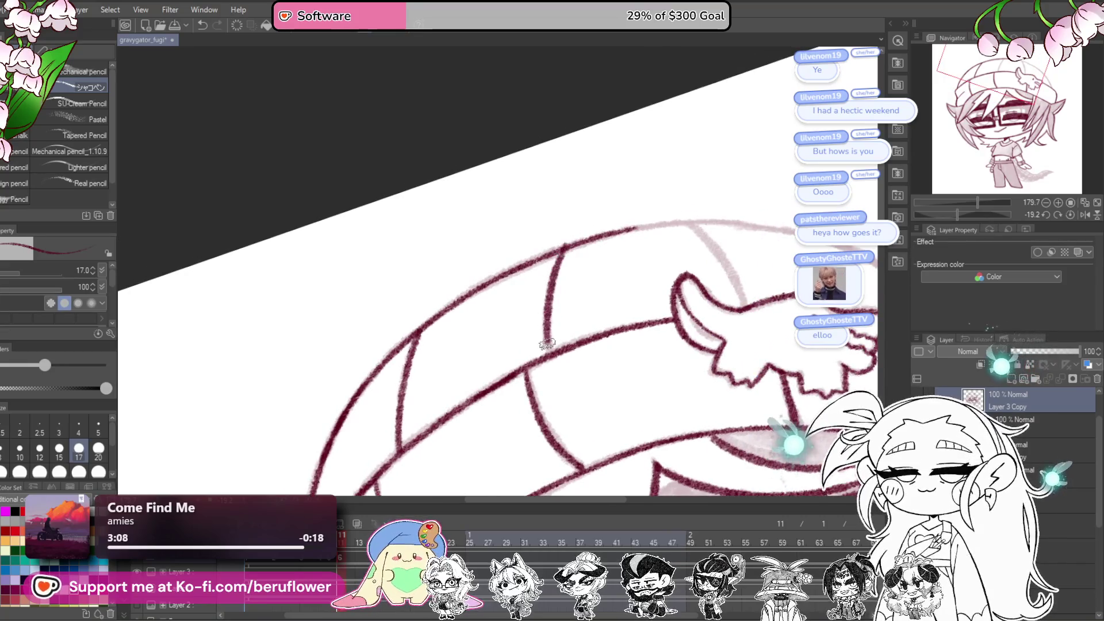
{"action": "key", "text": "ctrl+z"}
Step: Reset the canvas rotation to upright and zoom out to check the inked beanie
{"action": "mouse_move", "coordinate": [629, 277]}
{"action": "left_mouse_down"}
{"action": "mouse_move", "coordinate": [671, 215]}
{"action": "mouse_move", "coordinate": [718, 185]}
{"action": "left_mouse_up"}
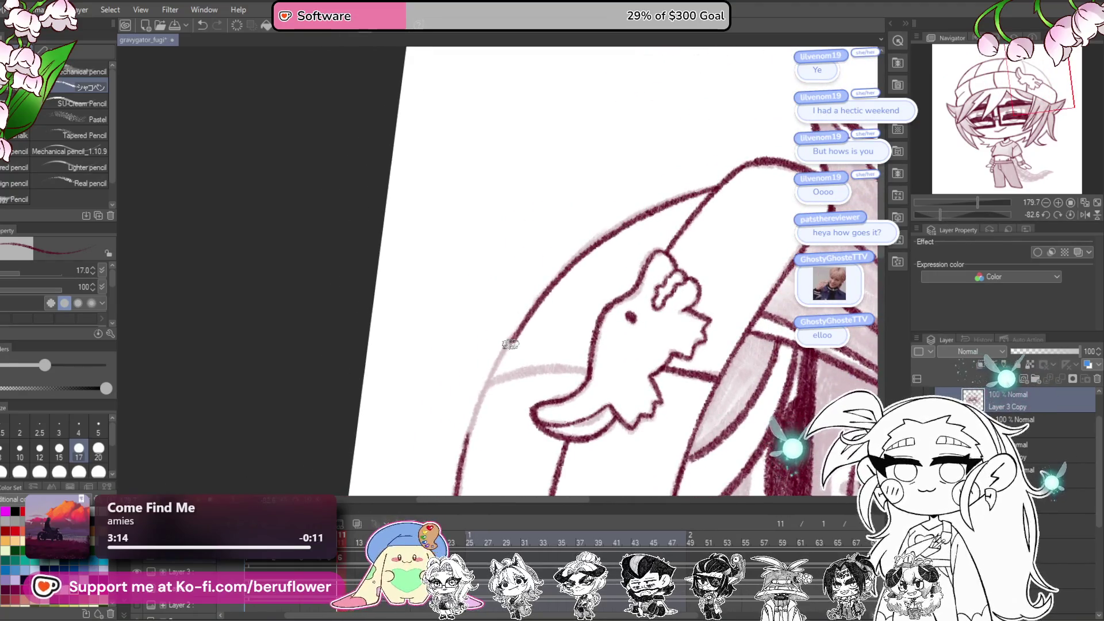
{"action": "left_click", "coordinate": [1071, 215]}
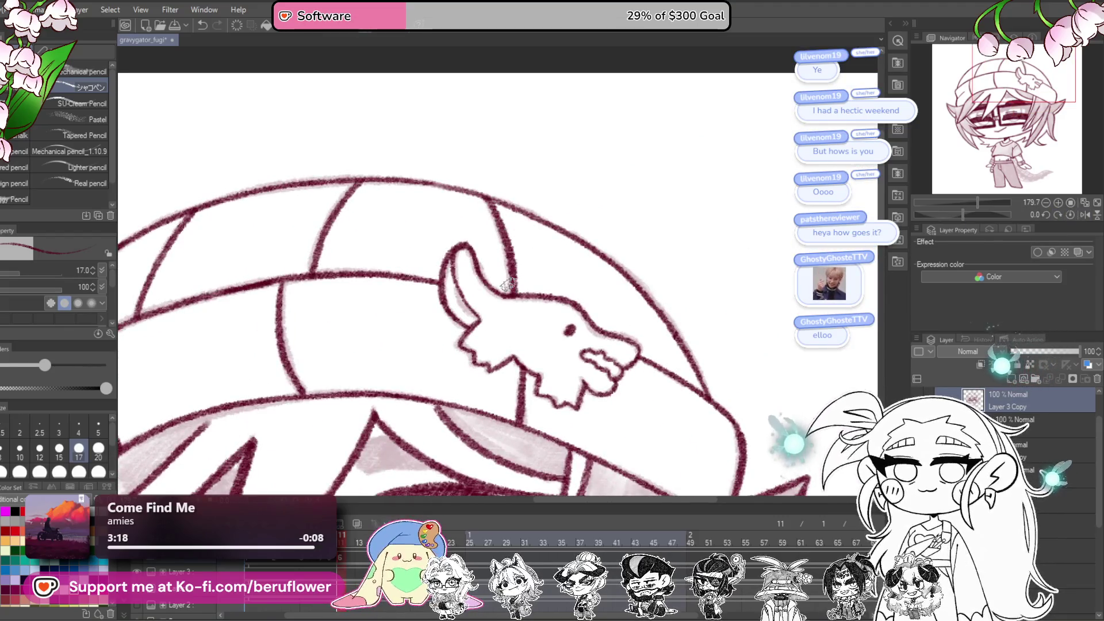
{"action": "scroll", "coordinate": [506, 284], "scroll_direction": "down", "scroll_amount": 5}
{"action": "scroll", "coordinate": [488, 381], "scroll_direction": "up", "scroll_amount": 1}
{"action": "scroll", "coordinate": [487, 381], "scroll_direction": "up", "scroll_amount": 3}
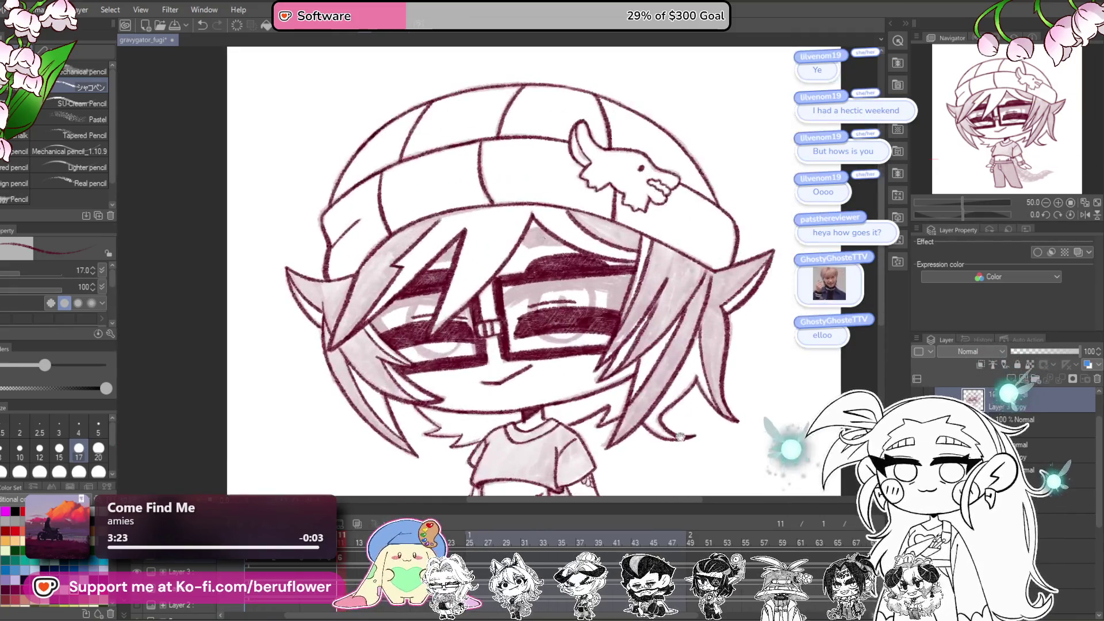
Step: Ink the tail's upper edge out to its pointed tip
{"action": "left_click_drag", "start_coordinate": [965, 216], "coordinate": [975, 210]}
{"action": "scroll", "coordinate": [517, 328], "scroll_direction": "up", "scroll_amount": 5}
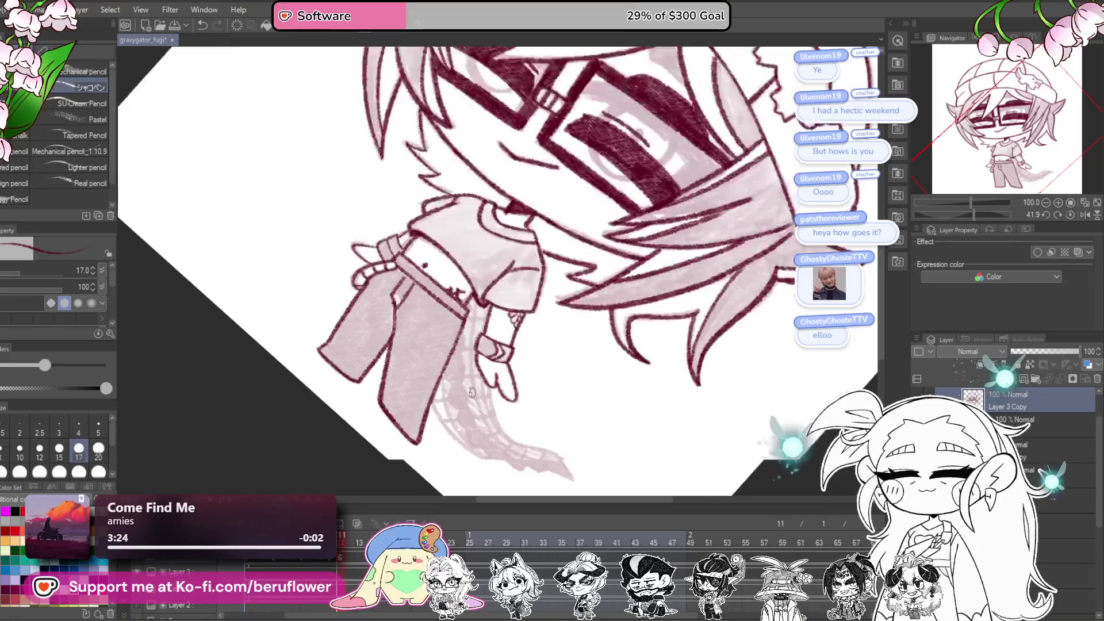
{"action": "mouse_move", "coordinate": [443, 201]}
{"action": "left_mouse_down"}
{"action": "mouse_move", "coordinate": [502, 258]}
{"action": "mouse_move", "coordinate": [584, 298]}
{"action": "mouse_move", "coordinate": [654, 381]}
{"action": "left_mouse_up"}
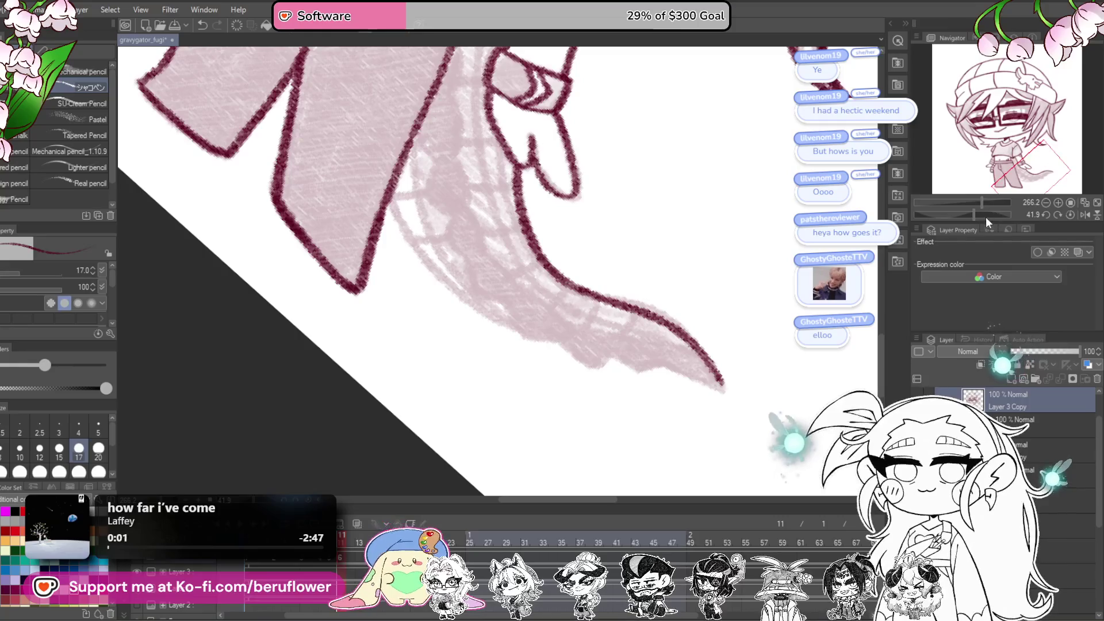
Step: Ink the jagged lower edge of the tail, panning along its length
{"action": "left_click_drag", "start_coordinate": [985, 217], "coordinate": [953, 210]}
{"action": "left_click_drag", "start_coordinate": [719, 258], "coordinate": [708, 339]}
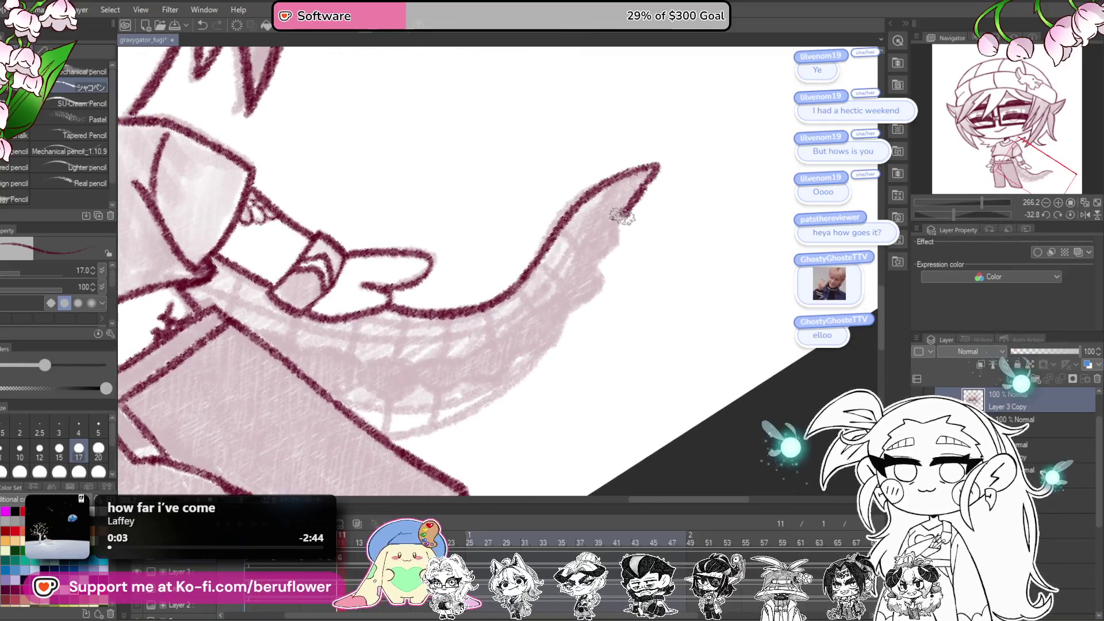
{"action": "mouse_move", "coordinate": [552, 343]}
{"action": "left_mouse_down"}
{"action": "mouse_move", "coordinate": [513, 356]}
{"action": "mouse_move", "coordinate": [622, 303]}
{"action": "left_mouse_up"}
{"action": "left_click_drag", "start_coordinate": [534, 338], "coordinate": [579, 348]}
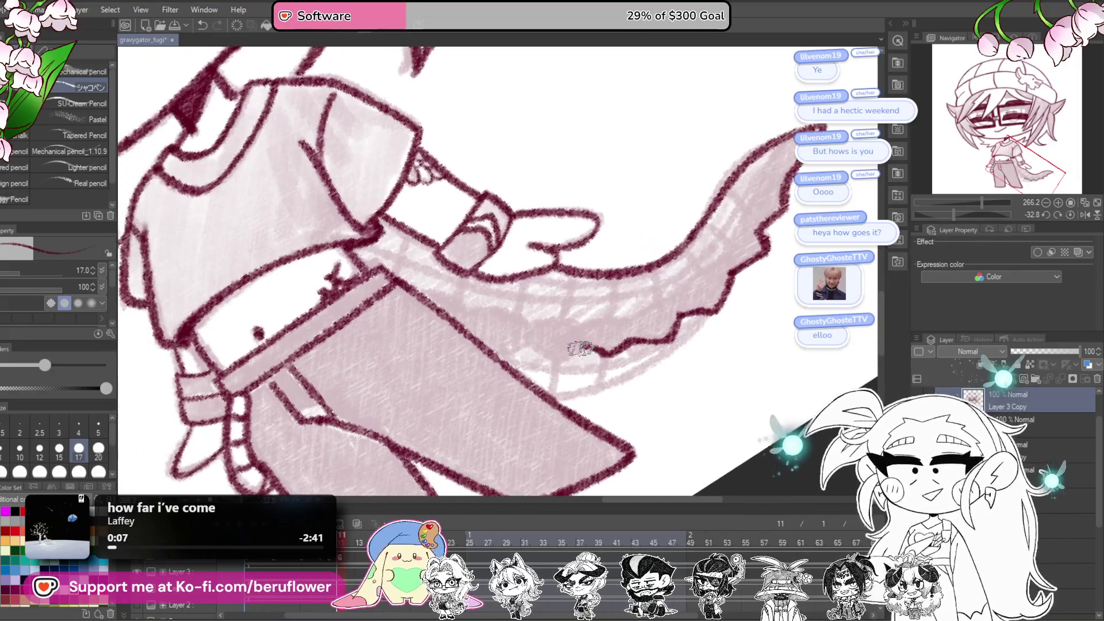
{"action": "left_click_drag", "start_coordinate": [723, 303], "coordinate": [611, 361]}
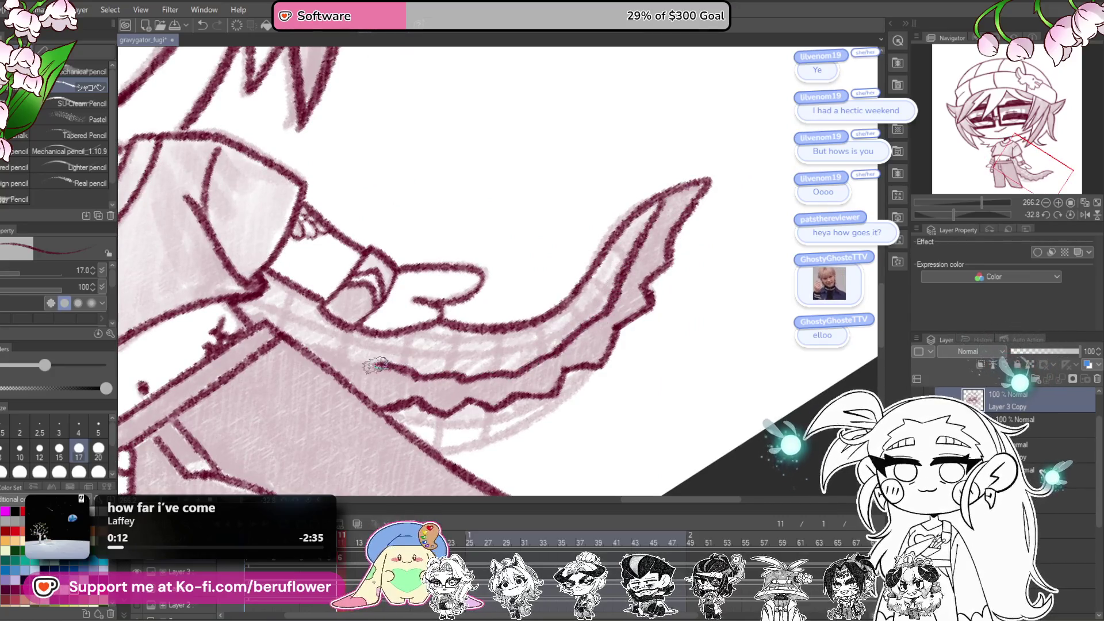
{"action": "left_click_drag", "start_coordinate": [624, 371], "coordinate": [673, 243]}
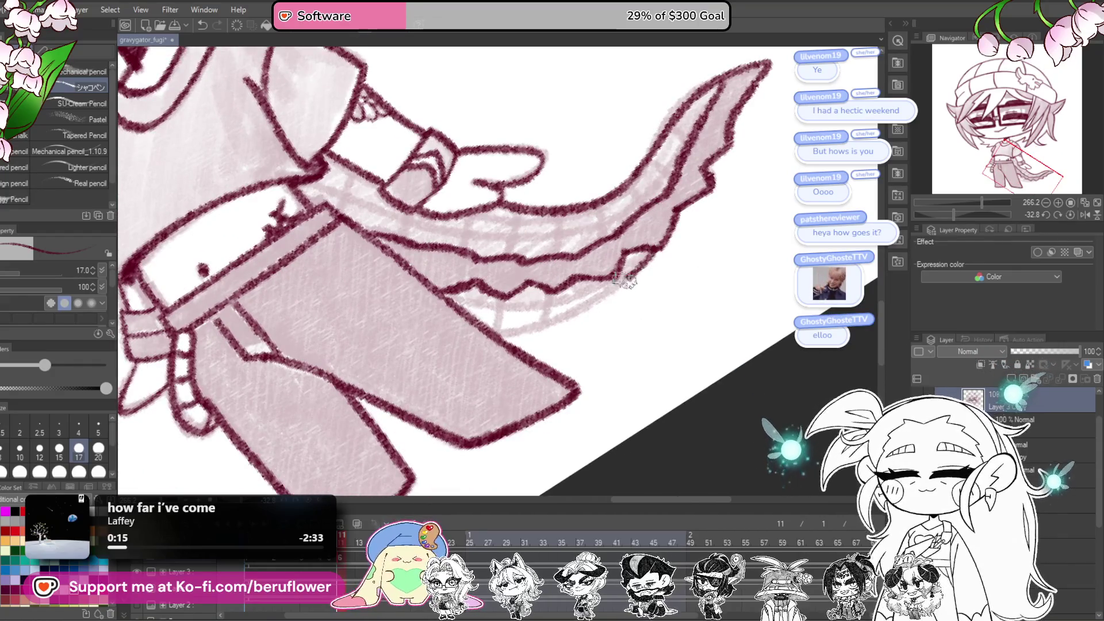
{"action": "mouse_move", "coordinate": [523, 278]}
{"action": "left_mouse_down"}
{"action": "mouse_move", "coordinate": [636, 399]}
{"action": "mouse_move", "coordinate": [593, 411]}
{"action": "left_mouse_up"}
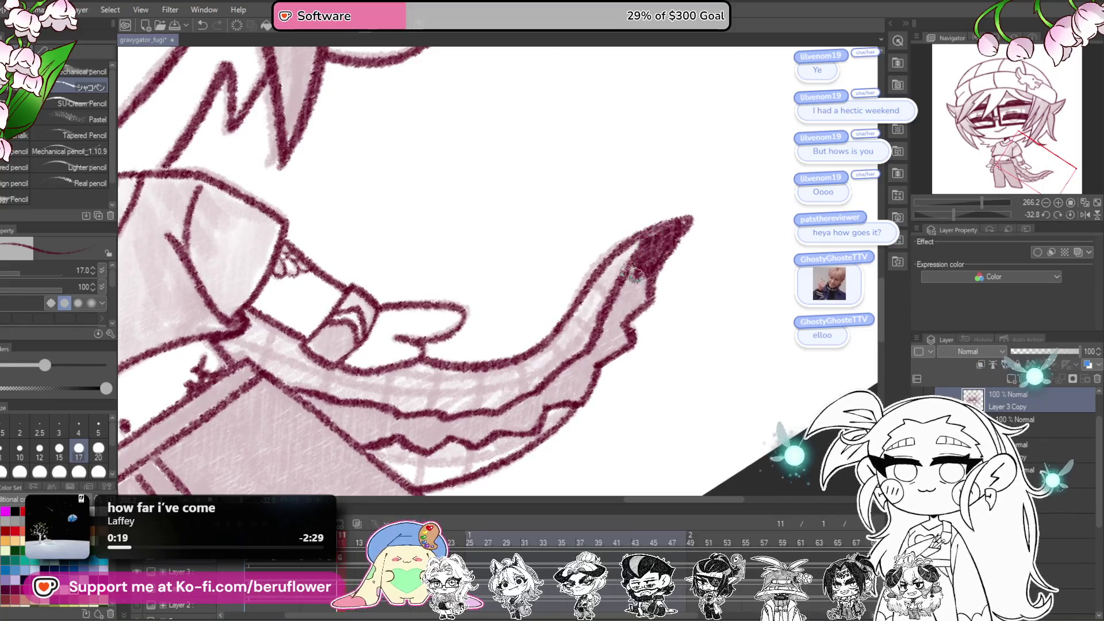
Step: Darken the tail tip and fill a dark stripe along the tail's underside
{"action": "left_click_drag", "start_coordinate": [644, 292], "coordinate": [750, 264]}
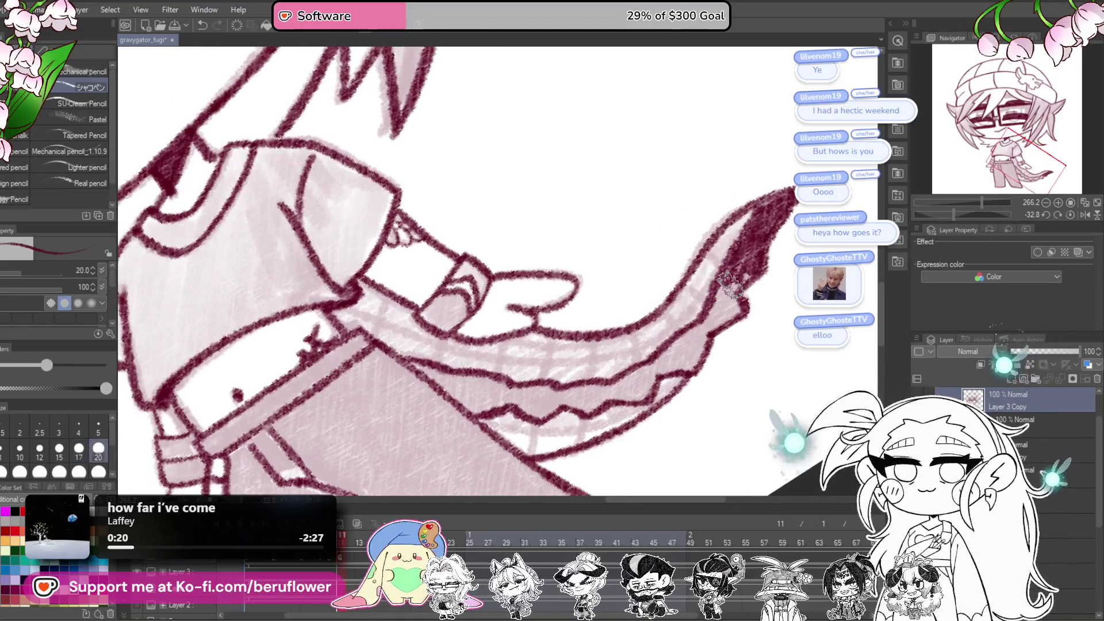
{"action": "mouse_move", "coordinate": [713, 315]}
{"action": "left_mouse_down"}
{"action": "mouse_move", "coordinate": [734, 307]}
{"action": "mouse_move", "coordinate": [795, 228]}
{"action": "mouse_move", "coordinate": [746, 294]}
{"action": "mouse_move", "coordinate": [727, 294]}
{"action": "mouse_move", "coordinate": [762, 279]}
{"action": "mouse_move", "coordinate": [754, 309]}
{"action": "left_mouse_up"}
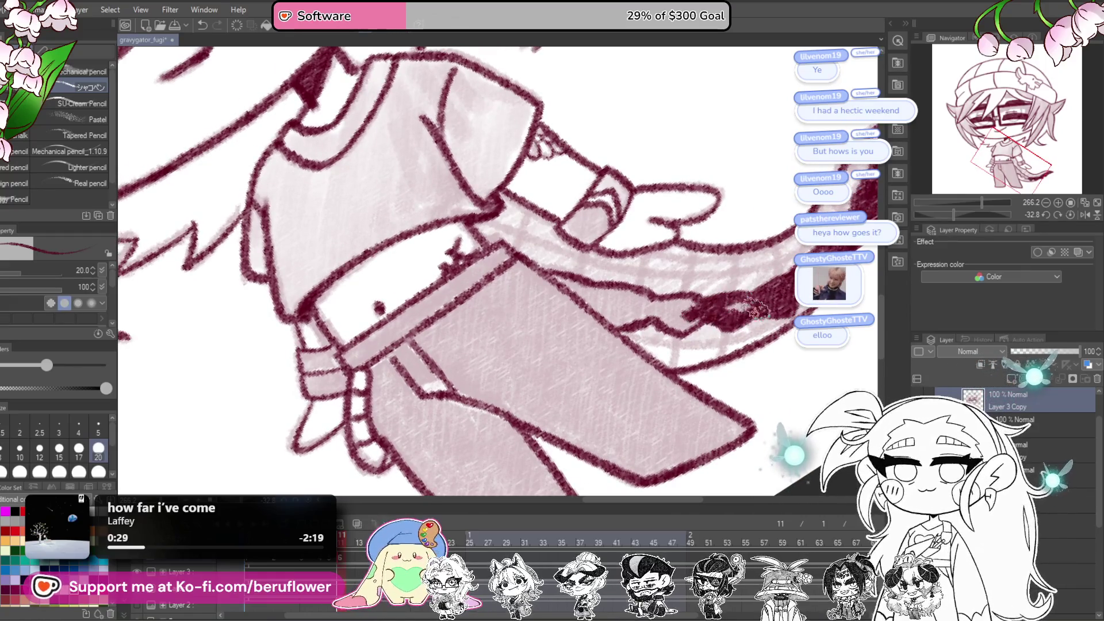
{"action": "left_click_drag", "start_coordinate": [684, 296], "coordinate": [803, 360]}
{"action": "left_click_drag", "start_coordinate": [971, 218], "coordinate": [943, 215]}
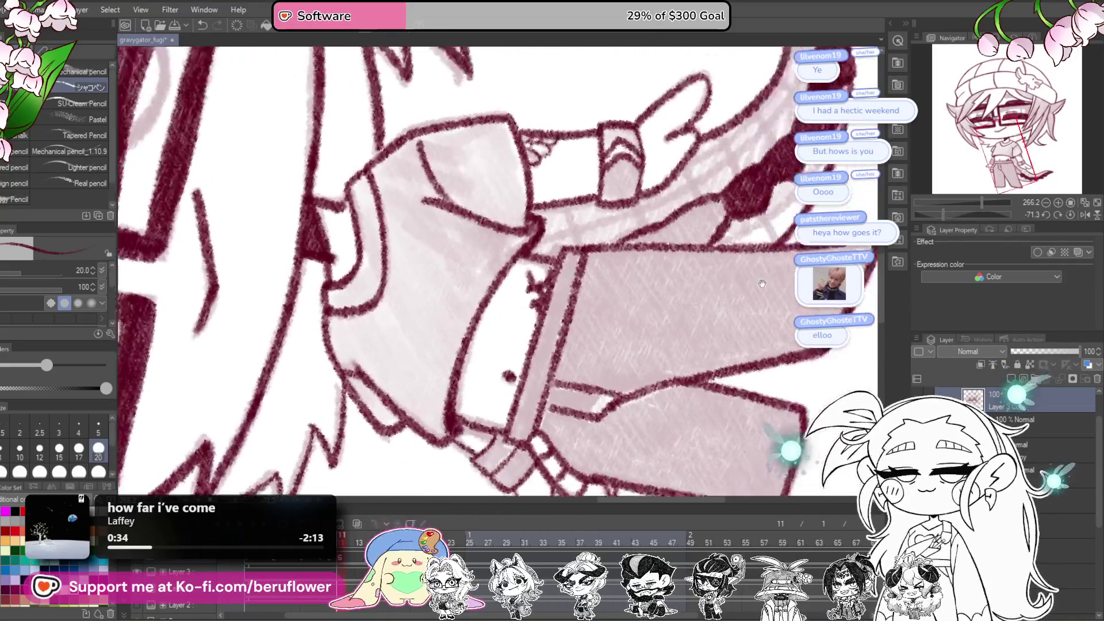
{"action": "left_click_drag", "start_coordinate": [762, 284], "coordinate": [710, 366]}
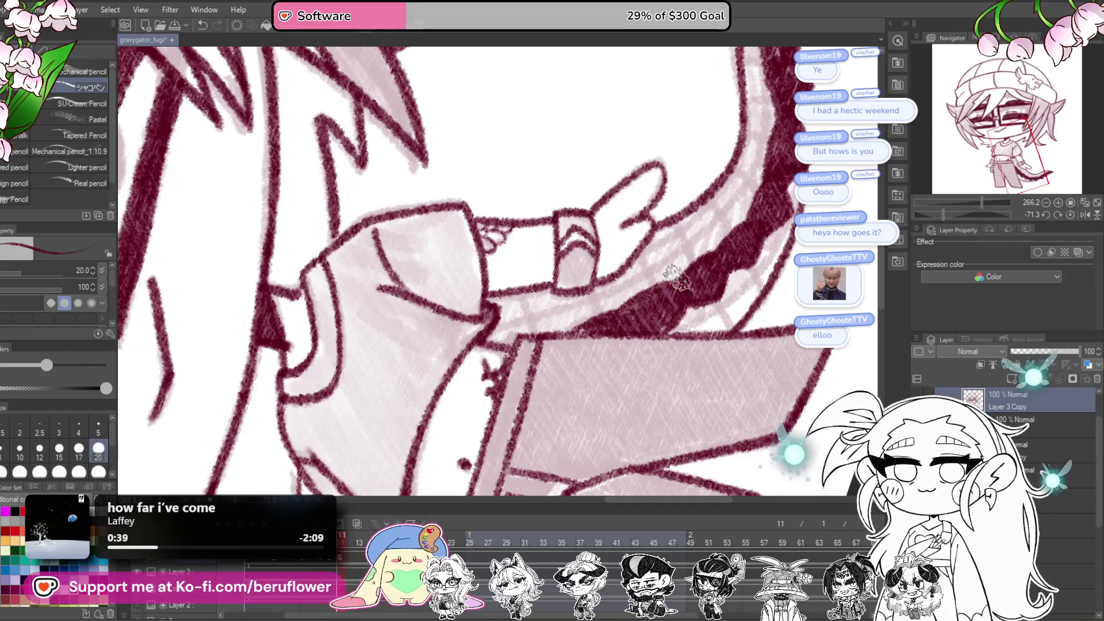
{"action": "scroll", "coordinate": [676, 278], "scroll_direction": "down", "scroll_amount": 2}
{"action": "left_click", "coordinate": [1070, 216]}
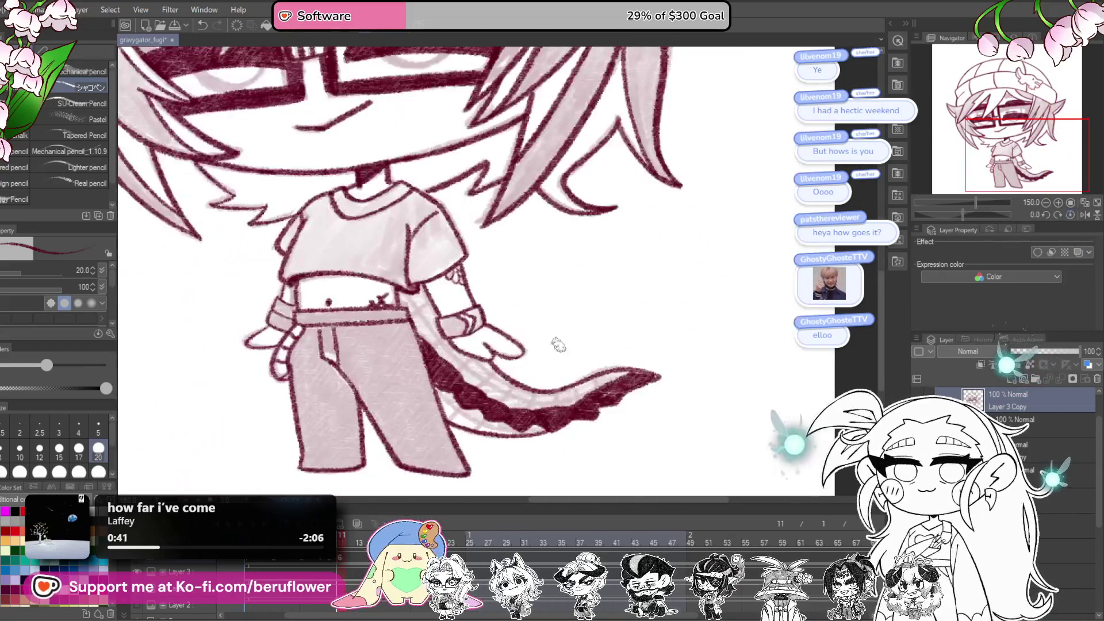
{"action": "scroll", "coordinate": [454, 351], "scroll_direction": "up", "scroll_amount": 3}
Step: Shrink the brush to size 12 and ink a line along the sleeve edge
{"action": "key", "text": "bracketleft"}
{"action": "key", "text": "bracketleft"}
{"action": "key", "text": "bracketleft"}
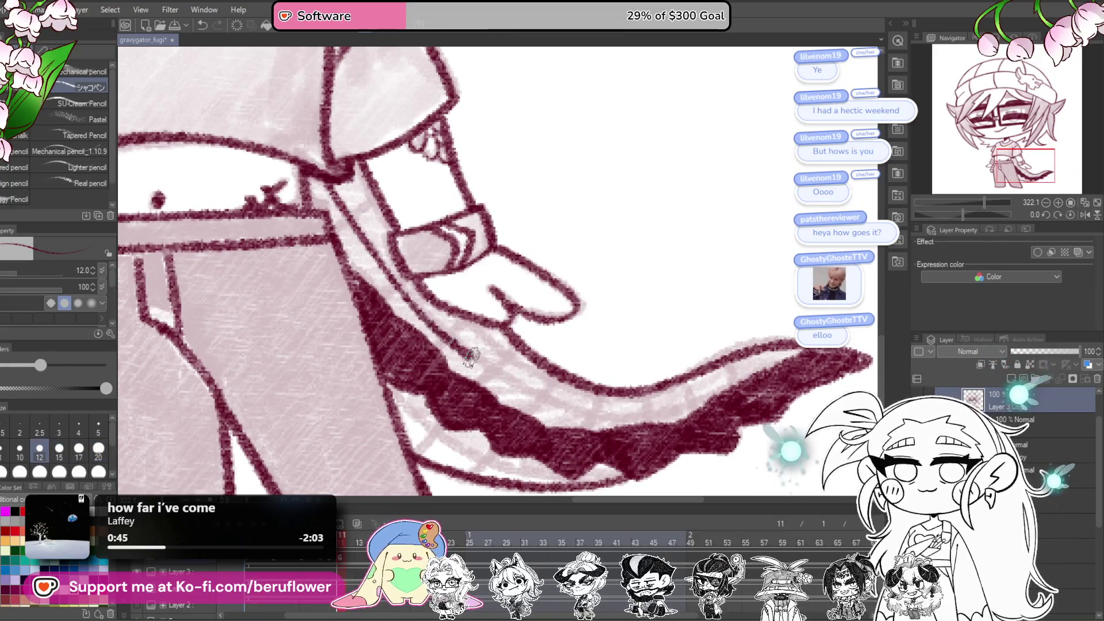
{"action": "left_click_drag", "start_coordinate": [965, 216], "coordinate": [987, 215]}
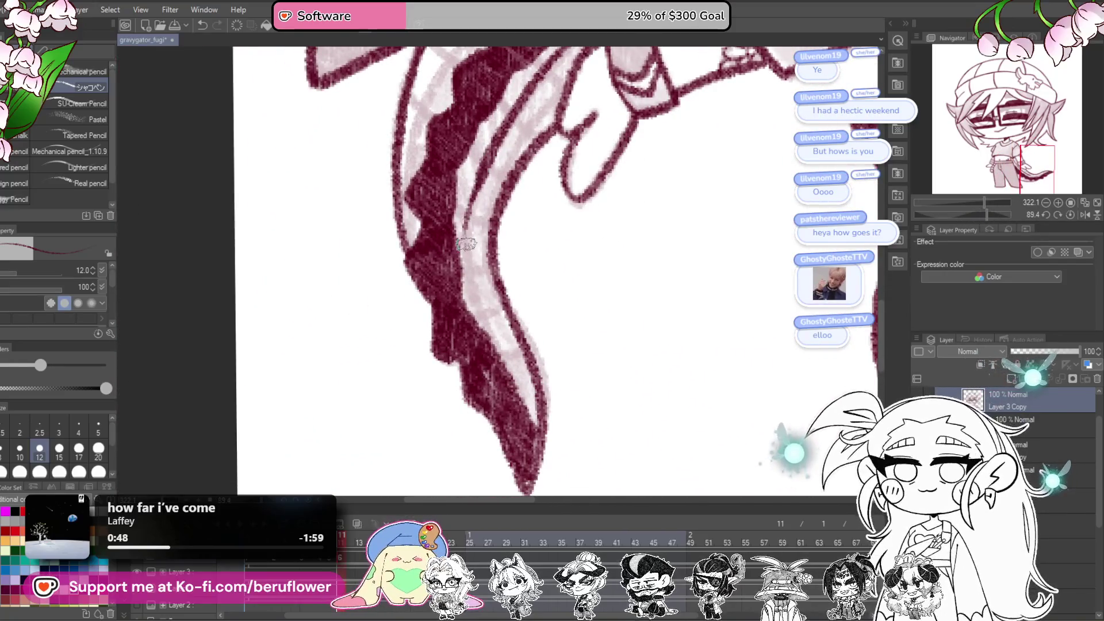
{"action": "scroll", "coordinate": [513, 403], "scroll_direction": "up", "scroll_amount": 5}
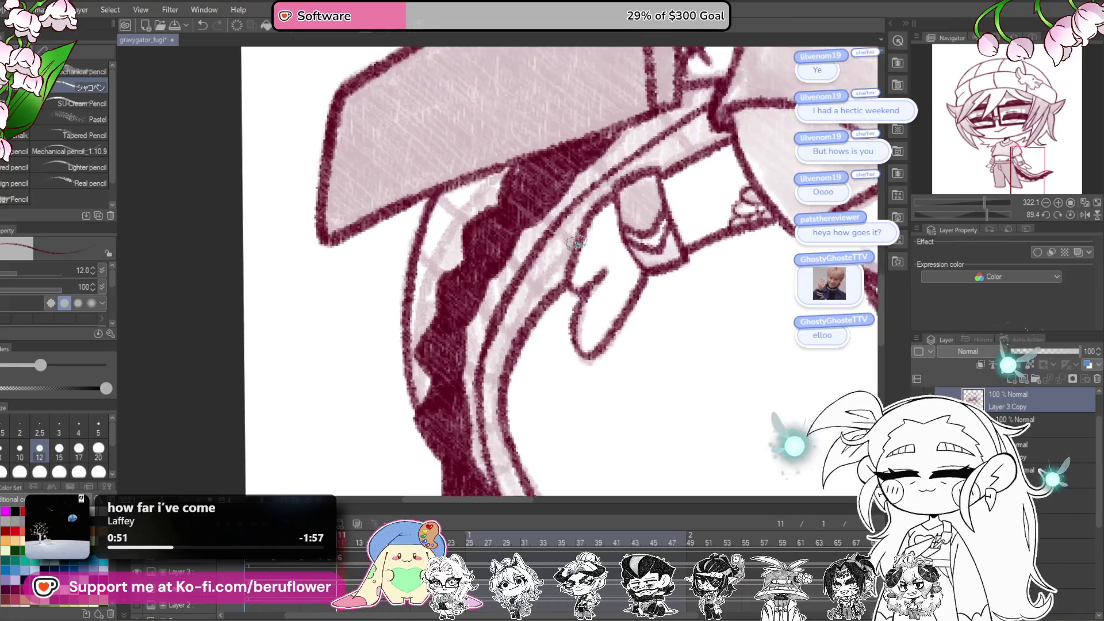
{"action": "left_click_drag", "start_coordinate": [555, 260], "coordinate": [517, 334]}
{"action": "left_click_drag", "start_coordinate": [689, 196], "coordinate": [669, 204]}
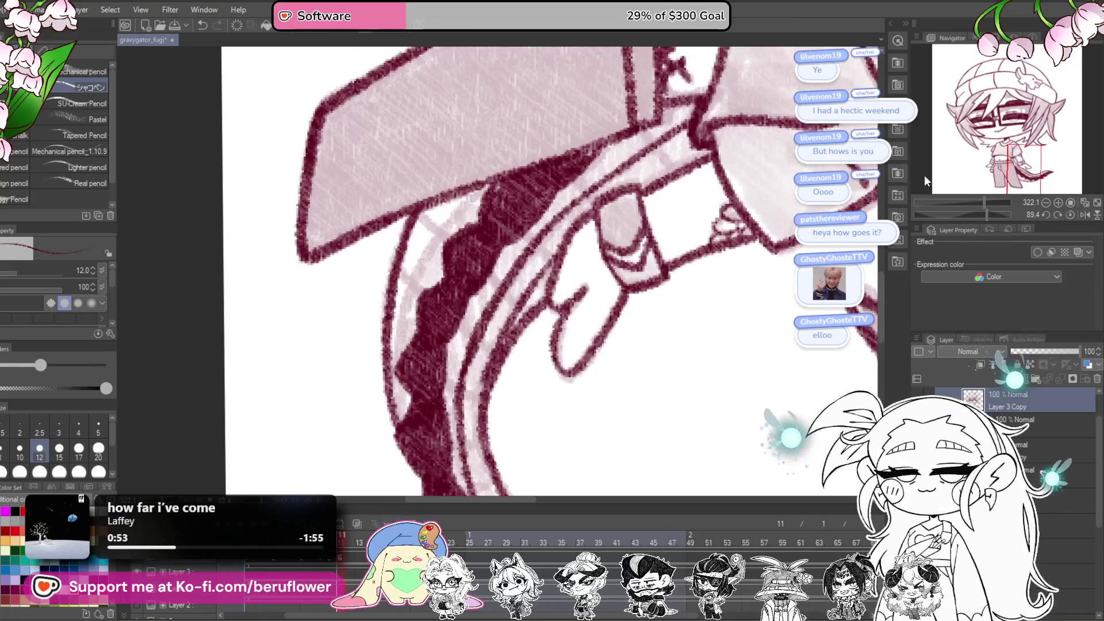
{"action": "left_click", "coordinate": [1069, 216]}
Step: Ink the tail's lower outline in dark red pencil
{"action": "mouse_move", "coordinate": [687, 279]}
{"action": "left_mouse_down"}
{"action": "mouse_move", "coordinate": [695, 310]}
{"action": "mouse_move", "coordinate": [595, 308]}
{"action": "left_mouse_up"}
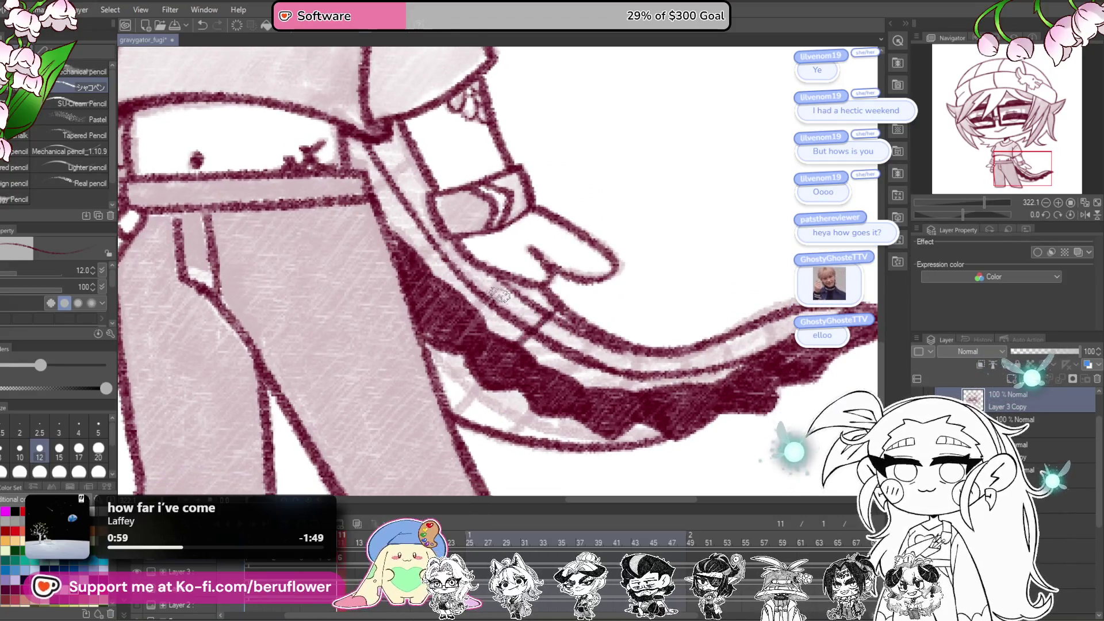
{"action": "left_click_drag", "start_coordinate": [437, 205], "coordinate": [501, 303]}
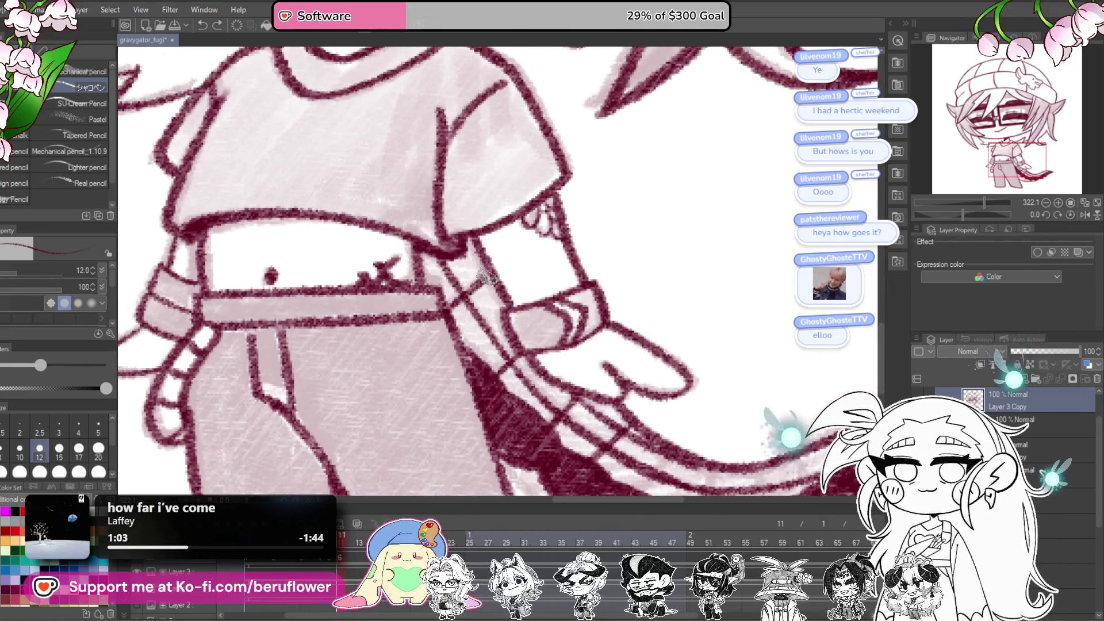
{"action": "left_click_drag", "start_coordinate": [567, 245], "coordinate": [480, 107]}
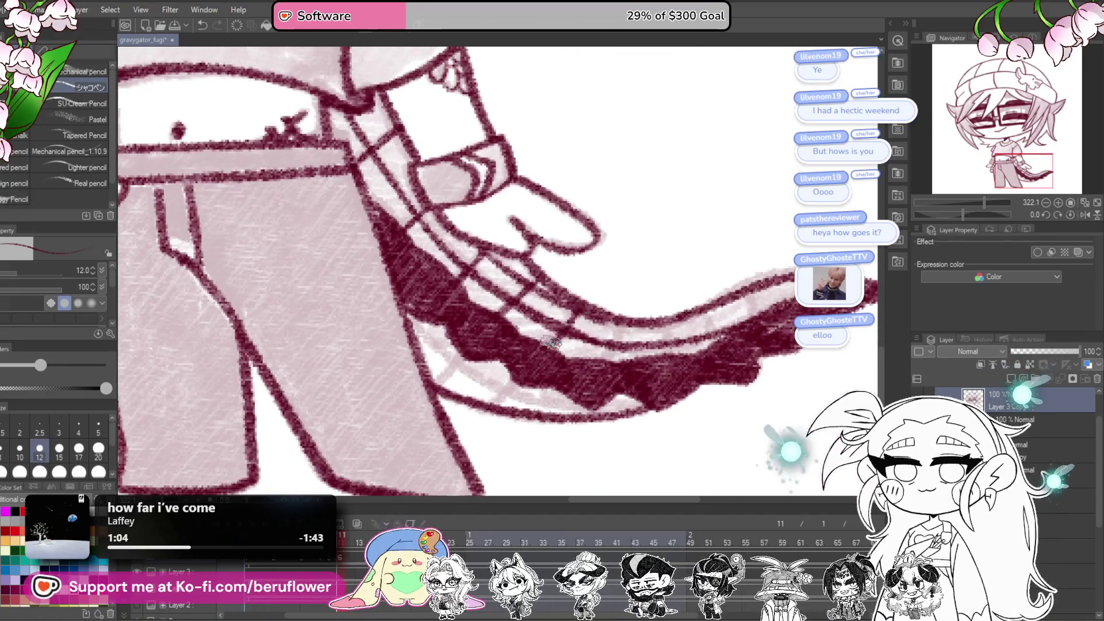
{"action": "mouse_move", "coordinate": [736, 317]}
{"action": "left_mouse_down"}
{"action": "mouse_move", "coordinate": [638, 337]}
{"action": "mouse_move", "coordinate": [783, 335]}
{"action": "left_mouse_up"}
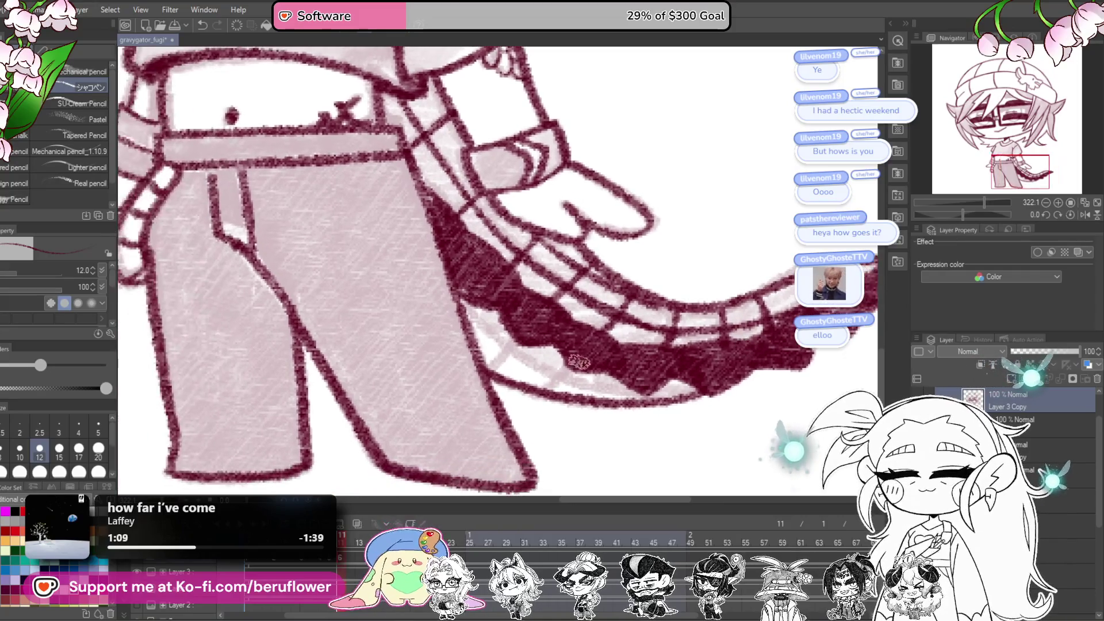
{"action": "mouse_move", "coordinate": [462, 296]}
{"action": "left_mouse_down"}
{"action": "mouse_move", "coordinate": [512, 354]}
{"action": "mouse_move", "coordinate": [569, 380]}
{"action": "mouse_move", "coordinate": [738, 357]}
{"action": "left_mouse_up"}
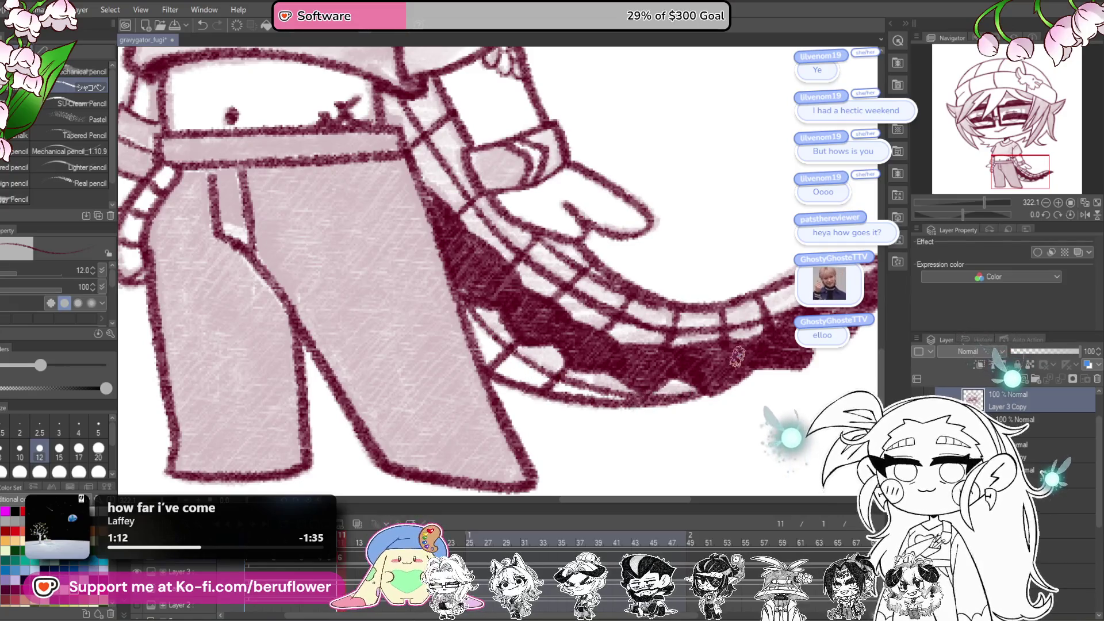
{"action": "left_click_drag", "start_coordinate": [648, 379], "coordinate": [655, 374]}
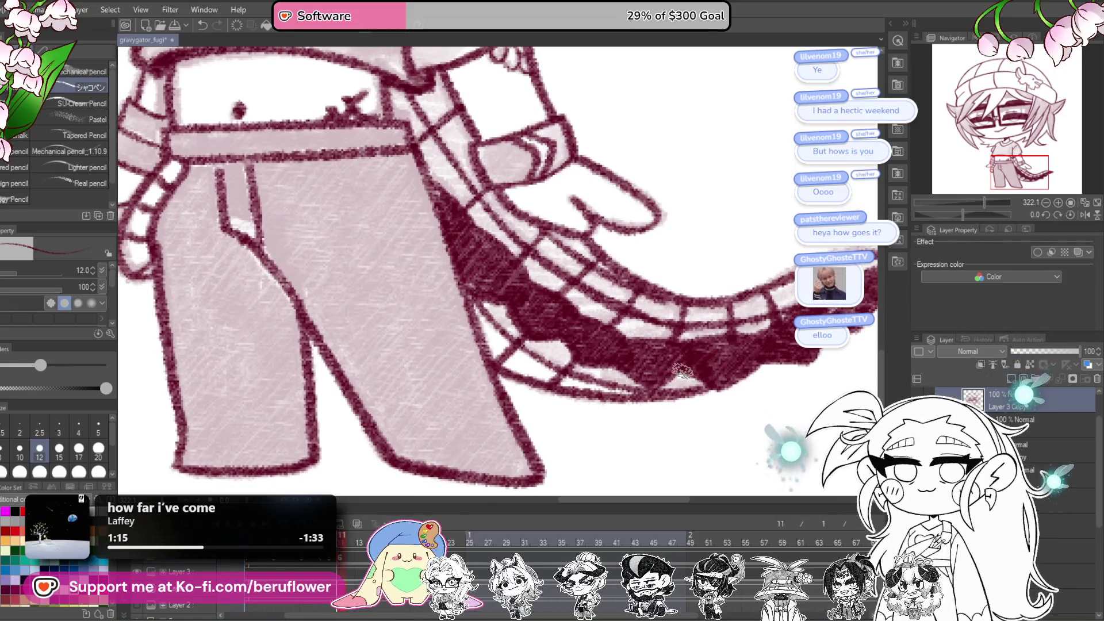
{"action": "scroll", "coordinate": [692, 373], "scroll_direction": "down", "scroll_amount": 5}
{"action": "scroll", "coordinate": [604, 384], "scroll_direction": "up", "scroll_amount": 2}
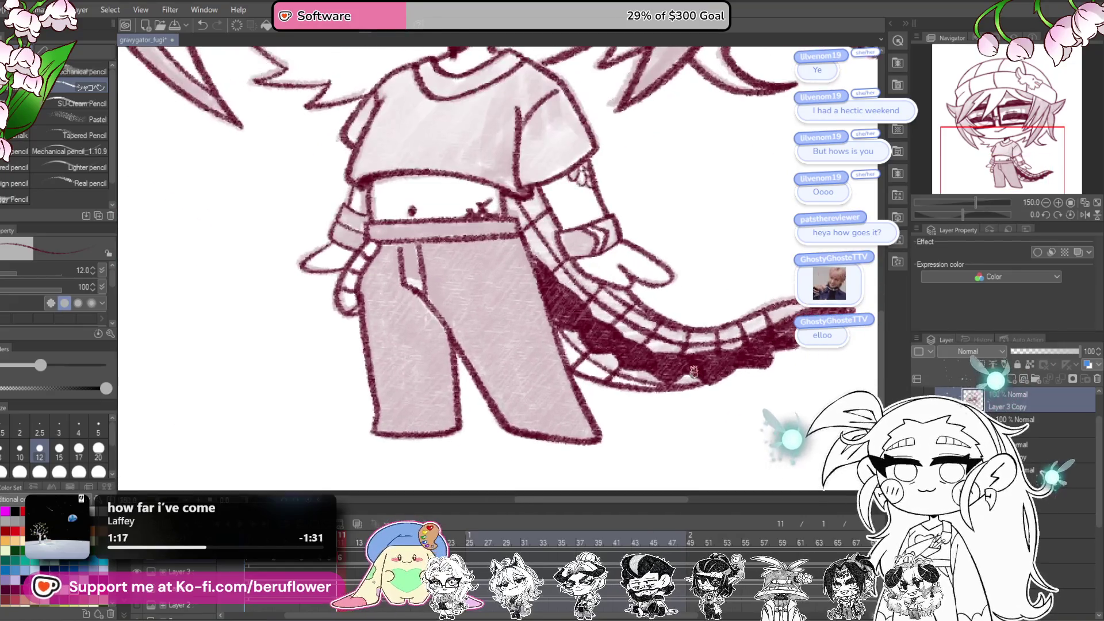
Step: Raise the pencil size to 60 and scribble dark red shading over both pant legs
{"action": "scroll", "coordinate": [640, 270], "scroll_direction": "down", "scroll_amount": 5}
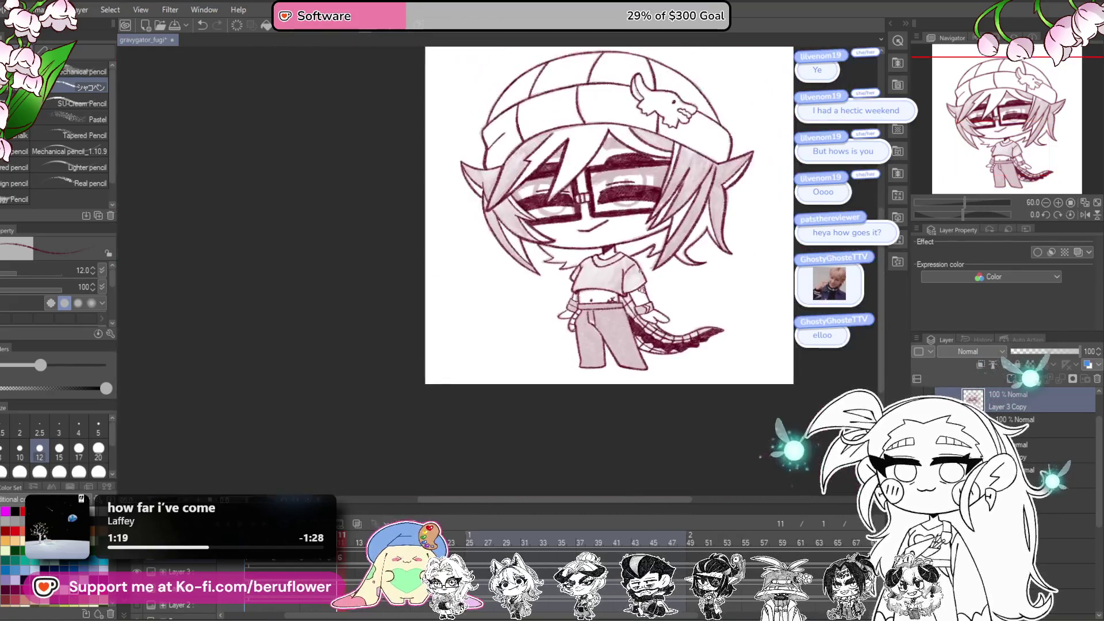
{"action": "scroll", "coordinate": [639, 270], "scroll_direction": "up", "scroll_amount": 3}
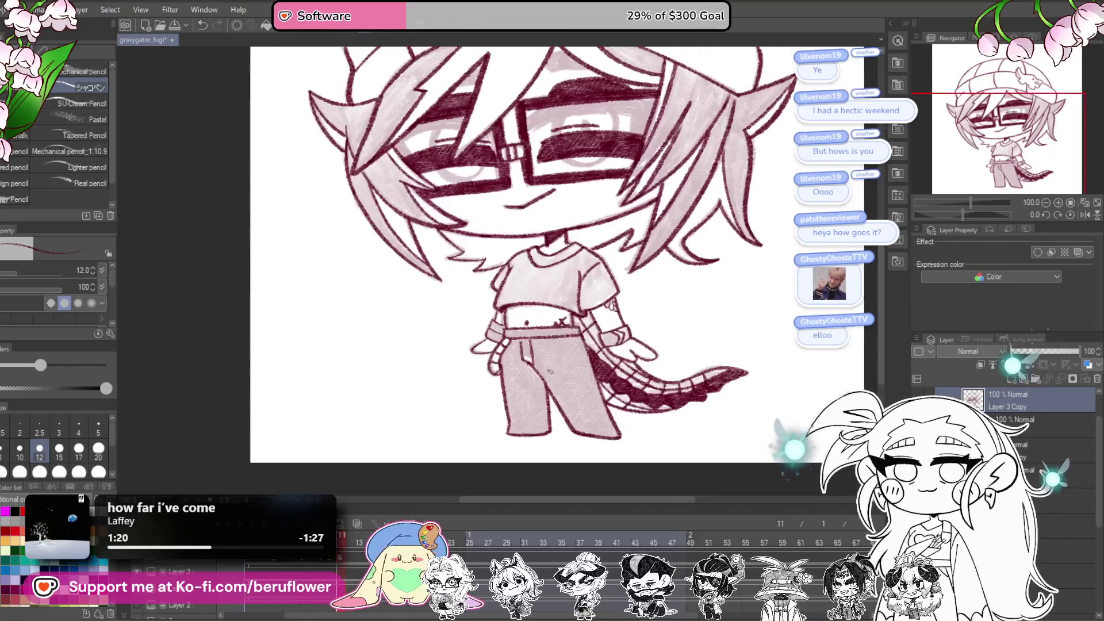
{"action": "key", "text": "bracketright"}
{"action": "key", "text": "bracketright"}
{"action": "key", "text": "bracketright"}
{"action": "key", "text": "bracketright"}
{"action": "key", "text": "bracketright"}
{"action": "key", "text": "bracketright"}
{"action": "mouse_move", "coordinate": [526, 357]}
{"action": "left_mouse_down"}
{"action": "mouse_move", "coordinate": [523, 386]}
{"action": "mouse_move", "coordinate": [520, 345]}
{"action": "mouse_move", "coordinate": [510, 371]}
{"action": "mouse_move", "coordinate": [516, 427]}
{"action": "mouse_move", "coordinate": [535, 428]}
{"action": "mouse_move", "coordinate": [529, 397]}
{"action": "mouse_move", "coordinate": [555, 383]}
{"action": "mouse_move", "coordinate": [588, 428]}
{"action": "mouse_move", "coordinate": [566, 365]}
{"action": "mouse_move", "coordinate": [598, 431]}
{"action": "mouse_move", "coordinate": [564, 373]}
{"action": "mouse_move", "coordinate": [516, 336]}
{"action": "left_mouse_up"}
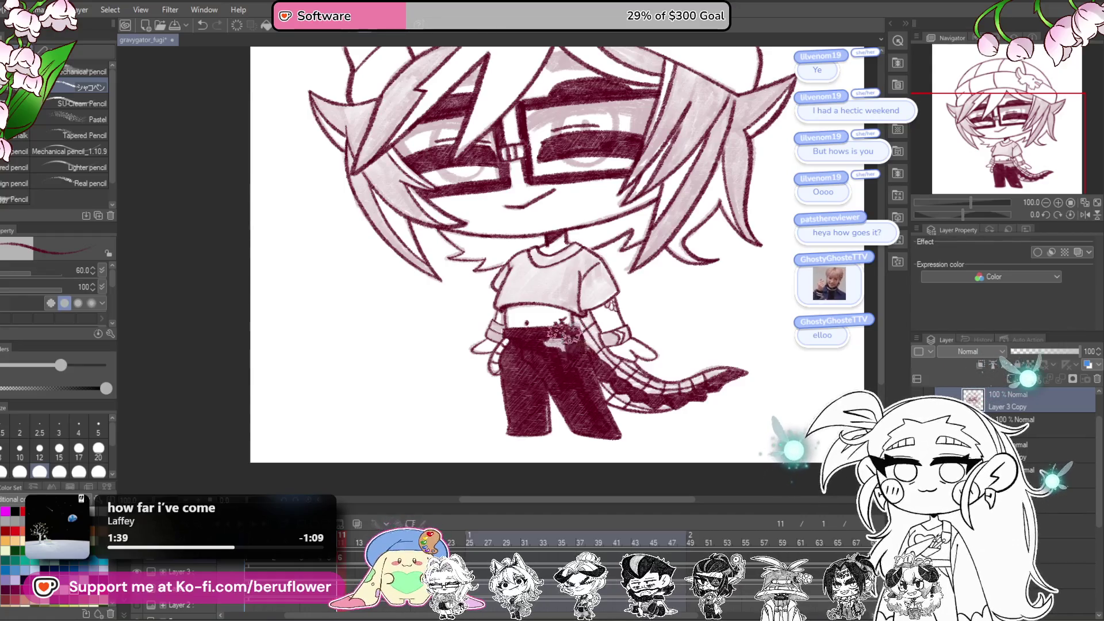
Step: Shade the shirt's chest with darker pink patches
{"action": "scroll", "coordinate": [552, 322], "scroll_direction": "up", "scroll_amount": 2}
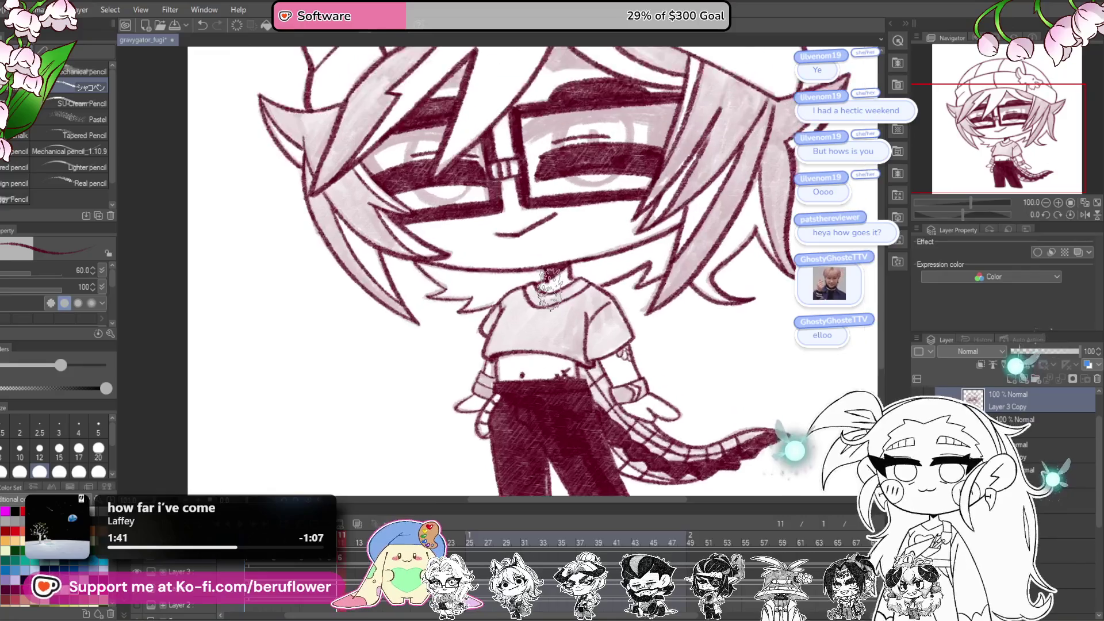
{"action": "scroll", "coordinate": [549, 288], "scroll_direction": "up", "scroll_amount": 3}
{"action": "mouse_move", "coordinate": [515, 291]}
{"action": "left_mouse_down"}
{"action": "mouse_move", "coordinate": [494, 350]}
{"action": "mouse_move", "coordinate": [512, 339]}
{"action": "mouse_move", "coordinate": [541, 346]}
{"action": "mouse_move", "coordinate": [555, 322]}
{"action": "mouse_move", "coordinate": [521, 305]}
{"action": "mouse_move", "coordinate": [538, 317]}
{"action": "mouse_move", "coordinate": [531, 293]}
{"action": "mouse_move", "coordinate": [512, 293]}
{"action": "mouse_move", "coordinate": [495, 356]}
{"action": "mouse_move", "coordinate": [506, 337]}
{"action": "mouse_move", "coordinate": [656, 351]}
{"action": "mouse_move", "coordinate": [674, 328]}
{"action": "mouse_move", "coordinate": [632, 271]}
{"action": "mouse_move", "coordinate": [593, 279]}
{"action": "mouse_move", "coordinate": [584, 293]}
{"action": "mouse_move", "coordinate": [661, 334]}
{"action": "mouse_move", "coordinate": [598, 345]}
{"action": "mouse_move", "coordinate": [624, 359]}
{"action": "mouse_move", "coordinate": [632, 282]}
{"action": "mouse_move", "coordinate": [557, 282]}
{"action": "mouse_move", "coordinate": [520, 351]}
{"action": "mouse_move", "coordinate": [518, 293]}
{"action": "mouse_move", "coordinate": [503, 320]}
{"action": "mouse_move", "coordinate": [429, 290]}
{"action": "left_mouse_up"}
{"action": "key", "text": "bracketleft"}
{"action": "key", "text": "bracketleft"}
{"action": "key", "text": "bracketleft"}
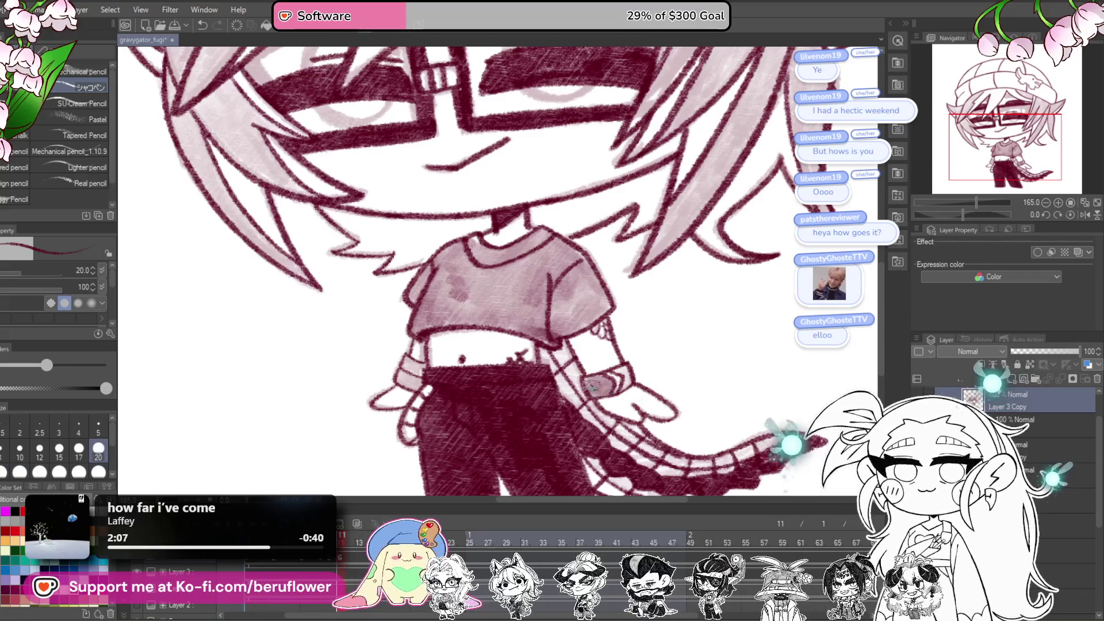
Step: At brush size 60, shade the tail's lattice and the waist area dark red
{"action": "left_click_drag", "start_coordinate": [625, 373], "coordinate": [602, 235]}
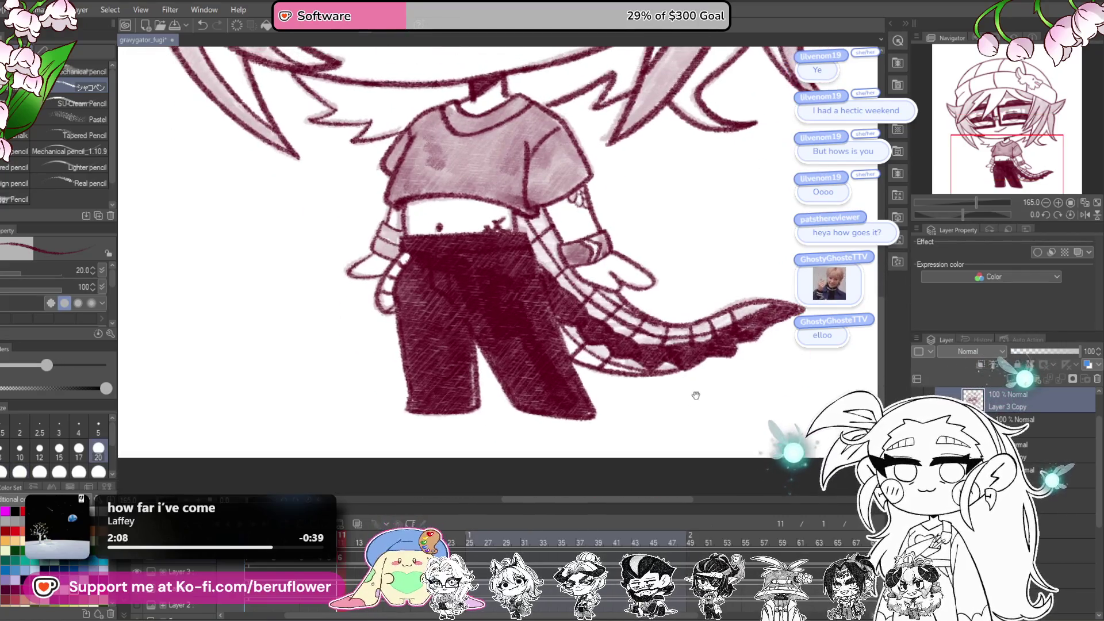
{"action": "key", "text": "bracketright"}
{"action": "key", "text": "bracketright"}
{"action": "key", "text": "bracketright"}
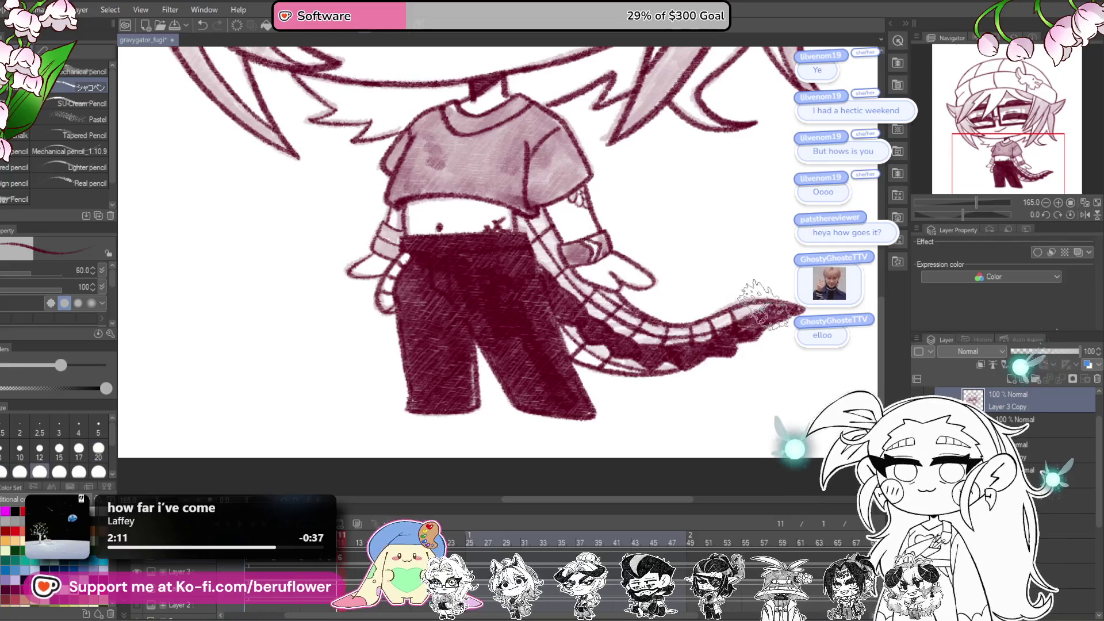
{"action": "mouse_move", "coordinate": [690, 339]}
{"action": "left_mouse_down"}
{"action": "mouse_move", "coordinate": [719, 328]}
{"action": "mouse_move", "coordinate": [639, 330]}
{"action": "mouse_move", "coordinate": [624, 313]}
{"action": "mouse_move", "coordinate": [587, 307]}
{"action": "mouse_move", "coordinate": [529, 230]}
{"action": "left_mouse_up"}
{"action": "mouse_move", "coordinate": [575, 334]}
{"action": "left_mouse_down"}
{"action": "mouse_move", "coordinate": [604, 357]}
{"action": "mouse_move", "coordinate": [673, 368]}
{"action": "mouse_move", "coordinate": [730, 342]}
{"action": "mouse_move", "coordinate": [759, 305]}
{"action": "mouse_move", "coordinate": [751, 311]}
{"action": "left_mouse_up"}
{"action": "scroll", "coordinate": [751, 311], "scroll_direction": "down", "scroll_amount": 3}
{"action": "scroll", "coordinate": [751, 311], "scroll_direction": "up", "scroll_amount": 4}
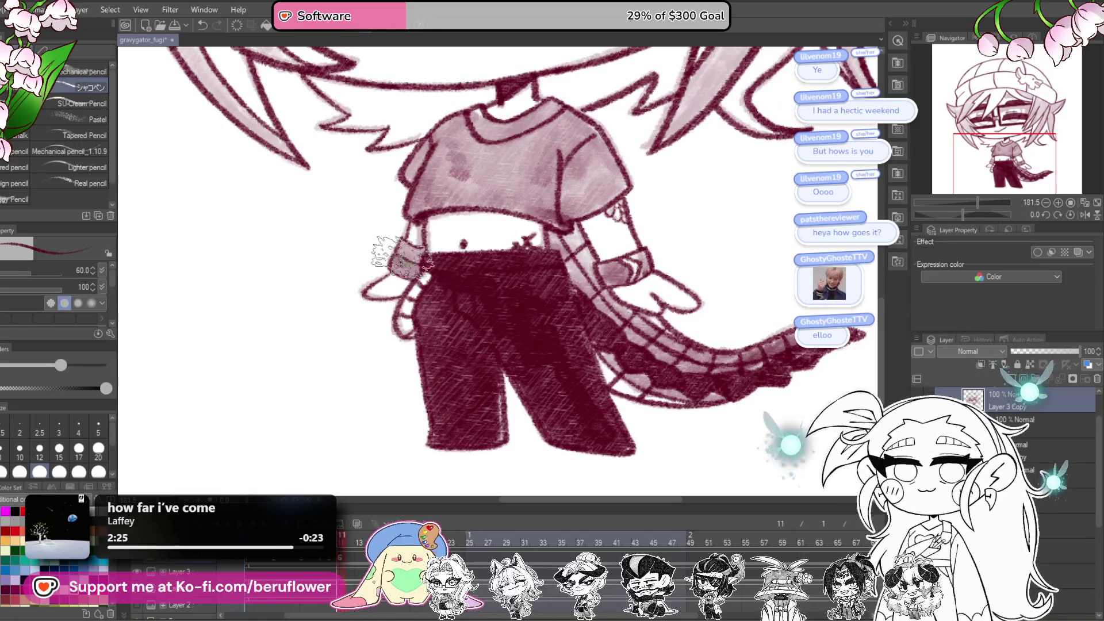
{"action": "scroll", "coordinate": [737, 362], "scroll_direction": "down", "scroll_amount": 5}
Step: Save the drawing with Ctrl+S
{"action": "scroll", "coordinate": [725, 368], "scroll_direction": "up", "scroll_amount": 3}
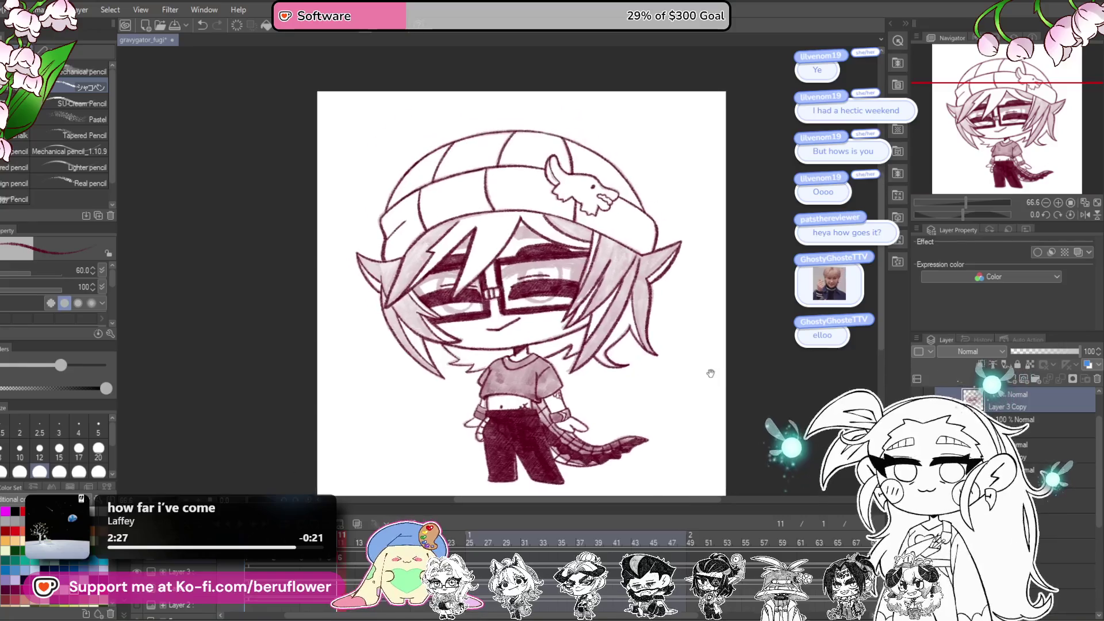
{"action": "left_click_drag", "start_coordinate": [740, 399], "coordinate": [691, 338]}
{"action": "key", "text": "ctrl+s"}
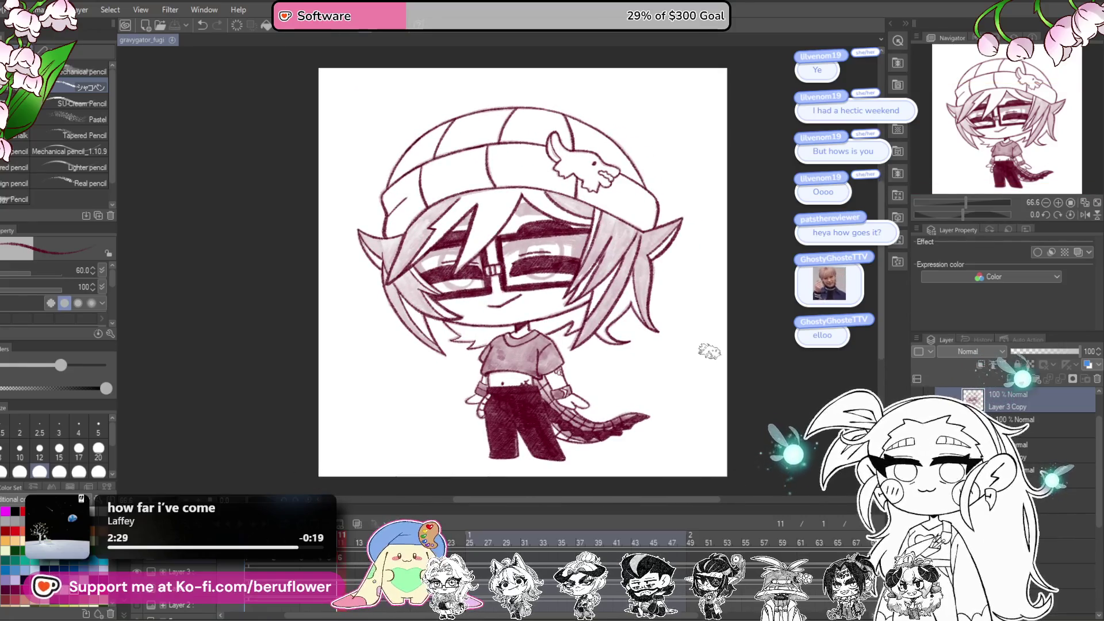
{"action": "mouse_move", "coordinate": [718, 399]}
{"action": "left_mouse_down"}
{"action": "mouse_move", "coordinate": [702, 377]}
{"action": "mouse_move", "coordinate": [684, 378]}
{"action": "left_mouse_up"}
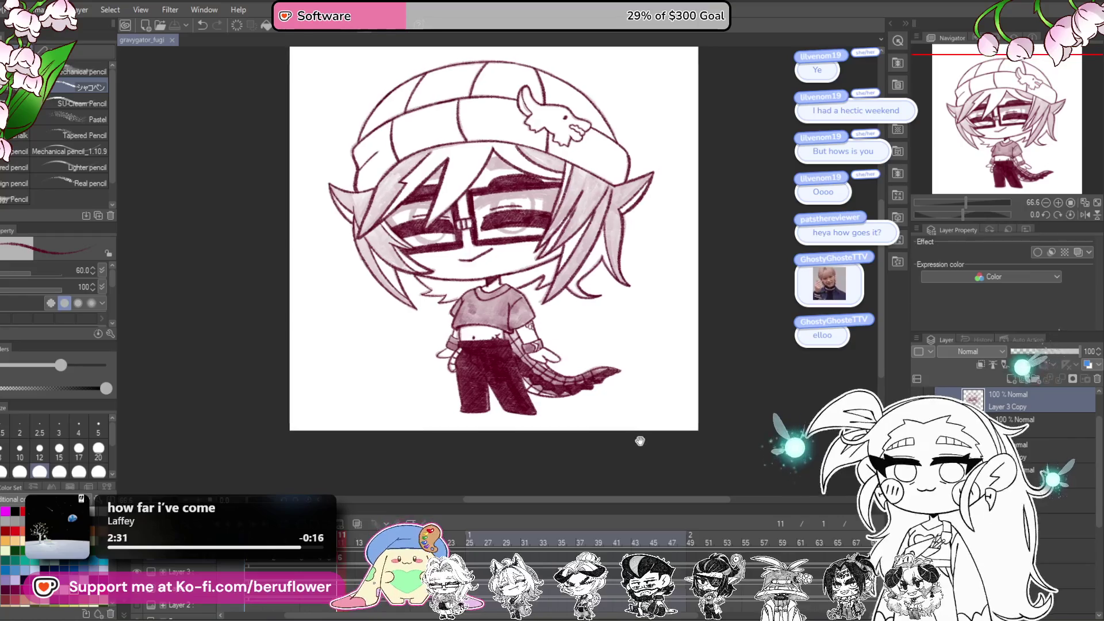
Step: Step through the timeline frames to the half-closed dark red eyes frame
{"action": "left_click_drag", "start_coordinate": [343, 543], "coordinate": [303, 543]}
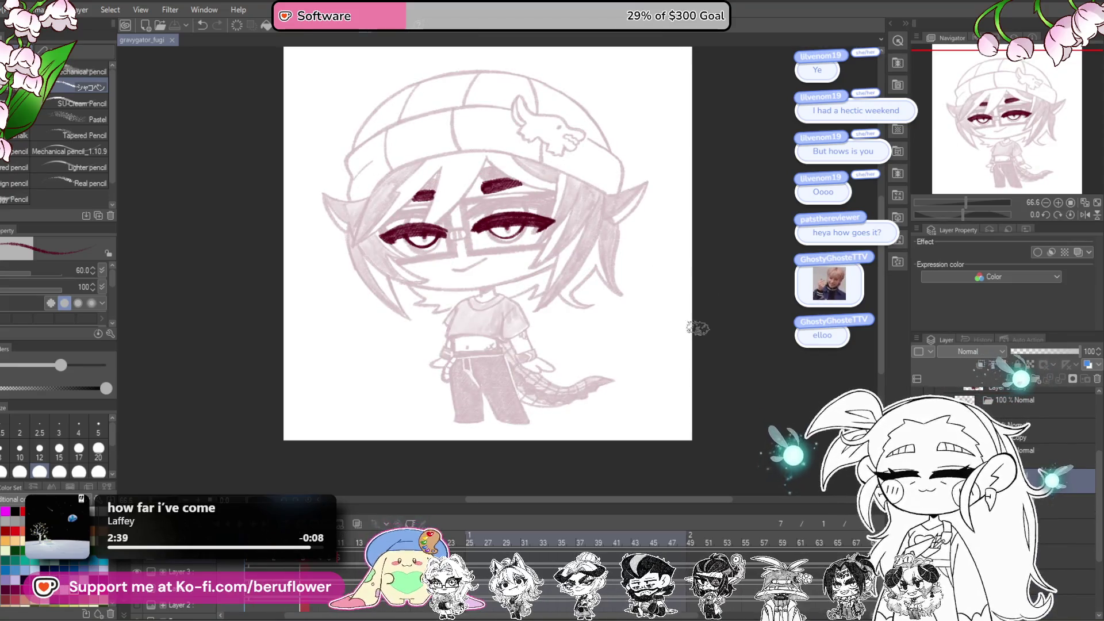
{"action": "mouse_move", "coordinate": [303, 543]}
{"action": "left_mouse_down"}
{"action": "mouse_move", "coordinate": [342, 538]}
{"action": "mouse_move", "coordinate": [249, 543]}
{"action": "left_mouse_up"}
{"action": "mouse_move", "coordinate": [464, 399]}
{"action": "left_mouse_down"}
{"action": "mouse_move", "coordinate": [525, 433]}
{"action": "mouse_move", "coordinate": [516, 332]}
{"action": "left_mouse_up"}
{"action": "scroll", "coordinate": [465, 333], "scroll_direction": "up", "scroll_amount": 2}
{"action": "scroll", "coordinate": [466, 334], "scroll_direction": "down", "scroll_amount": 1}
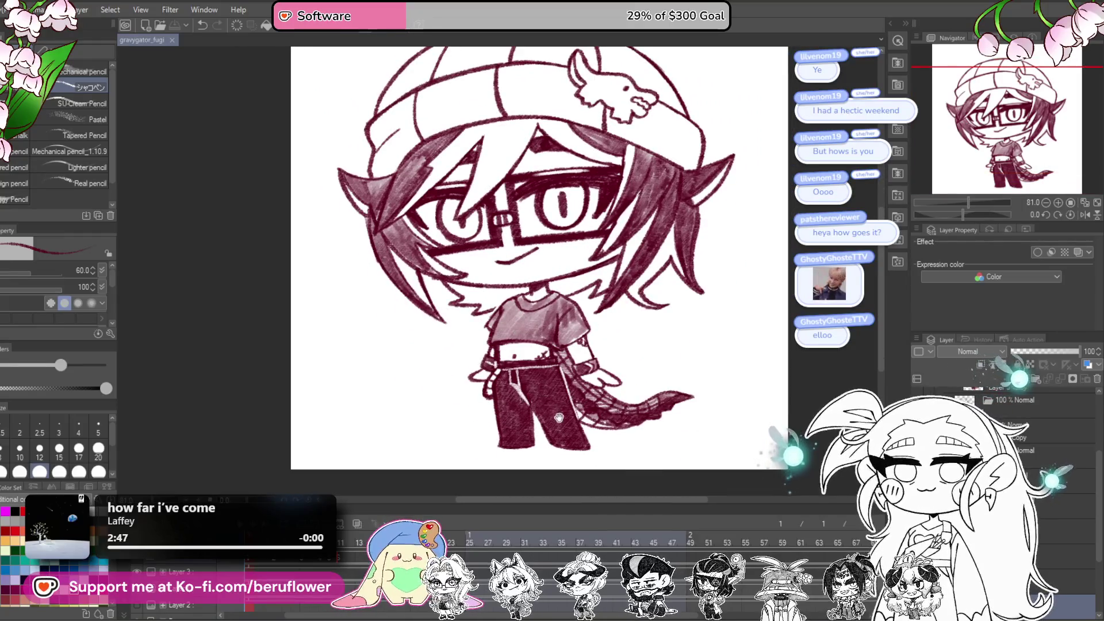
{"action": "left_click_drag", "start_coordinate": [559, 414], "coordinate": [506, 406]}
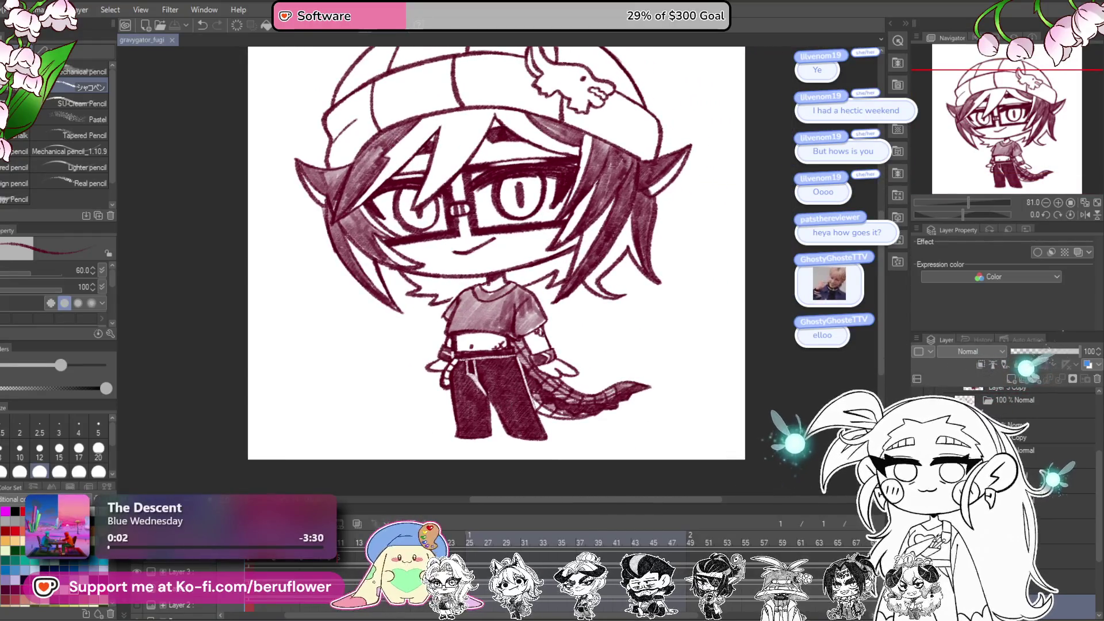
{"action": "key", "text": "Right"}
{"action": "key", "text": "Right"}
{"action": "key", "text": "Right"}
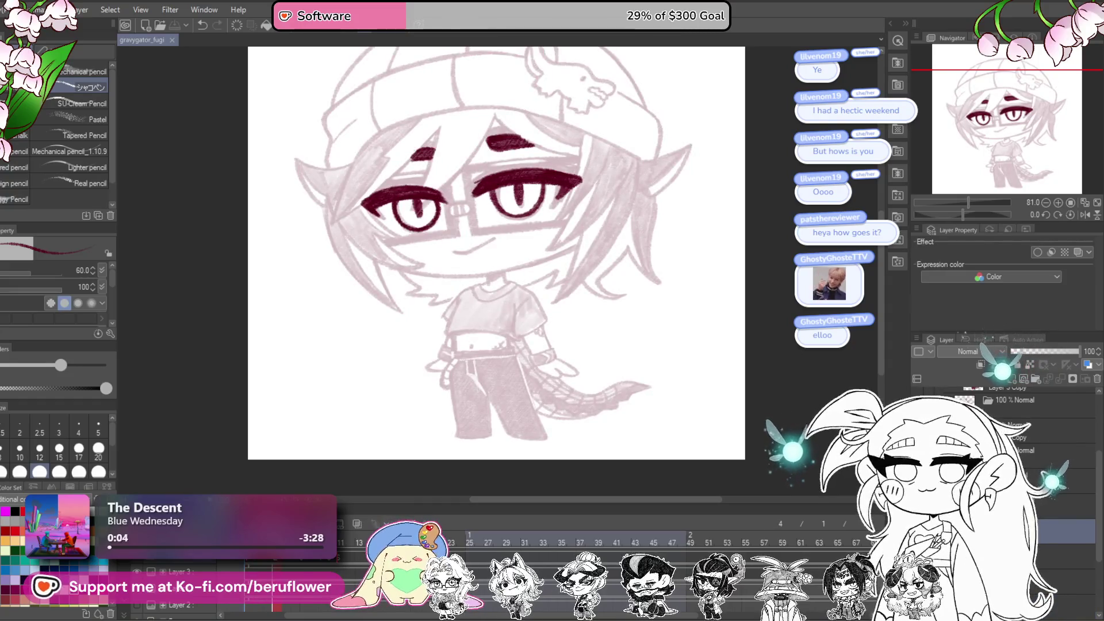
{"action": "key", "text": "Right"}
{"action": "key", "text": "Right"}
{"action": "key", "text": "Right"}
{"action": "left_click_drag", "start_coordinate": [330, 489], "coordinate": [357, 504]}
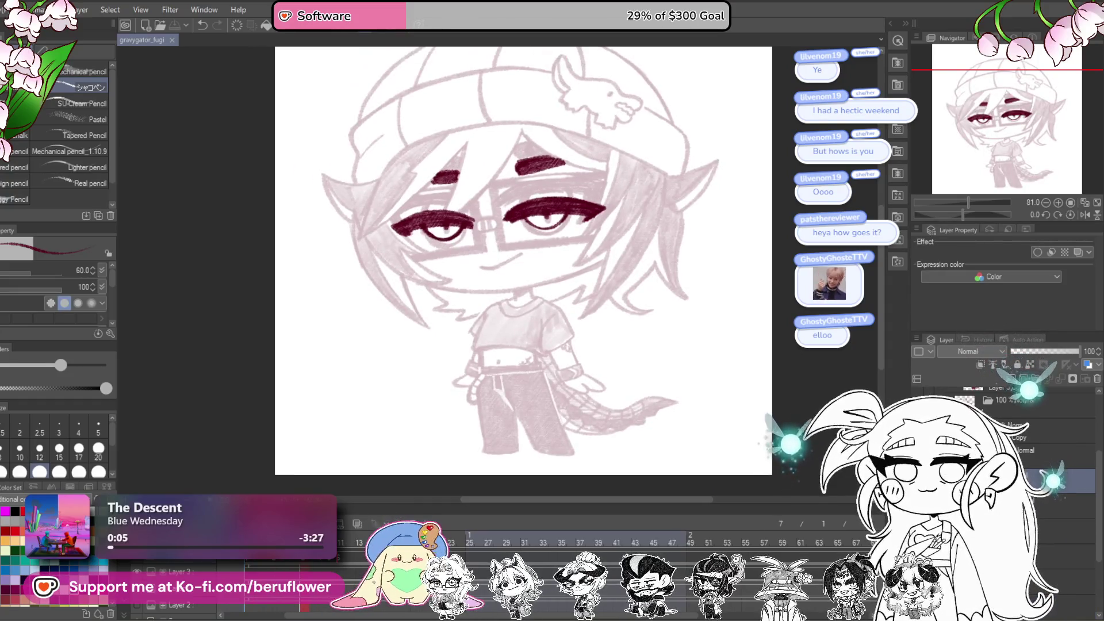
Step: Set the brush to size 15 and draw a dark red stroke beside the eye
{"action": "left_click_drag", "start_coordinate": [966, 214], "coordinate": [995, 214]}
{"action": "scroll", "coordinate": [488, 300], "scroll_direction": "up", "scroll_amount": 8}
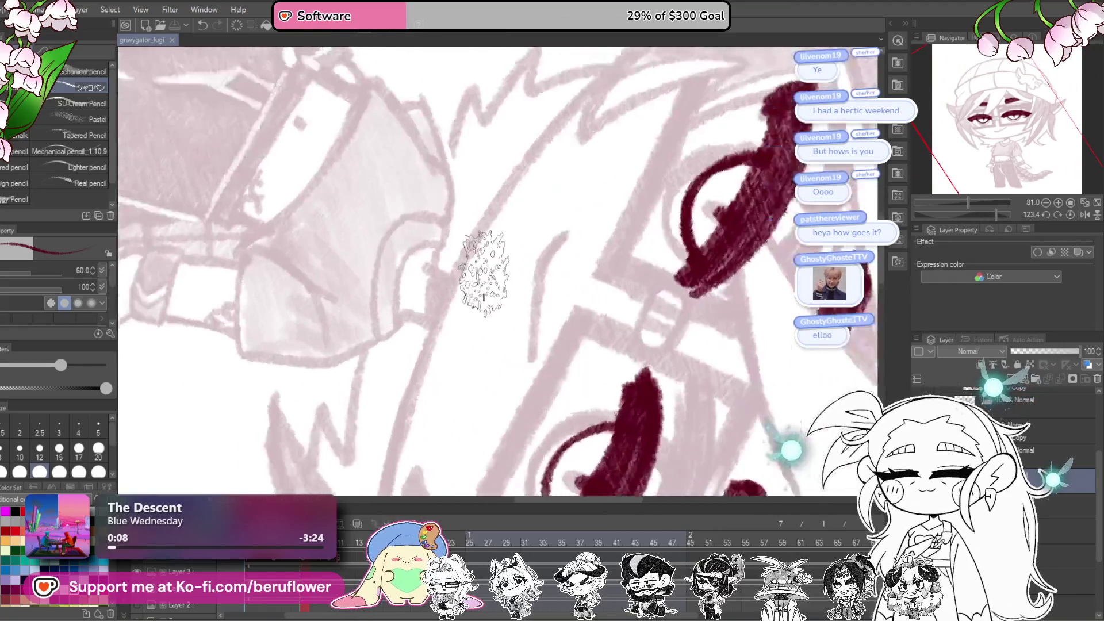
{"action": "key", "text": "bracketleft"}
{"action": "key", "text": "bracketleft"}
{"action": "key", "text": "bracketleft"}
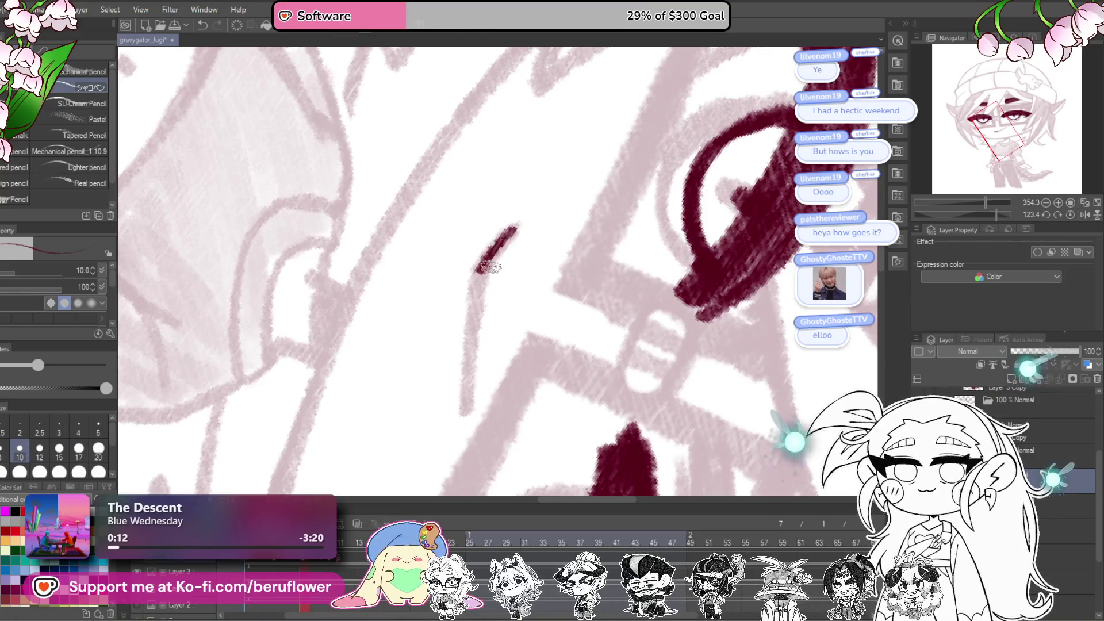
{"action": "key", "text": "bracketright"}
{"action": "key", "text": "bracketright"}
{"action": "left_click_drag", "start_coordinate": [479, 284], "coordinate": [467, 412]}
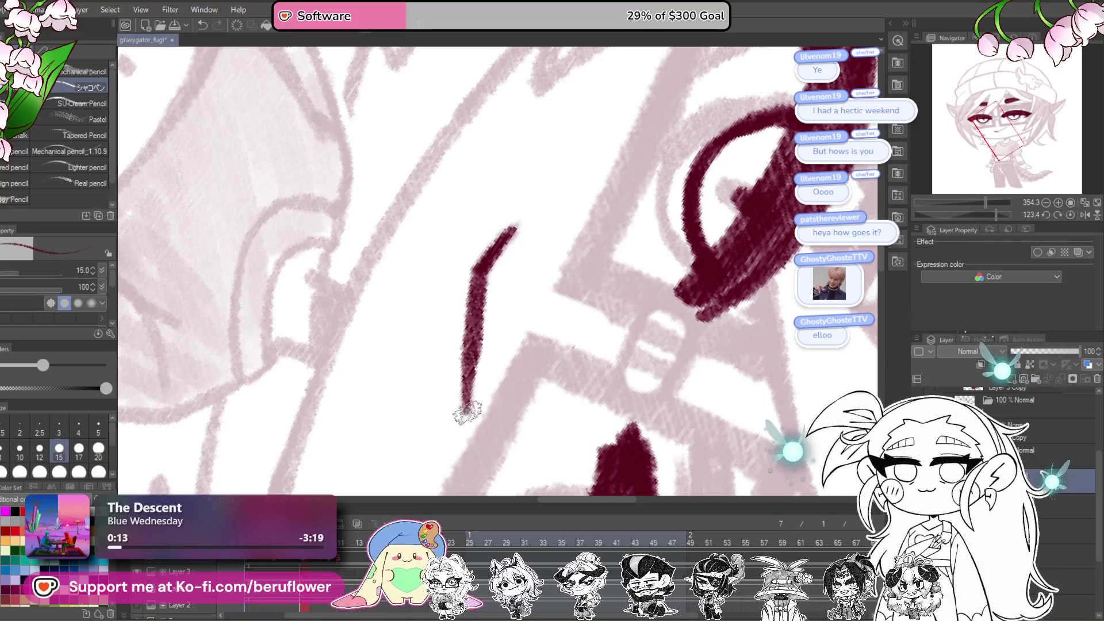
{"action": "mouse_move", "coordinate": [985, 203]}
{"action": "left_mouse_down"}
{"action": "mouse_move", "coordinate": [949, 204]}
{"action": "mouse_move", "coordinate": [976, 217]}
{"action": "left_mouse_up"}
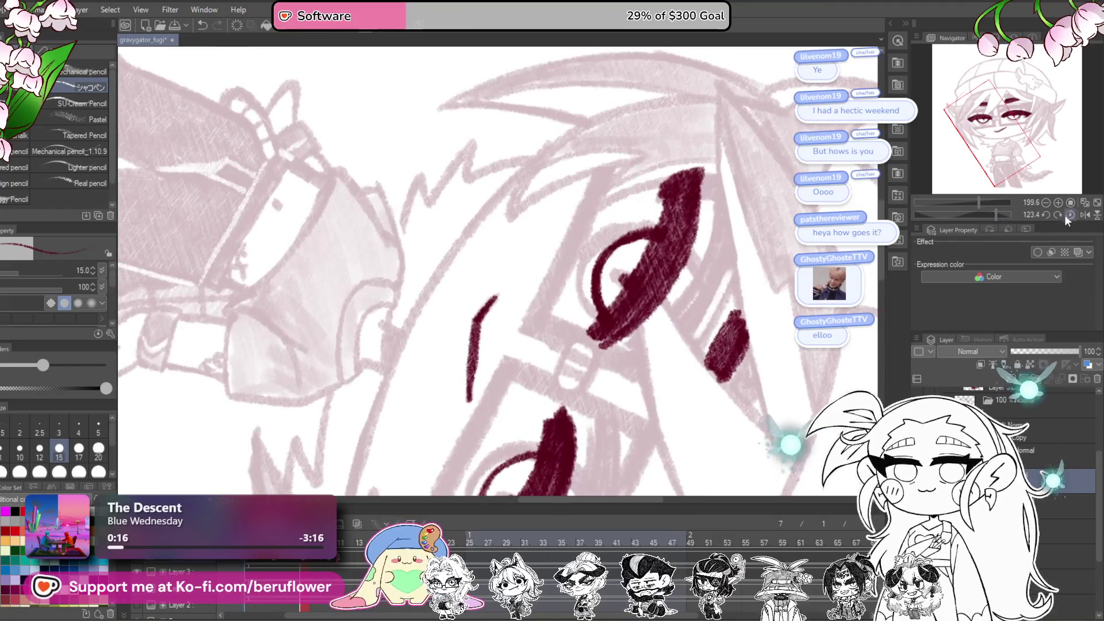
Step: Ink the glasses bridge over the nose and the short vertical strokes above it
{"action": "left_click", "coordinate": [1068, 215]}
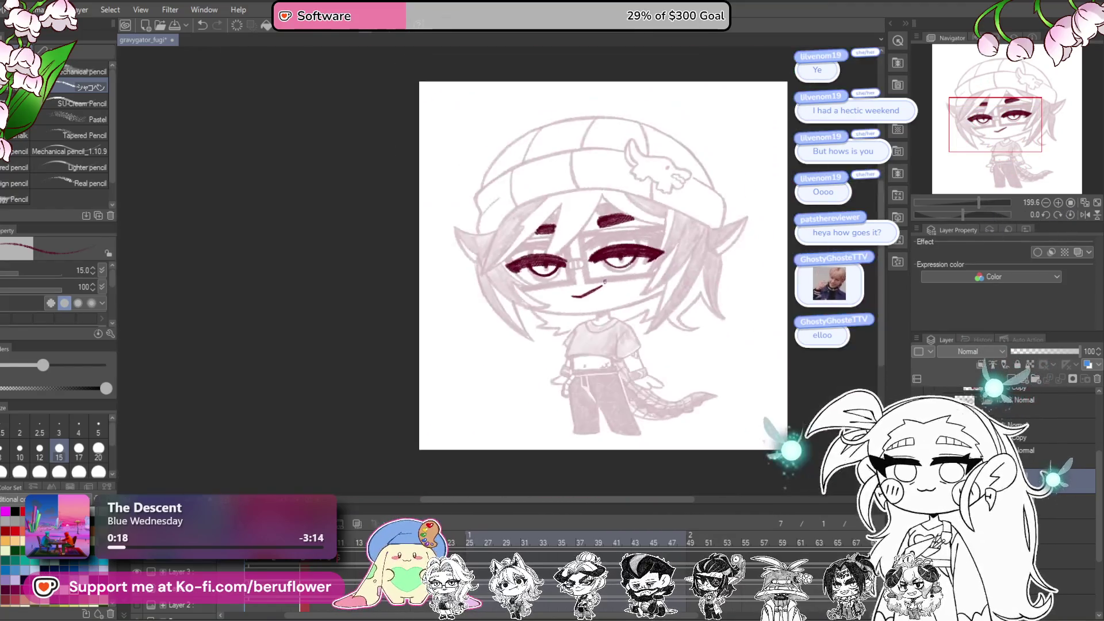
{"action": "scroll", "coordinate": [604, 281], "scroll_direction": "up", "scroll_amount": 3}
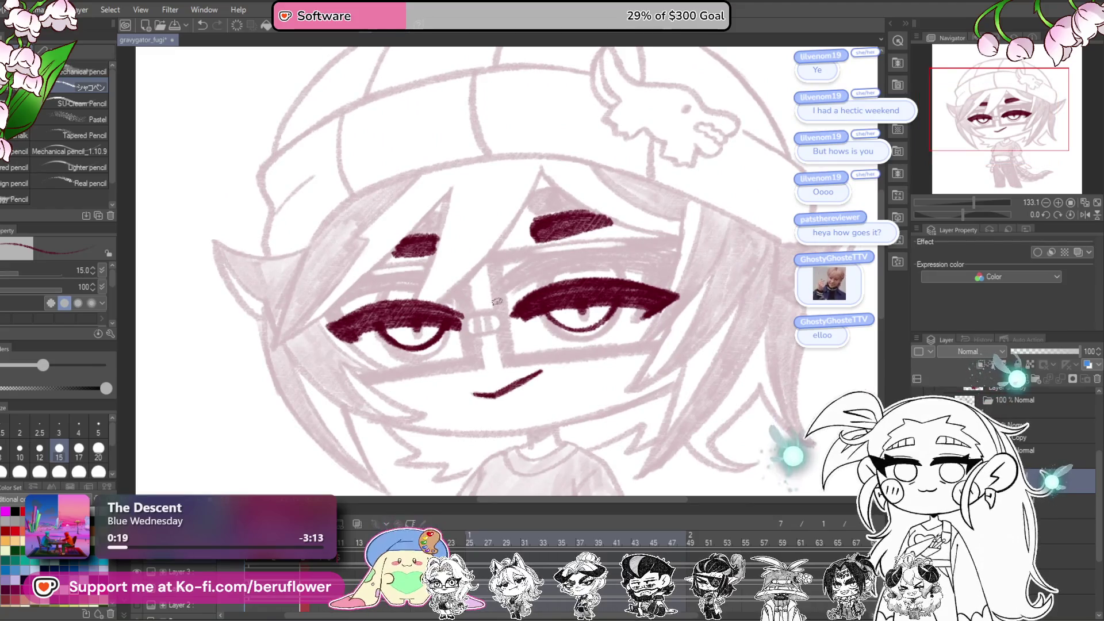
{"action": "scroll", "coordinate": [497, 300], "scroll_direction": "up", "scroll_amount": 4}
{"action": "mouse_move", "coordinate": [433, 316]}
{"action": "left_mouse_down"}
{"action": "mouse_move", "coordinate": [440, 362]}
{"action": "mouse_move", "coordinate": [500, 311]}
{"action": "mouse_move", "coordinate": [509, 331]}
{"action": "left_mouse_up"}
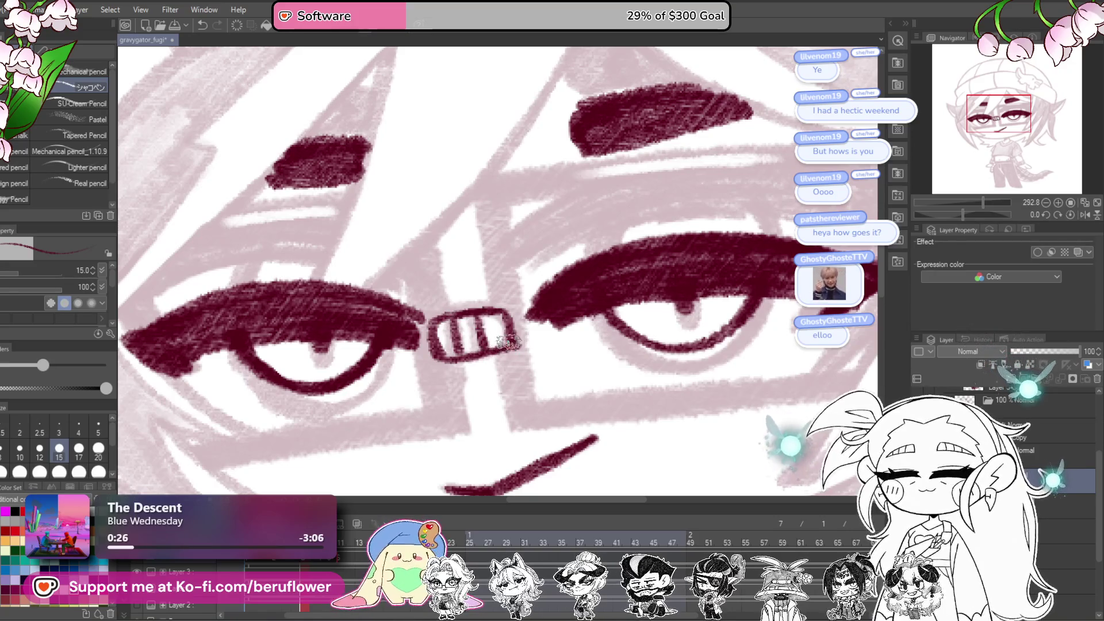
{"action": "mouse_move", "coordinate": [494, 253]}
{"action": "left_mouse_down"}
{"action": "mouse_move", "coordinate": [508, 357]}
{"action": "mouse_move", "coordinate": [525, 356]}
{"action": "mouse_move", "coordinate": [506, 259]}
{"action": "mouse_move", "coordinate": [514, 352]}
{"action": "mouse_move", "coordinate": [545, 396]}
{"action": "left_mouse_up"}
{"action": "mouse_move", "coordinate": [641, 95]}
{"action": "left_mouse_down"}
{"action": "mouse_move", "coordinate": [568, 214]}
{"action": "mouse_move", "coordinate": [405, 384]}
{"action": "left_mouse_up"}
Step: Ink a hair strand down to the left eyelash
{"action": "left_click_drag", "start_coordinate": [438, 125], "coordinate": [344, 413]}
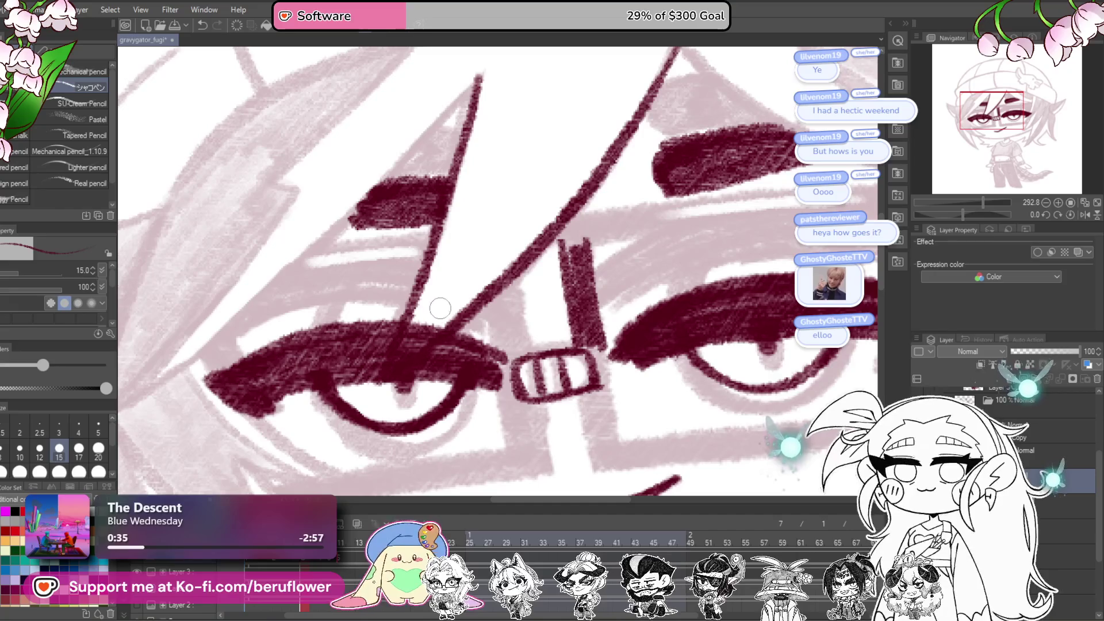
{"action": "left_click_drag", "start_coordinate": [397, 370], "coordinate": [407, 356]}
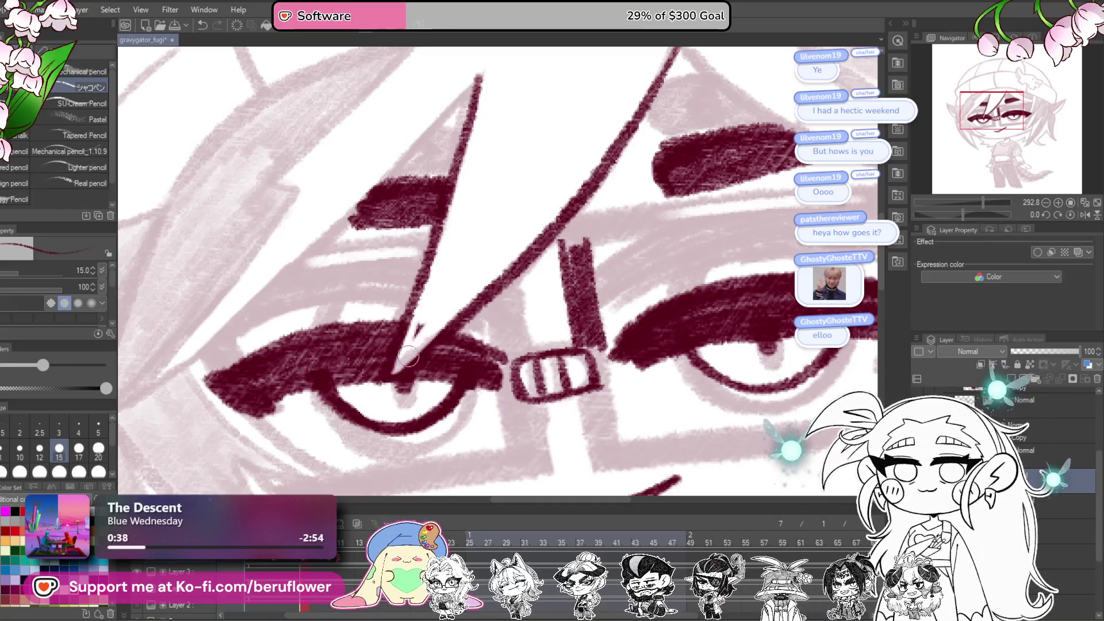
{"action": "scroll", "coordinate": [436, 284], "scroll_direction": "down", "scroll_amount": 5}
{"action": "scroll", "coordinate": [545, 331], "scroll_direction": "up", "scroll_amount": 3}
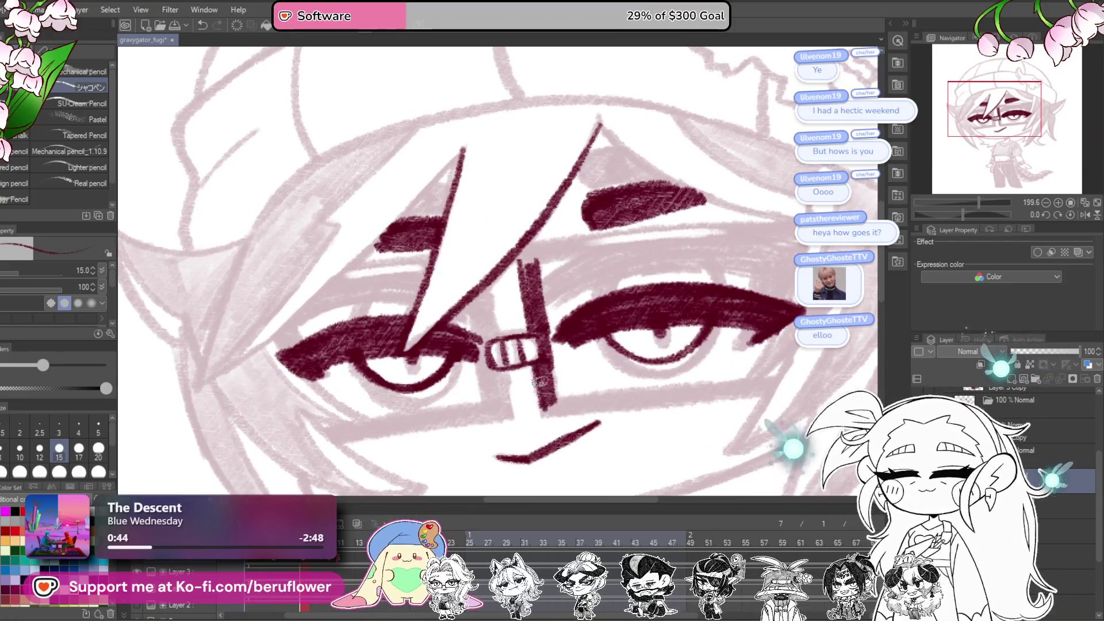
{"action": "scroll", "coordinate": [539, 381], "scroll_direction": "up", "scroll_amount": 2}
Step: Extend the diagonal hair strand lines across the face at brush size 20
{"action": "left_click_drag", "start_coordinate": [978, 214], "coordinate": [952, 215]}
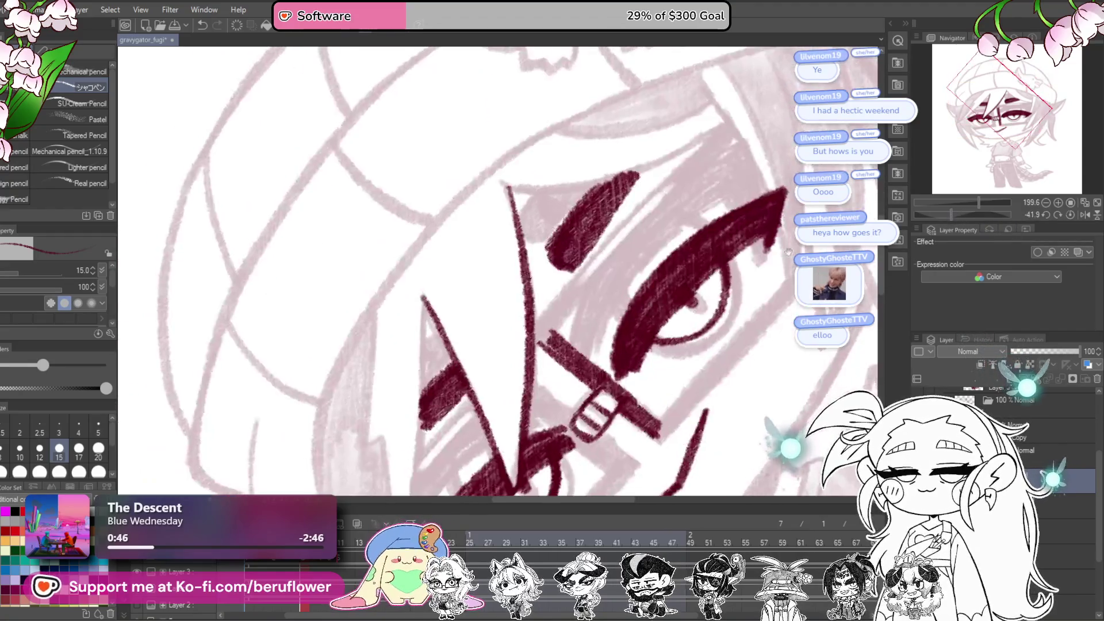
{"action": "scroll", "coordinate": [609, 223], "scroll_direction": "up", "scroll_amount": 2}
{"action": "left_click_drag", "start_coordinate": [561, 265], "coordinate": [458, 380]}
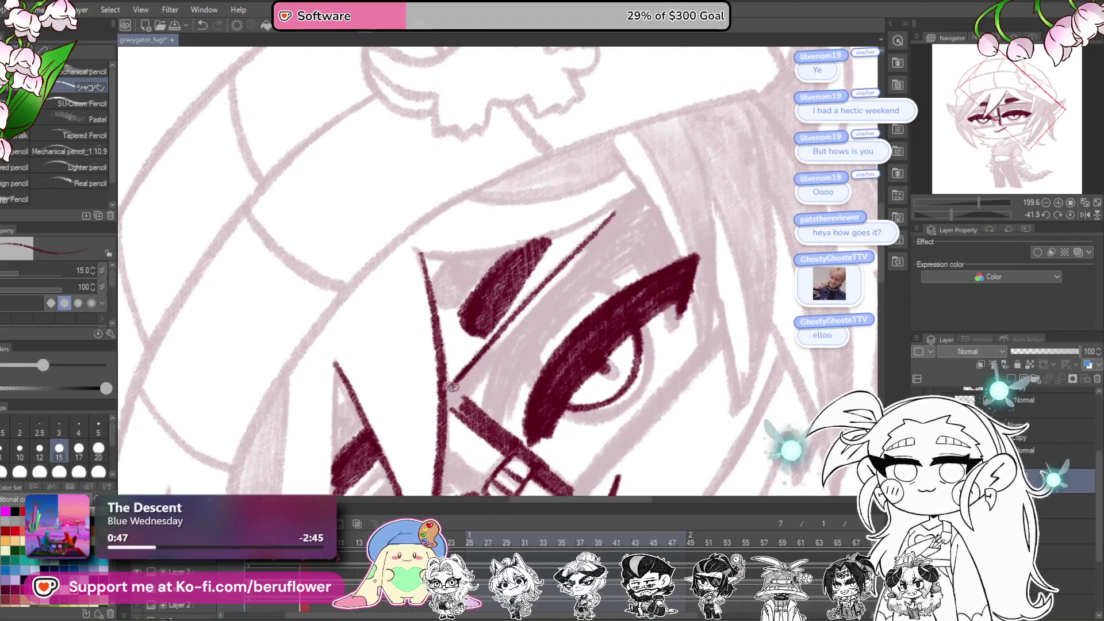
{"action": "scroll", "coordinate": [453, 387], "scroll_direction": "up", "scroll_amount": 2}
{"action": "left_click_drag", "start_coordinate": [430, 442], "coordinate": [477, 390]}
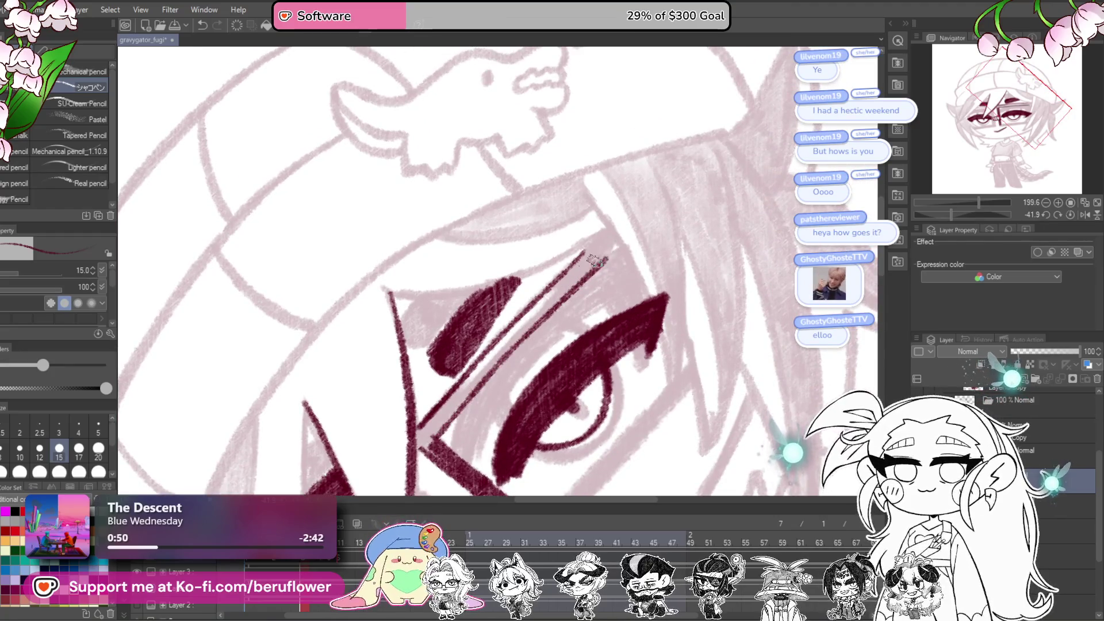
{"action": "mouse_move", "coordinate": [503, 349]}
{"action": "left_mouse_down"}
{"action": "mouse_move", "coordinate": [534, 305]}
{"action": "mouse_move", "coordinate": [497, 323]}
{"action": "mouse_move", "coordinate": [472, 374]}
{"action": "left_mouse_up"}
{"action": "key", "text": "bracketright"}
{"action": "key", "text": "bracketright"}
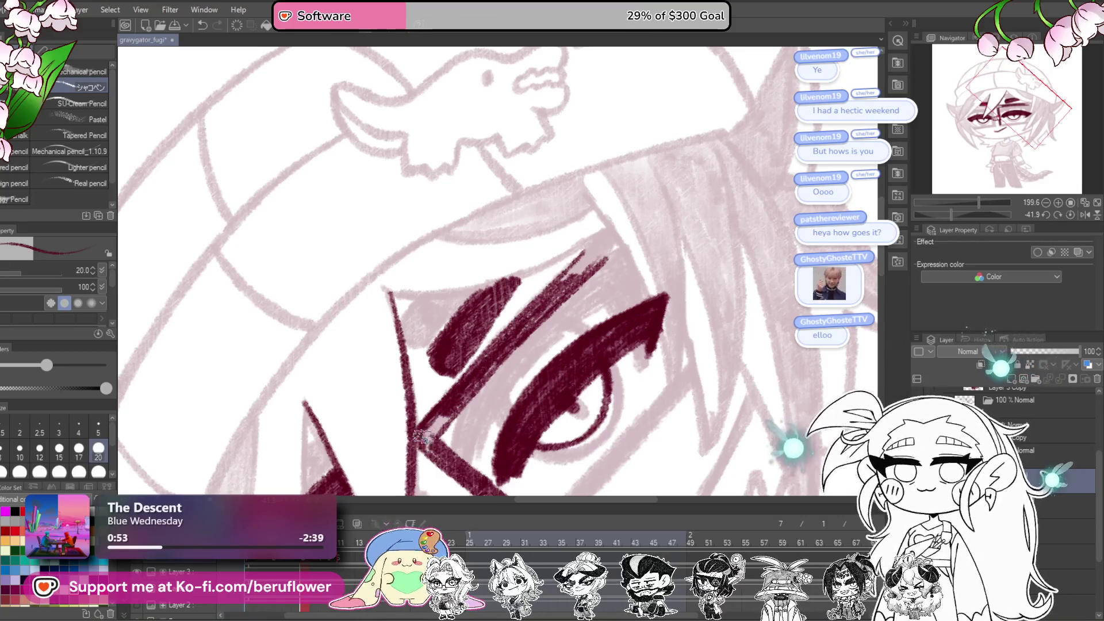
{"action": "mouse_move", "coordinate": [495, 384]}
{"action": "left_mouse_down"}
{"action": "mouse_move", "coordinate": [461, 438]}
{"action": "mouse_move", "coordinate": [575, 308]}
{"action": "mouse_move", "coordinate": [549, 325]}
{"action": "left_mouse_up"}
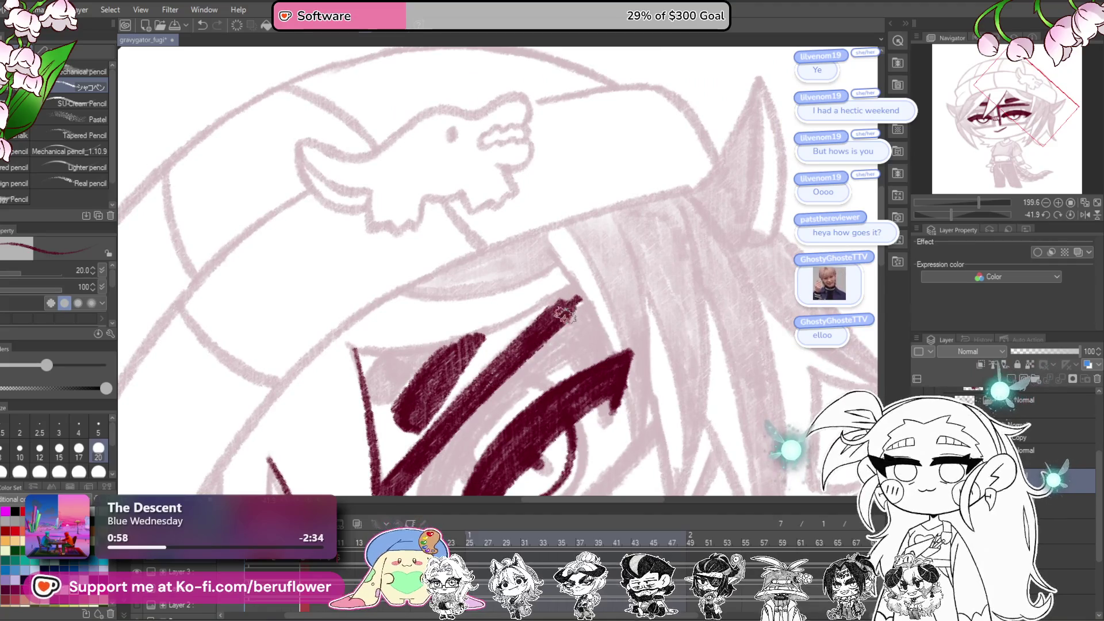
Step: Ink a vertical glasses frame line beside the eyebrow and erase part of the diagonal stroke
{"action": "left_click", "coordinate": [1071, 215]}
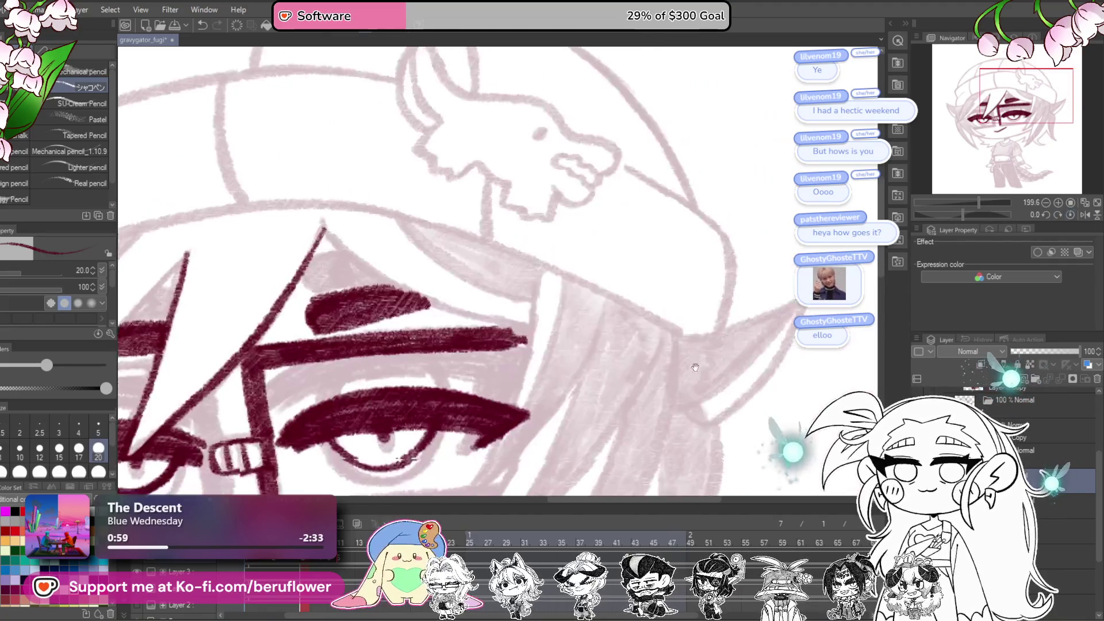
{"action": "mouse_move", "coordinate": [619, 261]}
{"action": "left_mouse_down"}
{"action": "mouse_move", "coordinate": [629, 240]}
{"action": "mouse_move", "coordinate": [639, 245]}
{"action": "left_mouse_up"}
{"action": "mouse_move", "coordinate": [642, 168]}
{"action": "left_mouse_down"}
{"action": "mouse_move", "coordinate": [618, 285]}
{"action": "mouse_move", "coordinate": [576, 380]}
{"action": "left_mouse_up"}
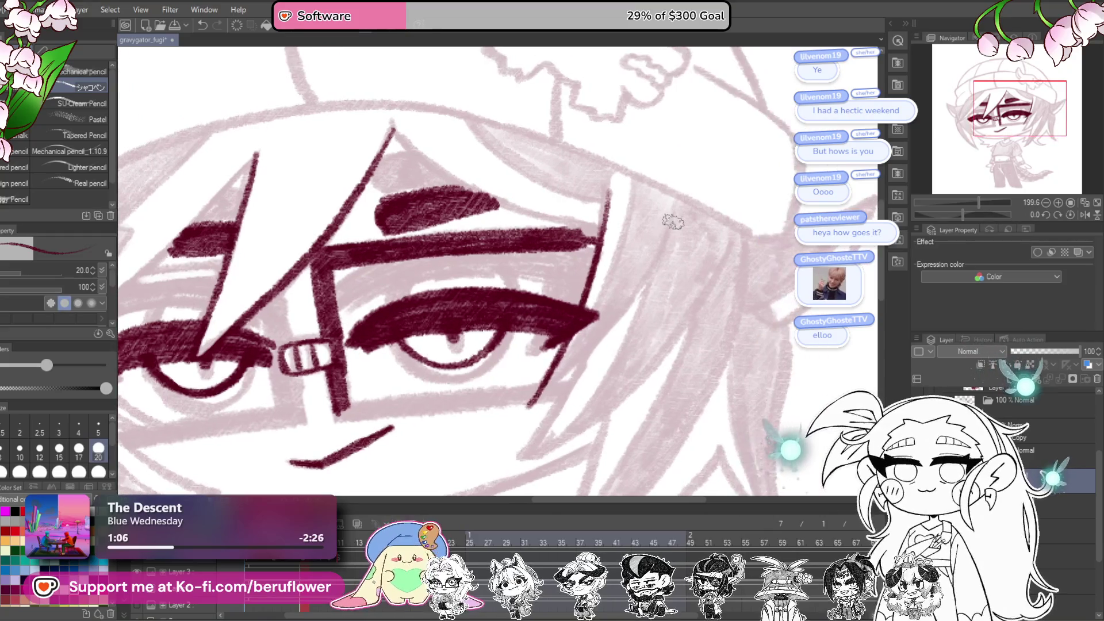
{"action": "left_click_drag", "start_coordinate": [524, 412], "coordinate": [502, 438]}
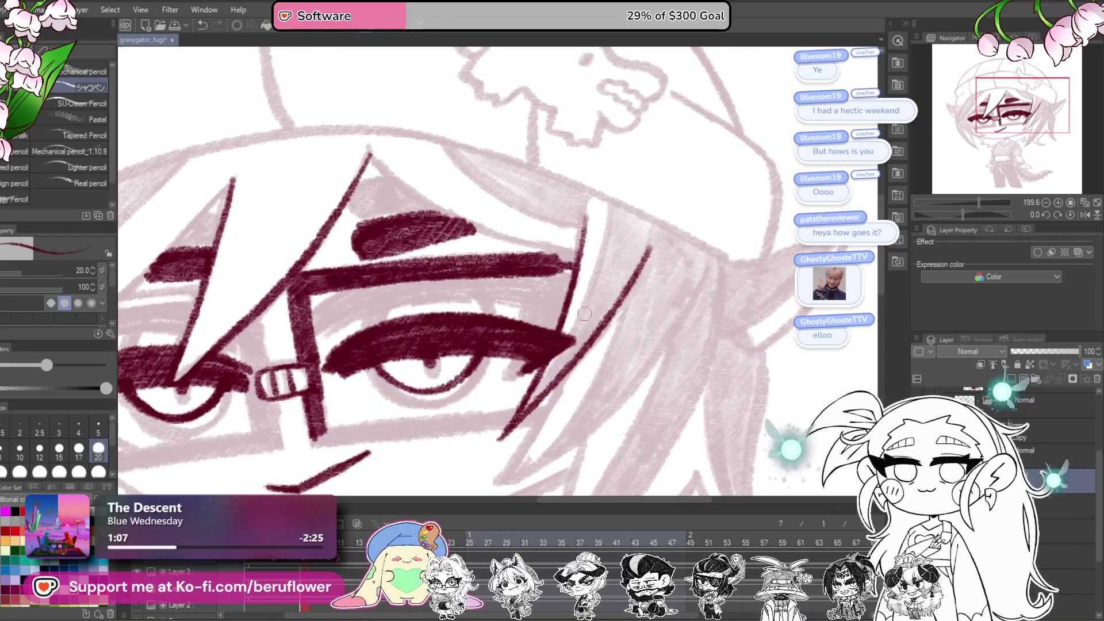
{"action": "left_click_drag", "start_coordinate": [562, 338], "coordinate": [578, 326]}
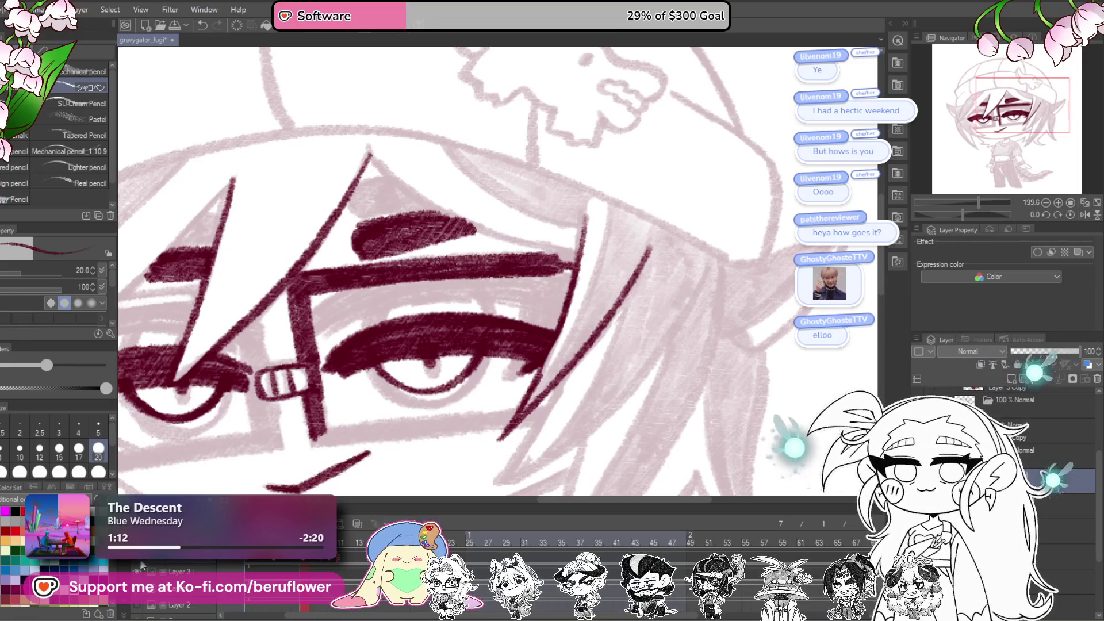
Step: Toggle the sketch and lineart layers off and on to check the inks
{"action": "left_click", "coordinate": [138, 572]}
{"action": "left_click", "coordinate": [140, 575]}
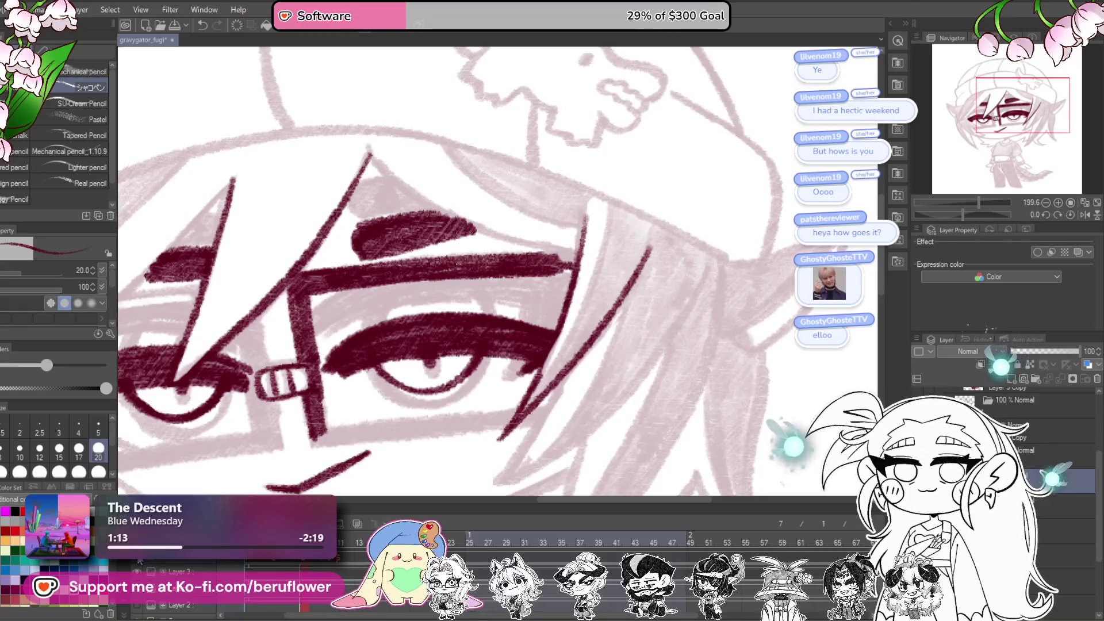
{"action": "left_click", "coordinate": [138, 561]}
{"action": "left_click", "coordinate": [138, 561]}
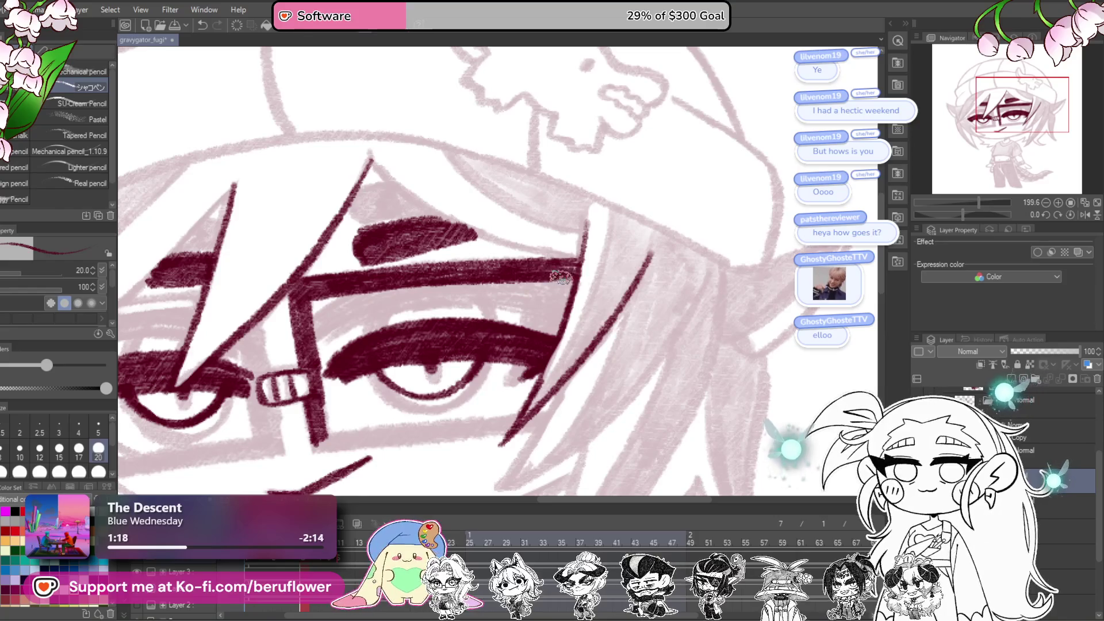
Step: Ink the right lens frame and a hair strand beside it, undoing the lower-right frame stroke
{"action": "left_click_drag", "start_coordinate": [572, 348], "coordinate": [610, 305]}
{"action": "left_click_drag", "start_coordinate": [963, 214], "coordinate": [953, 214]}
{"action": "left_click_drag", "start_coordinate": [786, 260], "coordinate": [795, 273]}
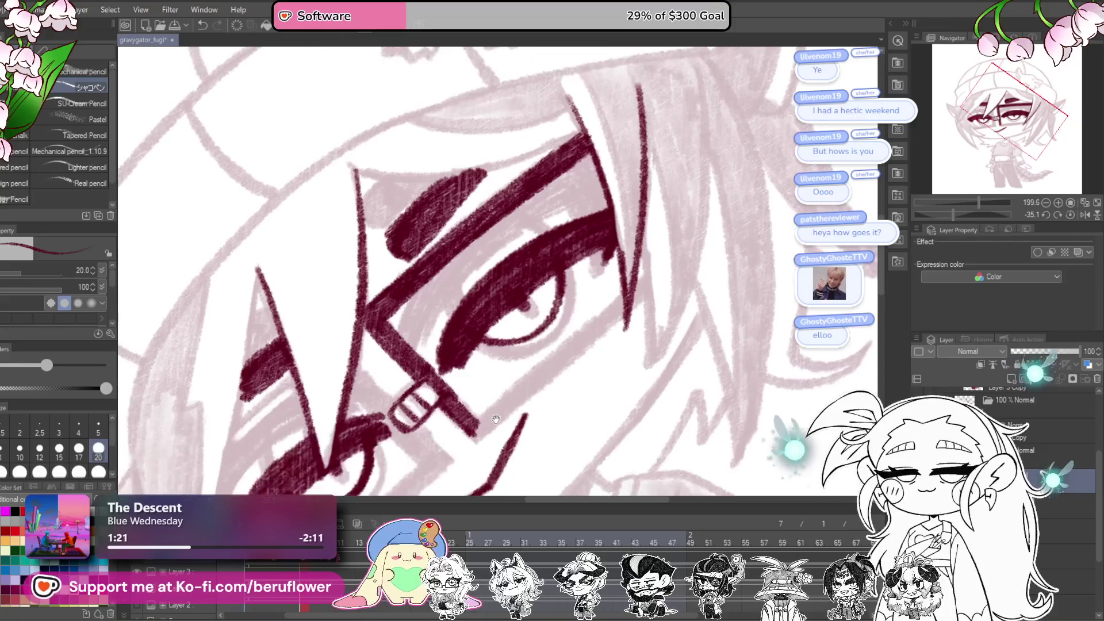
{"action": "left_click_drag", "start_coordinate": [444, 441], "coordinate": [576, 327]}
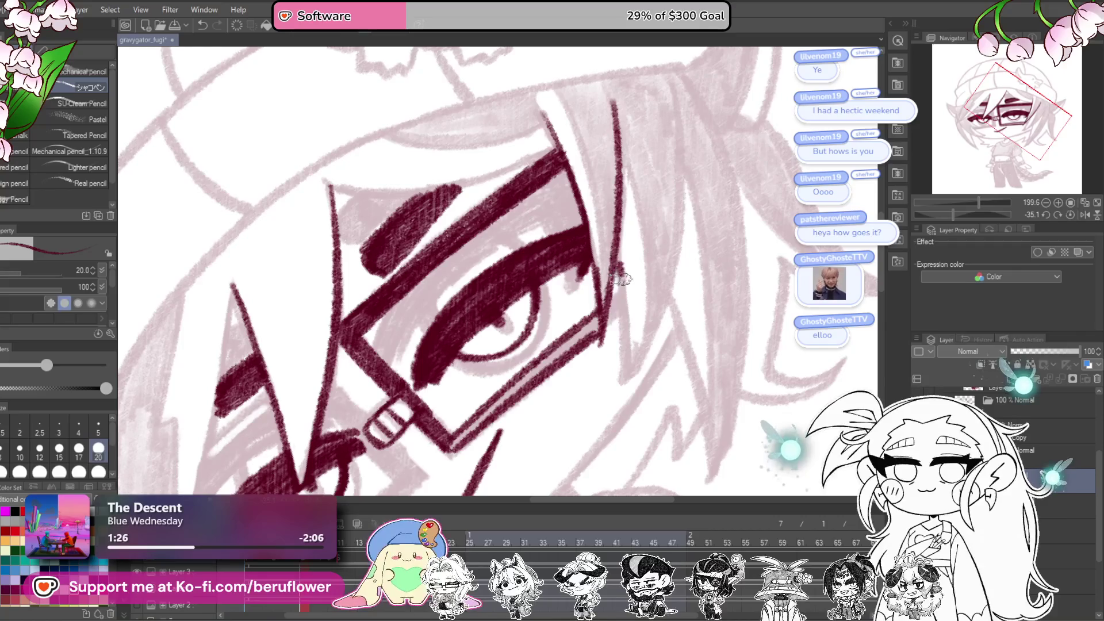
{"action": "left_click_drag", "start_coordinate": [621, 368], "coordinate": [630, 265]}
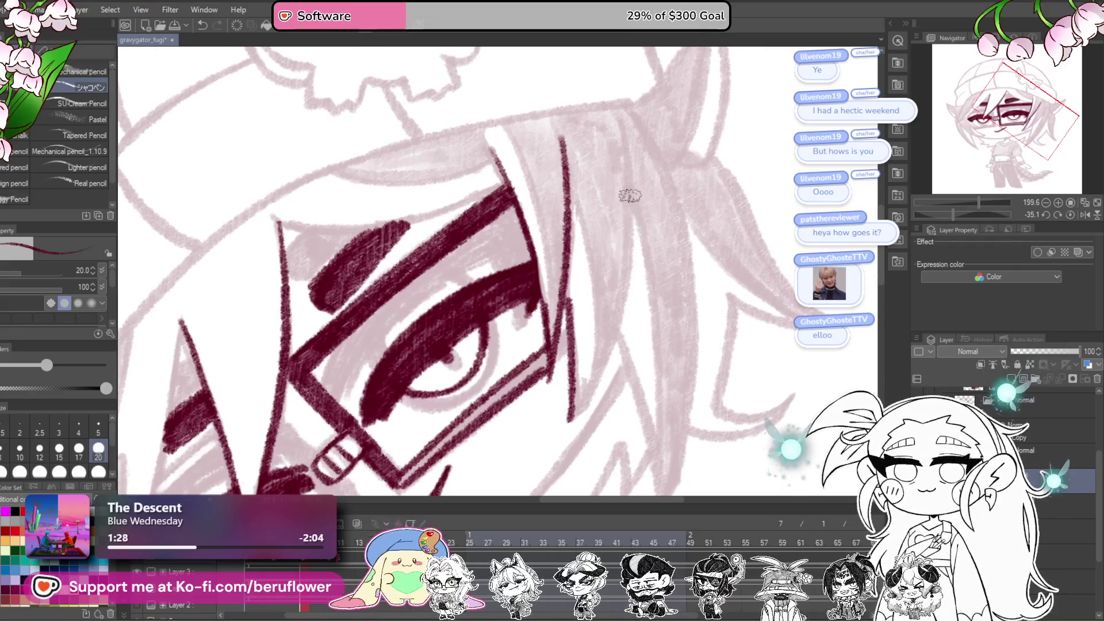
{"action": "left_click_drag", "start_coordinate": [631, 196], "coordinate": [627, 287]}
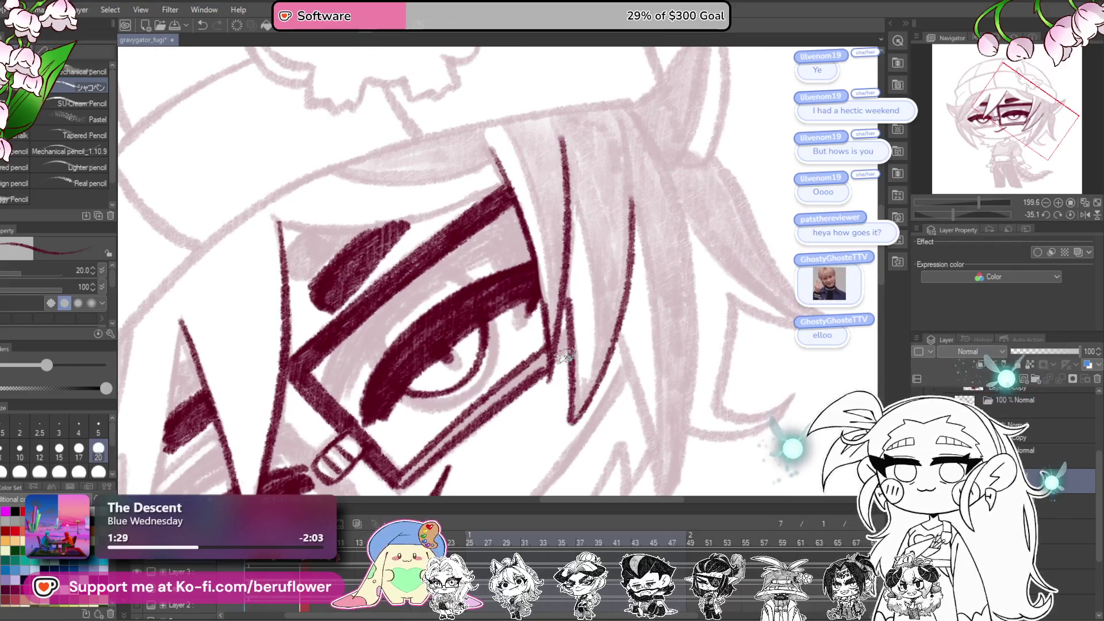
{"action": "mouse_move", "coordinate": [557, 359]}
{"action": "left_mouse_down"}
{"action": "mouse_move", "coordinate": [570, 327]}
{"action": "mouse_move", "coordinate": [506, 354]}
{"action": "mouse_move", "coordinate": [422, 424]}
{"action": "left_mouse_up"}
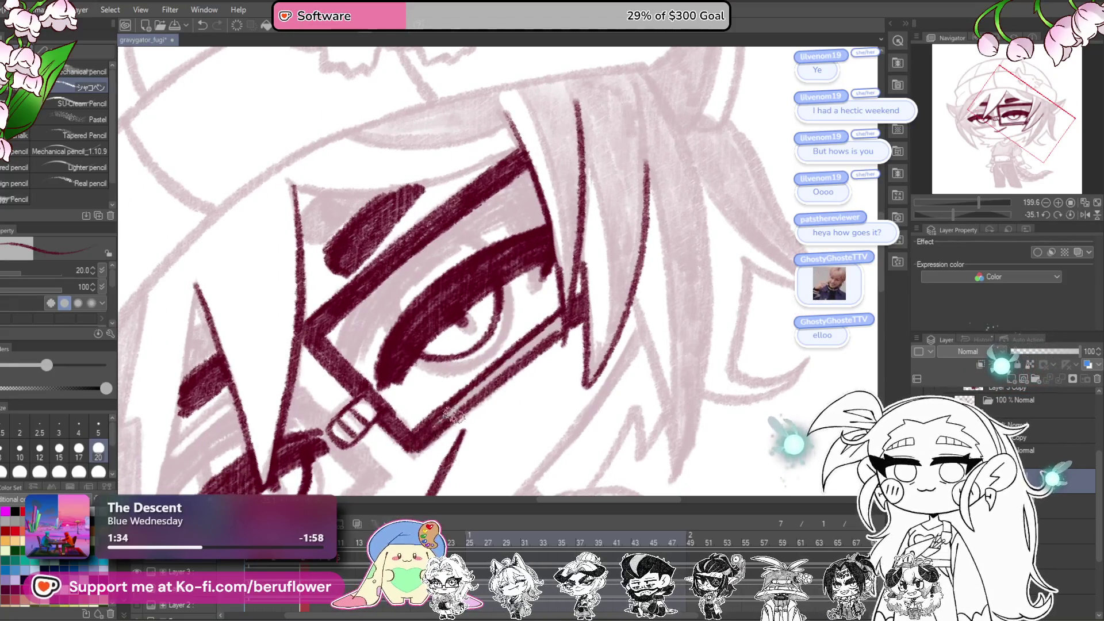
{"action": "key", "text": "ctrl+z"}
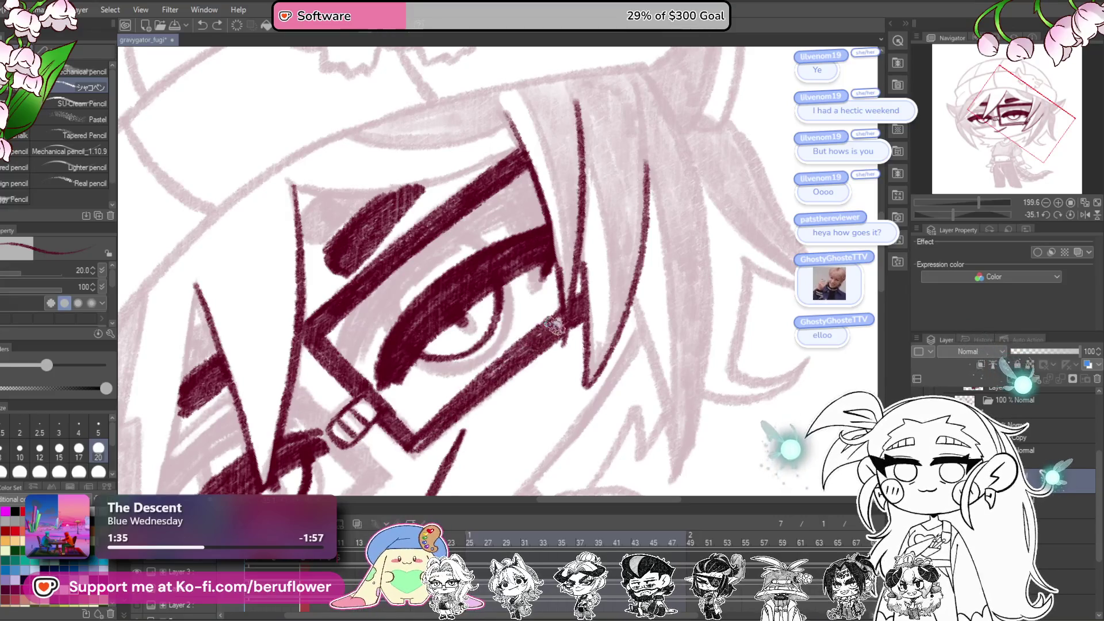
Step: Pan toward the left lens and tilt the view about -21 degrees
{"action": "left_click_drag", "start_coordinate": [468, 395], "coordinate": [468, 277]}
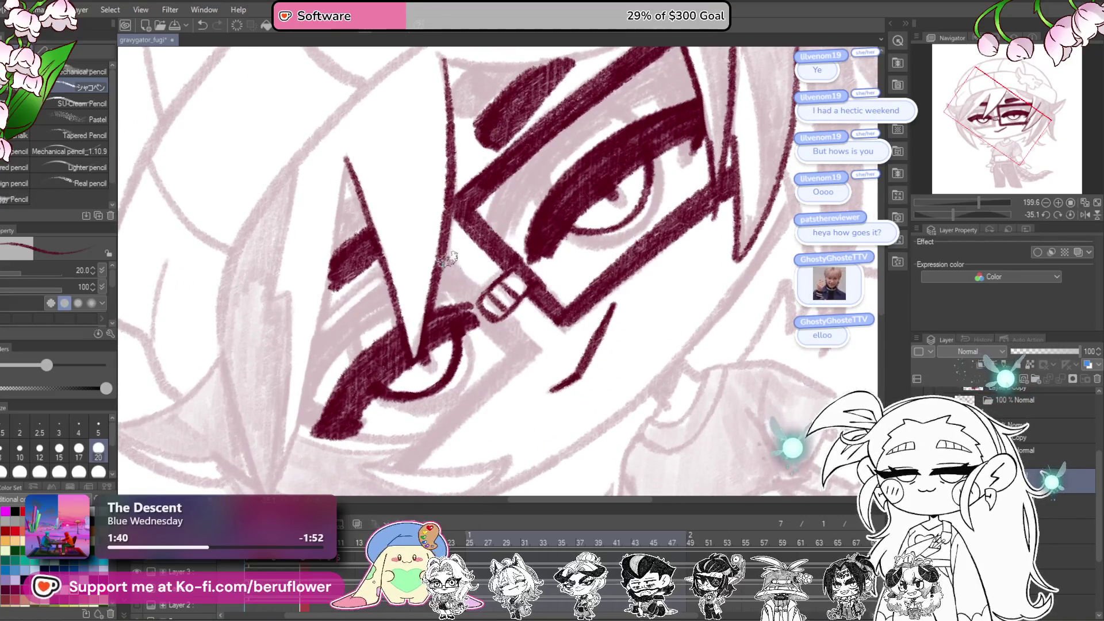
{"action": "mouse_move", "coordinate": [527, 341]}
{"action": "left_mouse_down"}
{"action": "mouse_move", "coordinate": [551, 298]}
{"action": "mouse_move", "coordinate": [591, 269]}
{"action": "left_mouse_up"}
{"action": "left_click_drag", "start_coordinate": [455, 391], "coordinate": [456, 403]}
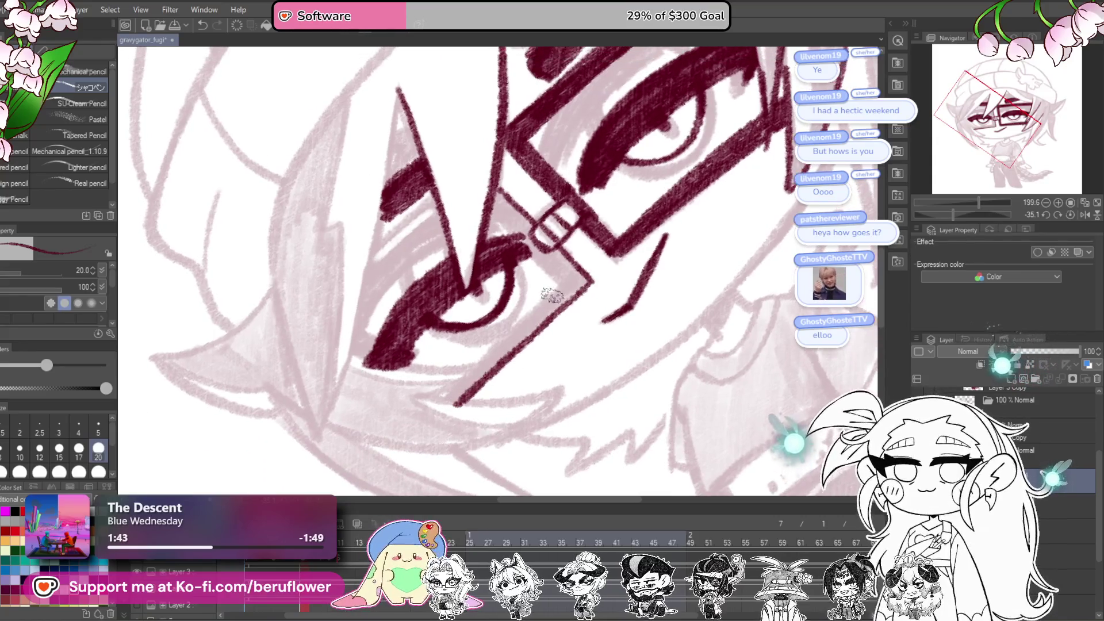
{"action": "left_click", "coordinate": [1070, 216]}
{"action": "left_click_drag", "start_coordinate": [963, 214], "coordinate": [950, 215]}
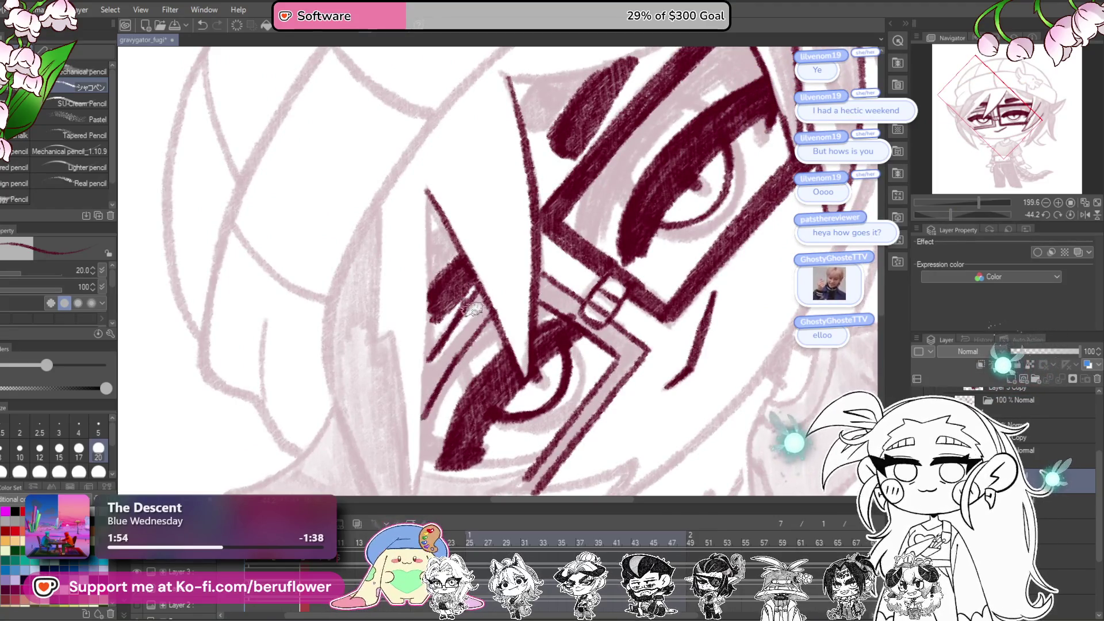
{"action": "scroll", "coordinate": [425, 407], "scroll_direction": "up", "scroll_amount": 3}
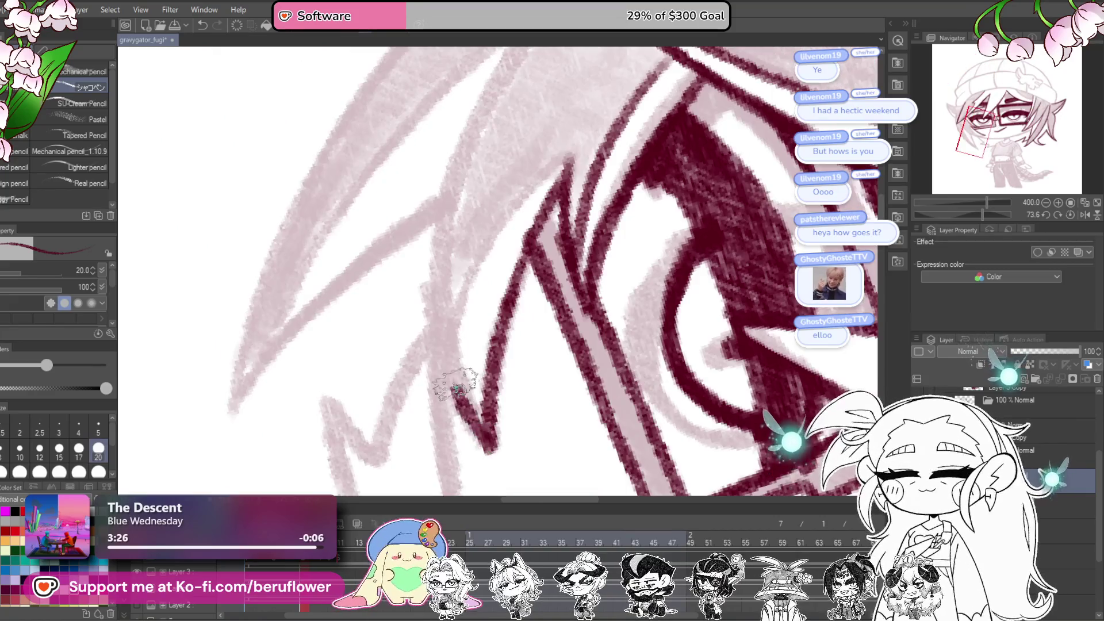
Step: Ink two long diagonal strands of the side hair in dark red
{"action": "scroll", "coordinate": [451, 382], "scroll_direction": "up", "scroll_amount": 2}
{"action": "scroll", "coordinate": [542, 167], "scroll_direction": "down", "scroll_amount": 3}
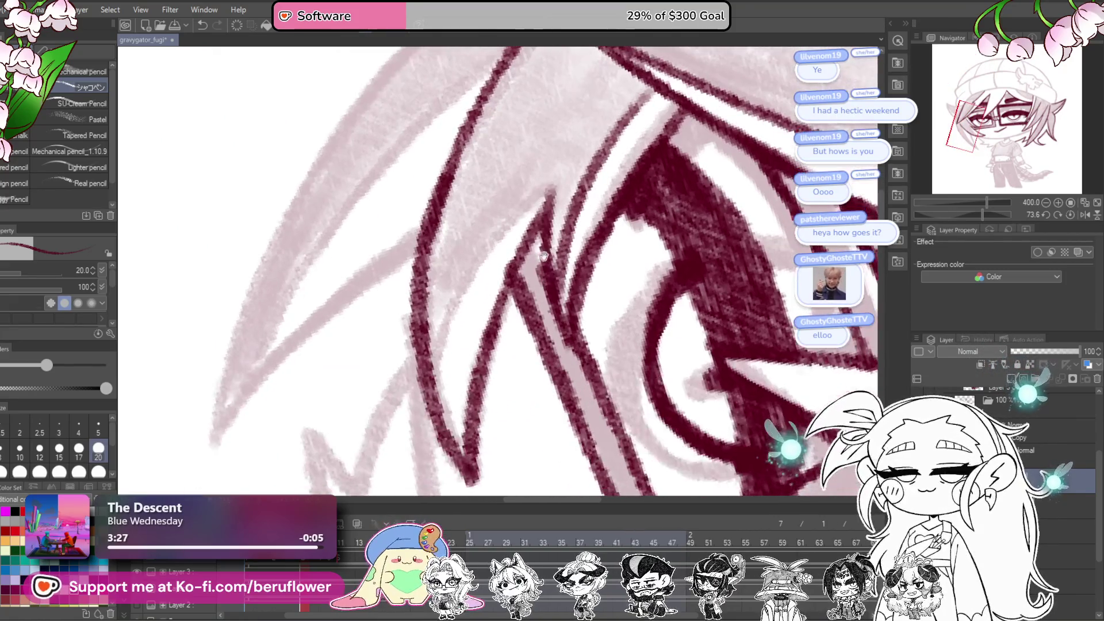
{"action": "left_click_drag", "start_coordinate": [517, 355], "coordinate": [706, 332]}
{"action": "mouse_move", "coordinate": [609, 218]}
{"action": "left_mouse_down"}
{"action": "mouse_move", "coordinate": [493, 309]}
{"action": "mouse_move", "coordinate": [400, 423]}
{"action": "left_mouse_up"}
{"action": "left_click_drag", "start_coordinate": [470, 340], "coordinate": [436, 371]}
{"action": "left_click_drag", "start_coordinate": [367, 452], "coordinate": [469, 175]}
Step: Trace the outer hair outline and the inner edge of the top hair spike
{"action": "scroll", "coordinate": [531, 118], "scroll_direction": "down", "scroll_amount": 4}
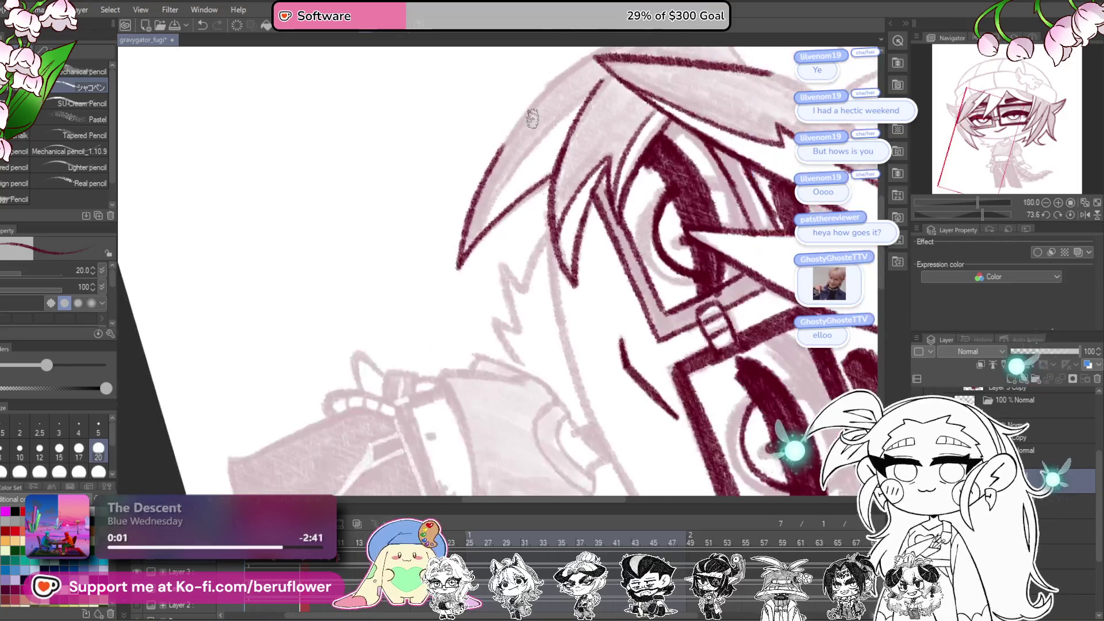
{"action": "scroll", "coordinate": [457, 345], "scroll_direction": "up", "scroll_amount": 3}
{"action": "mouse_move", "coordinate": [397, 403]}
{"action": "left_mouse_down"}
{"action": "mouse_move", "coordinate": [443, 316]}
{"action": "mouse_move", "coordinate": [623, 172]}
{"action": "mouse_move", "coordinate": [658, 170]}
{"action": "left_mouse_up"}
{"action": "left_click_drag", "start_coordinate": [632, 206], "coordinate": [598, 247]}
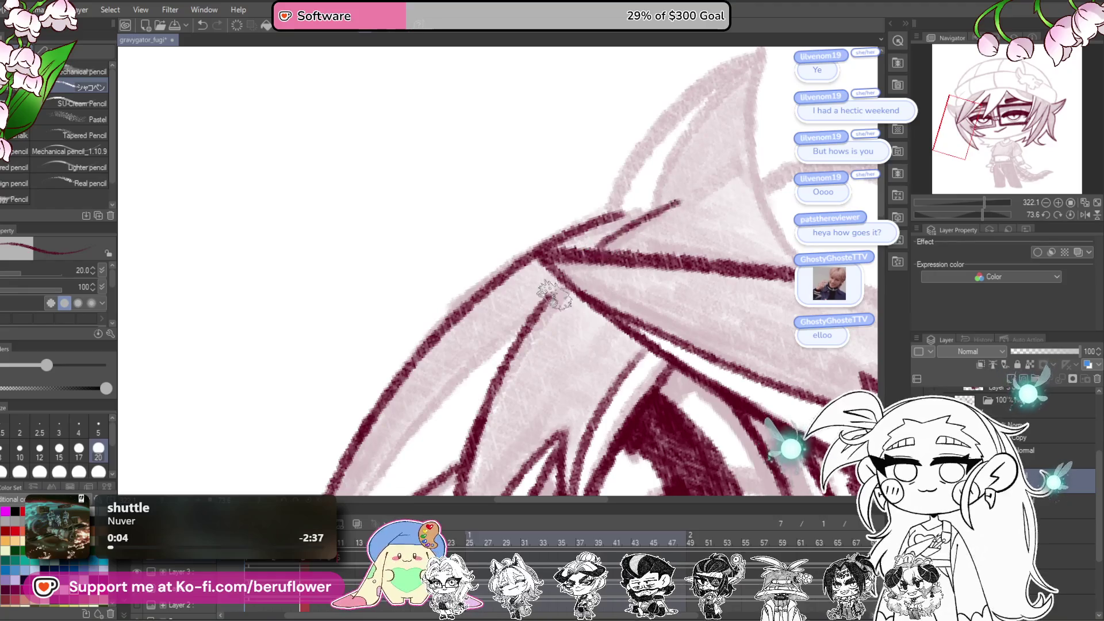
{"action": "mouse_move", "coordinate": [629, 213]}
{"action": "left_mouse_down"}
{"action": "mouse_move", "coordinate": [506, 348]}
{"action": "mouse_move", "coordinate": [618, 195]}
{"action": "mouse_move", "coordinate": [640, 193]}
{"action": "mouse_move", "coordinate": [648, 360]}
{"action": "mouse_move", "coordinate": [688, 387]}
{"action": "mouse_move", "coordinate": [648, 254]}
{"action": "left_mouse_up"}
{"action": "left_click_drag", "start_coordinate": [624, 111], "coordinate": [520, 249]}
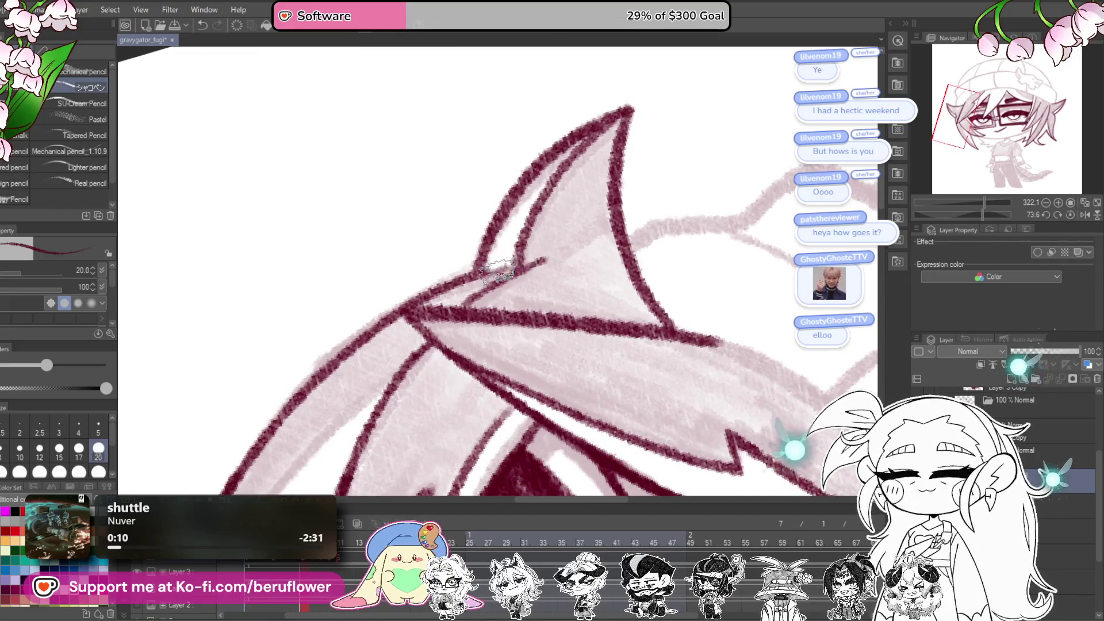
{"action": "scroll", "coordinate": [519, 248], "scroll_direction": "down", "scroll_amount": 5}
{"action": "scroll", "coordinate": [563, 316], "scroll_direction": "up", "scroll_amount": 3}
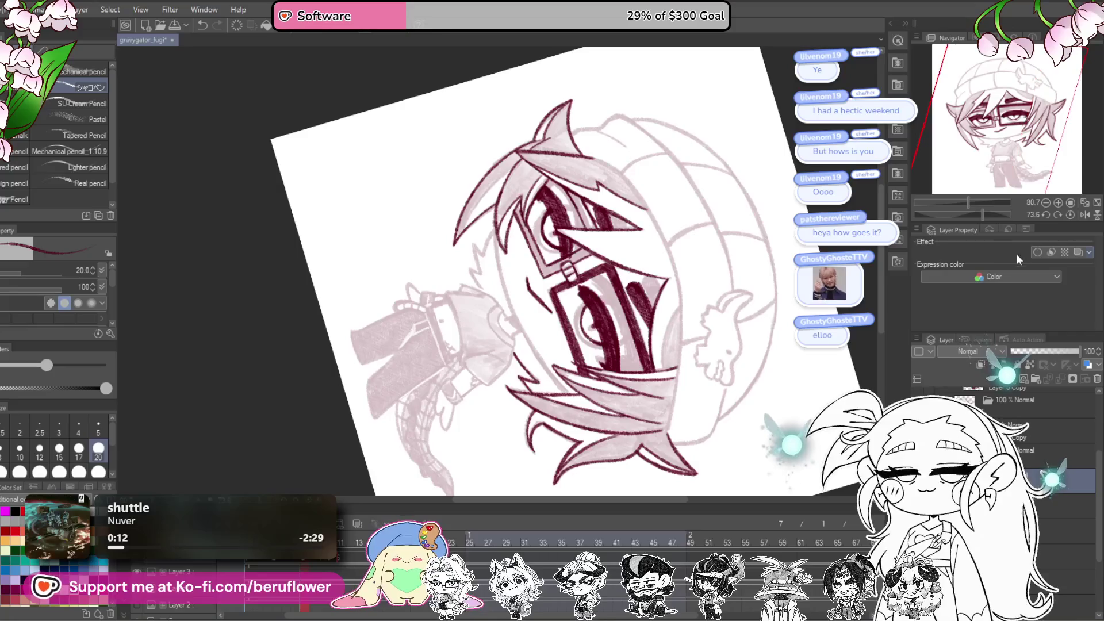
{"action": "left_click", "coordinate": [1068, 214]}
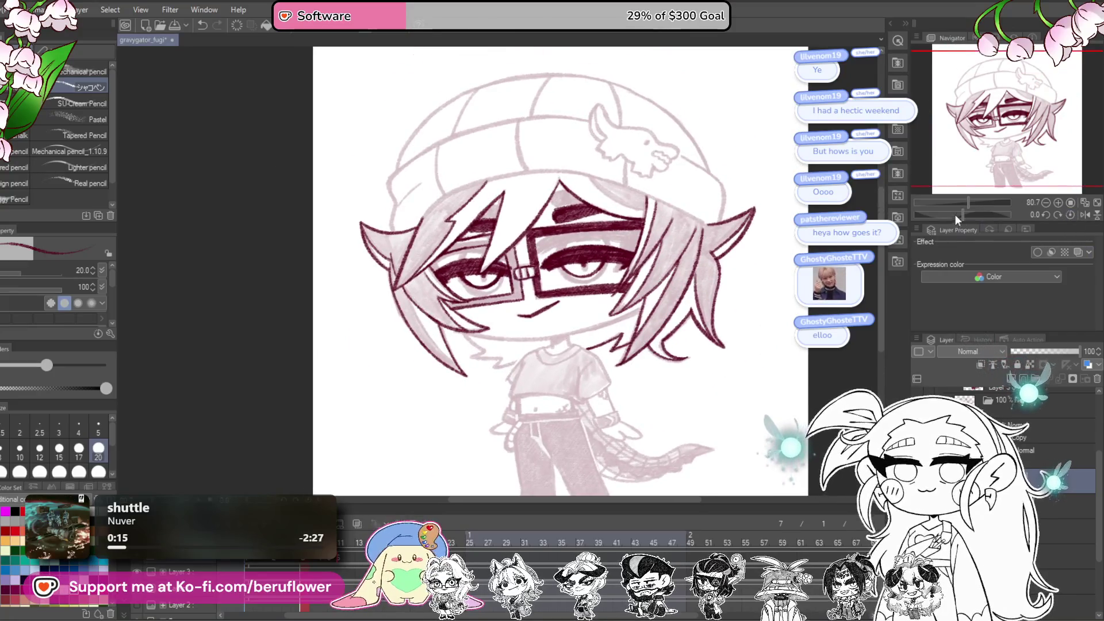
Step: With the view rotated, ink the side and lower face outline down to the jaw
{"action": "left_click_drag", "start_coordinate": [955, 215], "coordinate": [985, 216]}
{"action": "scroll", "coordinate": [448, 254], "scroll_direction": "up", "scroll_amount": 4}
{"action": "left_click_drag", "start_coordinate": [448, 254], "coordinate": [516, 162]}
{"action": "mouse_move", "coordinate": [441, 67]}
{"action": "left_mouse_down"}
{"action": "mouse_move", "coordinate": [421, 213]}
{"action": "mouse_move", "coordinate": [426, 290]}
{"action": "mouse_move", "coordinate": [476, 457]}
{"action": "left_mouse_up"}
{"action": "mouse_move", "coordinate": [453, 332]}
{"action": "left_mouse_down"}
{"action": "mouse_move", "coordinate": [553, 337]}
{"action": "mouse_move", "coordinate": [453, 228]}
{"action": "mouse_move", "coordinate": [460, 336]}
{"action": "left_mouse_up"}
{"action": "left_click_drag", "start_coordinate": [437, 262], "coordinate": [489, 408]}
{"action": "left_click_drag", "start_coordinate": [463, 337], "coordinate": [494, 402]}
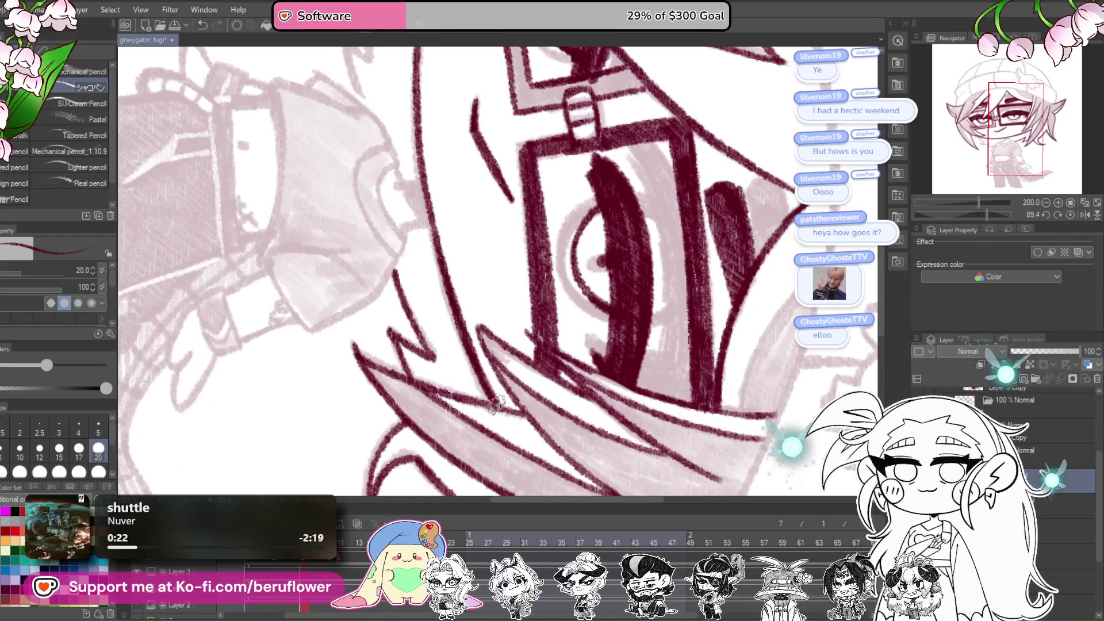
Step: Ink both sides of the neck, then the crop top's inner and outer collar curves
{"action": "left_click", "coordinate": [1070, 214]}
{"action": "scroll", "coordinate": [652, 317], "scroll_direction": "up", "scroll_amount": 4}
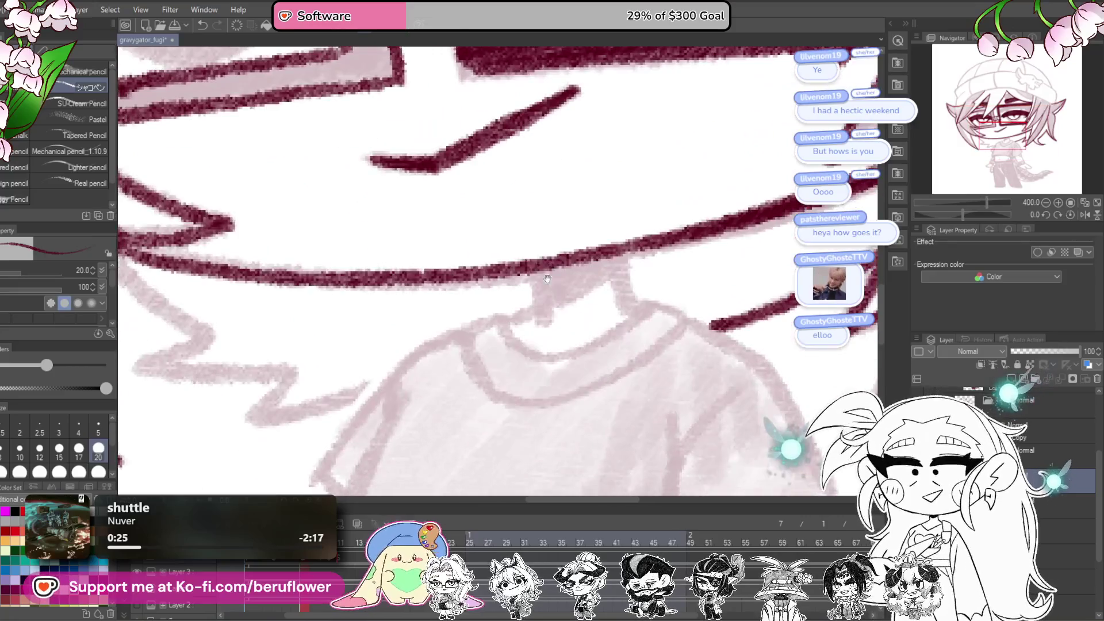
{"action": "left_click_drag", "start_coordinate": [539, 269], "coordinate": [541, 314]}
{"action": "mouse_move", "coordinate": [614, 239]}
{"action": "left_mouse_down"}
{"action": "mouse_move", "coordinate": [619, 313]}
{"action": "mouse_move", "coordinate": [646, 320]}
{"action": "left_mouse_up"}
{"action": "mouse_move", "coordinate": [630, 262]}
{"action": "left_mouse_down"}
{"action": "mouse_move", "coordinate": [578, 304]}
{"action": "mouse_move", "coordinate": [621, 267]}
{"action": "mouse_move", "coordinate": [575, 287]}
{"action": "mouse_move", "coordinate": [652, 278]}
{"action": "mouse_move", "coordinate": [610, 301]}
{"action": "left_mouse_up"}
{"action": "left_click_drag", "start_coordinate": [742, 324], "coordinate": [632, 334]}
{"action": "mouse_move", "coordinate": [524, 316]}
{"action": "left_mouse_down"}
{"action": "mouse_move", "coordinate": [505, 320]}
{"action": "mouse_move", "coordinate": [561, 345]}
{"action": "mouse_move", "coordinate": [608, 324]}
{"action": "mouse_move", "coordinate": [573, 322]}
{"action": "mouse_move", "coordinate": [603, 301]}
{"action": "mouse_move", "coordinate": [639, 322]}
{"action": "mouse_move", "coordinate": [529, 390]}
{"action": "mouse_move", "coordinate": [443, 382]}
{"action": "mouse_move", "coordinate": [425, 334]}
{"action": "left_mouse_up"}
{"action": "mouse_move", "coordinate": [466, 321]}
{"action": "left_mouse_down"}
{"action": "mouse_move", "coordinate": [569, 303]}
{"action": "mouse_move", "coordinate": [518, 313]}
{"action": "mouse_move", "coordinate": [506, 336]}
{"action": "left_mouse_up"}
{"action": "mouse_move", "coordinate": [549, 296]}
{"action": "left_mouse_down"}
{"action": "mouse_move", "coordinate": [575, 258]}
{"action": "mouse_move", "coordinate": [489, 301]}
{"action": "mouse_move", "coordinate": [407, 394]}
{"action": "left_mouse_up"}
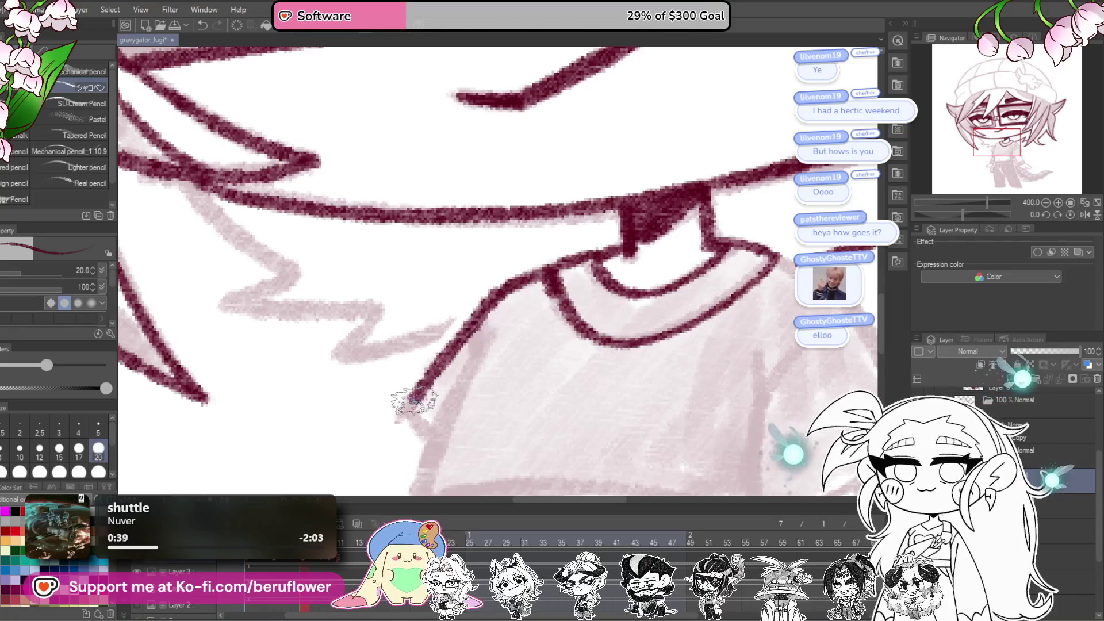
Step: Ink the shirt's left shoulder and side, then the right shoulder line
{"action": "left_click_drag", "start_coordinate": [493, 295], "coordinate": [467, 360]}
{"action": "left_click_drag", "start_coordinate": [504, 260], "coordinate": [504, 225]}
{"action": "mouse_move", "coordinate": [520, 183]}
{"action": "left_mouse_down"}
{"action": "mouse_move", "coordinate": [480, 218]}
{"action": "mouse_move", "coordinate": [420, 340]}
{"action": "mouse_move", "coordinate": [448, 386]}
{"action": "left_mouse_up"}
{"action": "mouse_move", "coordinate": [855, 287]}
{"action": "left_mouse_down"}
{"action": "mouse_move", "coordinate": [655, 317]}
{"action": "mouse_move", "coordinate": [614, 353]}
{"action": "left_mouse_up"}
{"action": "mouse_move", "coordinate": [538, 167]}
{"action": "left_mouse_down"}
{"action": "mouse_move", "coordinate": [650, 265]}
{"action": "mouse_move", "coordinate": [678, 338]}
{"action": "mouse_move", "coordinate": [535, 448]}
{"action": "left_mouse_up"}
Step: Ink the crop top's bottom hem, a small crease, and its long lower edge
{"action": "left_click_drag", "start_coordinate": [528, 284], "coordinate": [609, 244]}
{"action": "mouse_move", "coordinate": [530, 358]}
{"action": "left_mouse_down"}
{"action": "mouse_move", "coordinate": [554, 263]}
{"action": "mouse_move", "coordinate": [546, 345]}
{"action": "mouse_move", "coordinate": [575, 368]}
{"action": "mouse_move", "coordinate": [586, 322]}
{"action": "mouse_move", "coordinate": [586, 348]}
{"action": "mouse_move", "coordinate": [537, 351]}
{"action": "left_mouse_up"}
{"action": "left_click_drag", "start_coordinate": [963, 214], "coordinate": [949, 215]}
{"action": "mouse_move", "coordinate": [641, 230]}
{"action": "left_mouse_down"}
{"action": "mouse_move", "coordinate": [523, 301]}
{"action": "mouse_move", "coordinate": [402, 468]}
{"action": "left_mouse_up"}
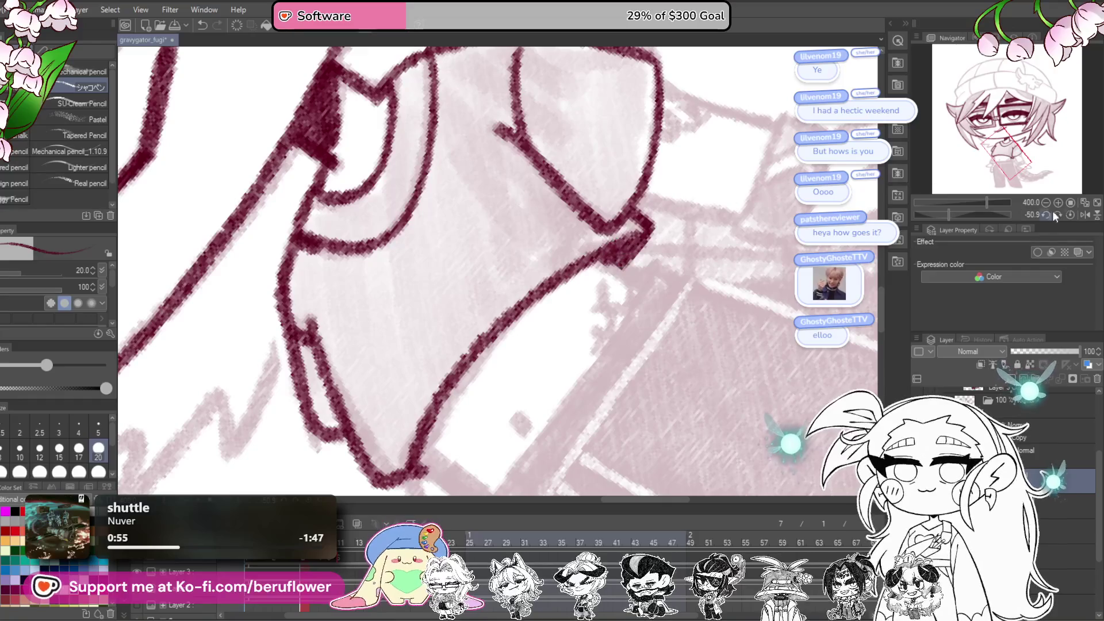
{"action": "left_click", "coordinate": [1071, 210]}
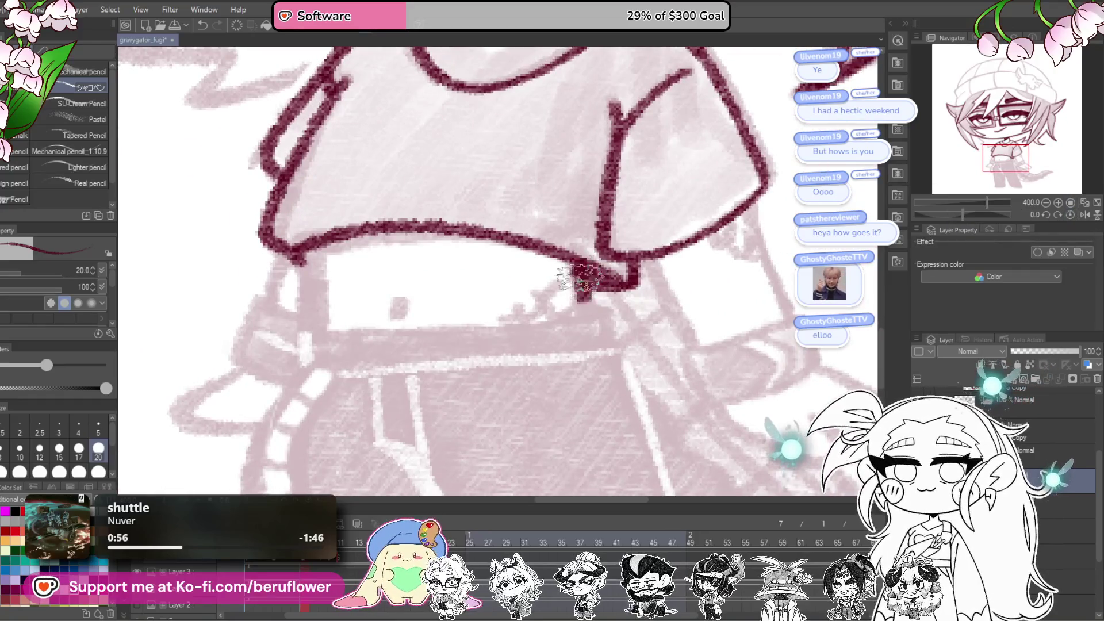
Step: Ink the top edge of the waistband below the bare midriff
{"action": "left_click_drag", "start_coordinate": [554, 285], "coordinate": [683, 291]}
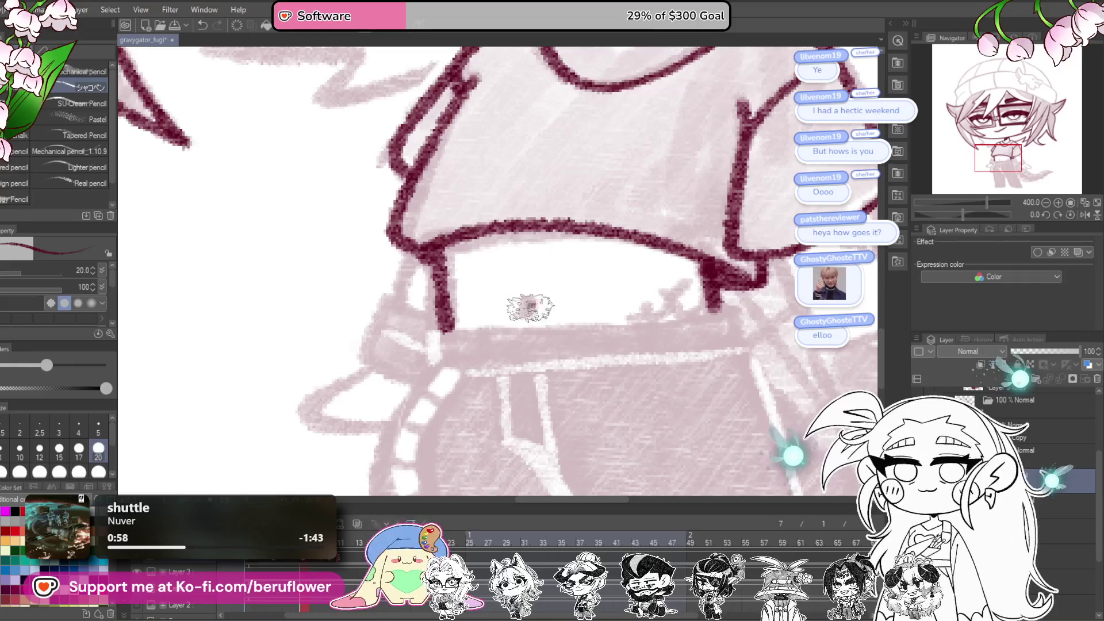
{"action": "mouse_move", "coordinate": [972, 191]}
{"action": "left_mouse_down"}
{"action": "mouse_move", "coordinate": [939, 213]}
{"action": "mouse_move", "coordinate": [954, 215]}
{"action": "left_mouse_up"}
{"action": "left_click_drag", "start_coordinate": [493, 381], "coordinate": [712, 249]}
{"action": "left_click_drag", "start_coordinate": [1000, 156], "coordinate": [1008, 161]}
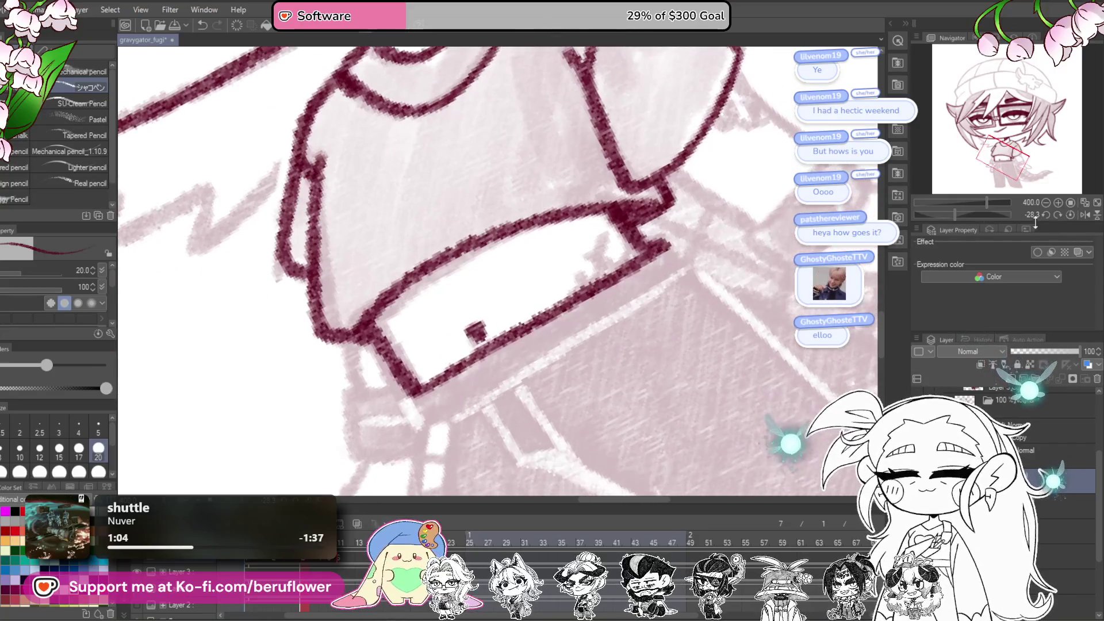
{"action": "left_click", "coordinate": [1070, 215]}
Step: Draw the belt loop's outer curve, inner edge and left edge
{"action": "mouse_move", "coordinate": [485, 262]}
{"action": "left_mouse_down"}
{"action": "mouse_move", "coordinate": [455, 292]}
{"action": "mouse_move", "coordinate": [437, 411]}
{"action": "mouse_move", "coordinate": [463, 409]}
{"action": "left_mouse_up"}
{"action": "left_click_drag", "start_coordinate": [503, 275], "coordinate": [461, 368]}
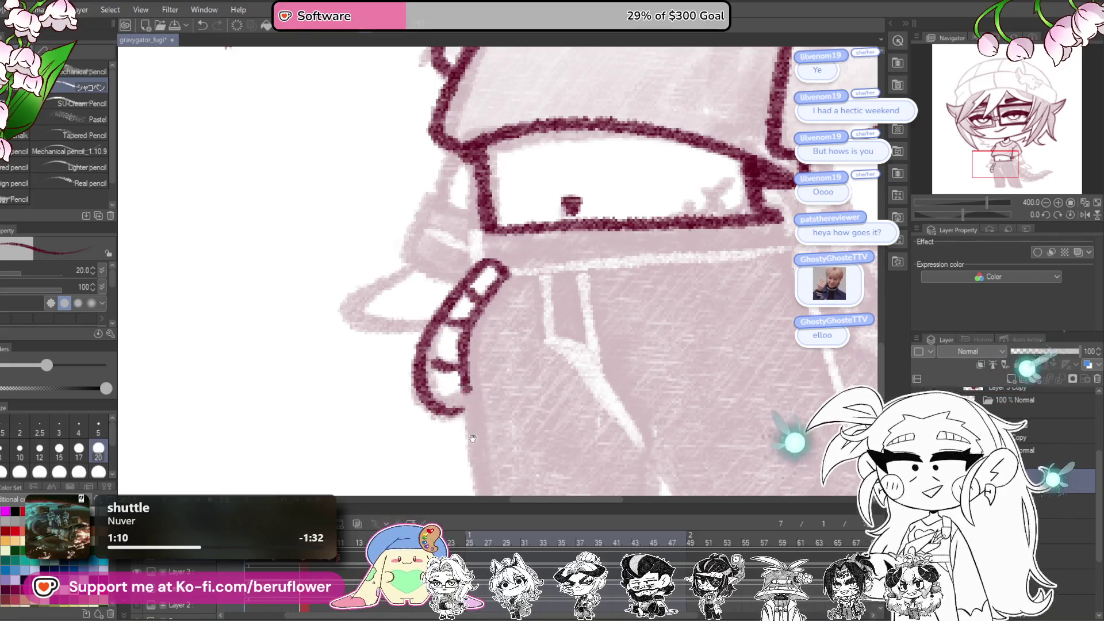
{"action": "left_click_drag", "start_coordinate": [472, 438], "coordinate": [421, 243]}
{"action": "mouse_move", "coordinate": [426, 143]}
{"action": "left_mouse_down"}
{"action": "mouse_move", "coordinate": [409, 239]}
{"action": "mouse_move", "coordinate": [455, 425]}
{"action": "left_mouse_up"}
Step: Ink a line down the pant leg and its outer edge
{"action": "mouse_move", "coordinate": [554, 365]}
{"action": "left_mouse_down"}
{"action": "mouse_move", "coordinate": [514, 322]}
{"action": "mouse_move", "coordinate": [524, 301]}
{"action": "left_mouse_up"}
{"action": "left_click_drag", "start_coordinate": [567, 201], "coordinate": [583, 378]}
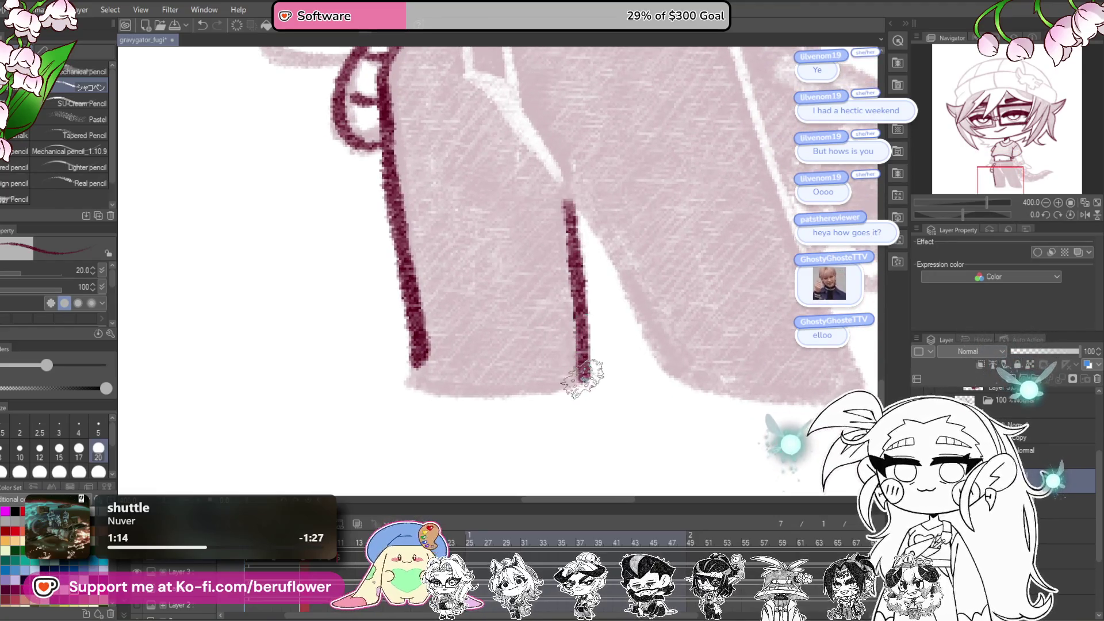
{"action": "mouse_move", "coordinate": [957, 214]}
{"action": "left_mouse_down"}
{"action": "mouse_move", "coordinate": [931, 218]}
{"action": "mouse_move", "coordinate": [952, 214]}
{"action": "left_mouse_up"}
{"action": "mouse_move", "coordinate": [729, 246]}
{"action": "left_mouse_down"}
{"action": "mouse_move", "coordinate": [722, 271]}
{"action": "mouse_move", "coordinate": [626, 351]}
{"action": "mouse_move", "coordinate": [594, 361]}
{"action": "left_mouse_up"}
{"action": "left_click_drag", "start_coordinate": [679, 299], "coordinate": [674, 471]}
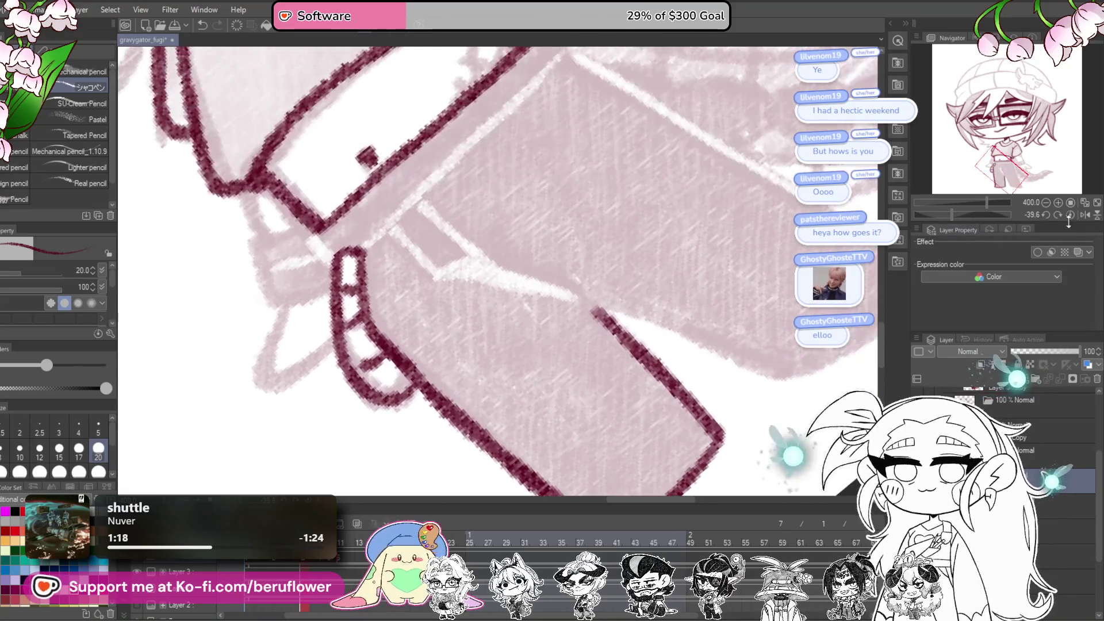
{"action": "left_click", "coordinate": [1058, 214]}
Step: Ink the pocket edge and the inner pant-leg edge down to the bottom corner
{"action": "mouse_move", "coordinate": [333, 153]}
{"action": "left_mouse_down"}
{"action": "mouse_move", "coordinate": [376, 181]}
{"action": "mouse_move", "coordinate": [541, 451]}
{"action": "left_mouse_up"}
{"action": "mouse_move", "coordinate": [583, 109]}
{"action": "left_mouse_down"}
{"action": "mouse_move", "coordinate": [528, 180]}
{"action": "mouse_move", "coordinate": [500, 140]}
{"action": "mouse_move", "coordinate": [510, 194]}
{"action": "left_mouse_up"}
{"action": "mouse_move", "coordinate": [467, 96]}
{"action": "left_mouse_down"}
{"action": "mouse_move", "coordinate": [492, 129]}
{"action": "mouse_move", "coordinate": [569, 359]}
{"action": "mouse_move", "coordinate": [596, 396]}
{"action": "left_mouse_up"}
{"action": "mouse_move", "coordinate": [595, 397]}
{"action": "left_mouse_down"}
{"action": "mouse_move", "coordinate": [482, 168]}
{"action": "mouse_move", "coordinate": [564, 342]}
{"action": "left_mouse_up"}
{"action": "left_click_drag", "start_coordinate": [594, 343], "coordinate": [711, 389]}
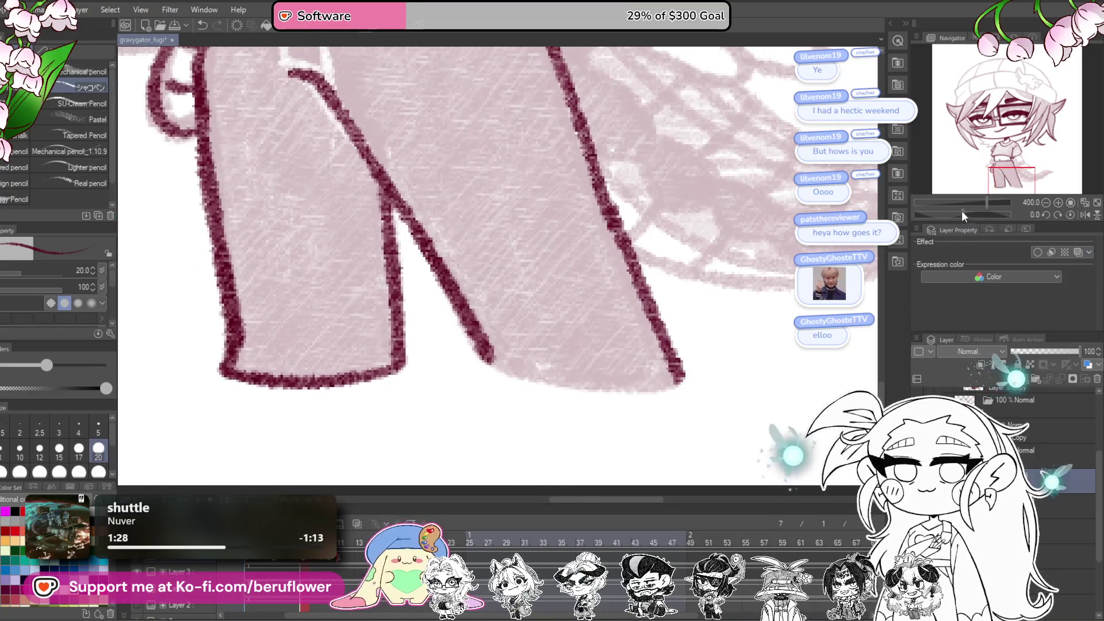
Step: Ink the pant leg's right corner, another leg outline, and the front pocket line
{"action": "left_click_drag", "start_coordinate": [961, 210], "coordinate": [944, 213]}
{"action": "mouse_move", "coordinate": [656, 180]}
{"action": "left_mouse_down"}
{"action": "mouse_move", "coordinate": [685, 150]}
{"action": "mouse_move", "coordinate": [614, 283]}
{"action": "mouse_move", "coordinate": [575, 319]}
{"action": "left_mouse_up"}
{"action": "left_click_drag", "start_coordinate": [349, 273], "coordinate": [600, 242]}
{"action": "left_click_drag", "start_coordinate": [485, 93], "coordinate": [400, 319]}
{"action": "left_click", "coordinate": [1071, 216]}
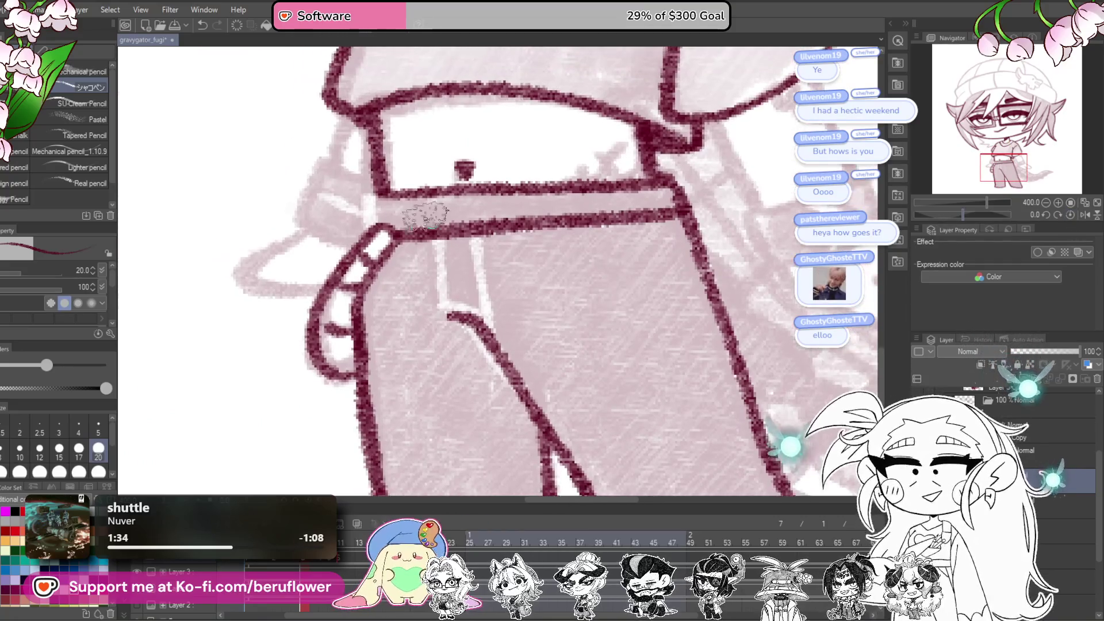
{"action": "left_click_drag", "start_coordinate": [436, 235], "coordinate": [485, 322]}
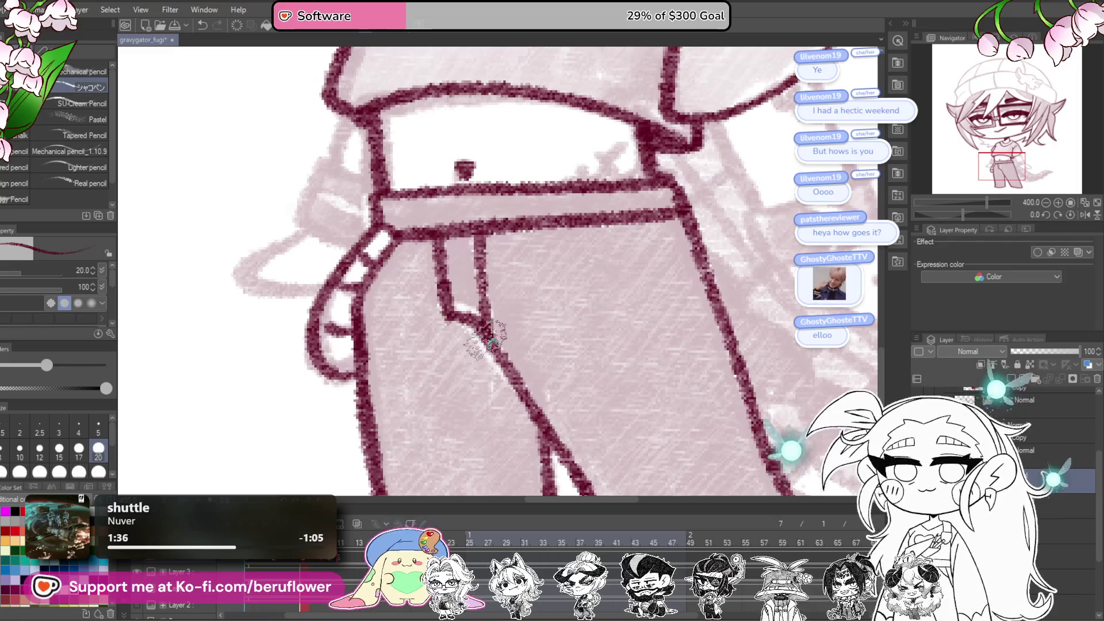
{"action": "scroll", "coordinate": [492, 324], "scroll_direction": "down", "scroll_amount": 4}
{"action": "scroll", "coordinate": [491, 324], "scroll_direction": "up", "scroll_amount": 5}
Step: Reduce the brush size to 8 and ink the lower edge of the right cuff
{"action": "key", "text": "bracketleft"}
{"action": "key", "text": "bracketleft"}
{"action": "key", "text": "bracketleft"}
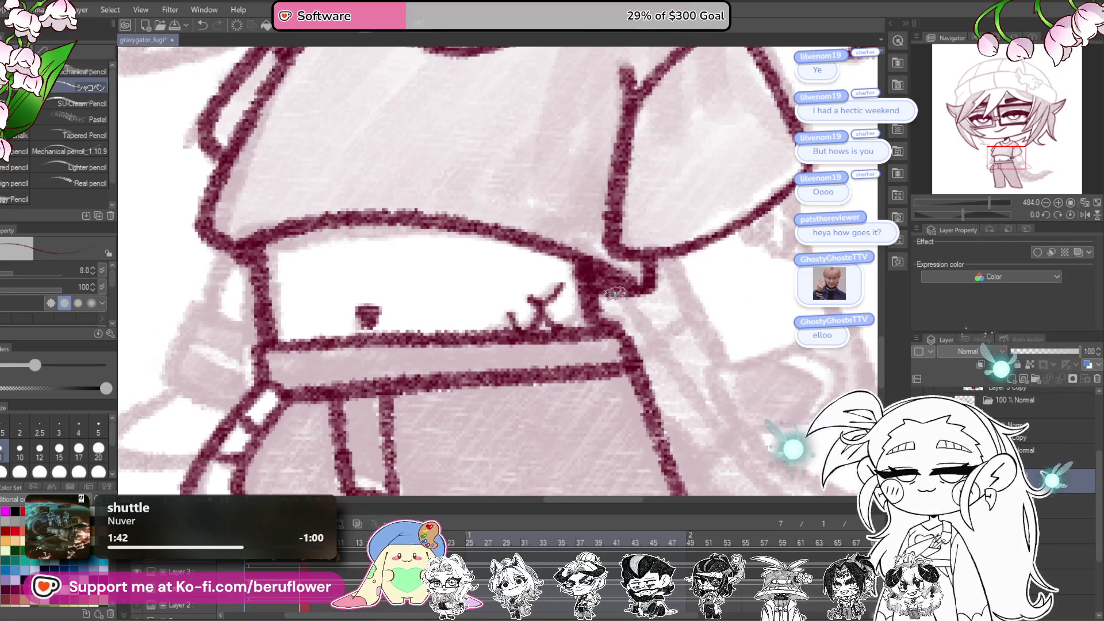
{"action": "scroll", "coordinate": [581, 289], "scroll_direction": "down", "scroll_amount": 5}
{"action": "scroll", "coordinate": [539, 274], "scroll_direction": "up", "scroll_amount": 2}
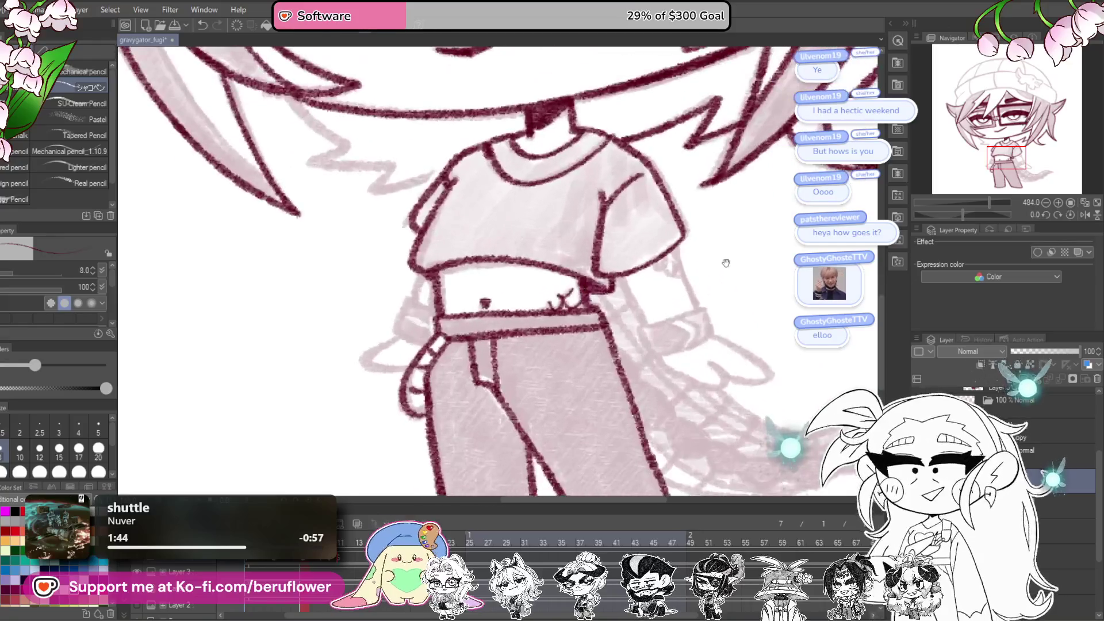
{"action": "scroll", "coordinate": [539, 275], "scroll_direction": "up", "scroll_amount": 3}
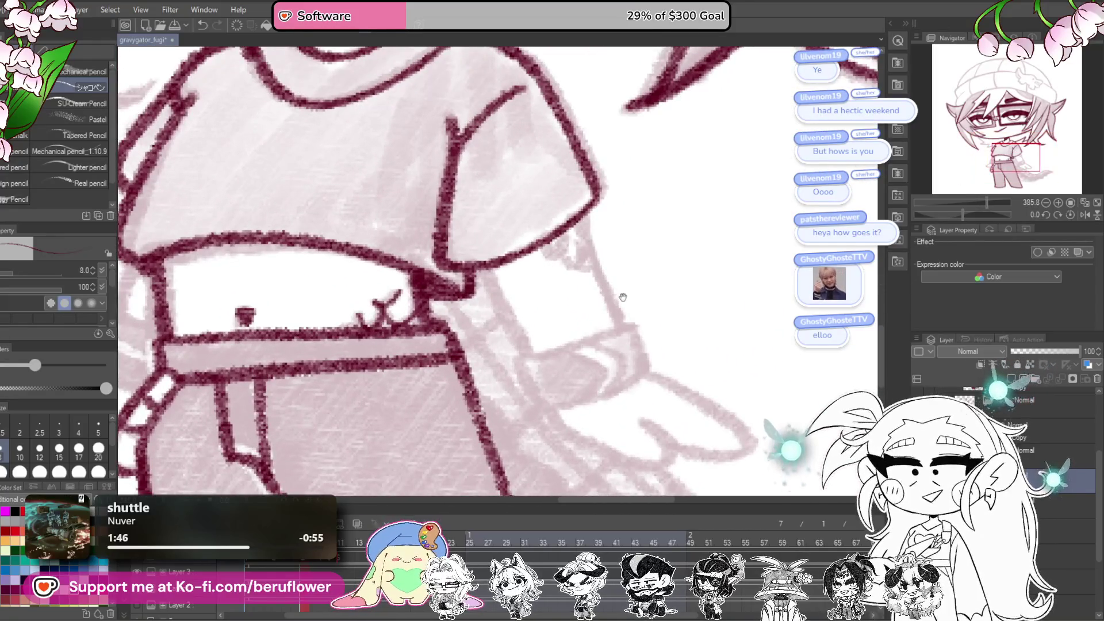
{"action": "left_click_drag", "start_coordinate": [624, 289], "coordinate": [614, 291]}
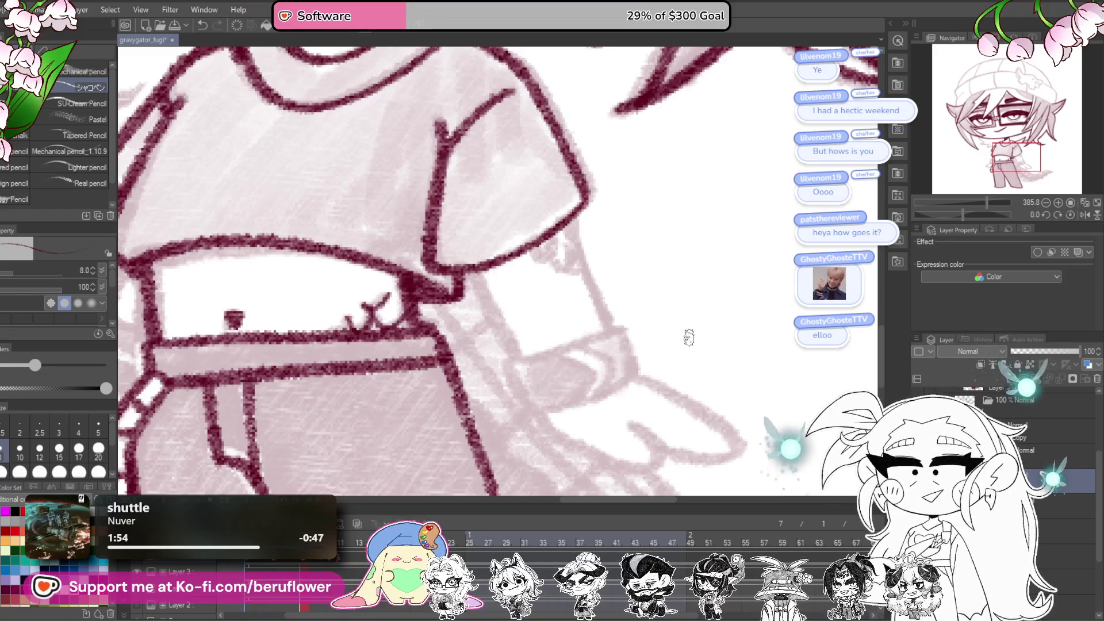
{"action": "mouse_move", "coordinate": [689, 338]}
{"action": "left_mouse_down"}
{"action": "mouse_move", "coordinate": [694, 286]}
{"action": "mouse_move", "coordinate": [529, 232]}
{"action": "left_mouse_up"}
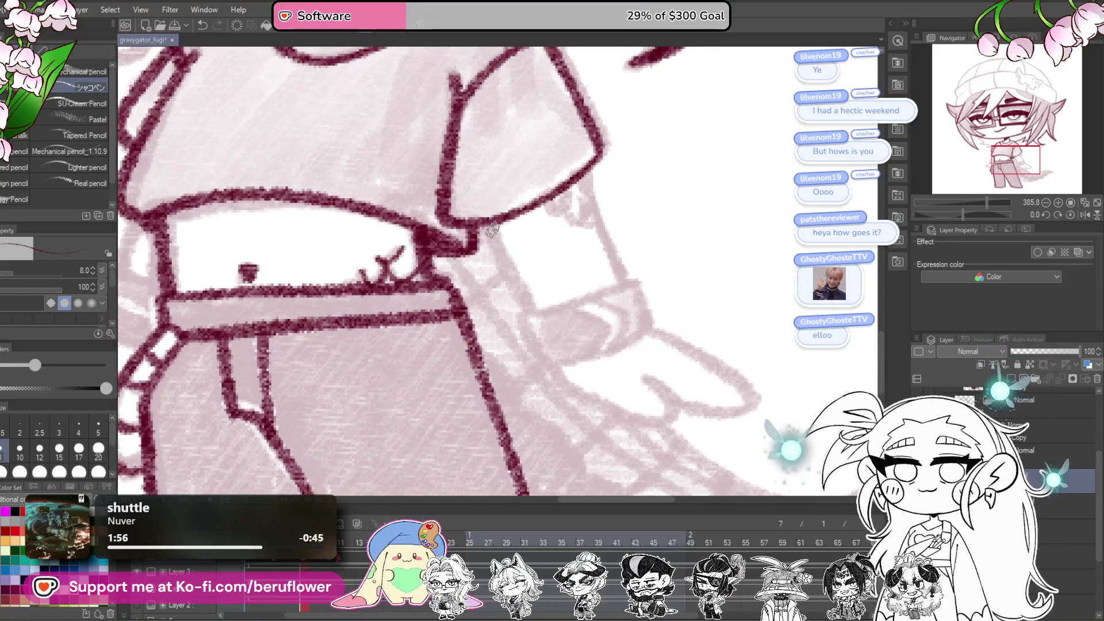
{"action": "left_click_drag", "start_coordinate": [538, 285], "coordinate": [578, 207]}
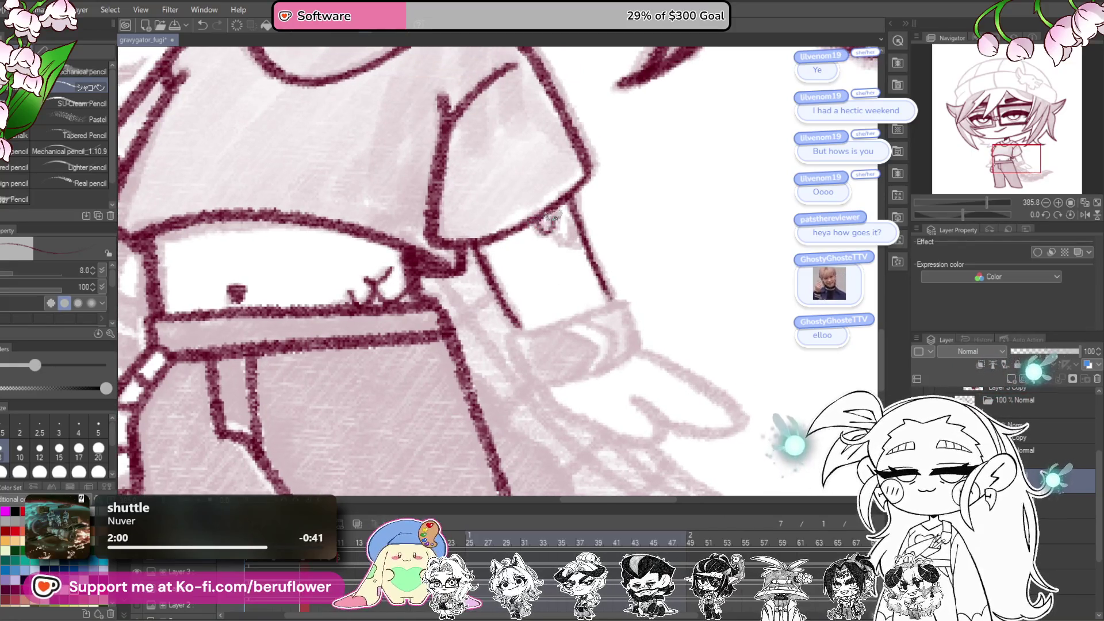
{"action": "mouse_move", "coordinate": [610, 236]}
{"action": "left_mouse_down"}
{"action": "mouse_move", "coordinate": [644, 258]}
{"action": "mouse_move", "coordinate": [658, 250]}
{"action": "left_mouse_up"}
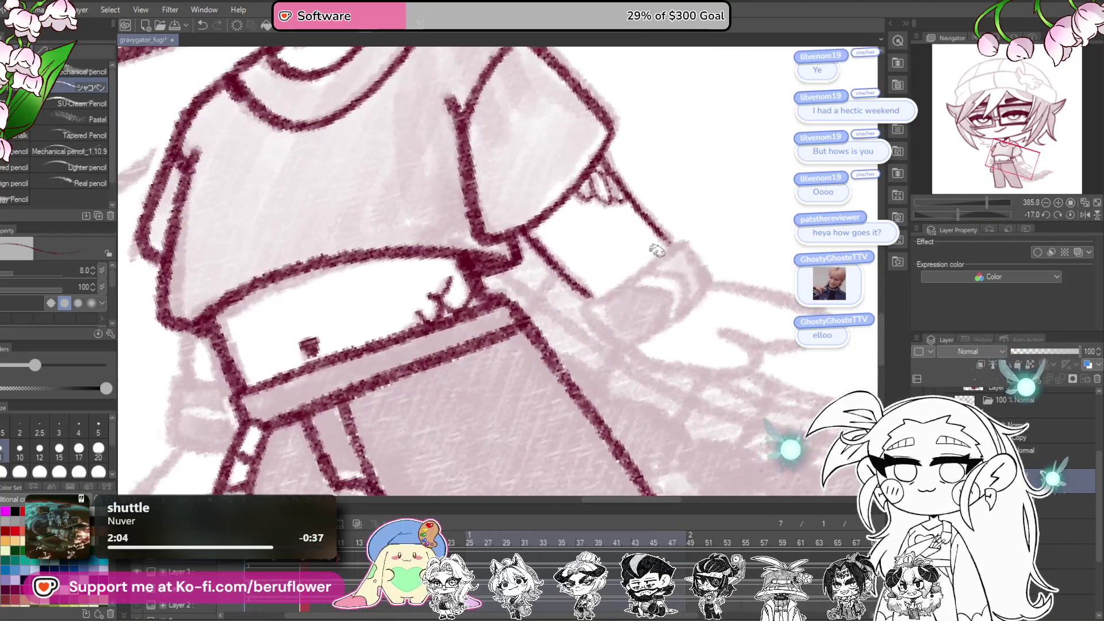
{"action": "scroll", "coordinate": [657, 251], "scroll_direction": "up", "scroll_amount": 5}
{"action": "mouse_move", "coordinate": [552, 313]}
{"action": "left_mouse_down"}
{"action": "mouse_move", "coordinate": [506, 377]}
{"action": "mouse_move", "coordinate": [659, 280]}
{"action": "left_mouse_up"}
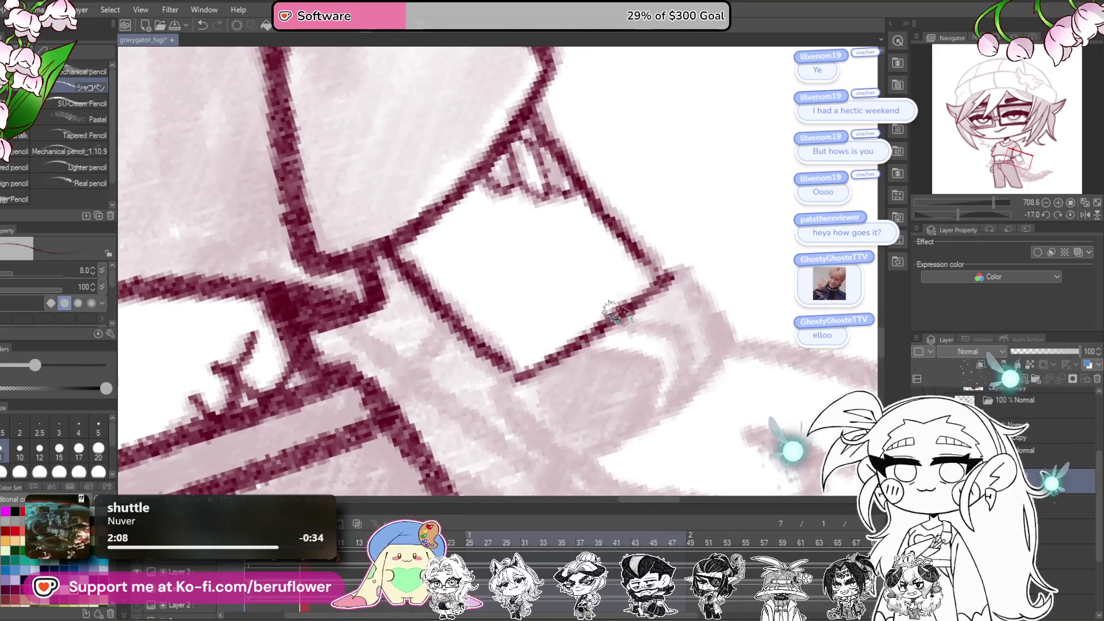
{"action": "left_click_drag", "start_coordinate": [618, 313], "coordinate": [509, 380]}
Step: Ink the cuff's right, left and far side edges
{"action": "scroll", "coordinate": [506, 371], "scroll_direction": "down", "scroll_amount": 5}
{"action": "scroll", "coordinate": [540, 272], "scroll_direction": "up", "scroll_amount": 3}
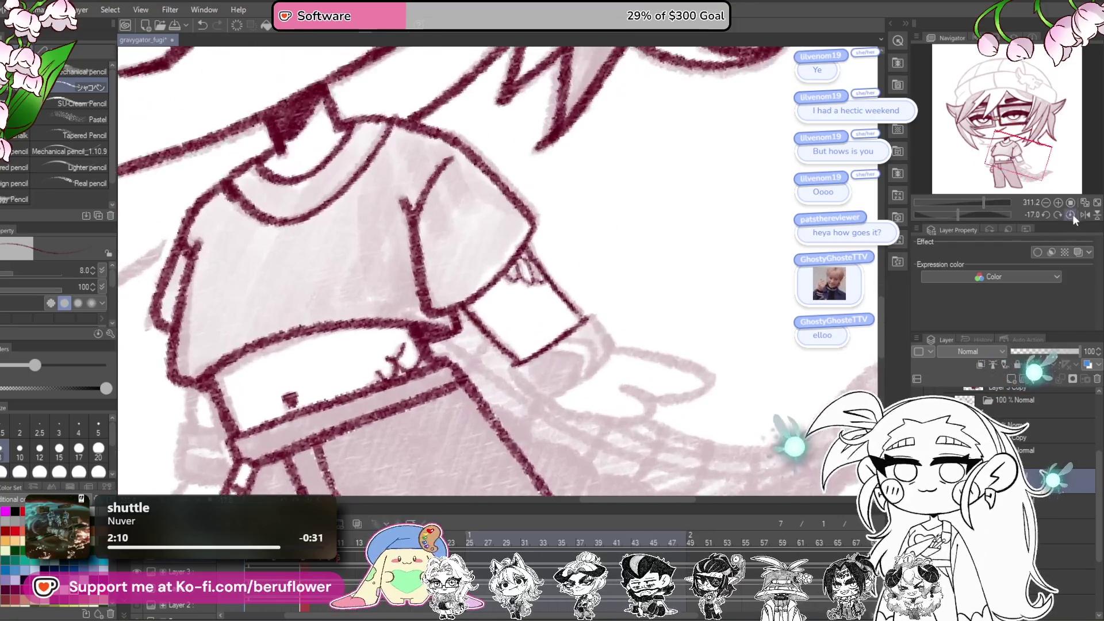
{"action": "scroll", "coordinate": [539, 272], "scroll_direction": "up", "scroll_amount": 5}
{"action": "mouse_move", "coordinate": [604, 274]}
{"action": "left_mouse_down"}
{"action": "mouse_move", "coordinate": [638, 310]}
{"action": "mouse_move", "coordinate": [667, 377]}
{"action": "left_mouse_up"}
{"action": "left_click_drag", "start_coordinate": [596, 371], "coordinate": [658, 306]}
{"action": "left_click_drag", "start_coordinate": [471, 281], "coordinate": [520, 391]}
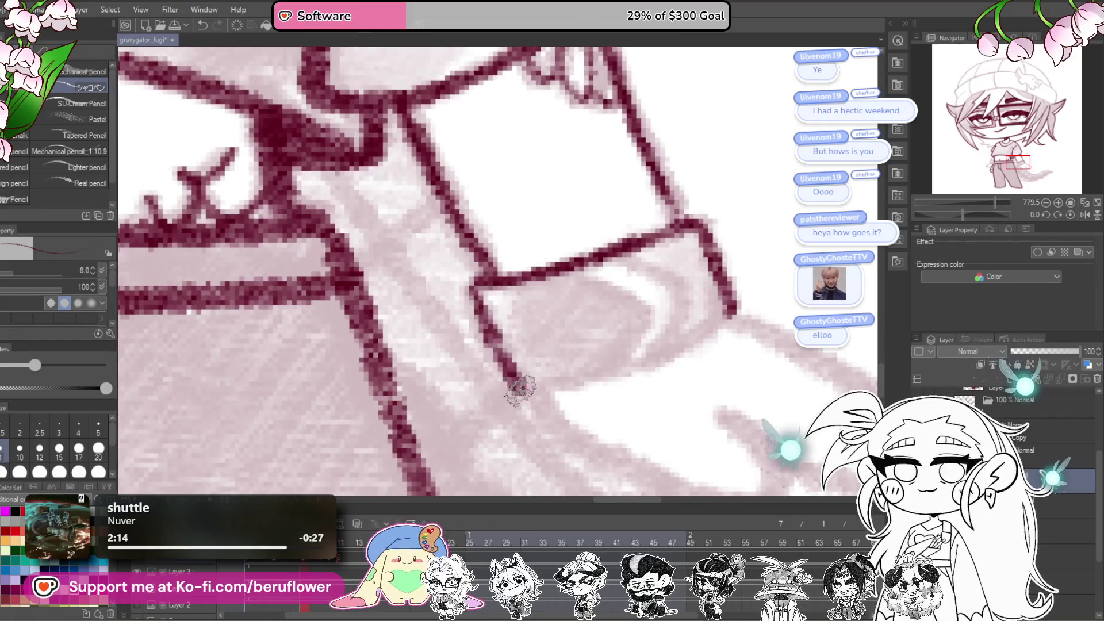
{"action": "left_click_drag", "start_coordinate": [961, 214], "coordinate": [949, 215]}
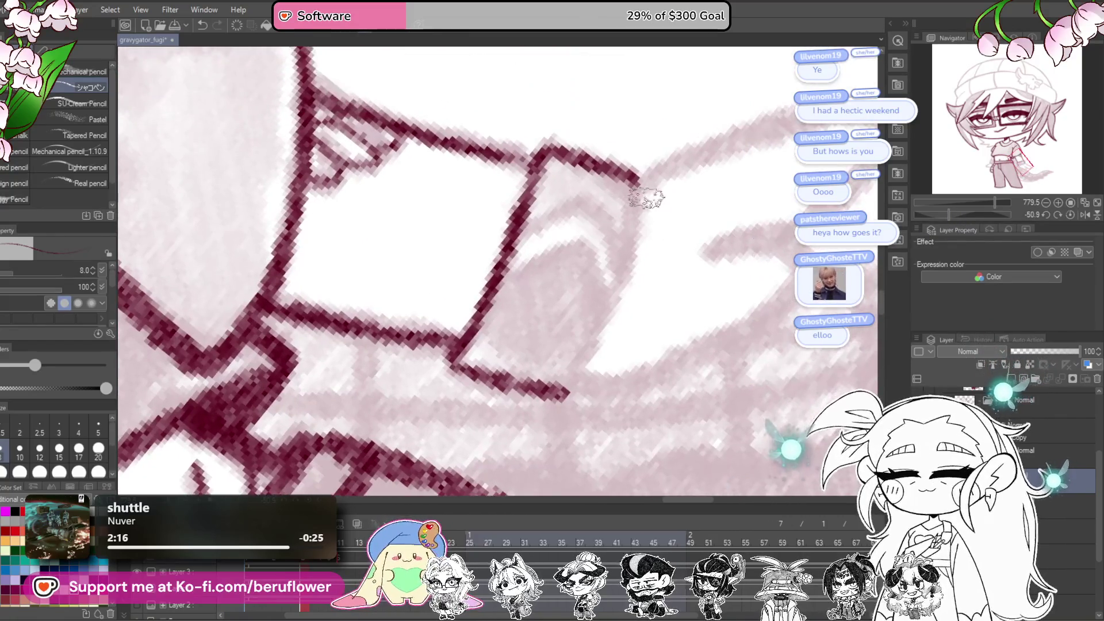
{"action": "mouse_move", "coordinate": [632, 189]}
{"action": "left_mouse_down"}
{"action": "mouse_move", "coordinate": [598, 322]}
{"action": "mouse_move", "coordinate": [552, 407]}
{"action": "left_mouse_up"}
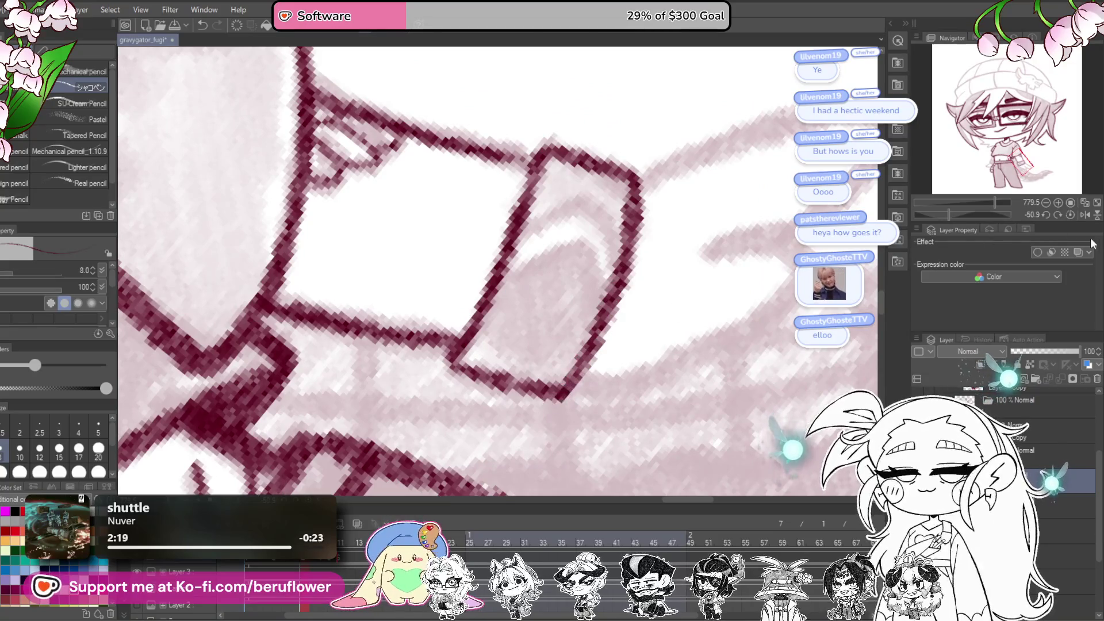
{"action": "left_click", "coordinate": [1071, 215]}
Step: Draw the hooked outline of the hand below the cuff
{"action": "mouse_move", "coordinate": [547, 273]}
{"action": "left_mouse_down"}
{"action": "mouse_move", "coordinate": [538, 278]}
{"action": "mouse_move", "coordinate": [557, 317]}
{"action": "left_mouse_up"}
{"action": "mouse_move", "coordinate": [473, 415]}
{"action": "left_mouse_down"}
{"action": "mouse_move", "coordinate": [427, 243]}
{"action": "mouse_move", "coordinate": [500, 308]}
{"action": "mouse_move", "coordinate": [590, 344]}
{"action": "left_mouse_up"}
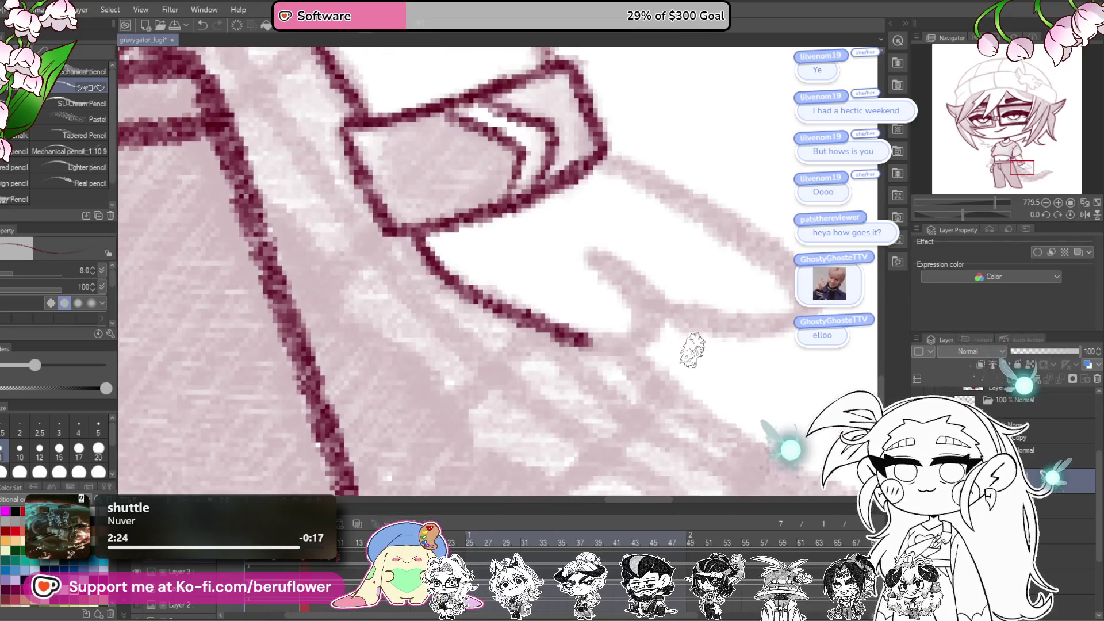
{"action": "mouse_move", "coordinate": [671, 271]}
{"action": "left_mouse_down"}
{"action": "mouse_move", "coordinate": [680, 364]}
{"action": "mouse_move", "coordinate": [747, 345]}
{"action": "mouse_move", "coordinate": [832, 248]}
{"action": "left_mouse_up"}
{"action": "mouse_move", "coordinate": [520, 313]}
{"action": "left_mouse_down"}
{"action": "mouse_move", "coordinate": [609, 267]}
{"action": "mouse_move", "coordinate": [635, 322]}
{"action": "mouse_move", "coordinate": [613, 377]}
{"action": "left_mouse_up"}
{"action": "mouse_move", "coordinate": [445, 365]}
{"action": "left_mouse_down"}
{"action": "mouse_move", "coordinate": [629, 201]}
{"action": "mouse_move", "coordinate": [628, 317]}
{"action": "left_mouse_up"}
Step: Ink the left cuff's outline and the line across its middle
{"action": "scroll", "coordinate": [598, 355], "scroll_direction": "down", "scroll_amount": 5}
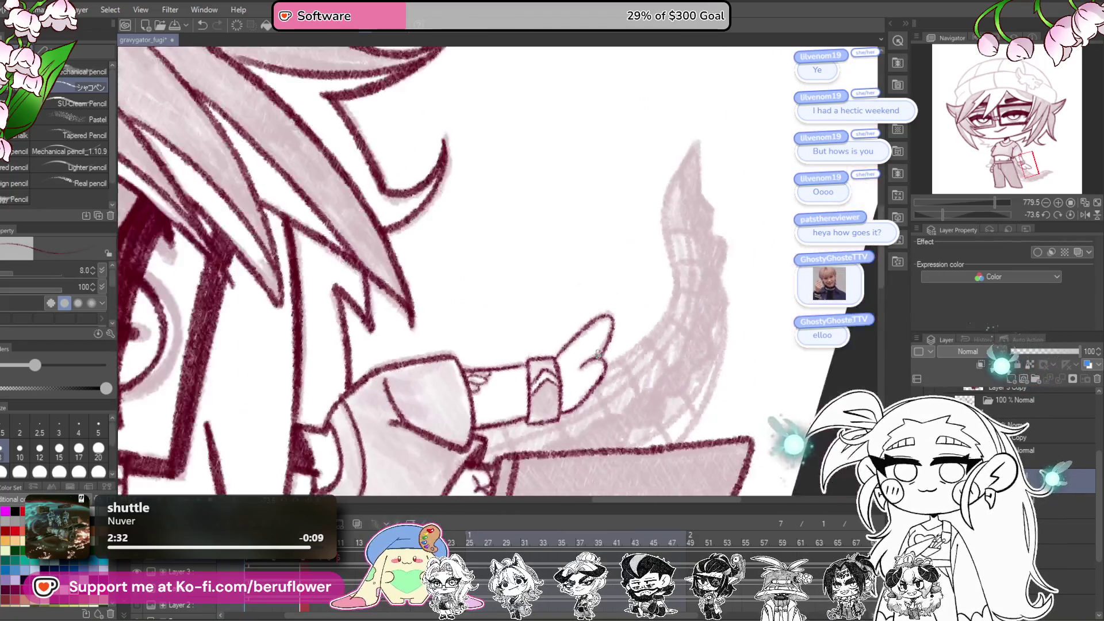
{"action": "mouse_move", "coordinate": [830, 385]}
{"action": "left_mouse_down"}
{"action": "mouse_move", "coordinate": [665, 311]}
{"action": "mouse_move", "coordinate": [978, 221]}
{"action": "mouse_move", "coordinate": [1007, 275]}
{"action": "left_mouse_up"}
{"action": "scroll", "coordinate": [460, 269], "scroll_direction": "up", "scroll_amount": 3}
{"action": "mouse_move", "coordinate": [447, 241]}
{"action": "left_mouse_down"}
{"action": "mouse_move", "coordinate": [538, 285]}
{"action": "mouse_move", "coordinate": [440, 242]}
{"action": "mouse_move", "coordinate": [402, 342]}
{"action": "left_mouse_up"}
{"action": "left_click_drag", "start_coordinate": [428, 288], "coordinate": [535, 336]}
{"action": "left_click_drag", "start_coordinate": [534, 337], "coordinate": [647, 289]}
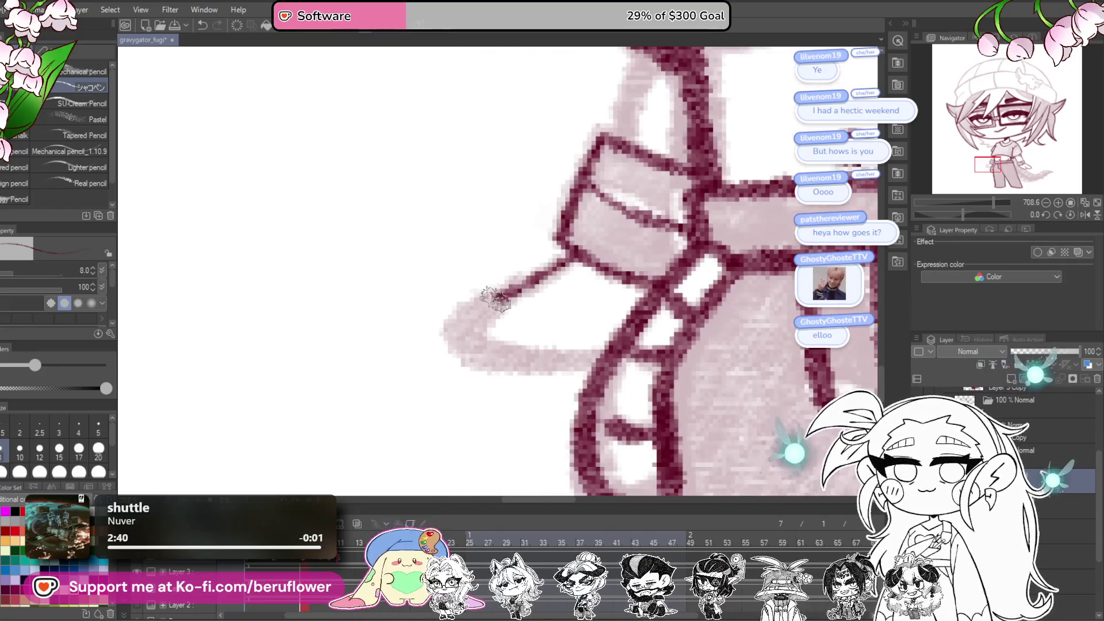